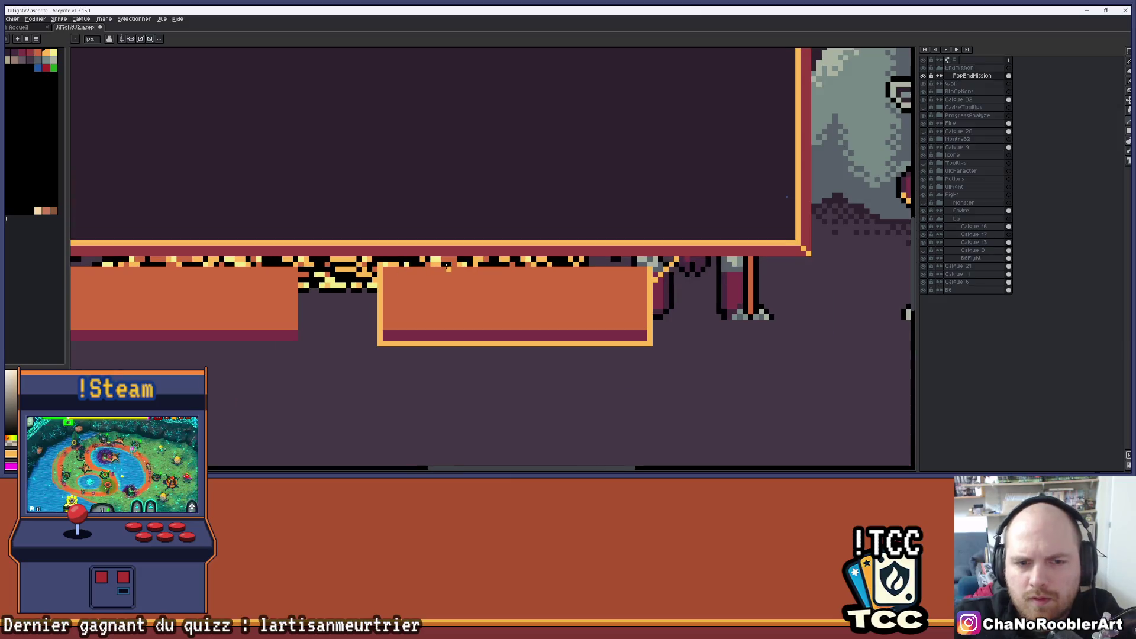
Step: Paint the speckled yellow-and-black strip under the popup solid dark red
{"action": "scroll", "coordinate": [329, 256], "scroll_direction": "up", "scroll_amount": 1}
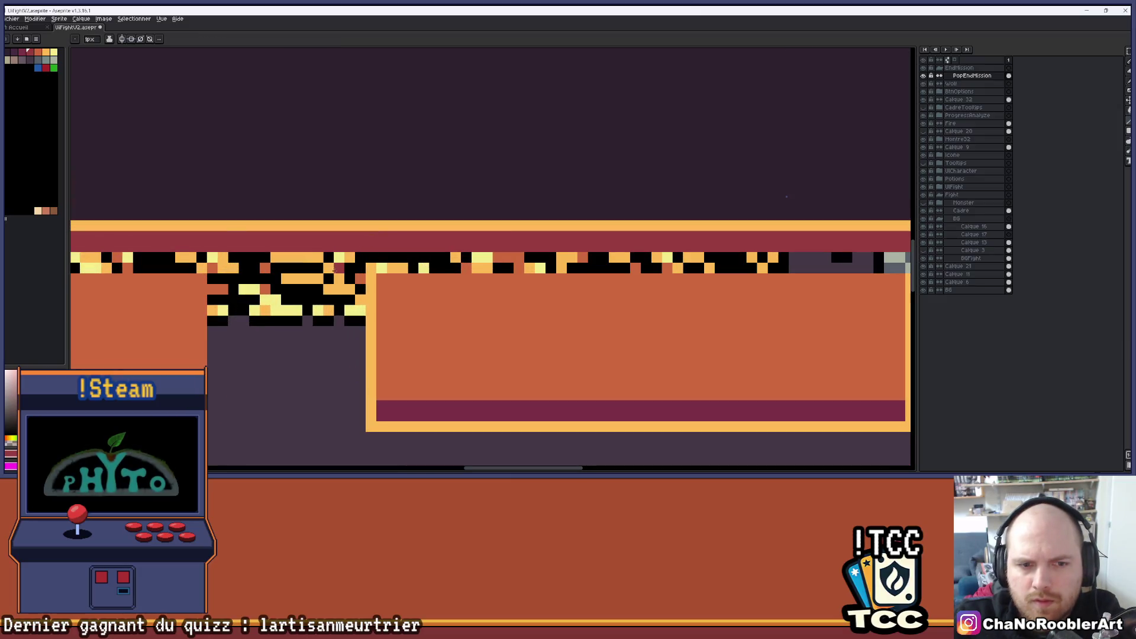
{"action": "scroll", "coordinate": [362, 276], "scroll_direction": "up", "scroll_amount": 1}
{"action": "left_click", "coordinate": [375, 312]}
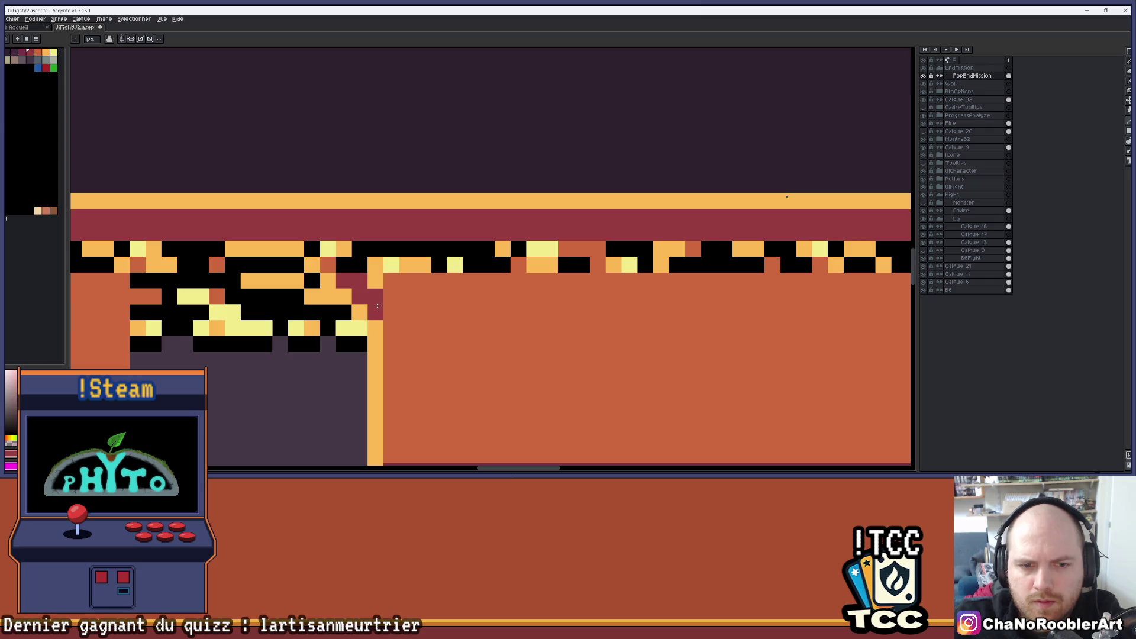
{"action": "left_click_drag", "start_coordinate": [328, 265], "coordinate": [399, 265]}
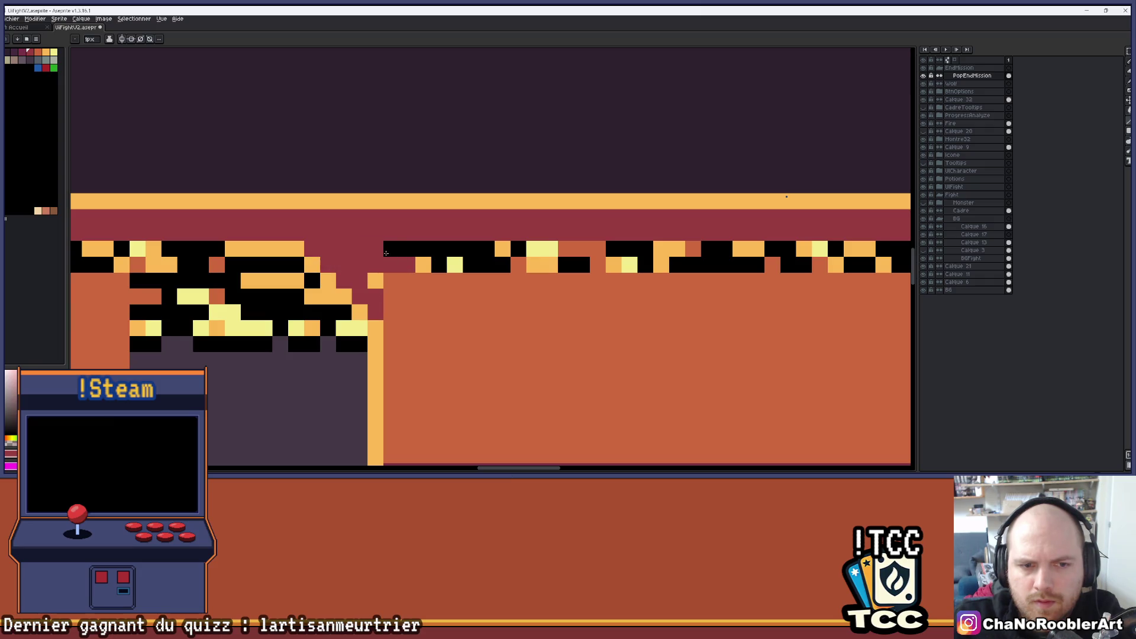
{"action": "scroll", "coordinate": [373, 260], "scroll_direction": "down", "scroll_amount": 5}
{"action": "scroll", "coordinate": [378, 255], "scroll_direction": "up", "scroll_amount": 3}
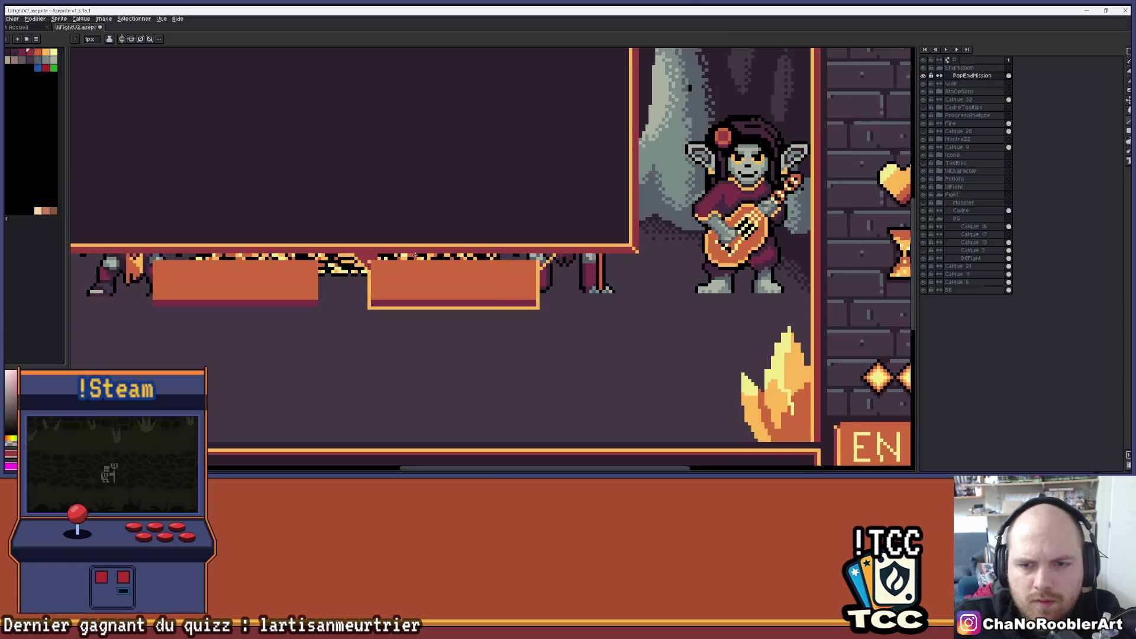
{"action": "mouse_move", "coordinate": [378, 256]}
{"action": "left_mouse_down"}
{"action": "mouse_move", "coordinate": [781, 251]}
{"action": "mouse_move", "coordinate": [377, 267]}
{"action": "left_mouse_up"}
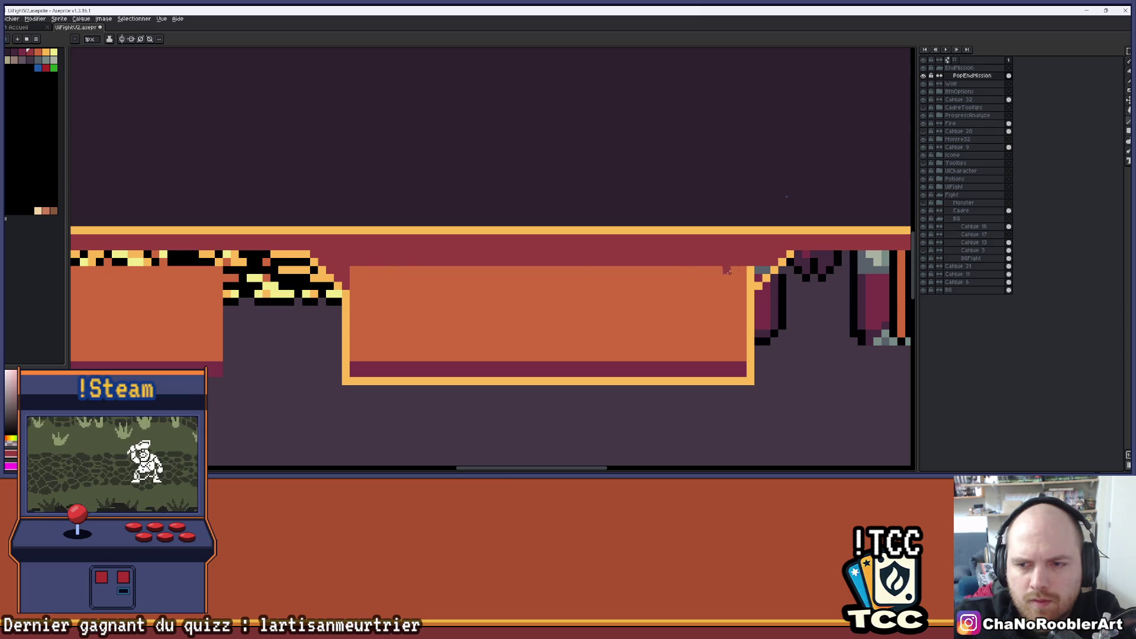
{"action": "scroll", "coordinate": [756, 277], "scroll_direction": "down", "scroll_amount": 2}
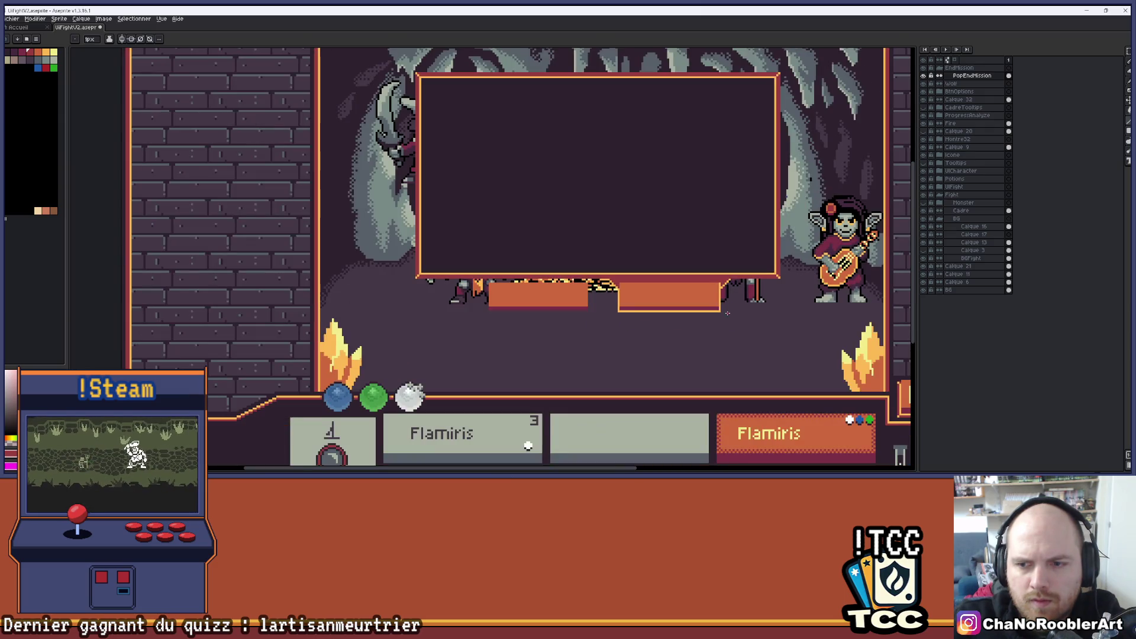
{"action": "scroll", "coordinate": [596, 292], "scroll_direction": "down", "scroll_amount": 3}
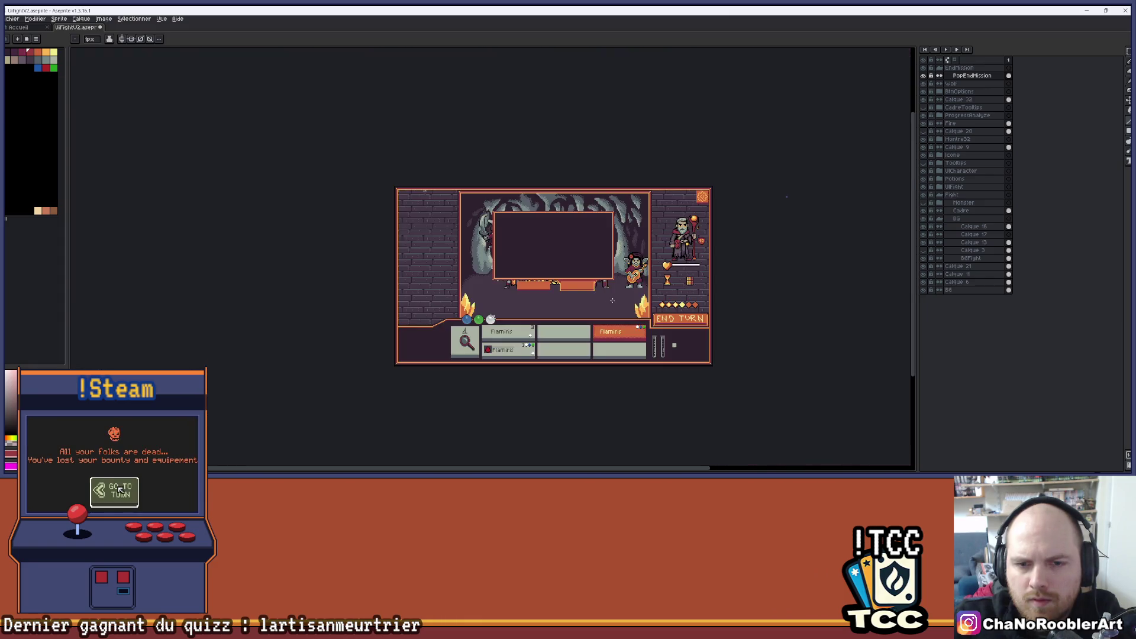
{"action": "scroll", "coordinate": [509, 274], "scroll_direction": "up", "scroll_amount": 3}
Step: Move the PopEndMission frame about 60 px down onto its two buttons with the Move tool
{"action": "key", "text": "v"}
{"action": "left_click_drag", "start_coordinate": [556, 125], "coordinate": [553, 160]}
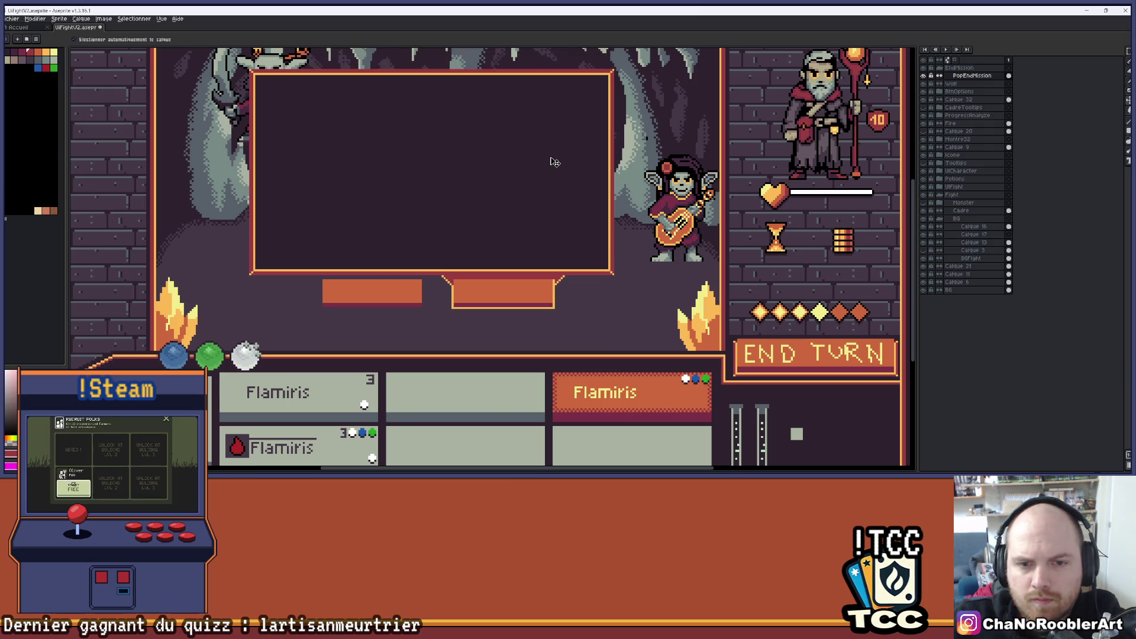
{"action": "scroll", "coordinate": [588, 183], "scroll_direction": "up", "scroll_amount": 1}
{"action": "scroll", "coordinate": [558, 253], "scroll_direction": "down", "scroll_amount": 1}
{"action": "scroll", "coordinate": [530, 256], "scroll_direction": "up", "scroll_amount": 2}
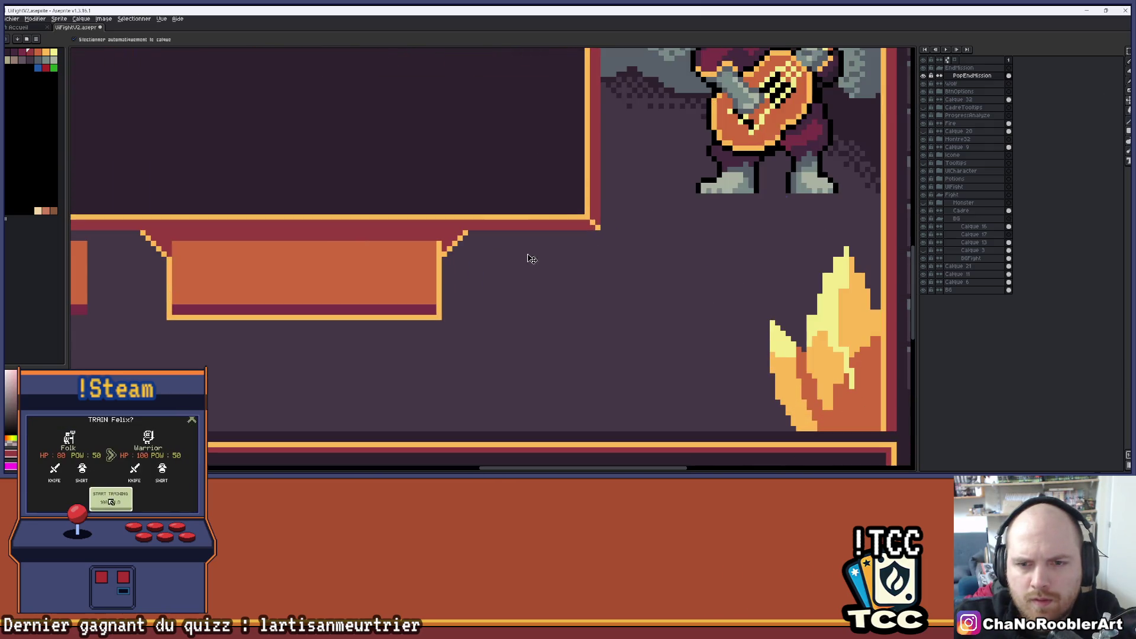
{"action": "scroll", "coordinate": [532, 256], "scroll_direction": "down", "scroll_amount": 3}
{"action": "scroll", "coordinate": [543, 268], "scroll_direction": "down", "scroll_amount": 1}
{"action": "left_click_drag", "start_coordinate": [544, 269], "coordinate": [562, 256]}
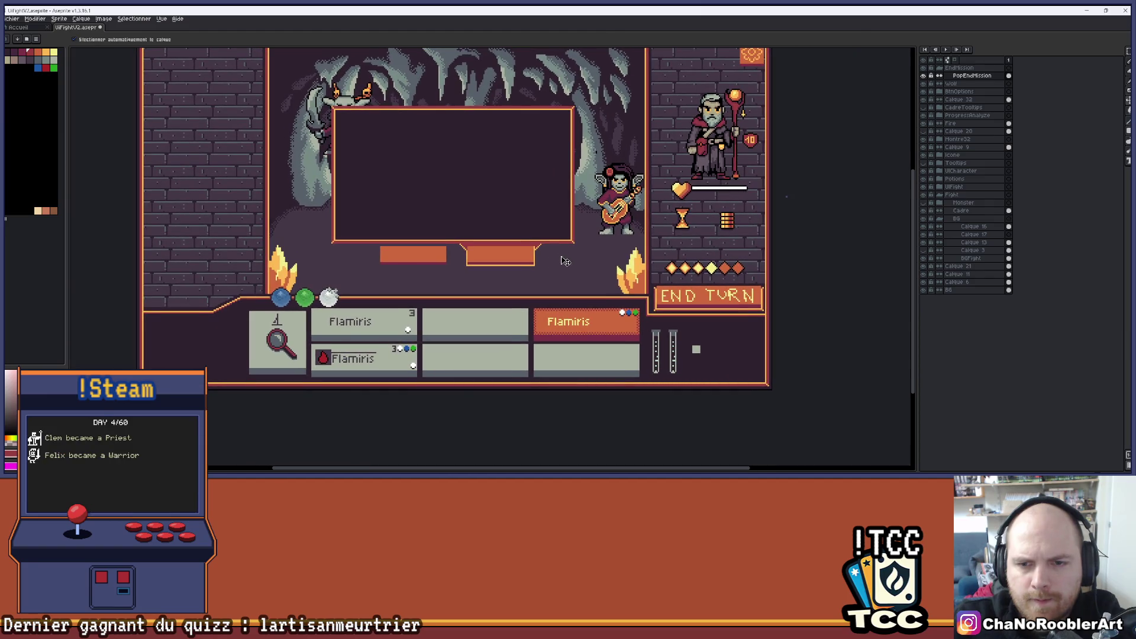
{"action": "scroll", "coordinate": [523, 253], "scroll_direction": "up", "scroll_amount": 2}
{"action": "scroll", "coordinate": [427, 274], "scroll_direction": "up", "scroll_amount": 1}
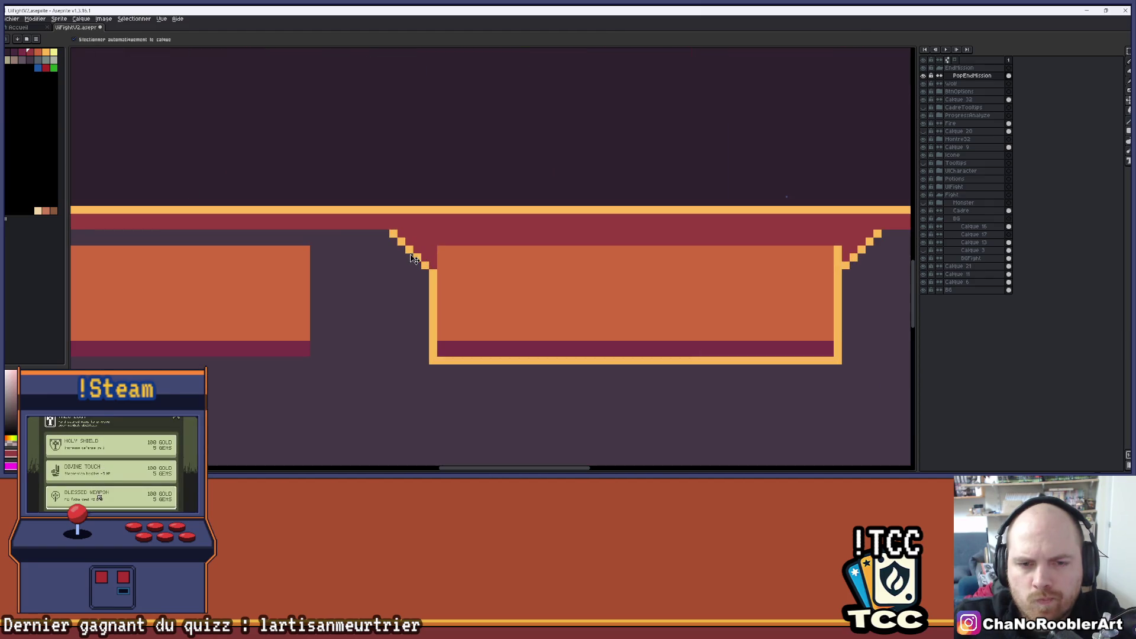
Step: Frame the view on the right-hand button beneath the popup
{"action": "key", "text": "i"}
{"action": "key", "text": "v"}
{"action": "scroll", "coordinate": [429, 277], "scroll_direction": "down", "scroll_amount": 2}
{"action": "mouse_move", "coordinate": [583, 307]}
{"action": "left_mouse_down"}
{"action": "mouse_move", "coordinate": [573, 289]}
{"action": "mouse_move", "coordinate": [600, 280]}
{"action": "mouse_move", "coordinate": [651, 288]}
{"action": "left_mouse_up"}
{"action": "scroll", "coordinate": [569, 289], "scroll_direction": "down", "scroll_amount": 2}
{"action": "scroll", "coordinate": [562, 287], "scroll_direction": "up", "scroll_amount": 3}
{"action": "scroll", "coordinate": [562, 286], "scroll_direction": "up", "scroll_amount": 1}
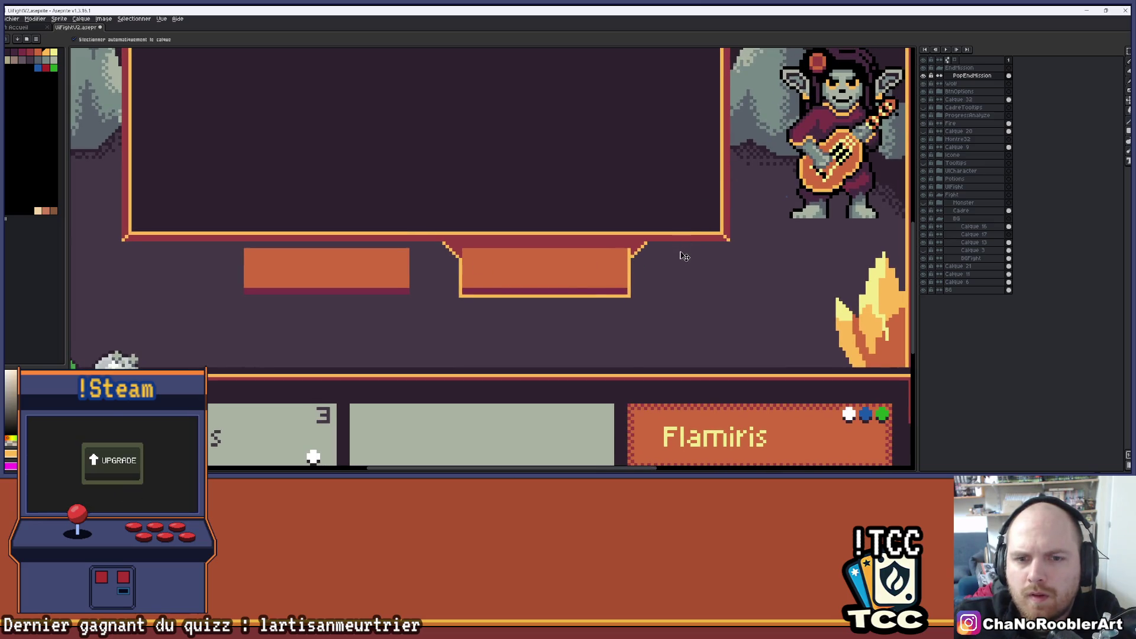
{"action": "left_click_drag", "start_coordinate": [666, 253], "coordinate": [664, 253]}
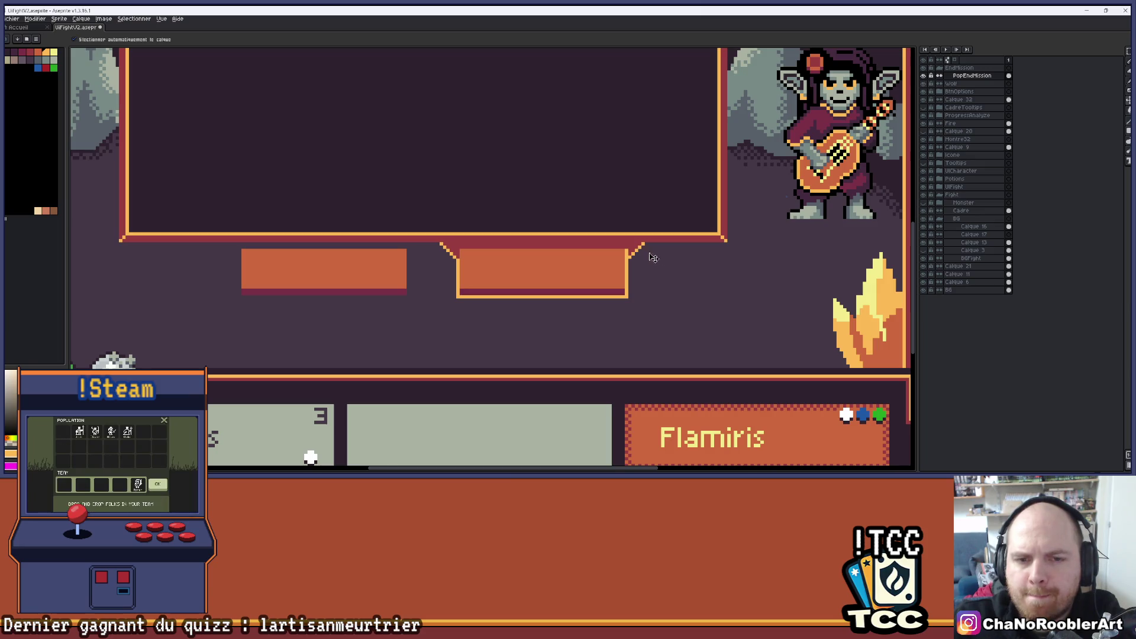
{"action": "scroll", "coordinate": [553, 239], "scroll_direction": "up", "scroll_amount": 1}
{"action": "scroll", "coordinate": [553, 238], "scroll_direction": "up", "scroll_amount": 1}
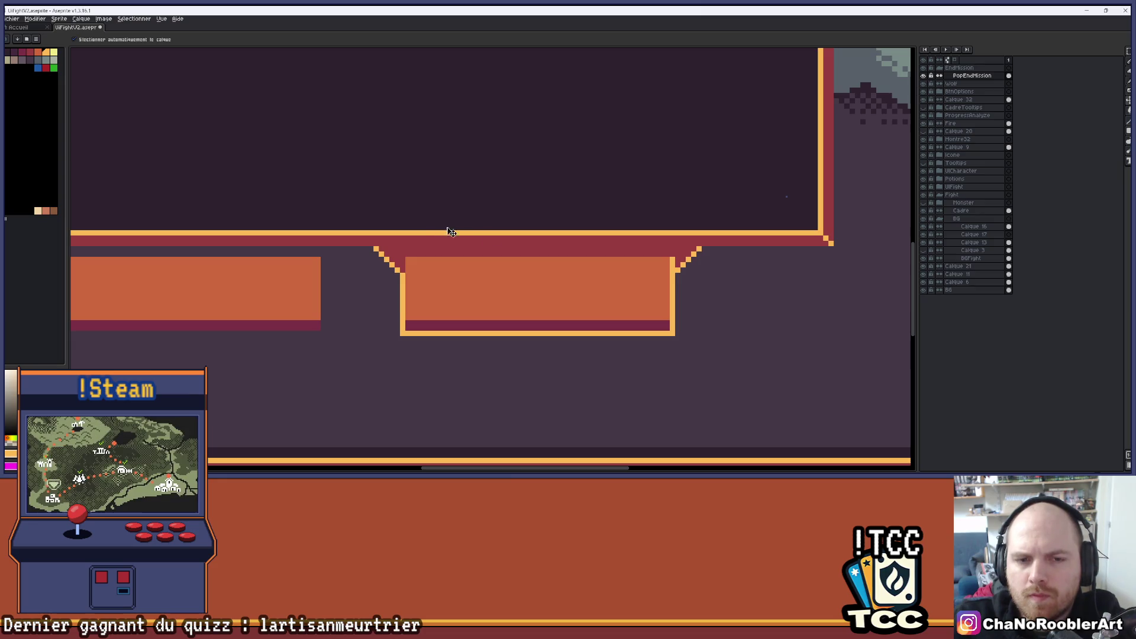
Step: Sample the light orange and draw a 1px ledge line across the right button's top
{"action": "key", "text": "i"}
{"action": "key", "text": "b"}
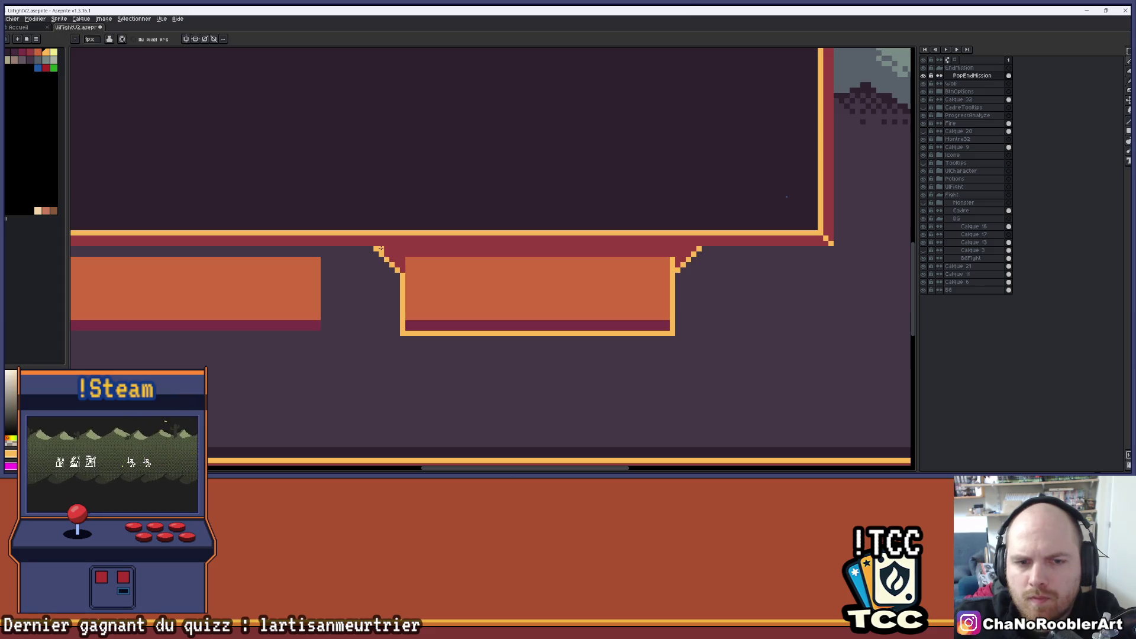
{"action": "key", "text": "e"}
{"action": "left_click_drag", "start_coordinate": [377, 248], "coordinate": [673, 248]}
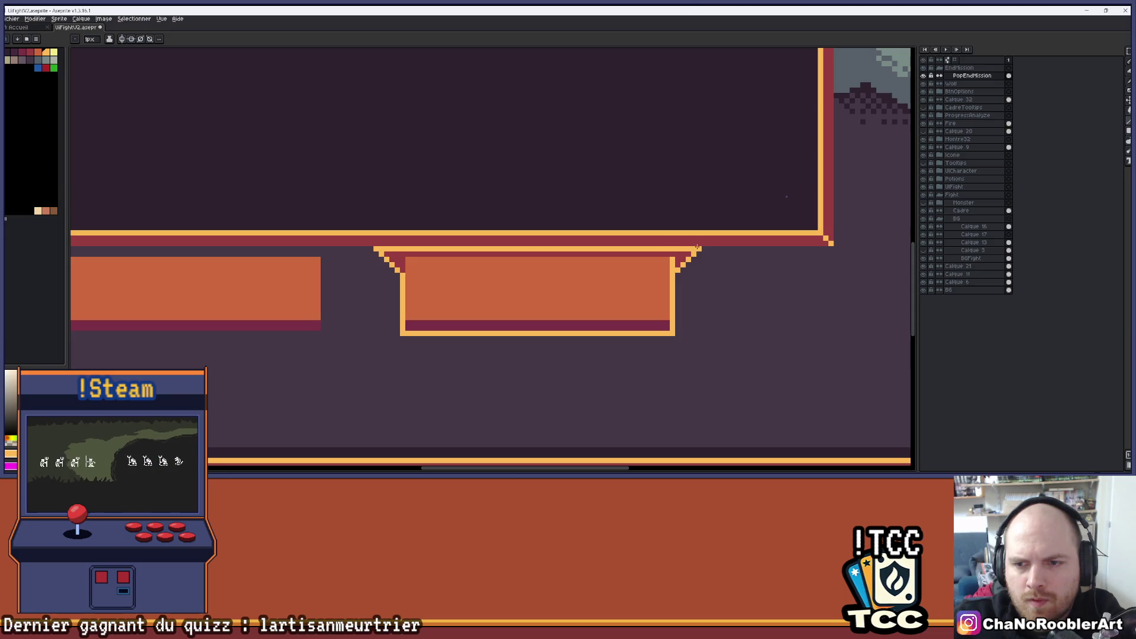
{"action": "scroll", "coordinate": [698, 248], "scroll_direction": "down", "scroll_amount": 3}
{"action": "scroll", "coordinate": [701, 267], "scroll_direction": "down", "scroll_amount": 1}
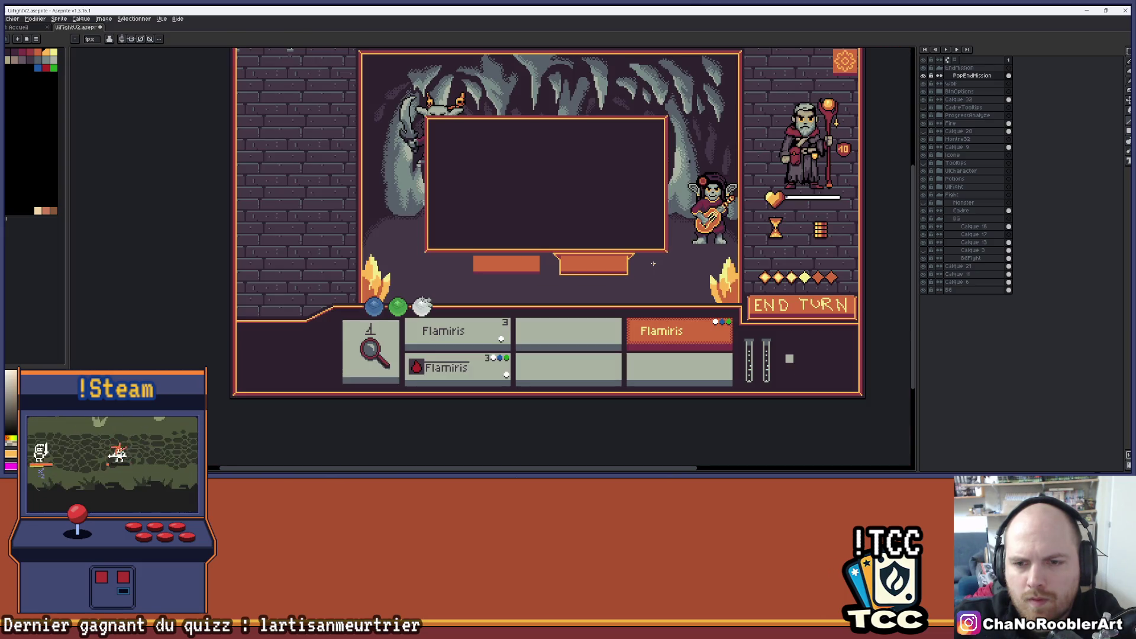
{"action": "scroll", "coordinate": [653, 262], "scroll_direction": "up", "scroll_amount": 4}
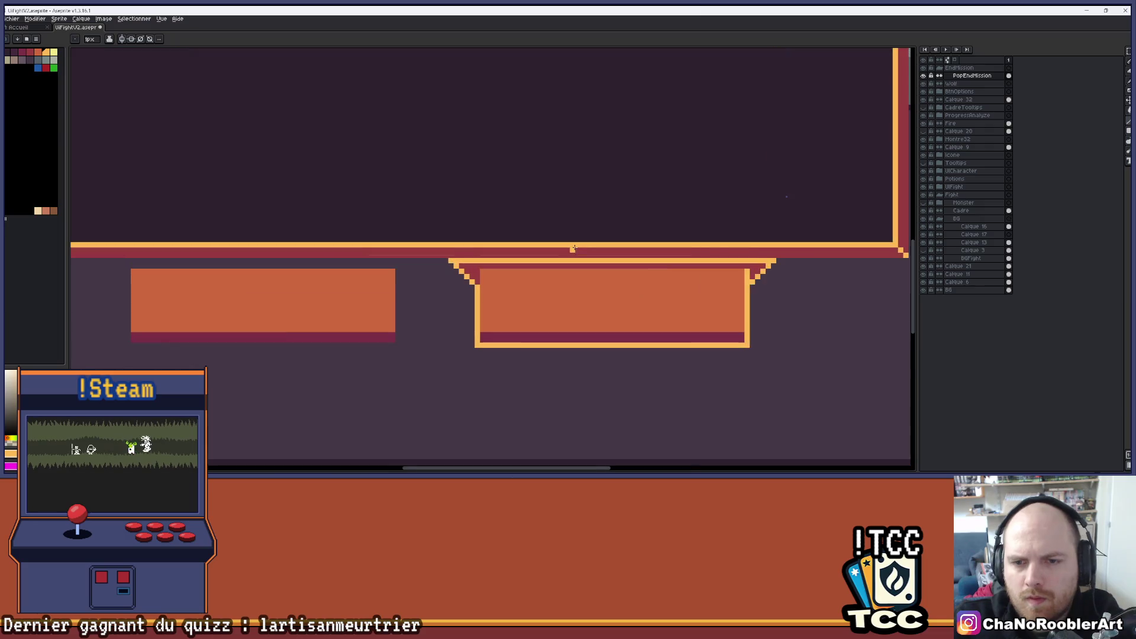
{"action": "left_click", "coordinate": [428, 246], "text": "alt"}
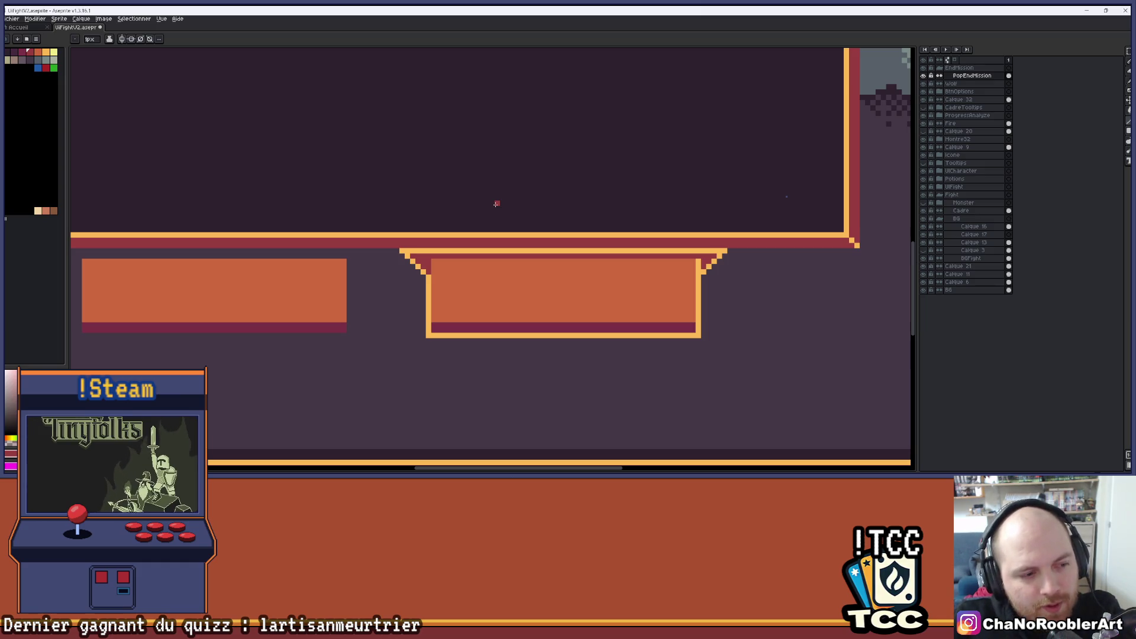
Step: Repaint the light orange line above the right button in the border's dark red
{"action": "scroll", "coordinate": [497, 204], "scroll_direction": "down", "scroll_amount": 1}
{"action": "scroll", "coordinate": [563, 213], "scroll_direction": "up", "scroll_amount": 3}
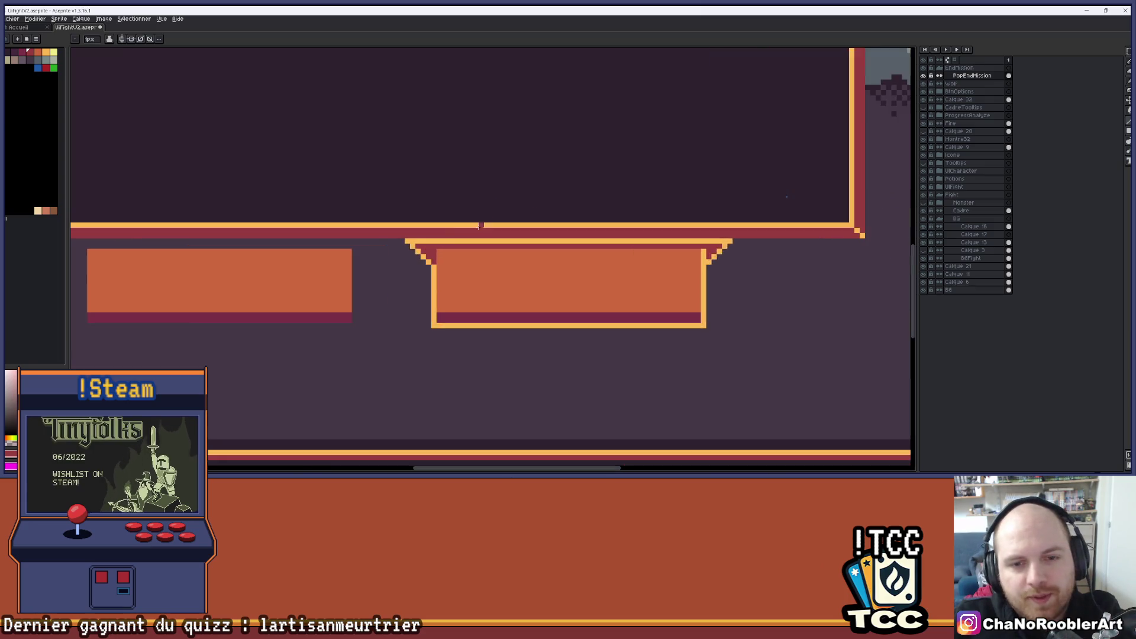
{"action": "mouse_move", "coordinate": [339, 237]}
{"action": "left_mouse_down"}
{"action": "mouse_move", "coordinate": [655, 237]}
{"action": "mouse_move", "coordinate": [416, 223]}
{"action": "mouse_move", "coordinate": [743, 223]}
{"action": "left_mouse_up"}
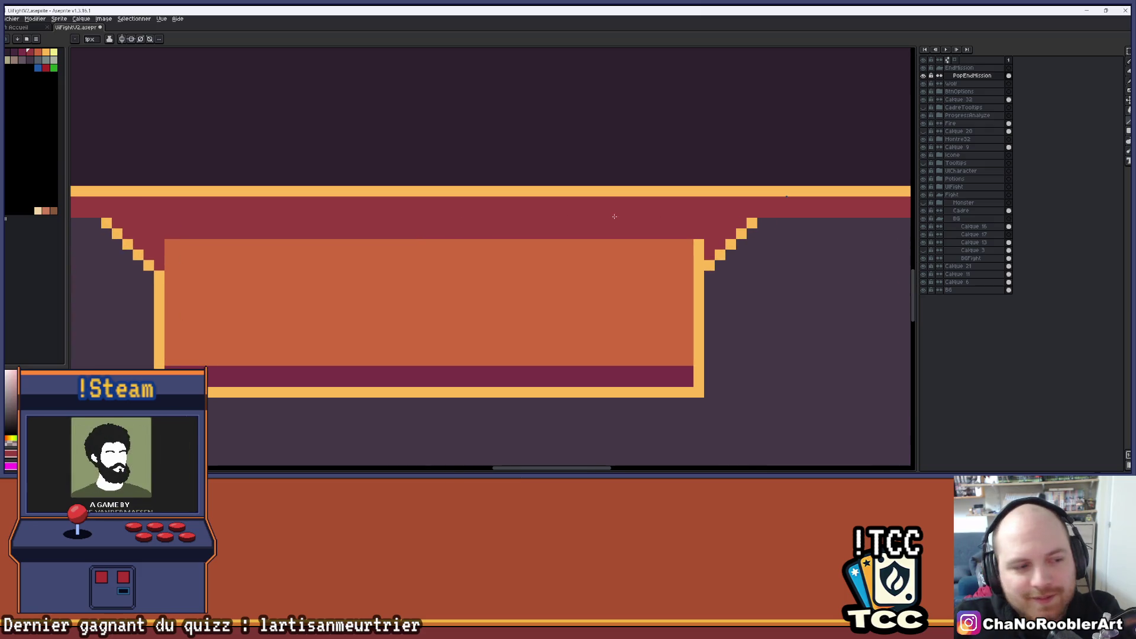
{"action": "scroll", "coordinate": [614, 217], "scroll_direction": "down", "scroll_amount": 3}
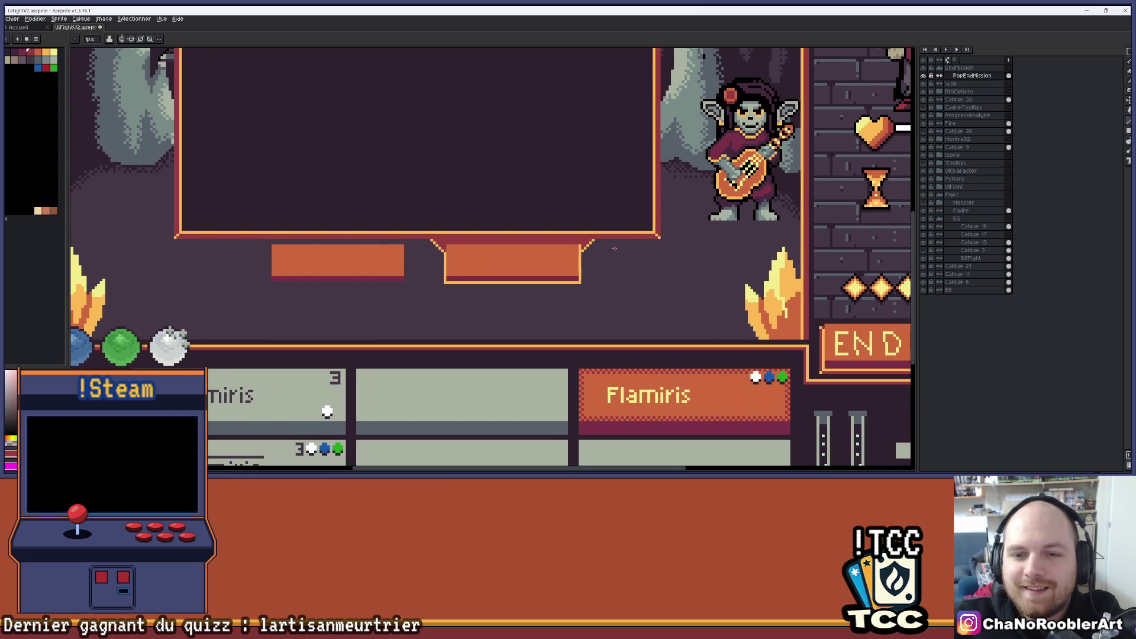
{"action": "scroll", "coordinate": [613, 249], "scroll_direction": "up", "scroll_amount": 4}
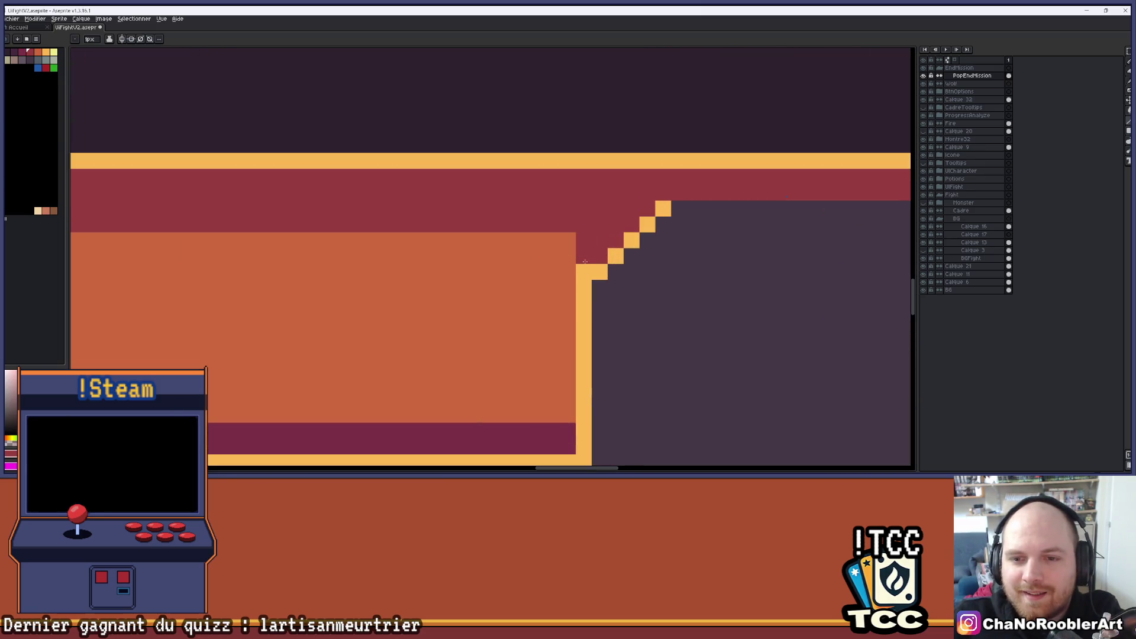
{"action": "scroll", "coordinate": [588, 263], "scroll_direction": "down", "scroll_amount": 2}
{"action": "scroll", "coordinate": [588, 262], "scroll_direction": "down", "scroll_amount": 3}
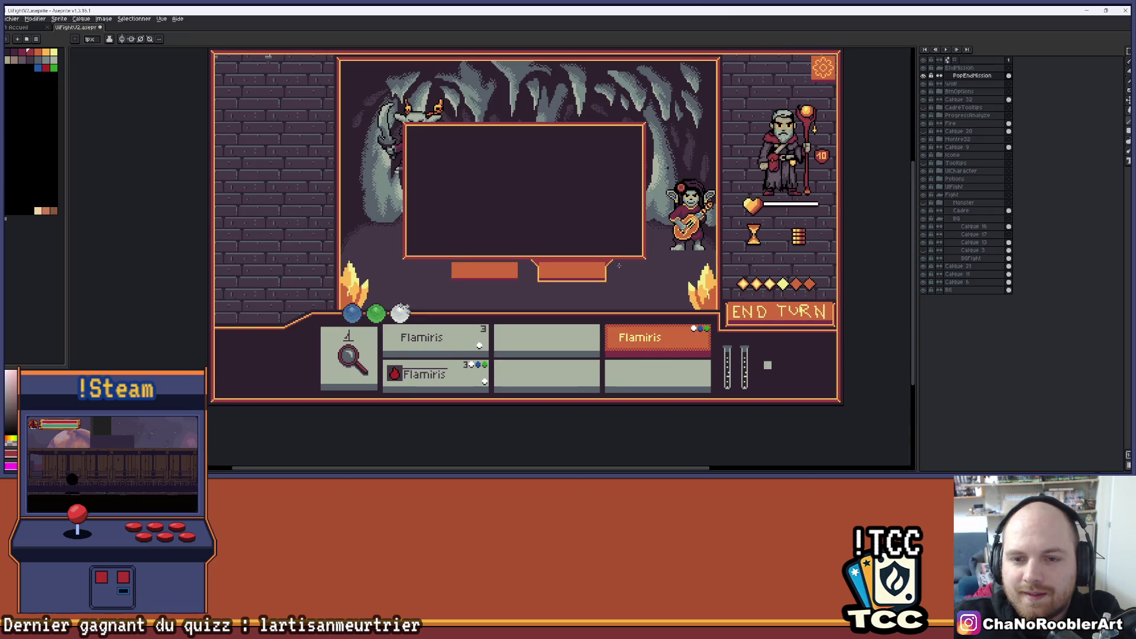
Step: Toggle the PopEndMission layer's visibility to compare the mockup with and without the popup
{"action": "left_click", "coordinate": [924, 77]}
{"action": "left_click", "coordinate": [923, 77]}
{"action": "left_click", "coordinate": [924, 77]}
{"action": "left_click", "coordinate": [923, 76]}
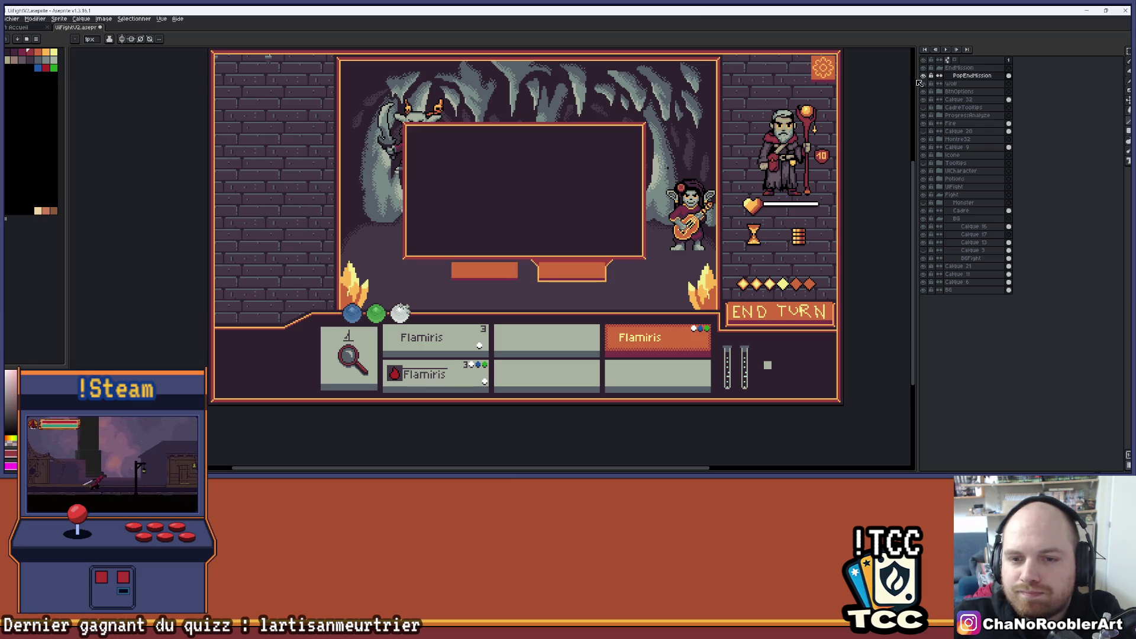
{"action": "scroll", "coordinate": [469, 288], "scroll_direction": "up", "scroll_amount": 4}
Step: Paint the leftover yellow pixels on both diagonal button corners dark red with a 1px brush
{"action": "mouse_move", "coordinate": [469, 288]}
{"action": "left_mouse_down"}
{"action": "mouse_move", "coordinate": [472, 269]}
{"action": "mouse_move", "coordinate": [442, 236]}
{"action": "left_mouse_up"}
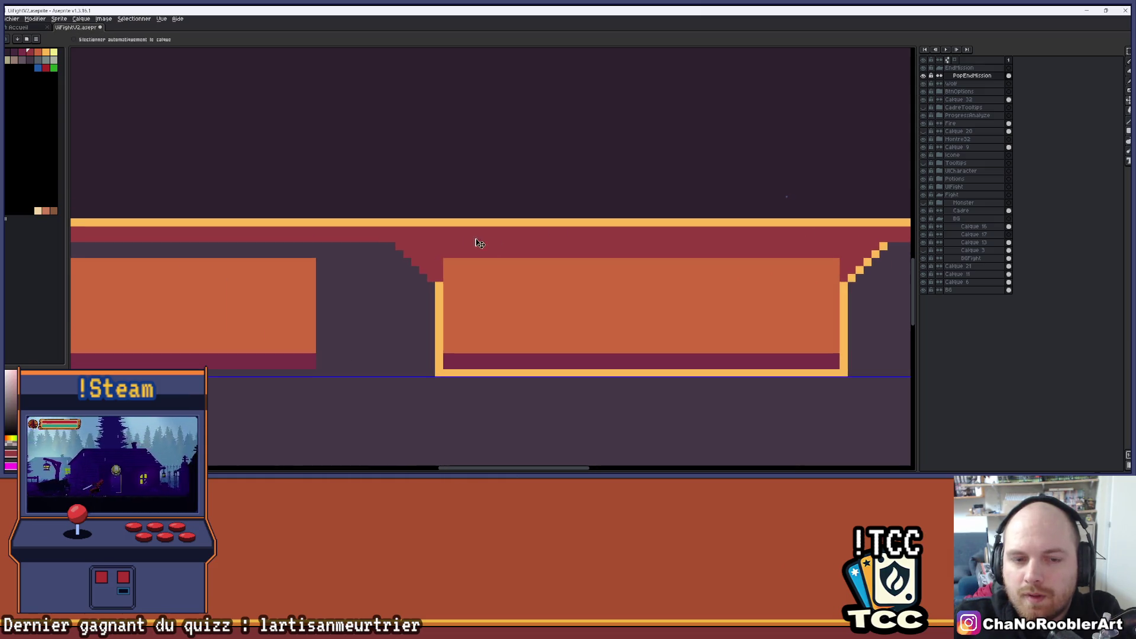
{"action": "scroll", "coordinate": [477, 243], "scroll_direction": "up", "scroll_amount": 3}
{"action": "key", "text": "minus"}
{"action": "key", "text": "minus"}
{"action": "key", "text": "minus"}
{"action": "left_click_drag", "start_coordinate": [439, 288], "coordinate": [375, 224]}
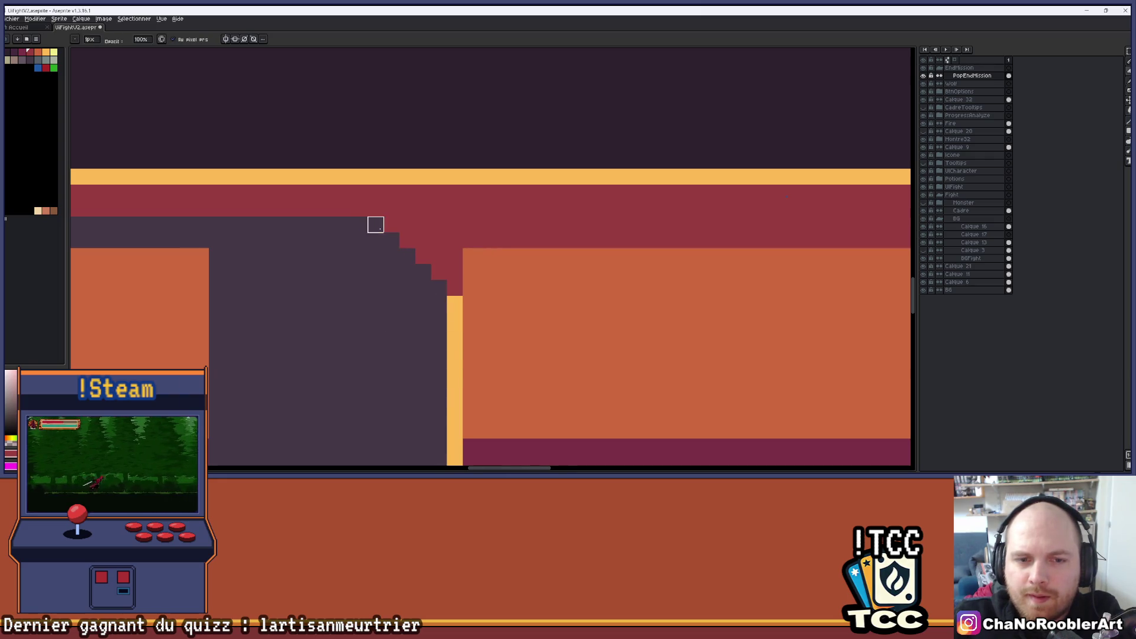
{"action": "scroll", "coordinate": [593, 243], "scroll_direction": "down", "scroll_amount": 2}
{"action": "scroll", "coordinate": [547, 242], "scroll_direction": "up", "scroll_amount": 2}
{"action": "mouse_move", "coordinate": [467, 227]}
{"action": "left_mouse_down"}
{"action": "mouse_move", "coordinate": [530, 179]}
{"action": "mouse_move", "coordinate": [557, 230]}
{"action": "mouse_move", "coordinate": [575, 232]}
{"action": "left_mouse_up"}
{"action": "left_click", "coordinate": [530, 163]}
{"action": "scroll", "coordinate": [530, 177], "scroll_direction": "down", "scroll_amount": 6}
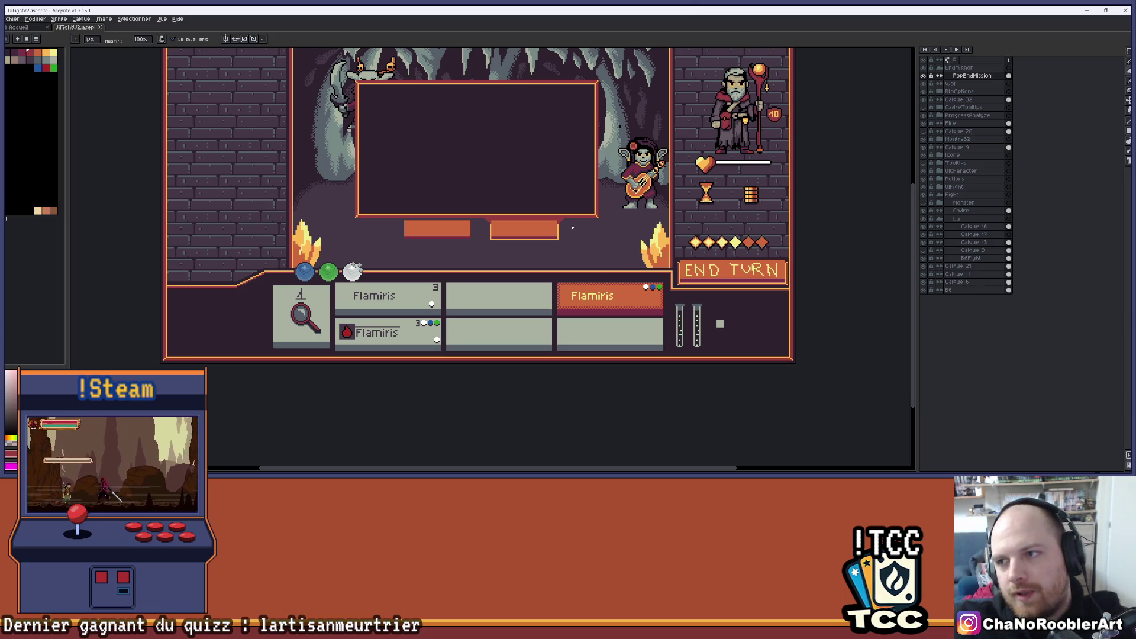
Step: Glance at Visual Studio and Unity, then return to the Aseprite mockup
{"action": "left_click_drag", "start_coordinate": [506, 127], "coordinate": [520, 188]}
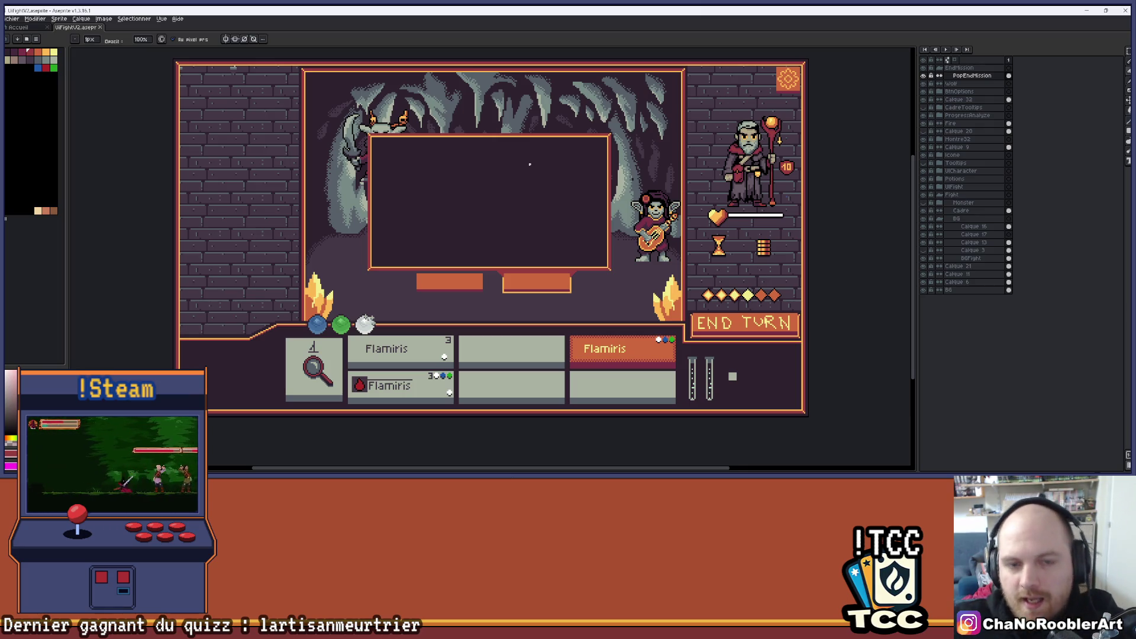
{"action": "scroll", "coordinate": [485, 295], "scroll_direction": "up", "scroll_amount": 5}
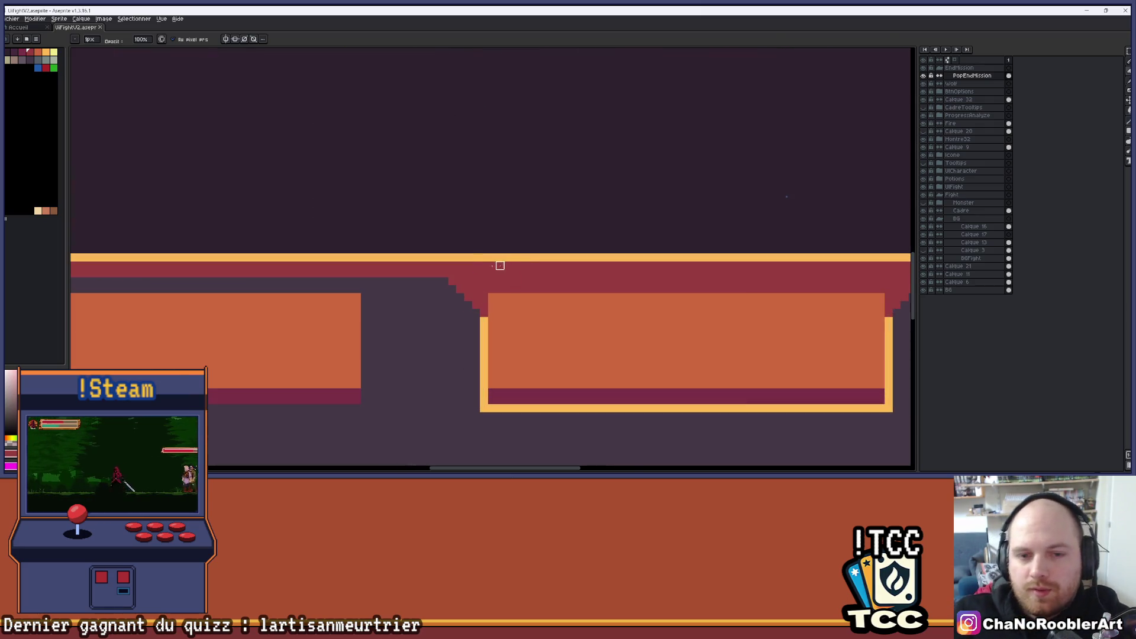
{"action": "scroll", "coordinate": [466, 273], "scroll_direction": "down", "scroll_amount": 3}
{"action": "mouse_move", "coordinate": [568, 472]}
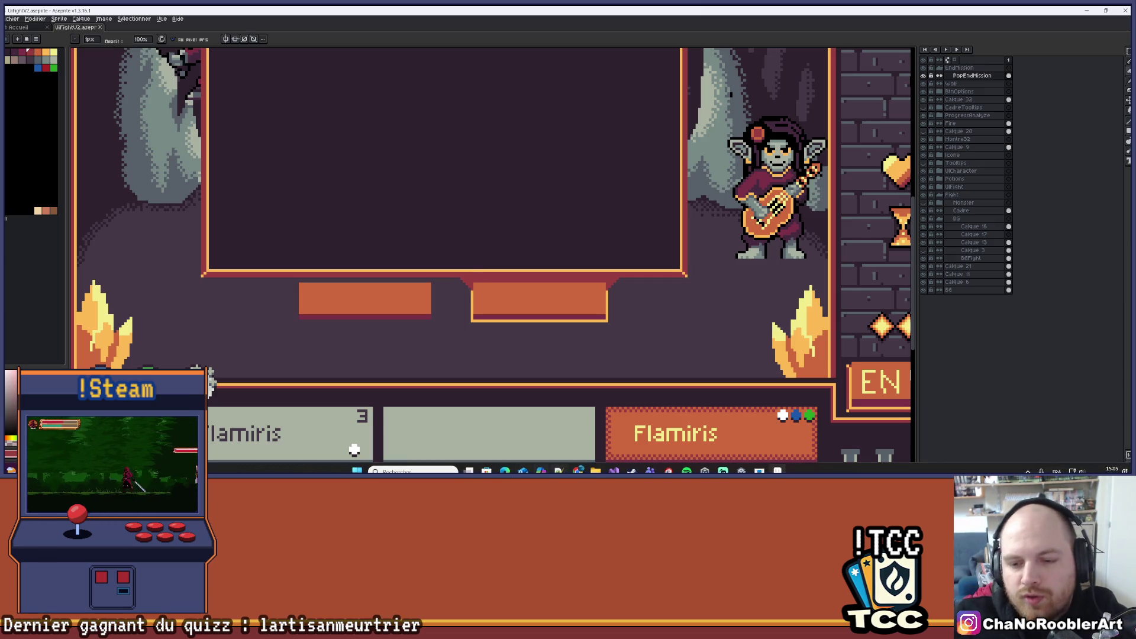
{"action": "left_click", "coordinate": [614, 470]}
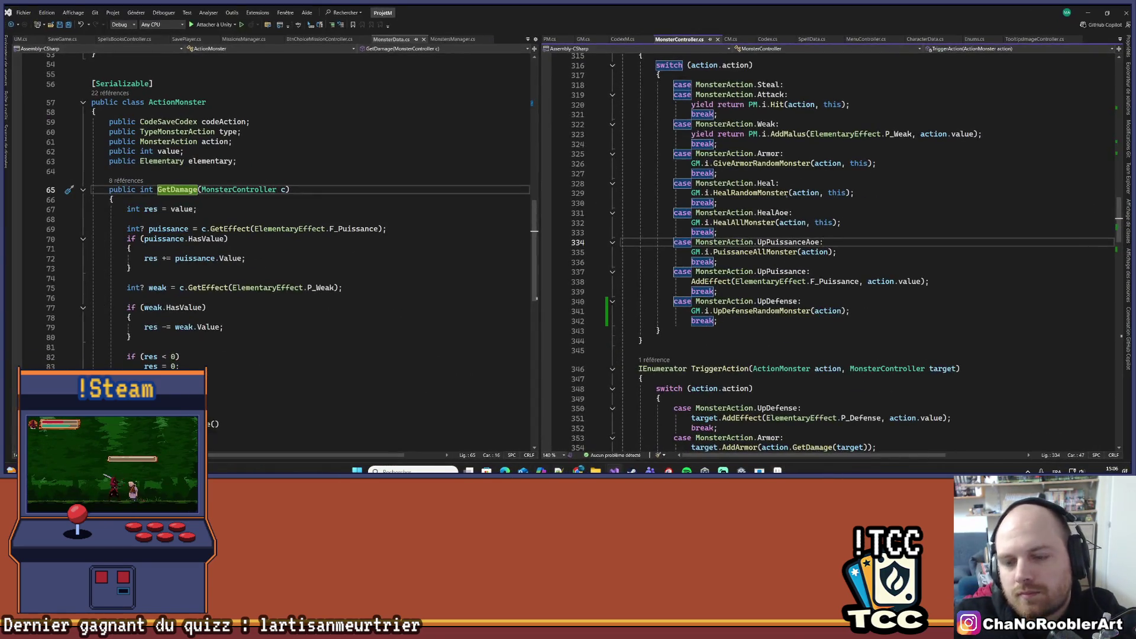
{"action": "left_click", "coordinate": [741, 470]}
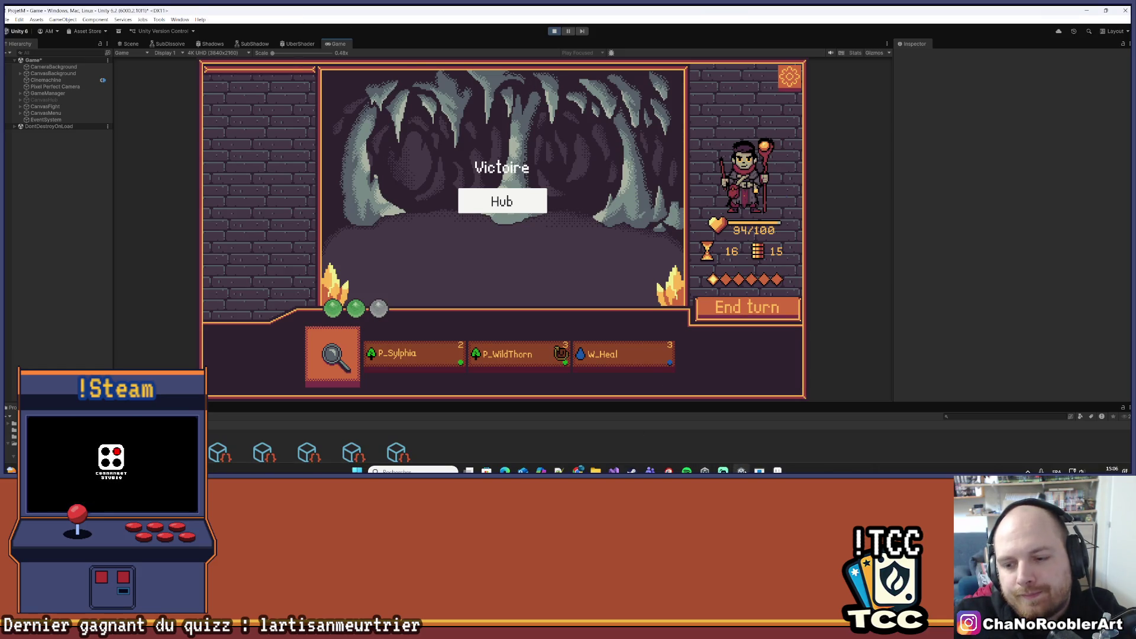
{"action": "left_click", "coordinate": [614, 470]}
{"action": "left_click", "coordinate": [740, 470]}
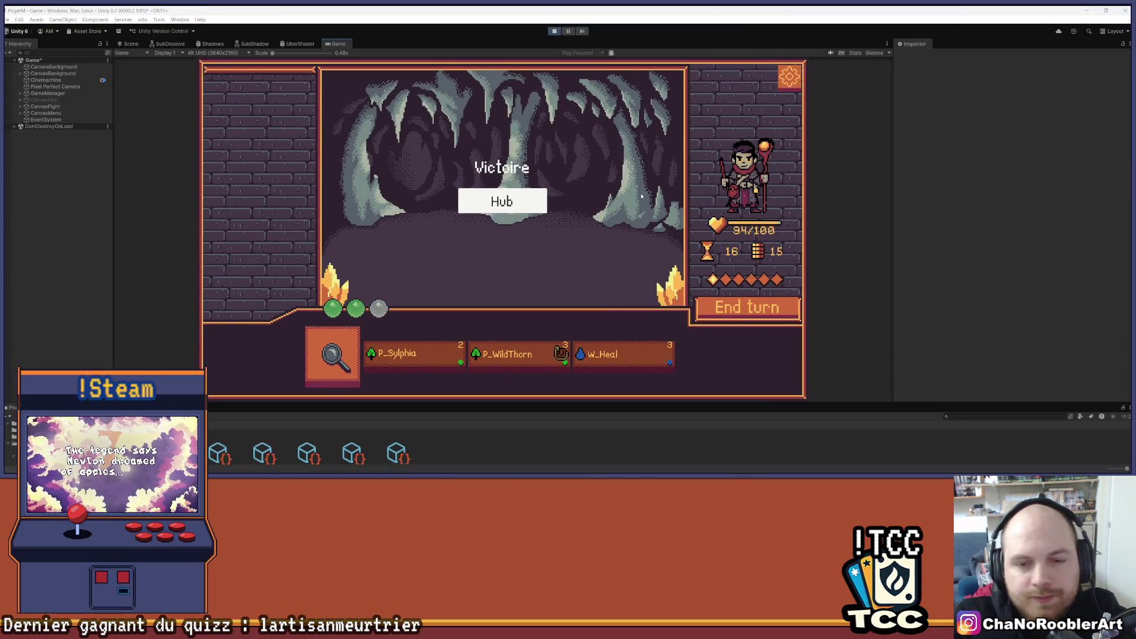
{"action": "left_click", "coordinate": [677, 470]}
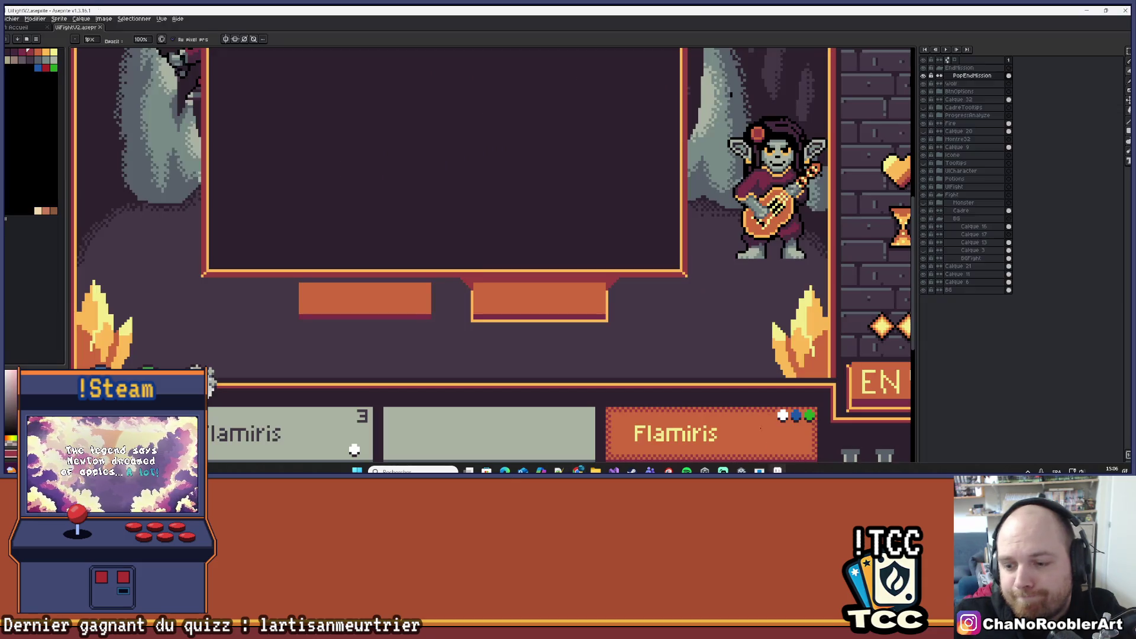
Step: Undo an accidental eraser stroke across the orange button box
{"action": "scroll", "coordinate": [469, 283], "scroll_direction": "up", "scroll_amount": 2}
{"action": "left_click_drag", "start_coordinate": [370, 253], "coordinate": [762, 350]}
{"action": "key", "text": "v"}
{"action": "key", "text": "ctrl+z"}
{"action": "left_click_drag", "start_coordinate": [814, 313], "coordinate": [741, 279]}
Step: Copy the right button box over the left one and commit it with Ctrl+D
{"action": "key", "text": "m"}
{"action": "mouse_move", "coordinate": [270, 206]}
{"action": "left_mouse_down"}
{"action": "mouse_move", "coordinate": [755, 368]}
{"action": "mouse_move", "coordinate": [780, 354]}
{"action": "left_mouse_up"}
{"action": "scroll", "coordinate": [628, 332], "scroll_direction": "down", "scroll_amount": 2}
{"action": "left_click_drag", "start_coordinate": [627, 331], "coordinate": [436, 325]}
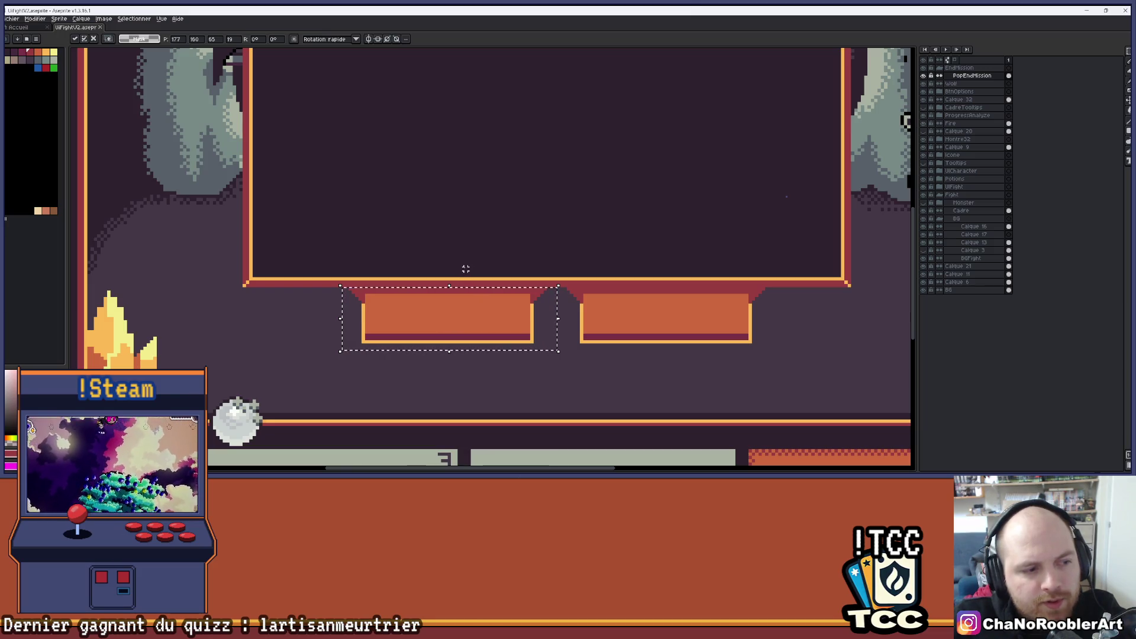
{"action": "scroll", "coordinate": [556, 333], "scroll_direction": "up", "scroll_amount": 3}
{"action": "key", "text": "ctrl+d"}
{"action": "scroll", "coordinate": [556, 333], "scroll_direction": "down", "scroll_amount": 2}
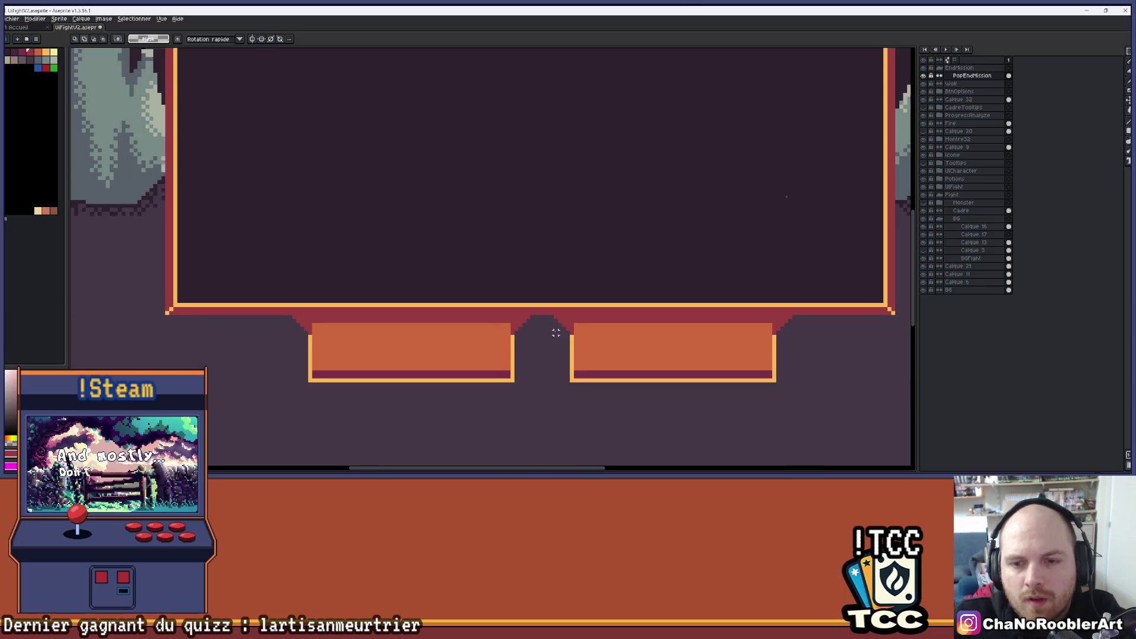
{"action": "scroll", "coordinate": [556, 333], "scroll_direction": "down", "scroll_amount": 1}
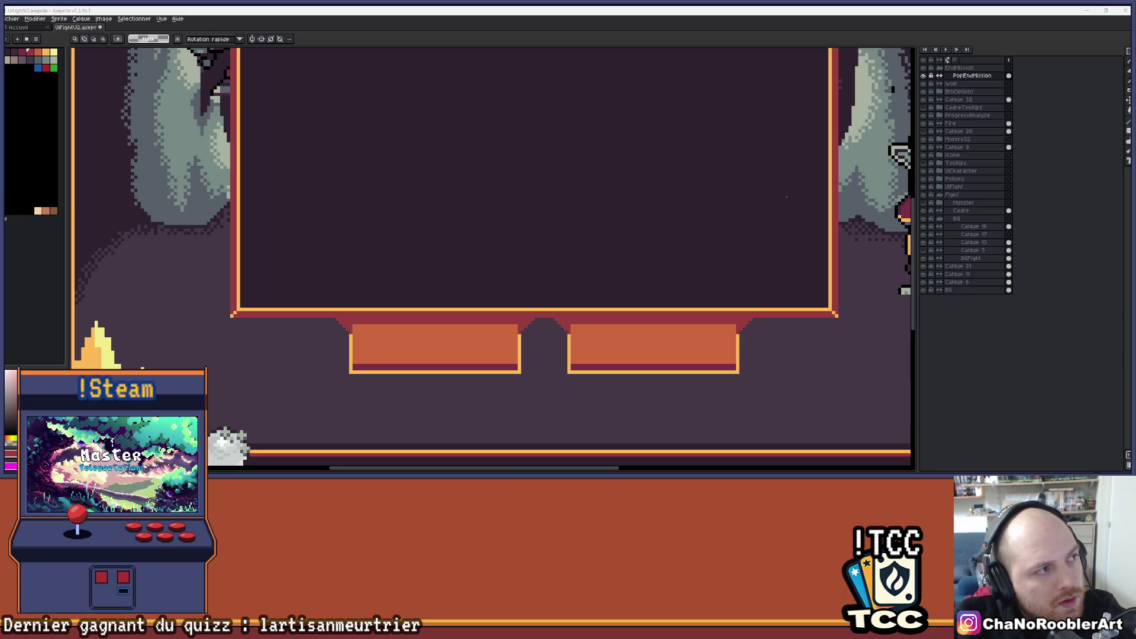
{"action": "key", "text": "alt+Tab"}
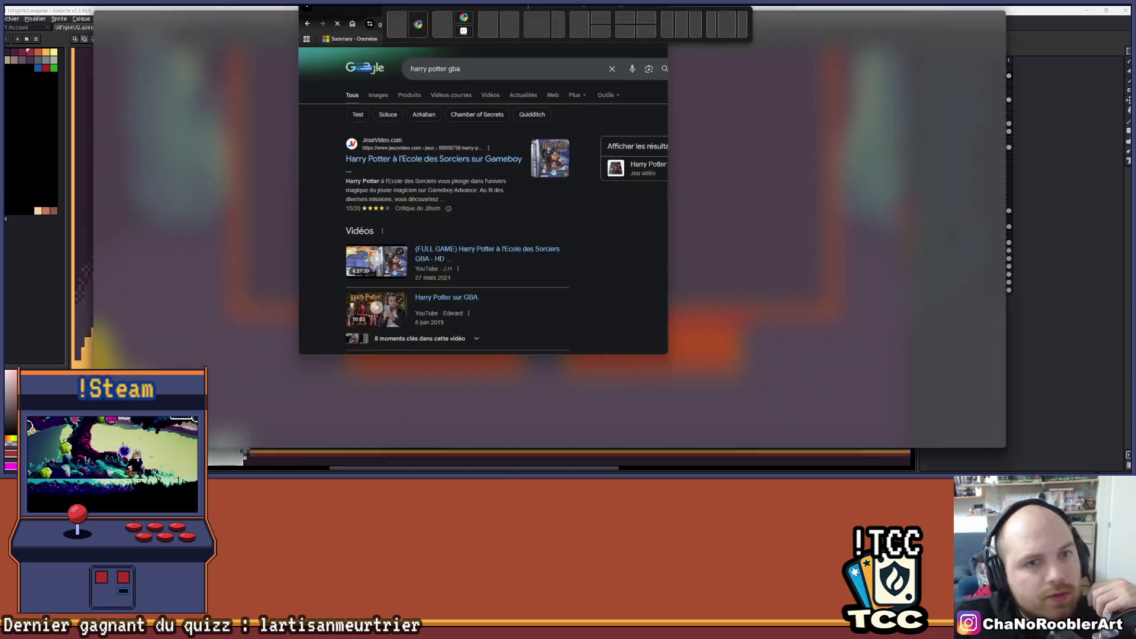
Step: Browse Google Images results for 'harry potter gba', then minimize Chrome
{"action": "left_click", "coordinate": [121, 109]}
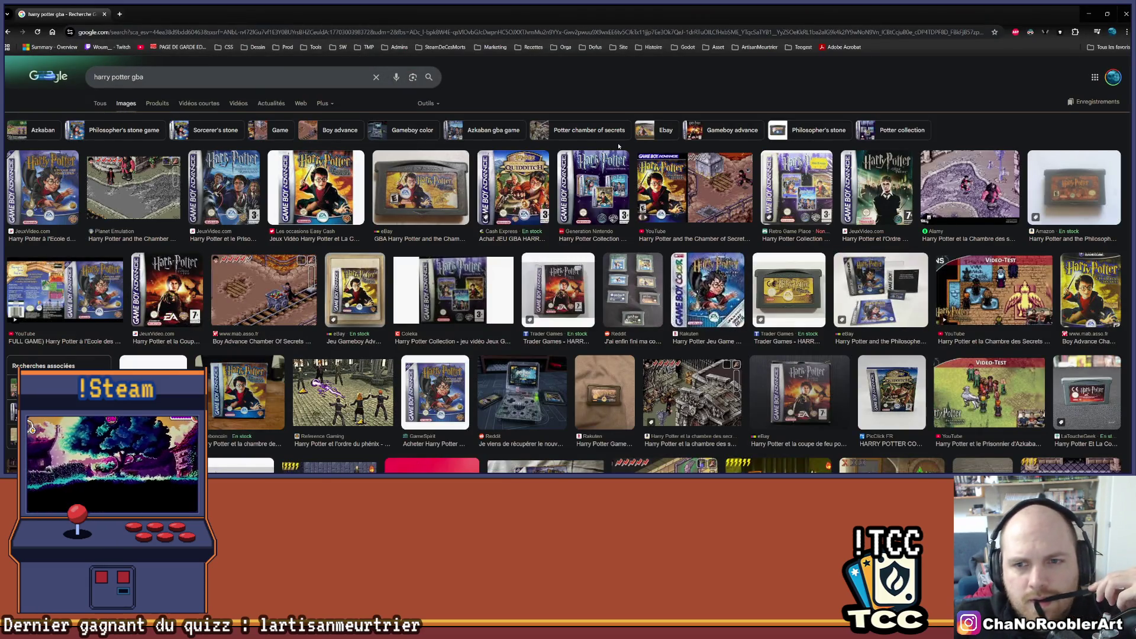
{"action": "scroll", "coordinate": [939, 259], "scroll_direction": "down", "scroll_amount": 2}
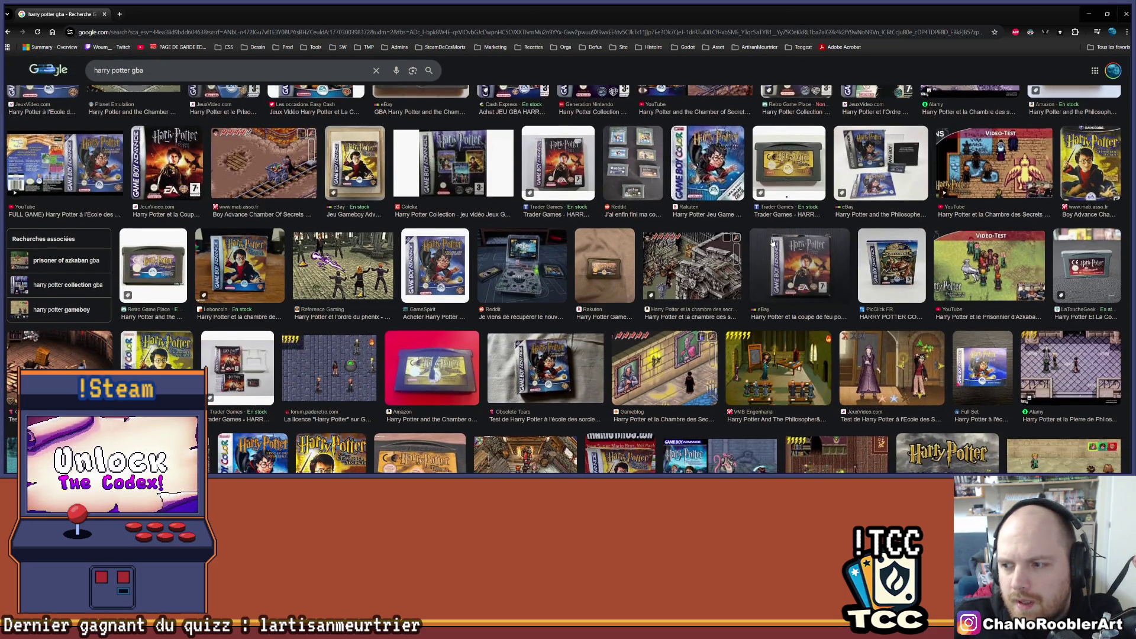
{"action": "scroll", "coordinate": [772, 242], "scroll_direction": "down", "scroll_amount": 2}
{"action": "left_click", "coordinate": [1088, 14]}
{"action": "scroll", "coordinate": [248, 223], "scroll_direction": "down", "scroll_amount": 2}
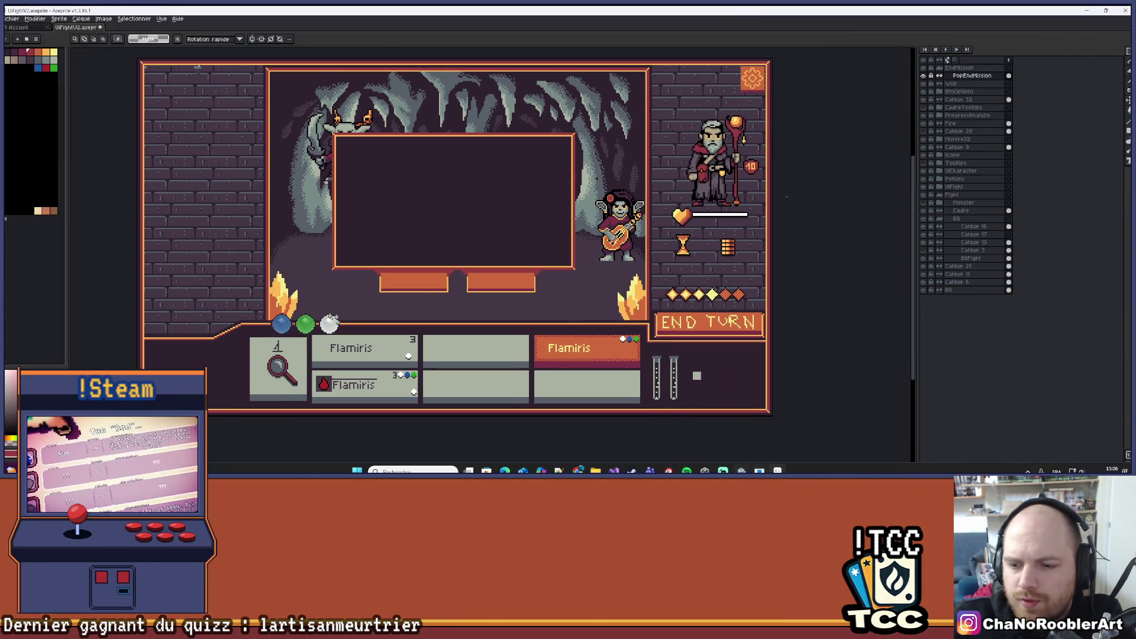
{"action": "left_click", "coordinate": [758, 468]}
Step: Save the current Unity scene and stop the running playtest
{"action": "left_click", "coordinate": [6, 19]}
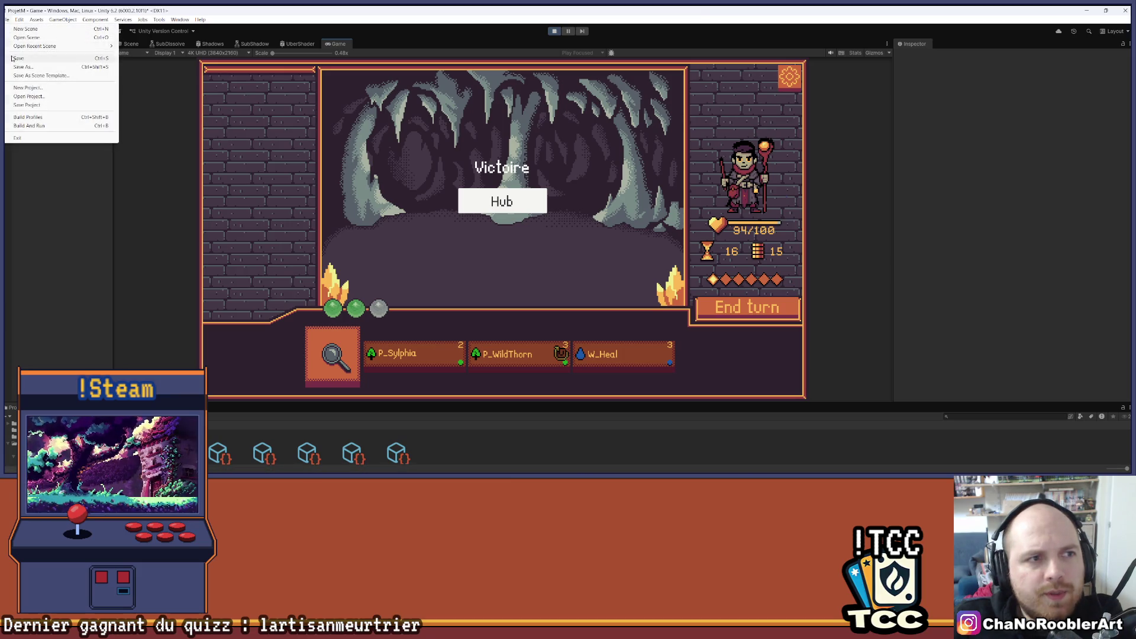
{"action": "left_click", "coordinate": [41, 59]}
{"action": "left_click", "coordinate": [554, 31]}
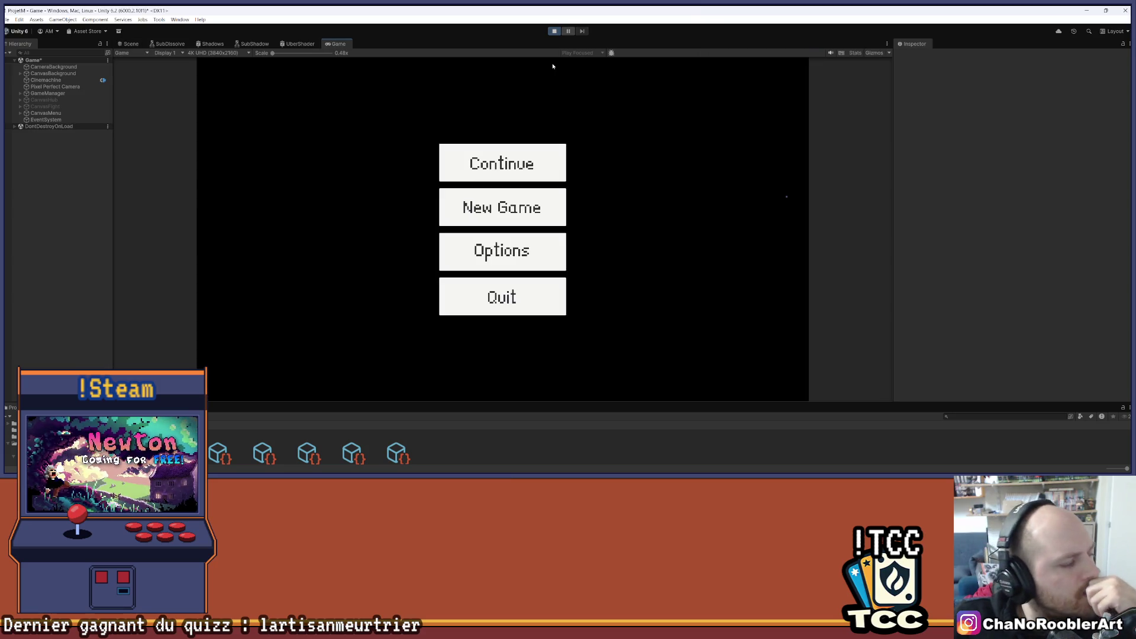
Step: Start a New Game as the apprentice wizard with F_Flameiris, study a spell book, and launch the cave mission
{"action": "left_click", "coordinate": [509, 212]}
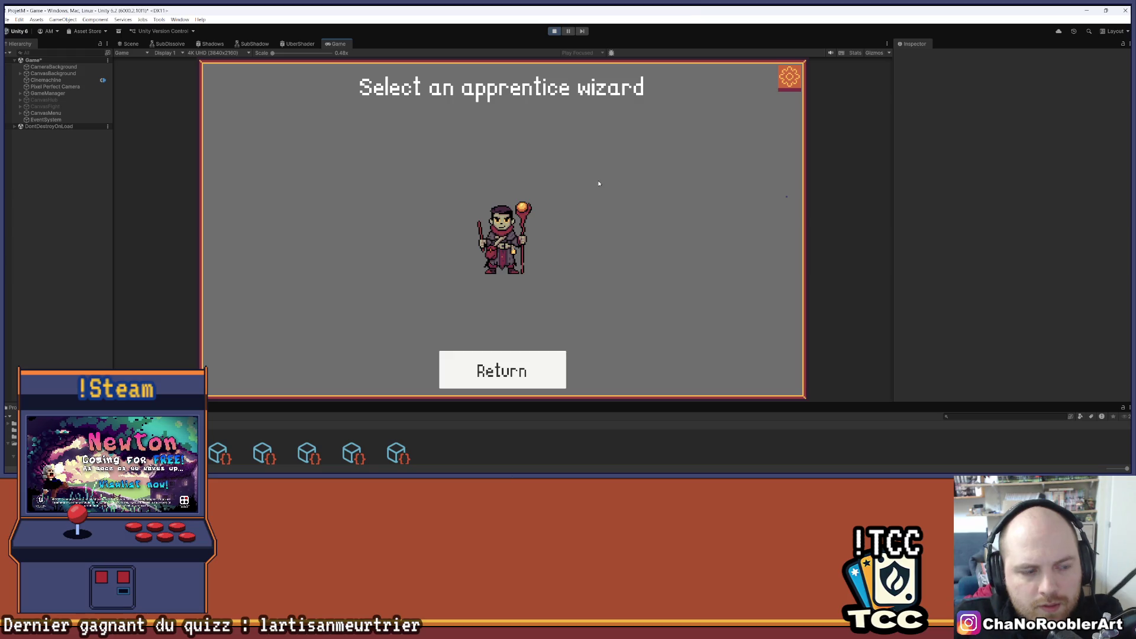
{"action": "left_click", "coordinate": [503, 239]}
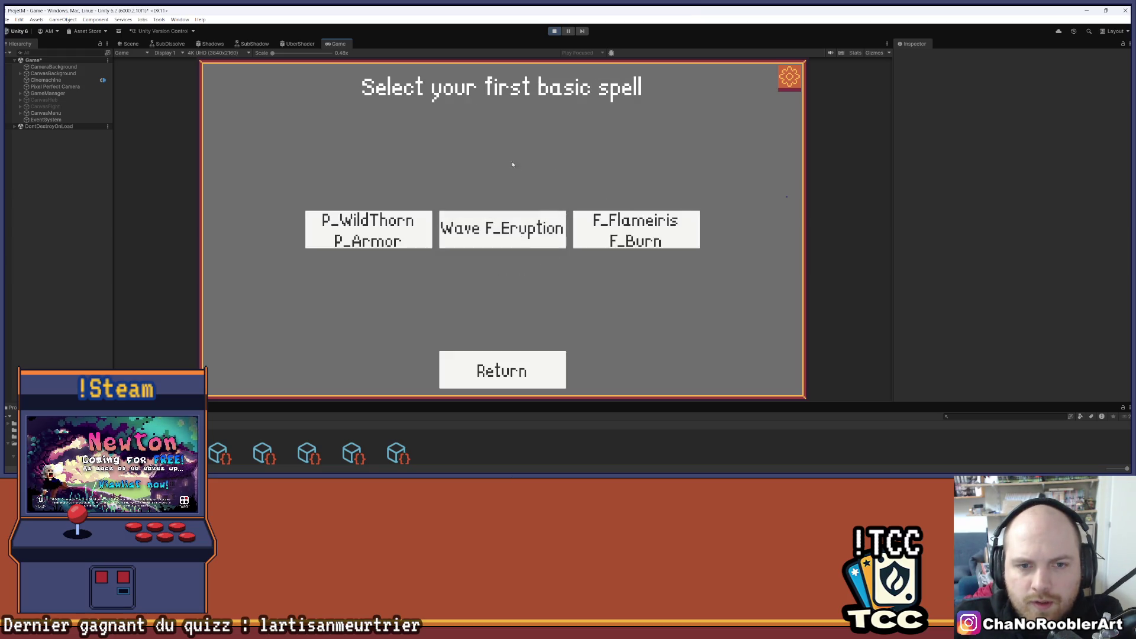
{"action": "left_click", "coordinate": [625, 228]}
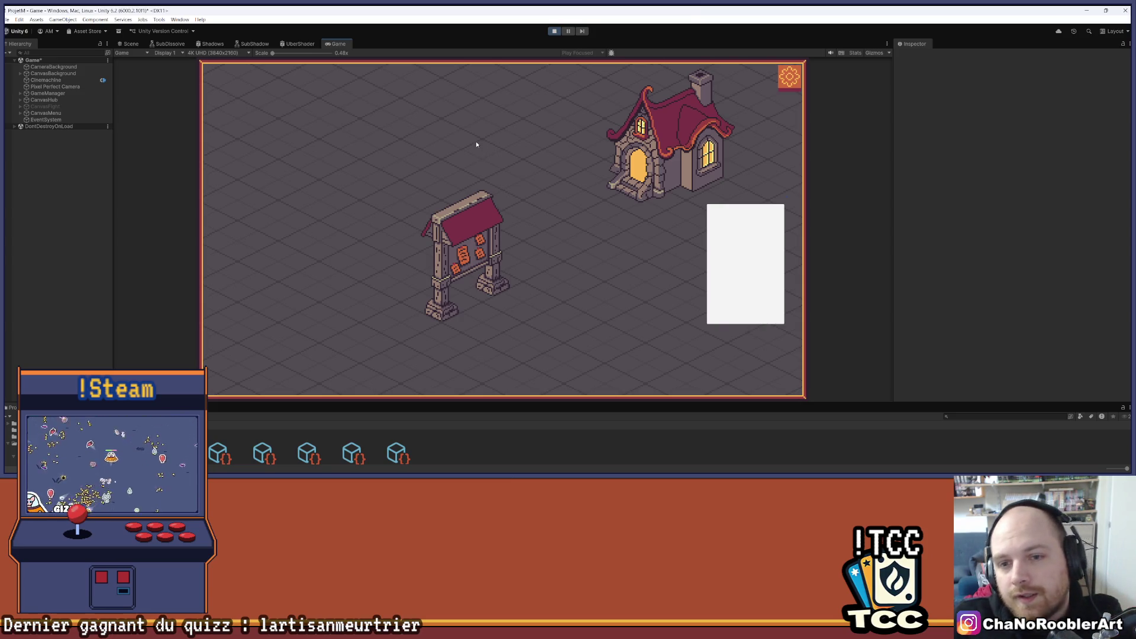
{"action": "left_click", "coordinate": [668, 148]}
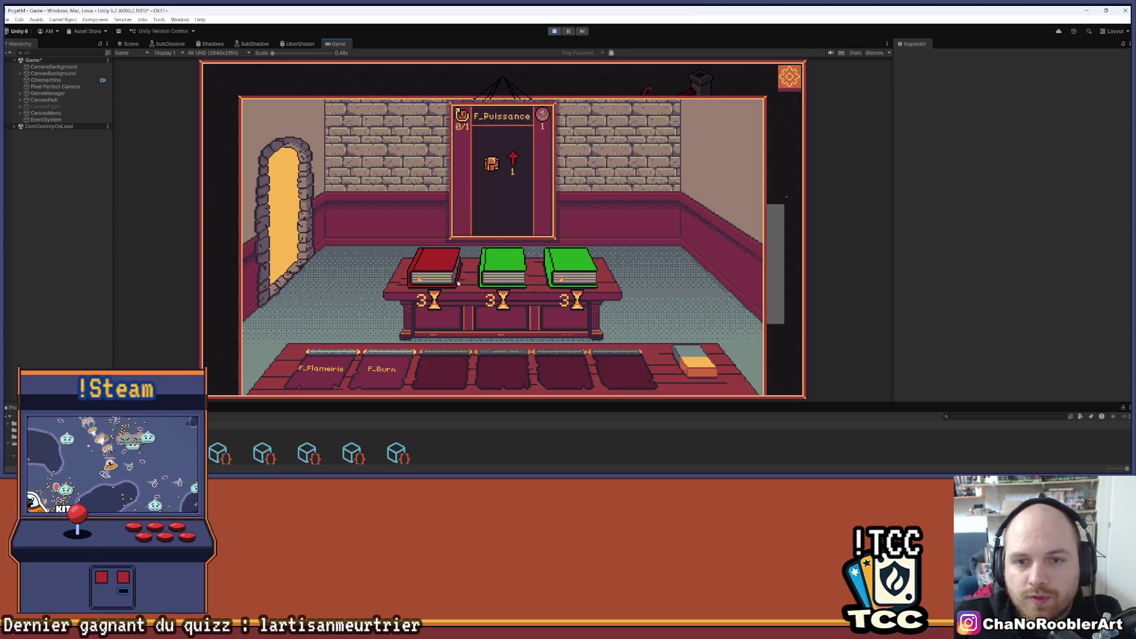
{"action": "left_click", "coordinate": [490, 253]}
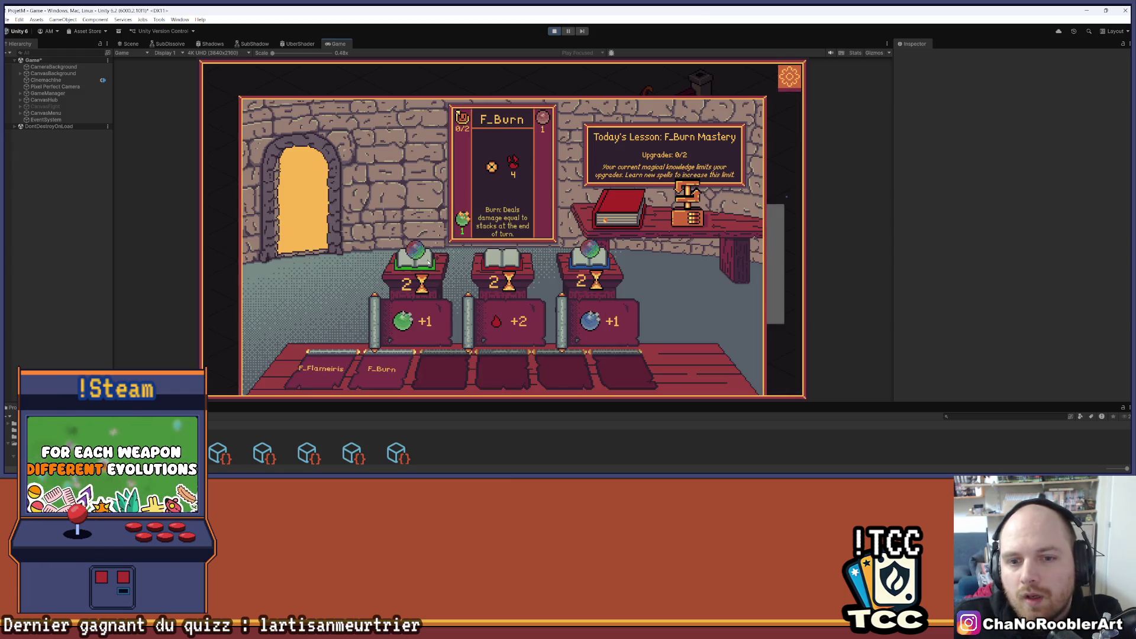
{"action": "left_click", "coordinate": [485, 211]}
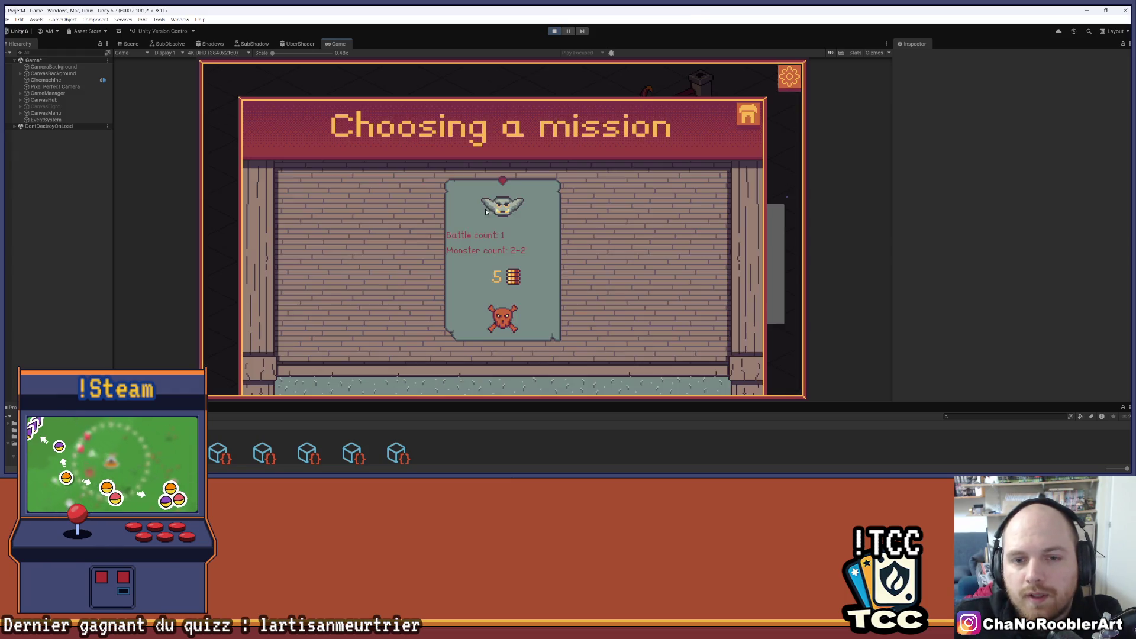
{"action": "left_click", "coordinate": [515, 245]}
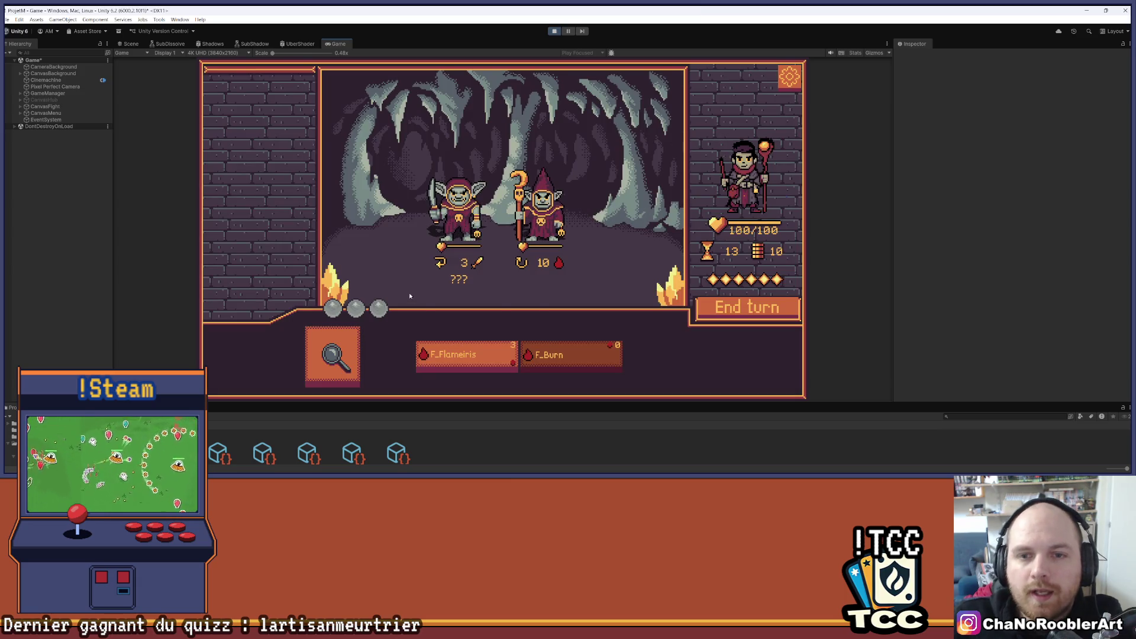
Step: Turn on analyse mode and inspect the two goblins in the cave battle
{"action": "mouse_move", "coordinate": [465, 353]}
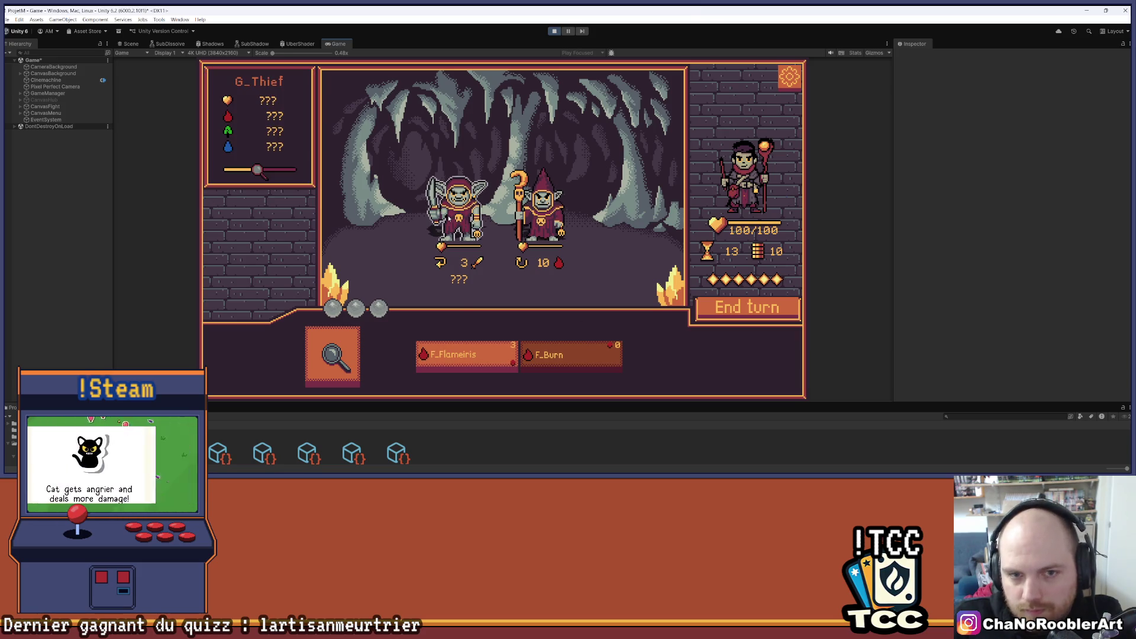
{"action": "left_click", "coordinate": [316, 339]}
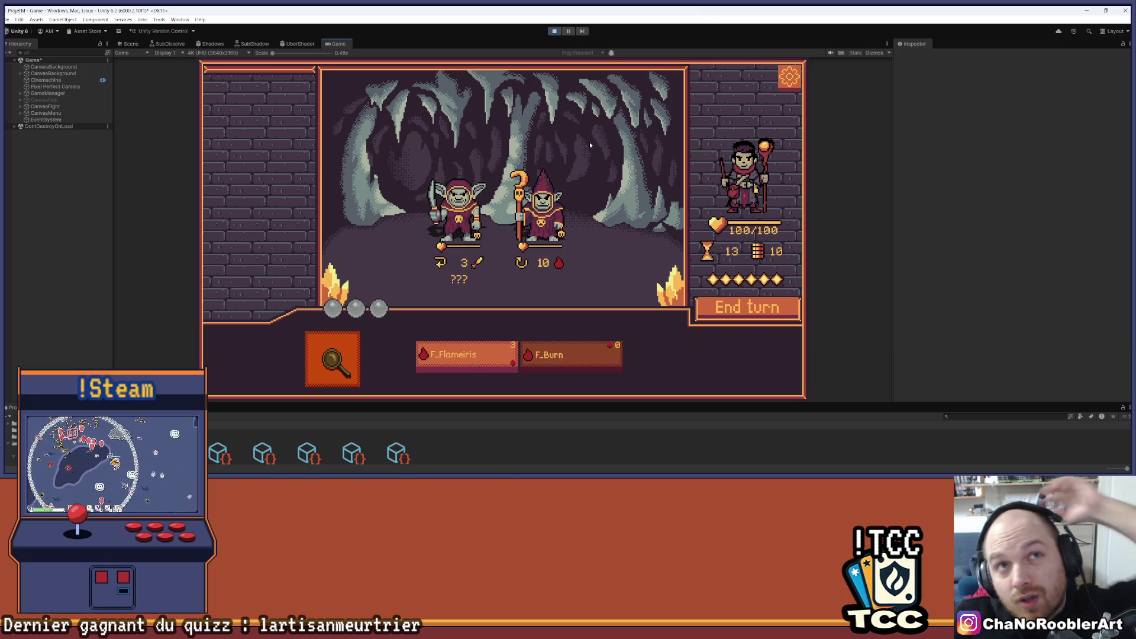
{"action": "mouse_move", "coordinate": [472, 210]}
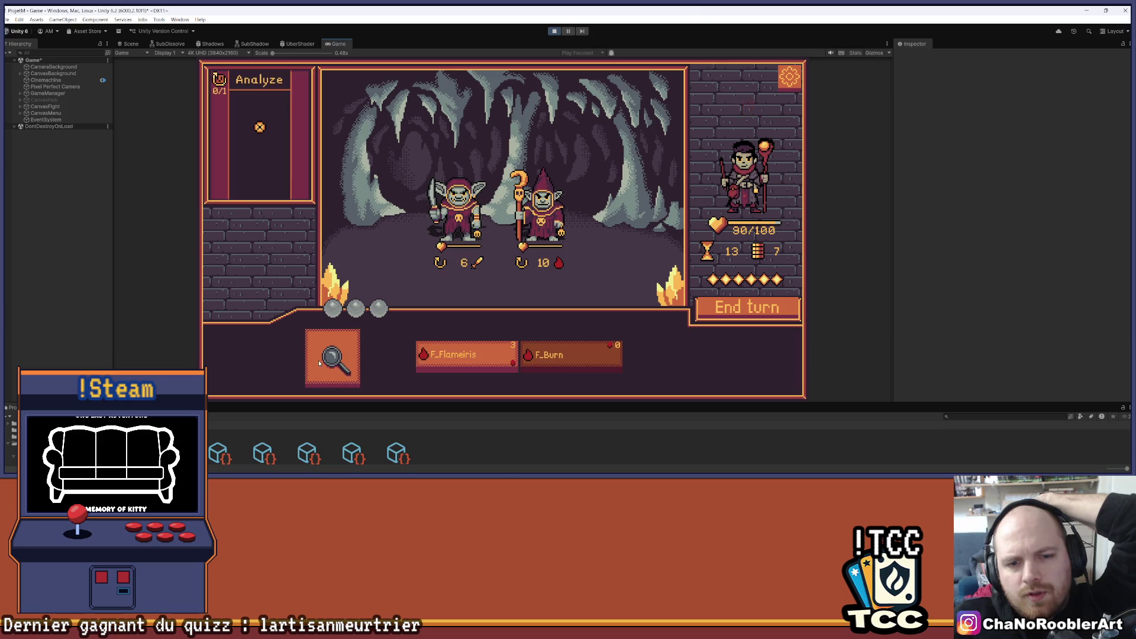
{"action": "mouse_move", "coordinate": [453, 232]}
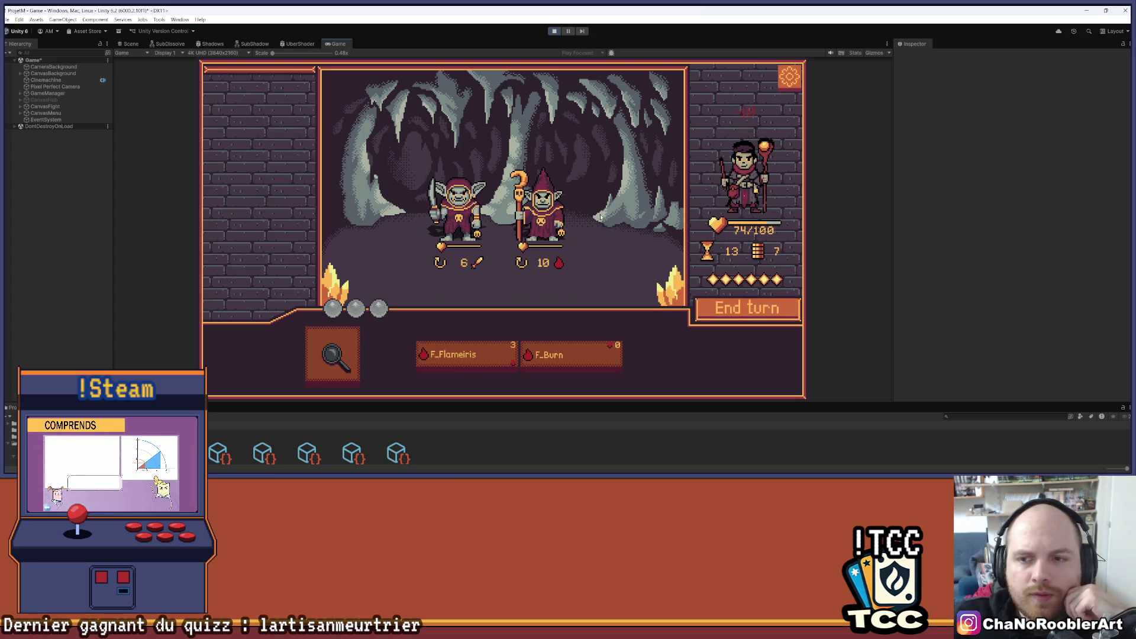
Step: Analyse the G_Thief goblin's stats, then exit Play mode with Ctrl+P
{"action": "left_click", "coordinate": [332, 355]}
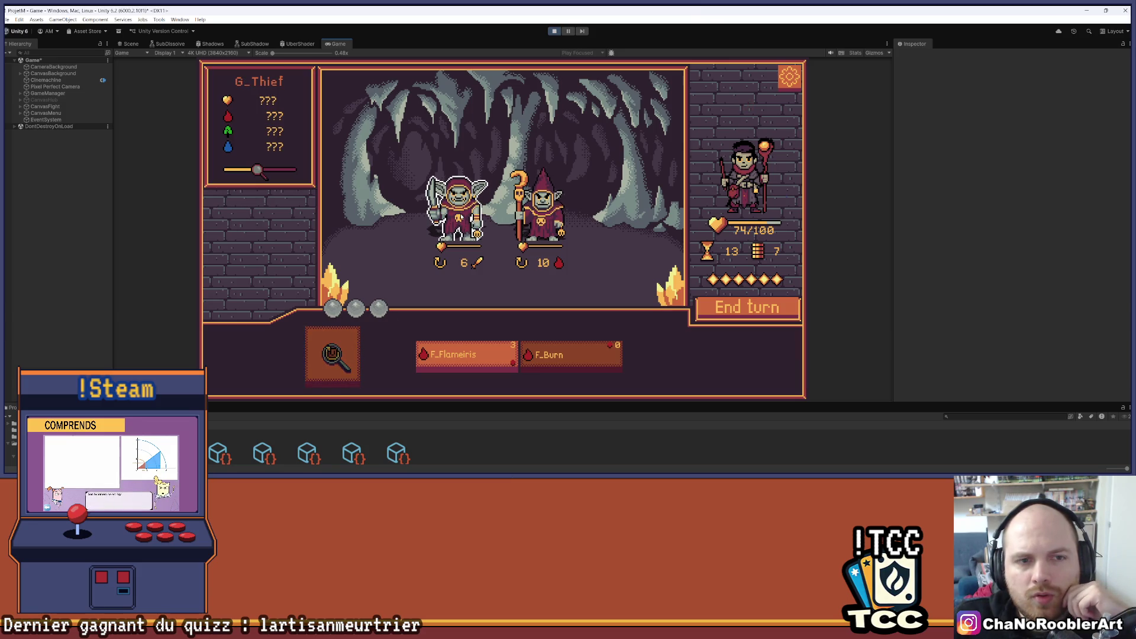
{"action": "key", "text": "ctrl+p"}
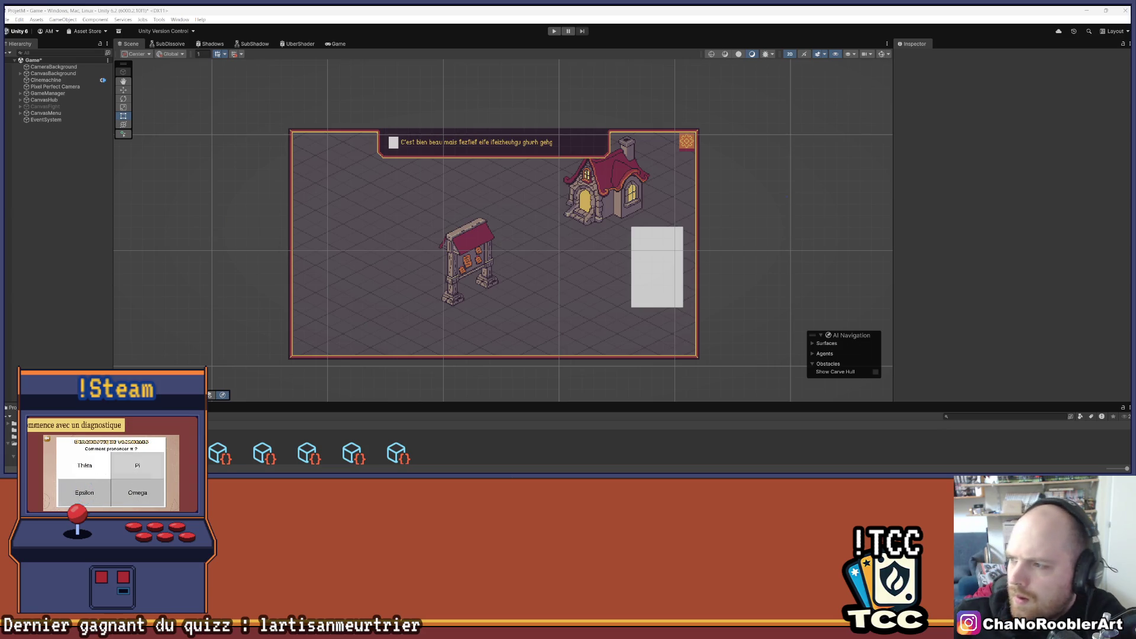
Step: Save the scene, review the Heal case in MonsterController, then switch back to Aseprite
{"action": "key", "text": "ctrl+s"}
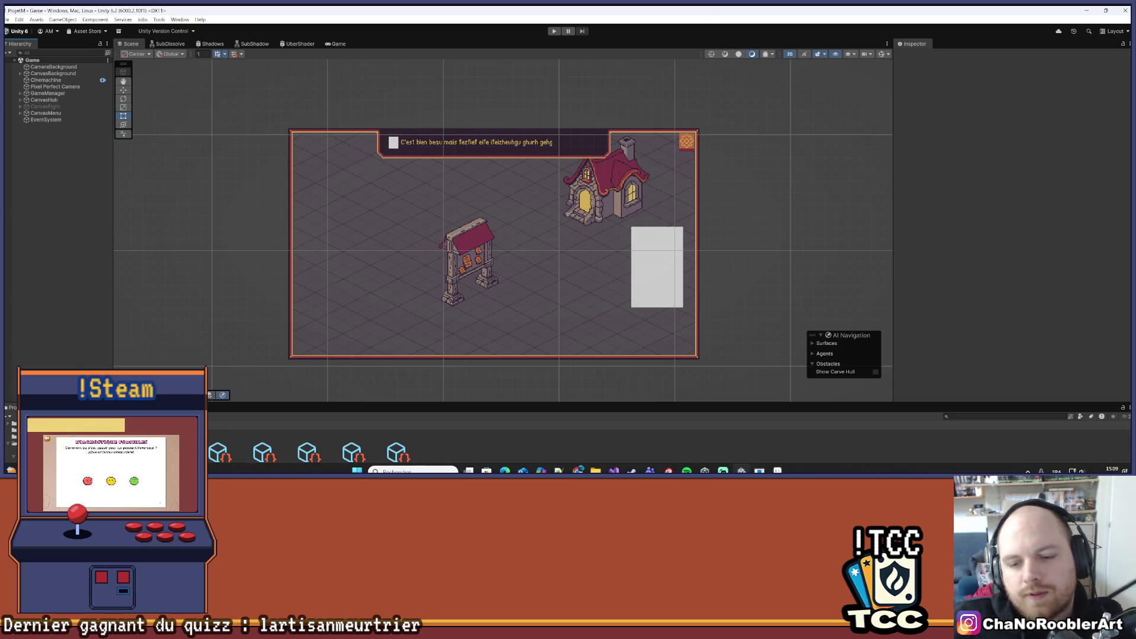
{"action": "left_click", "coordinate": [613, 471]}
{"action": "scroll", "coordinate": [416, 231], "scroll_direction": "down", "scroll_amount": 2}
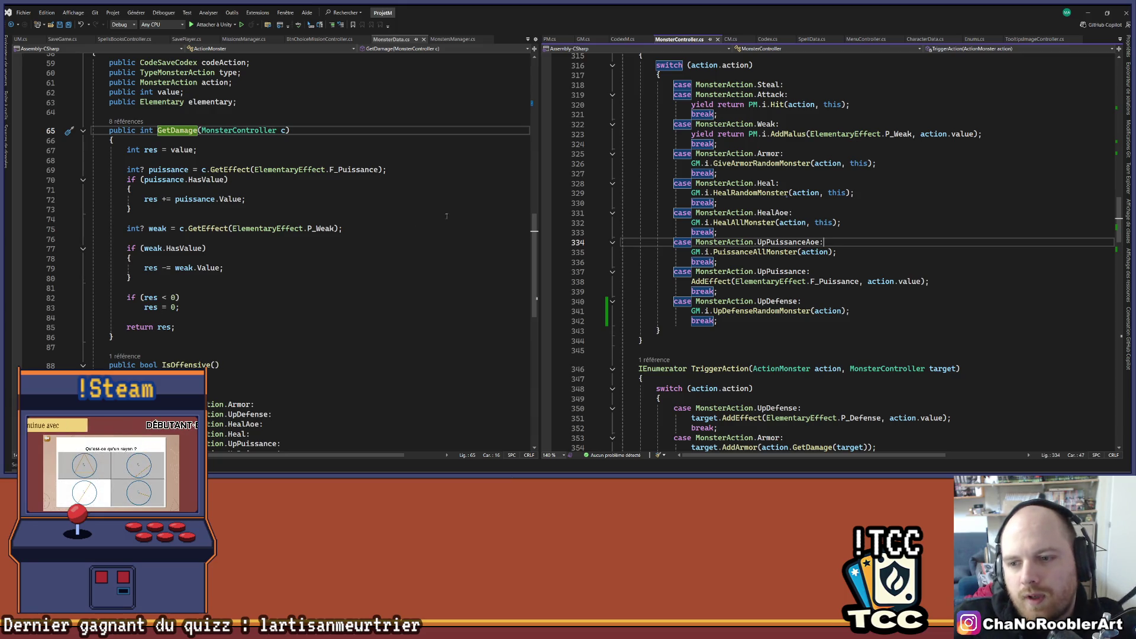
{"action": "left_click", "coordinate": [1035, 184]}
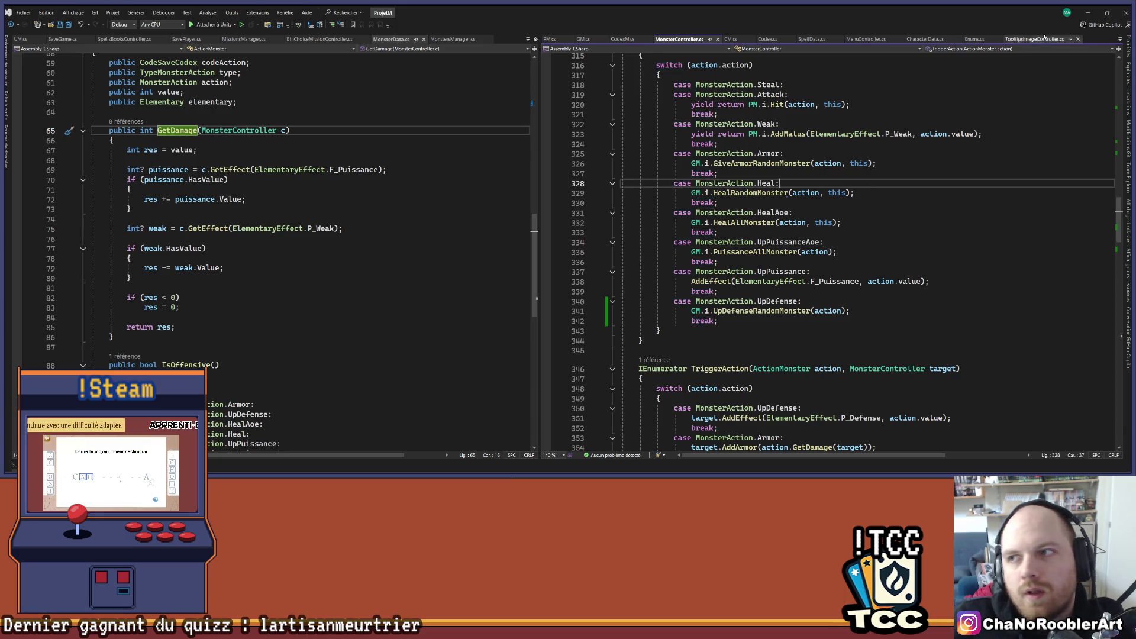
{"action": "left_click", "coordinate": [1087, 11]}
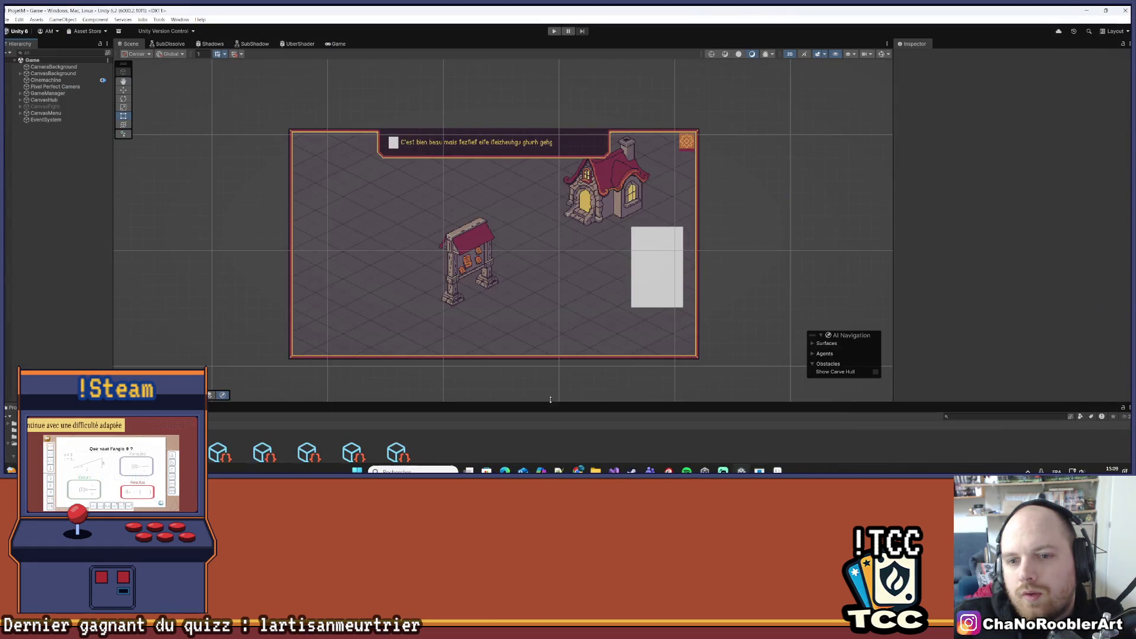
{"action": "left_click", "coordinate": [777, 470]}
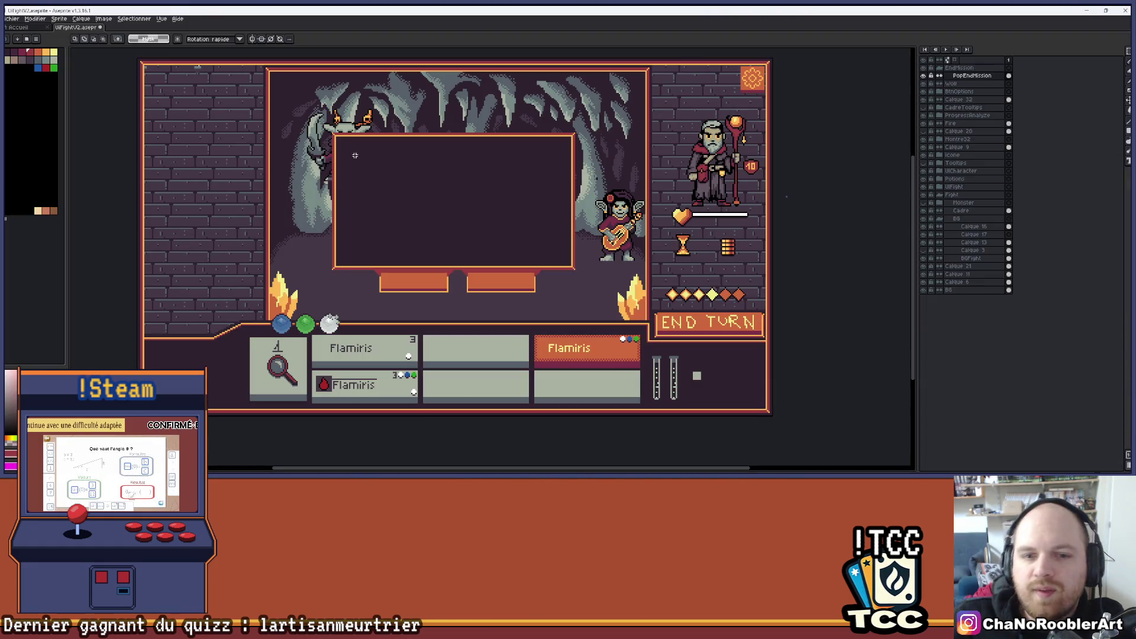
Step: Select the area around both popup buttons below the frame
{"action": "scroll", "coordinate": [444, 225], "scroll_direction": "up", "scroll_amount": 3}
{"action": "scroll", "coordinate": [438, 222], "scroll_direction": "down", "scroll_amount": 4}
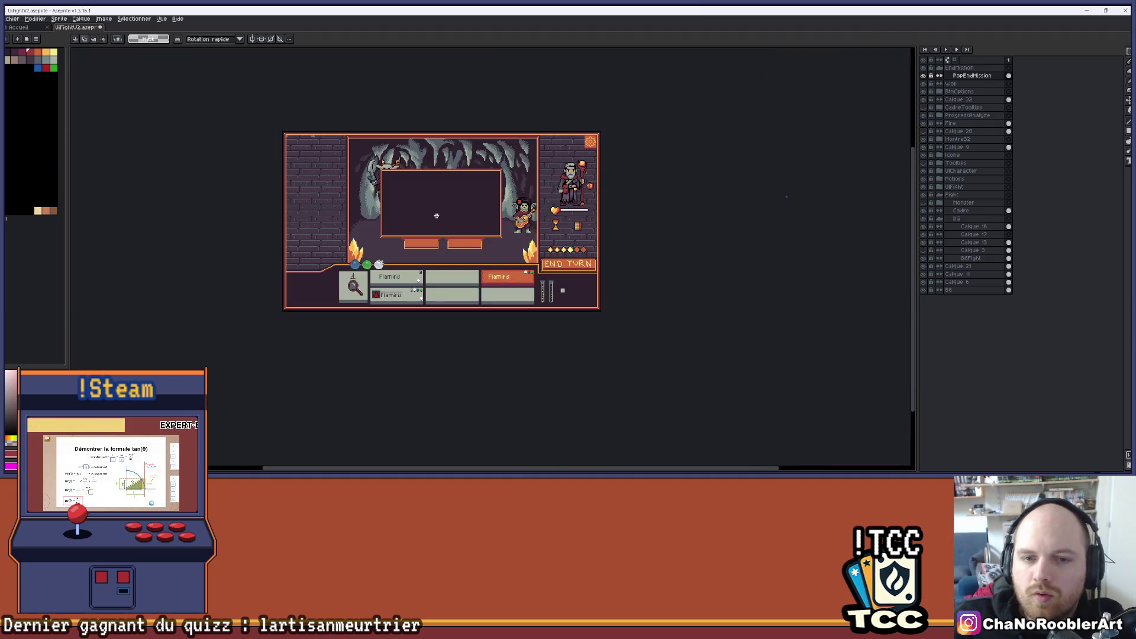
{"action": "scroll", "coordinate": [461, 108], "scroll_direction": "up", "scroll_amount": 3}
{"action": "left_click_drag", "start_coordinate": [462, 109], "coordinate": [477, 169]}
{"action": "scroll", "coordinate": [412, 267], "scroll_direction": "up", "scroll_amount": 2}
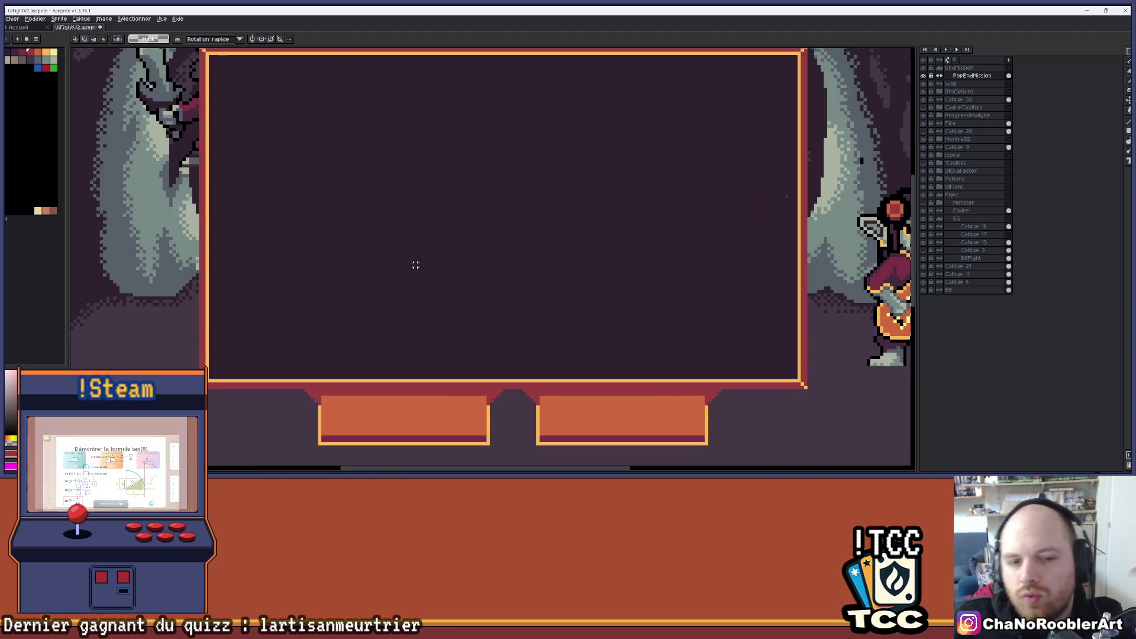
{"action": "scroll", "coordinate": [412, 252], "scroll_direction": "down", "scroll_amount": 3}
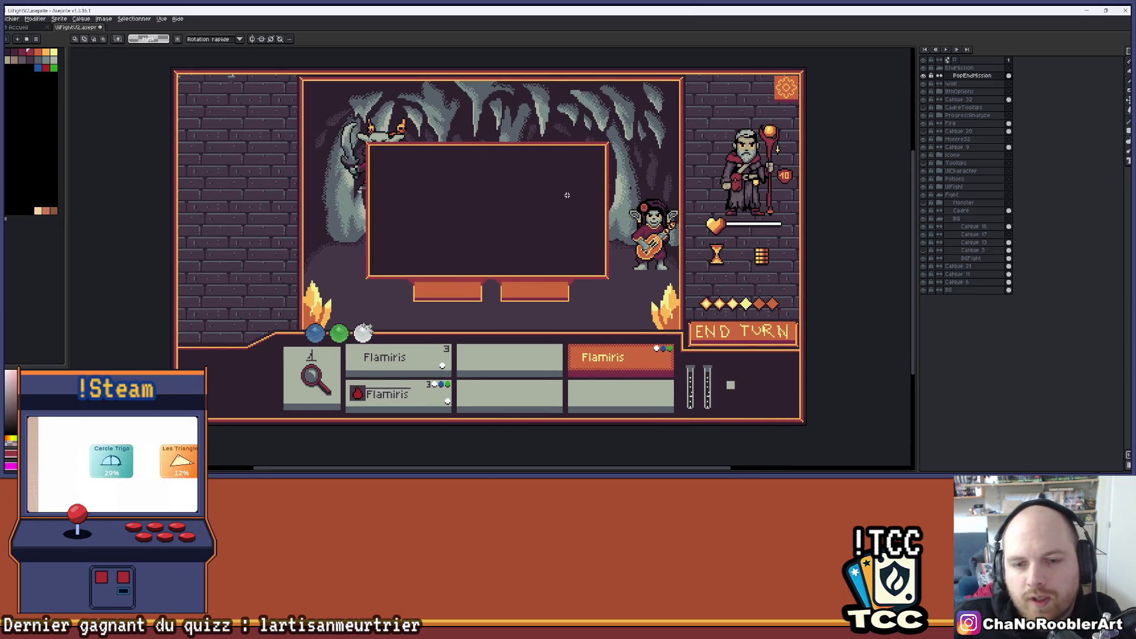
{"action": "scroll", "coordinate": [562, 193], "scroll_direction": "up", "scroll_amount": 2}
{"action": "scroll", "coordinate": [548, 277], "scroll_direction": "up", "scroll_amount": 3}
{"action": "scroll", "coordinate": [482, 175], "scroll_direction": "down", "scroll_amount": 3}
{"action": "mouse_move", "coordinate": [505, 175]}
{"action": "left_mouse_down"}
{"action": "mouse_move", "coordinate": [598, 215]}
{"action": "mouse_move", "coordinate": [537, 200]}
{"action": "mouse_move", "coordinate": [570, 225]}
{"action": "left_mouse_up"}
{"action": "scroll", "coordinate": [598, 216], "scroll_direction": "up", "scroll_amount": 2}
{"action": "scroll", "coordinate": [570, 226], "scroll_direction": "up", "scroll_amount": 1}
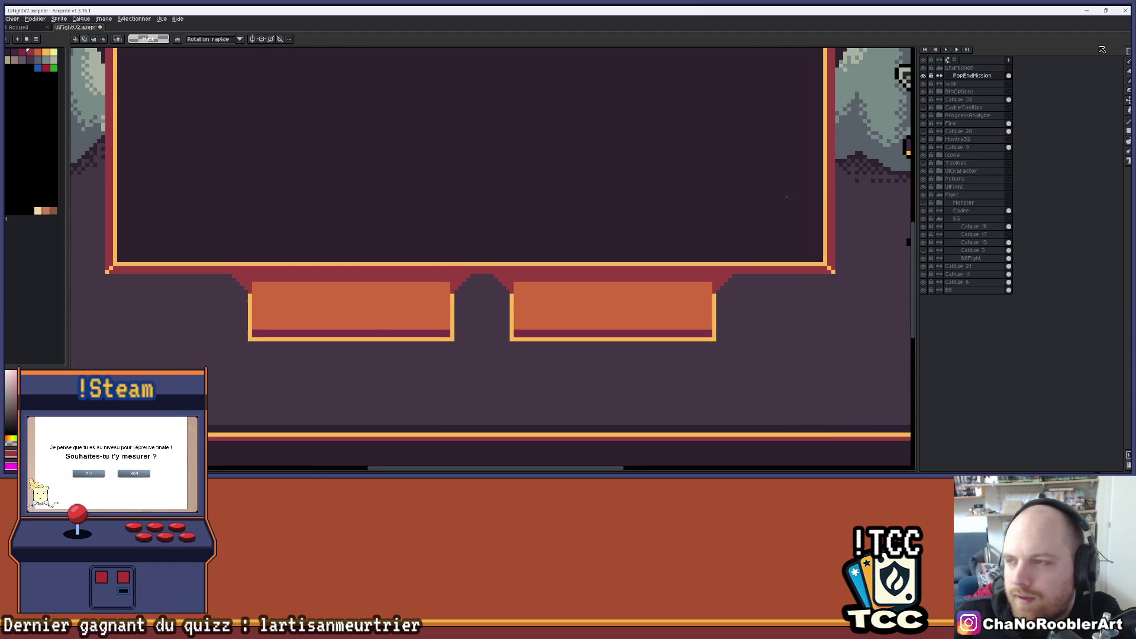
{"action": "mouse_move", "coordinate": [739, 275]}
{"action": "left_mouse_down"}
{"action": "mouse_move", "coordinate": [237, 416]}
{"action": "mouse_move", "coordinate": [156, 402]}
{"action": "left_mouse_up"}
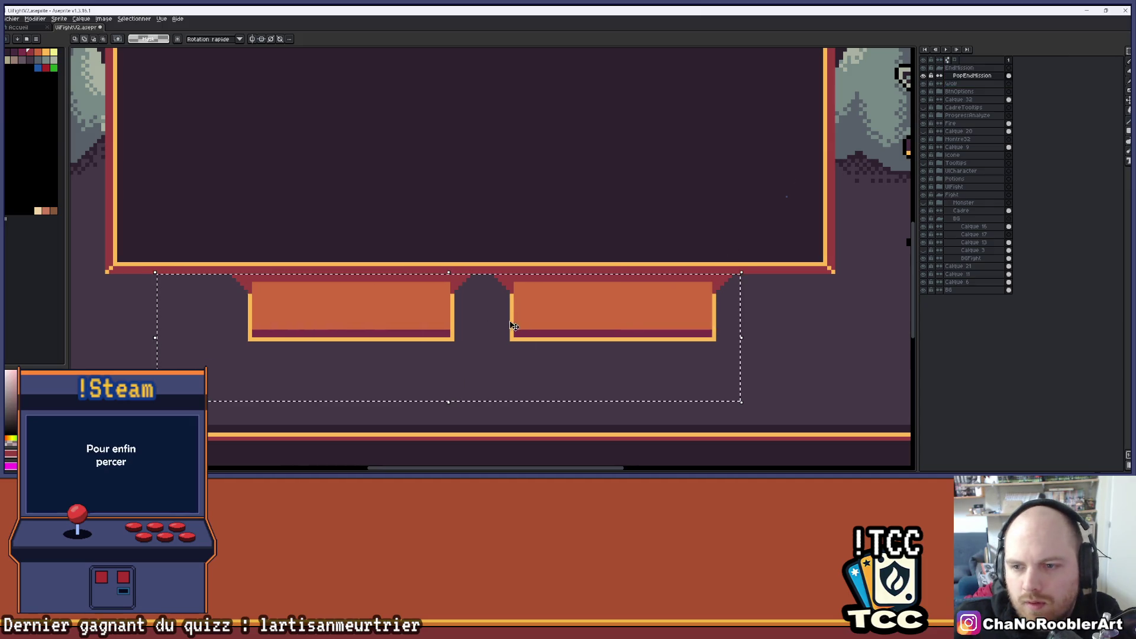
Step: With the pencil, paint red strips along the band and fill its dark stair-step notch
{"action": "scroll", "coordinate": [764, 284], "scroll_direction": "up", "scroll_amount": 1}
{"action": "mouse_move", "coordinate": [764, 284]}
{"action": "left_mouse_down"}
{"action": "mouse_move", "coordinate": [646, 287]}
{"action": "mouse_move", "coordinate": [597, 267]}
{"action": "left_mouse_up"}
{"action": "key", "text": "b"}
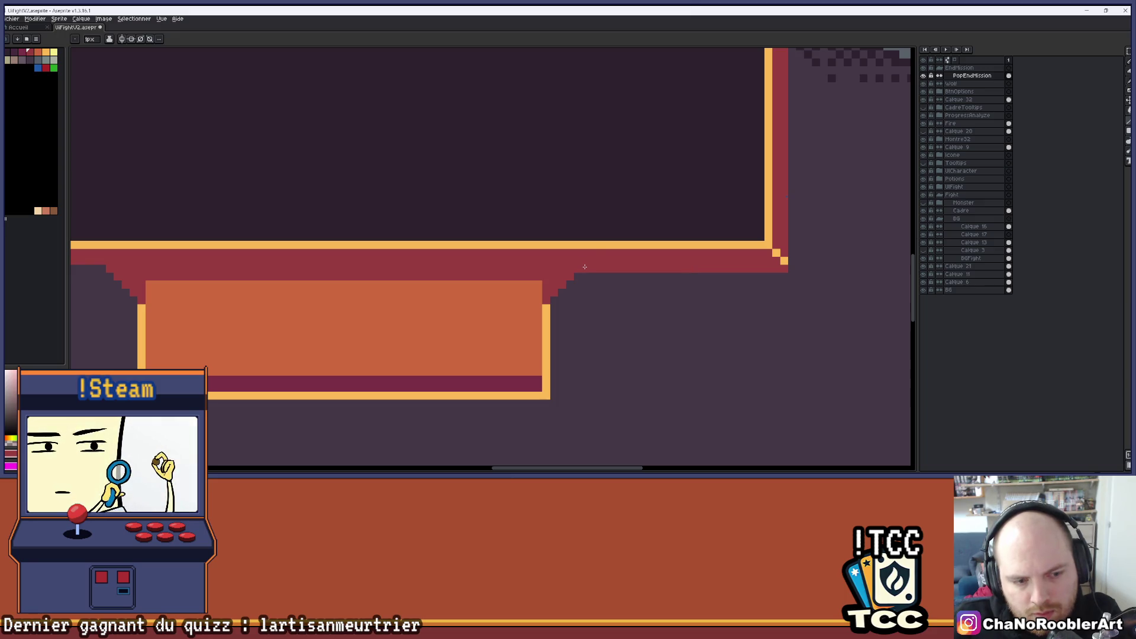
{"action": "mouse_move", "coordinate": [616, 288]}
{"action": "left_mouse_down"}
{"action": "mouse_move", "coordinate": [806, 299]}
{"action": "mouse_move", "coordinate": [680, 291]}
{"action": "left_mouse_up"}
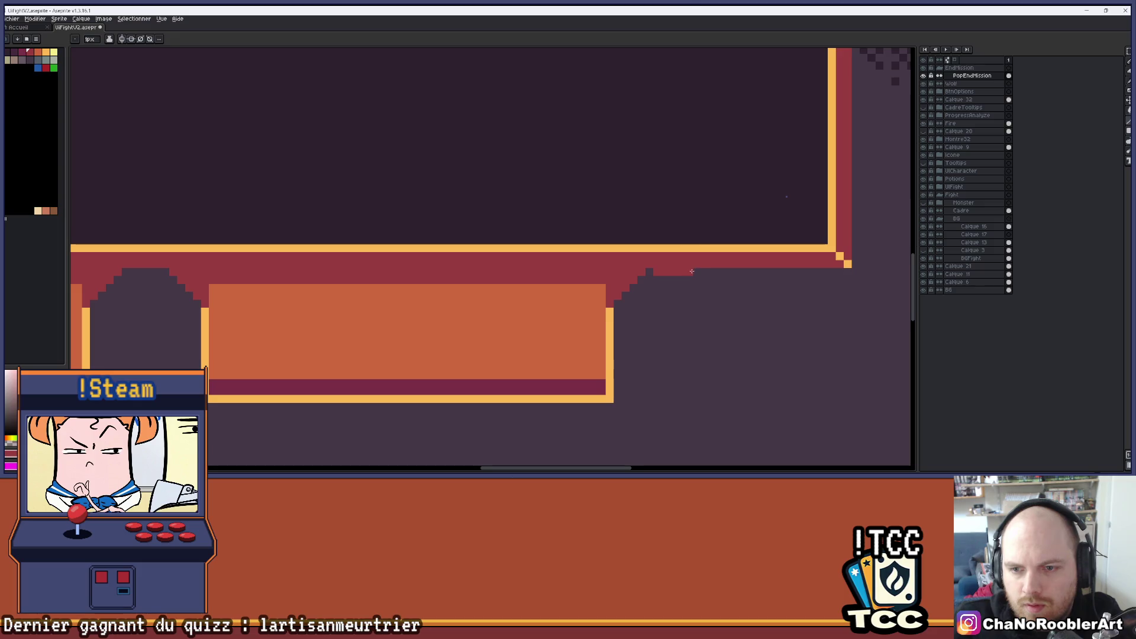
{"action": "left_click_drag", "start_coordinate": [847, 272], "coordinate": [665, 271]}
{"action": "left_click", "coordinate": [649, 270]}
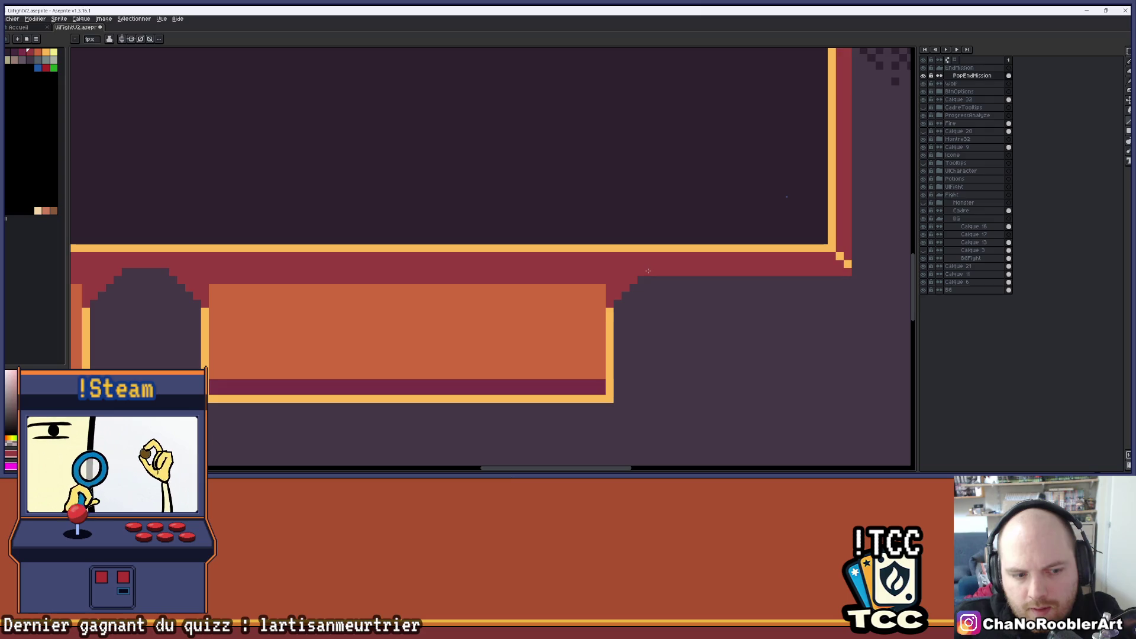
{"action": "scroll", "coordinate": [715, 289], "scroll_direction": "down", "scroll_amount": 2}
{"action": "scroll", "coordinate": [425, 322], "scroll_direction": "up", "scroll_amount": 2}
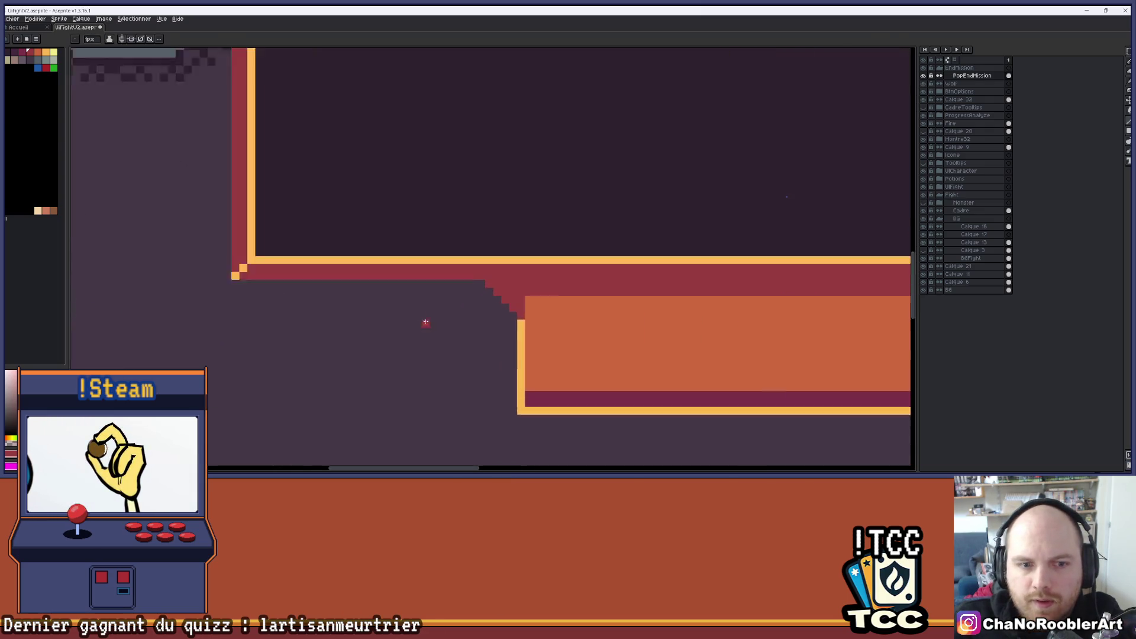
{"action": "scroll", "coordinate": [425, 321], "scroll_direction": "up", "scroll_amount": 1}
{"action": "left_click_drag", "start_coordinate": [502, 275], "coordinate": [169, 271]}
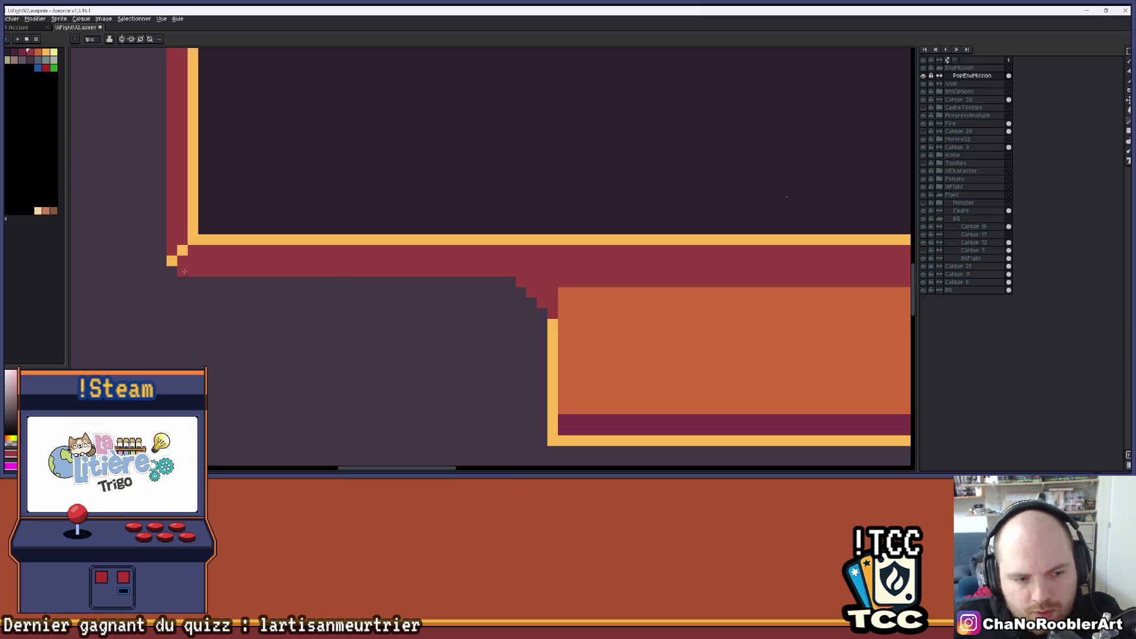
{"action": "scroll", "coordinate": [385, 267], "scroll_direction": "down", "scroll_amount": 4}
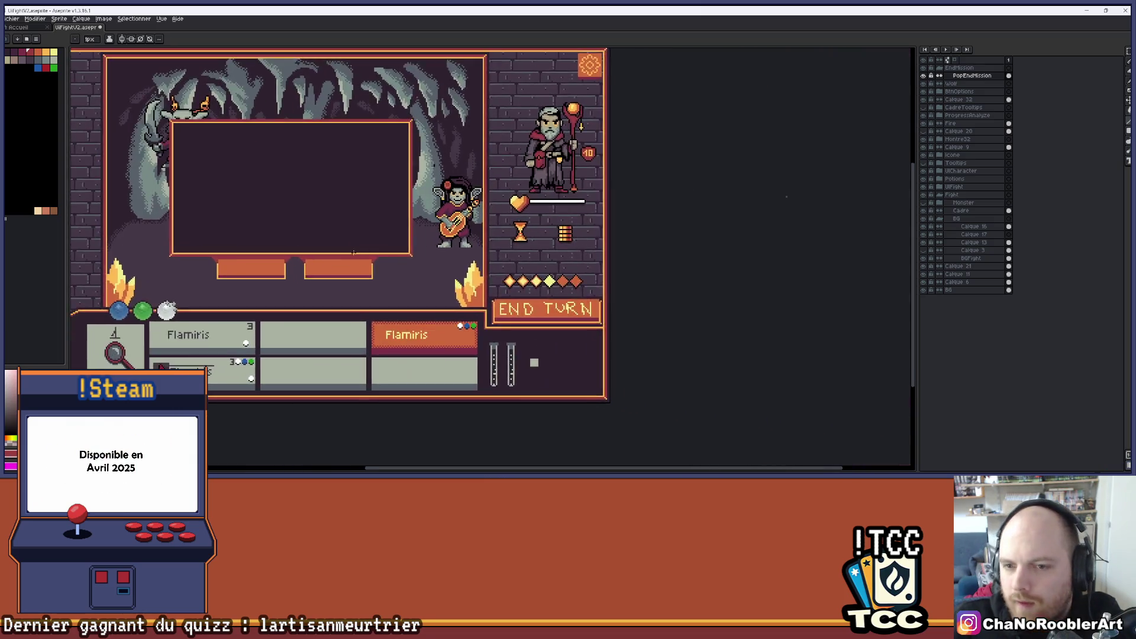
Step: Paint another red row beneath the frame's band
{"action": "scroll", "coordinate": [392, 267], "scroll_direction": "up", "scroll_amount": 3}
{"action": "scroll", "coordinate": [509, 251], "scroll_direction": "up", "scroll_amount": 1}
{"action": "left_click_drag", "start_coordinate": [528, 234], "coordinate": [131, 228]}
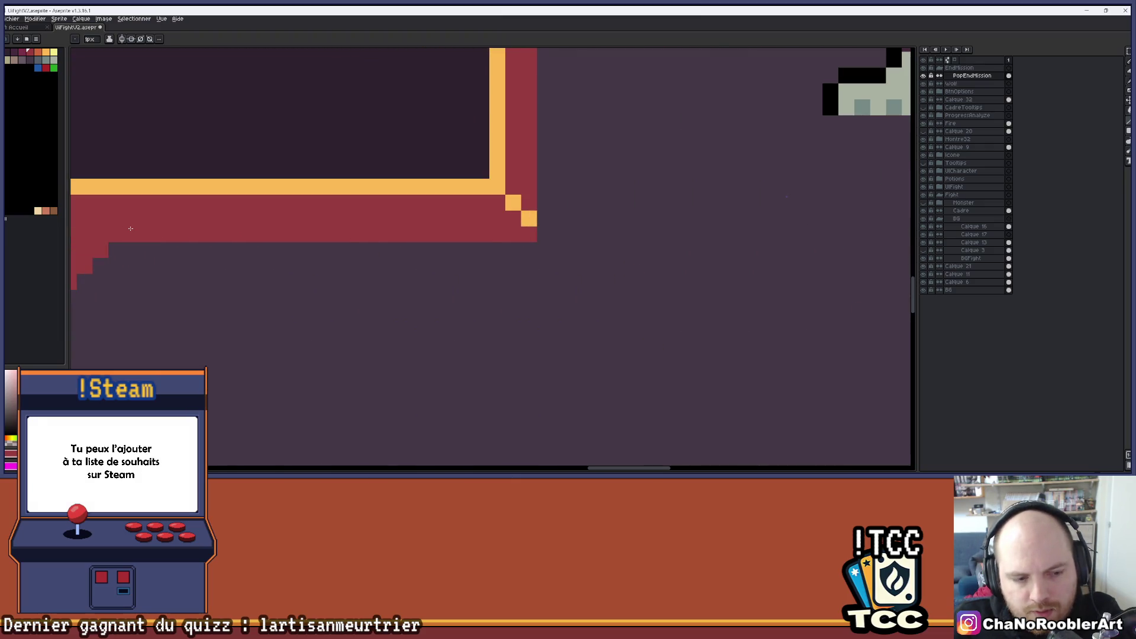
{"action": "scroll", "coordinate": [131, 228], "scroll_direction": "down", "scroll_amount": 3}
{"action": "scroll", "coordinate": [452, 274], "scroll_direction": "up", "scroll_amount": 3}
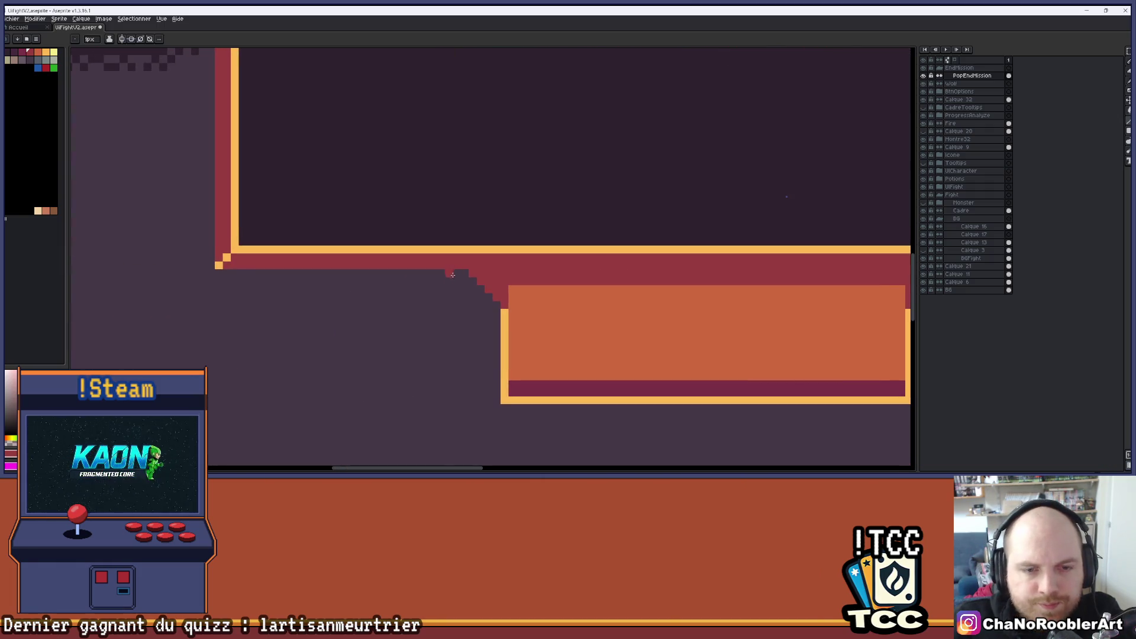
{"action": "left_click_drag", "start_coordinate": [465, 273], "coordinate": [229, 274]}
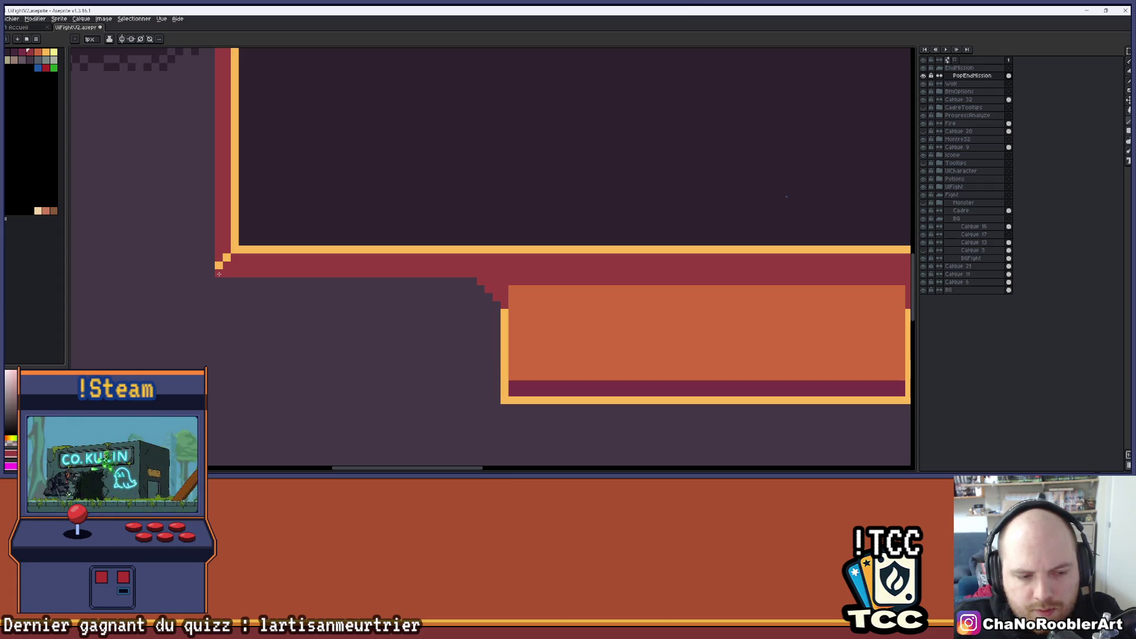
{"action": "scroll", "coordinate": [344, 248], "scroll_direction": "down", "scroll_amount": 2}
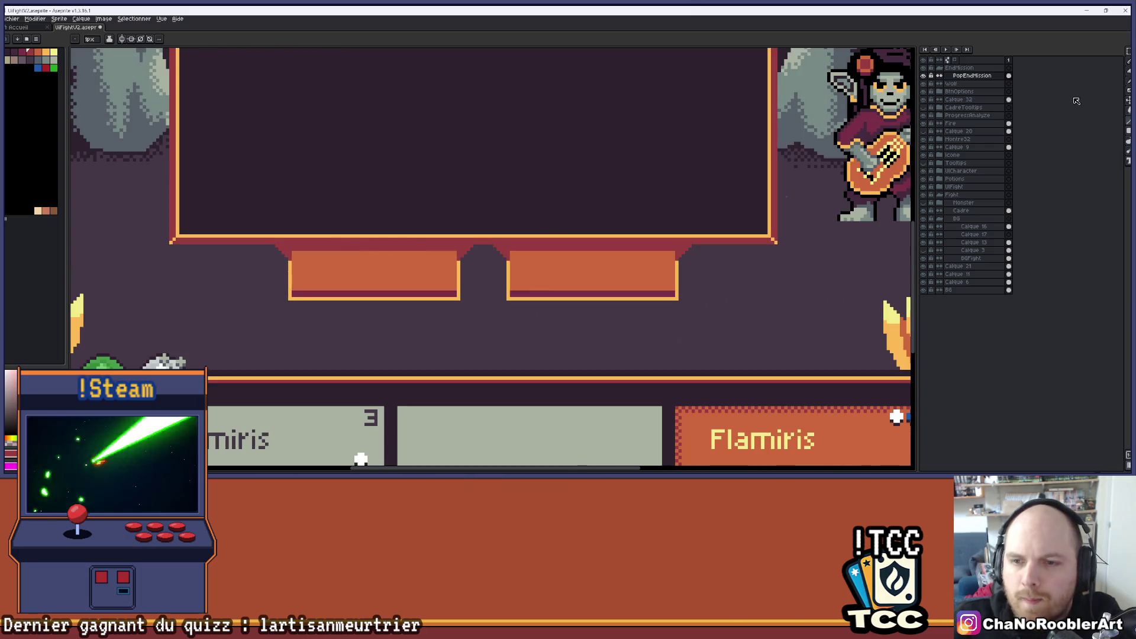
Step: Rectangle-select both orange popup buttons and move them about 14 px left
{"action": "left_click", "coordinate": [1127, 51]}
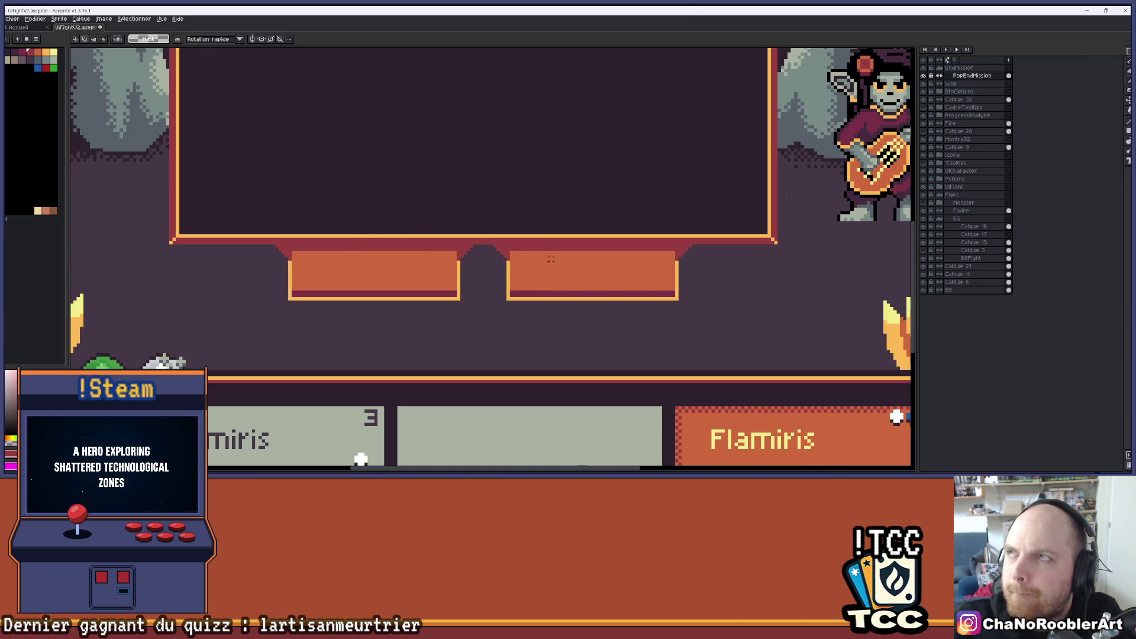
{"action": "scroll", "coordinate": [681, 260], "scroll_direction": "up", "scroll_amount": 1}
{"action": "mouse_move", "coordinate": [702, 242]}
{"action": "left_mouse_down"}
{"action": "mouse_move", "coordinate": [353, 332]}
{"action": "mouse_move", "coordinate": [121, 349]}
{"action": "left_mouse_up"}
{"action": "left_click_drag", "start_coordinate": [516, 296], "coordinate": [508, 296]}
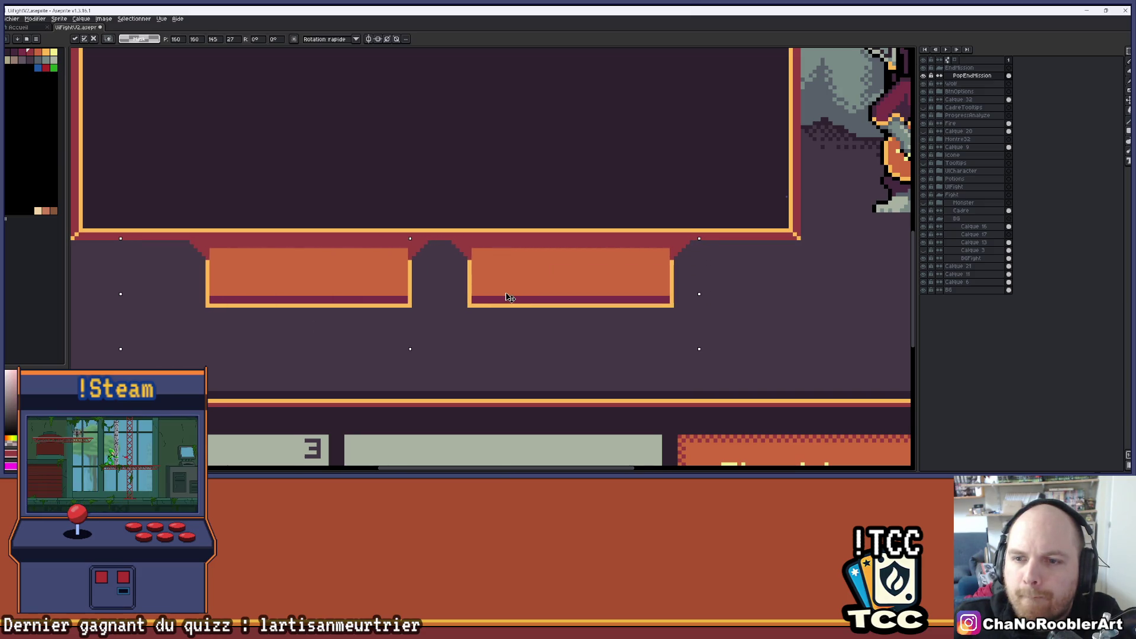
{"action": "key", "text": "Return"}
{"action": "scroll", "coordinate": [499, 301], "scroll_direction": "down", "scroll_amount": 2}
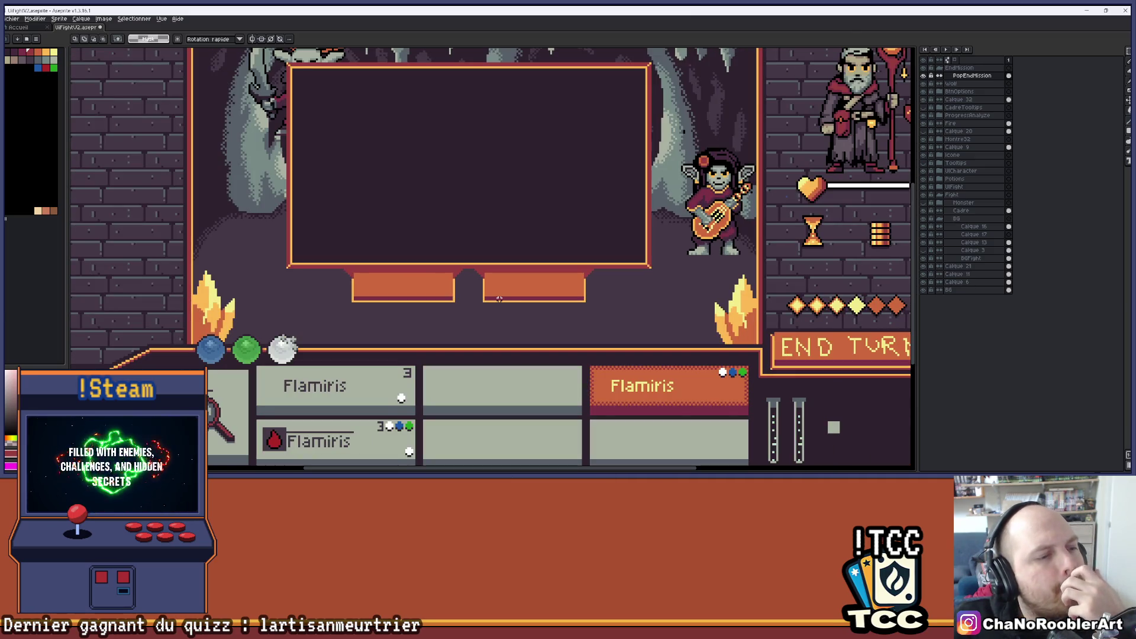
Step: Add red pixels at the frame's left corner, undoing the stray extra rows
{"action": "scroll", "coordinate": [596, 271], "scroll_direction": "up", "scroll_amount": 5}
{"action": "mouse_move", "coordinate": [590, 261]}
{"action": "left_mouse_down"}
{"action": "mouse_move", "coordinate": [498, 270]}
{"action": "mouse_move", "coordinate": [709, 251]}
{"action": "left_mouse_up"}
{"action": "left_click", "coordinate": [498, 269]}
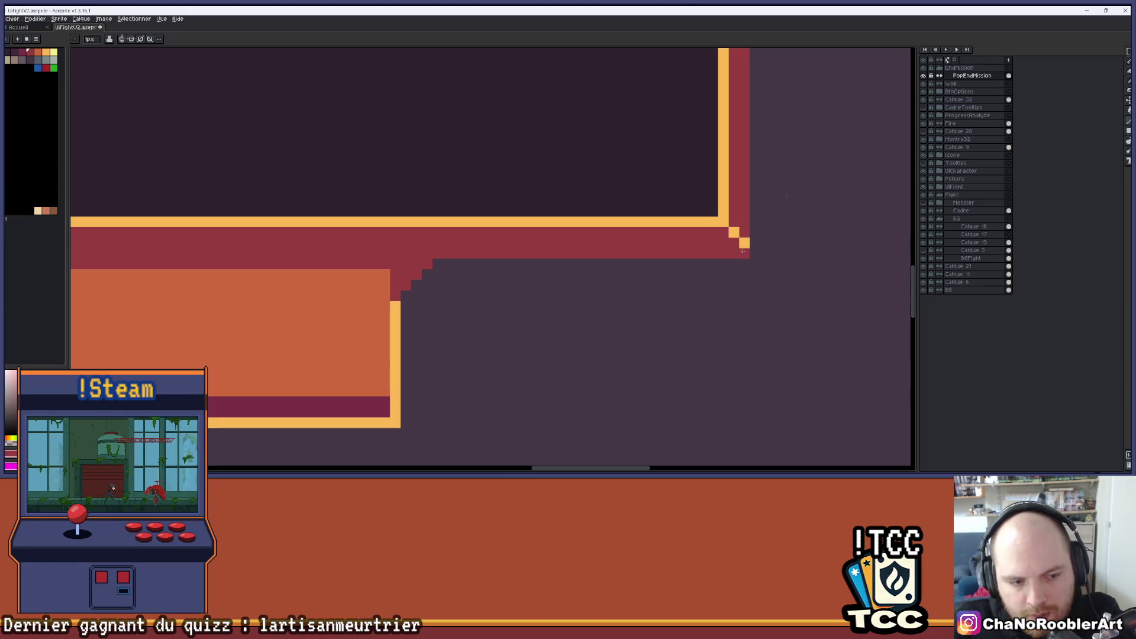
{"action": "scroll", "coordinate": [527, 304], "scroll_direction": "left", "scroll_amount": 3}
{"action": "scroll", "coordinate": [482, 298], "scroll_direction": "up", "scroll_amount": 2}
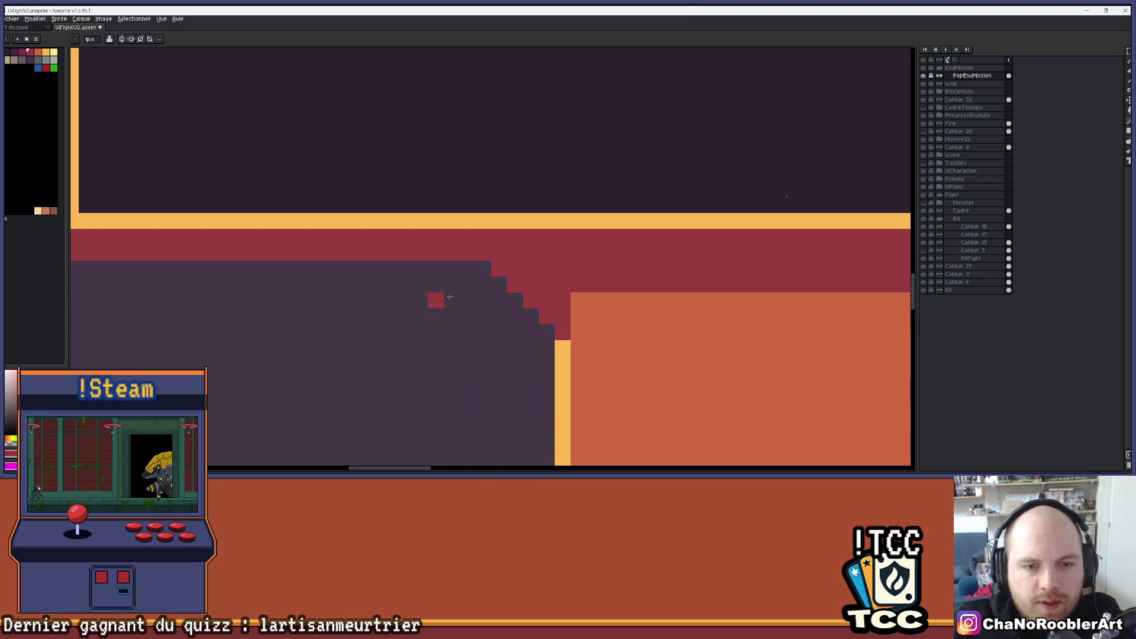
{"action": "left_click_drag", "start_coordinate": [482, 269], "coordinate": [255, 269]}
{"action": "scroll", "coordinate": [254, 269], "scroll_direction": "left", "scroll_amount": 3}
{"action": "left_click_drag", "start_coordinate": [482, 269], "coordinate": [261, 270]}
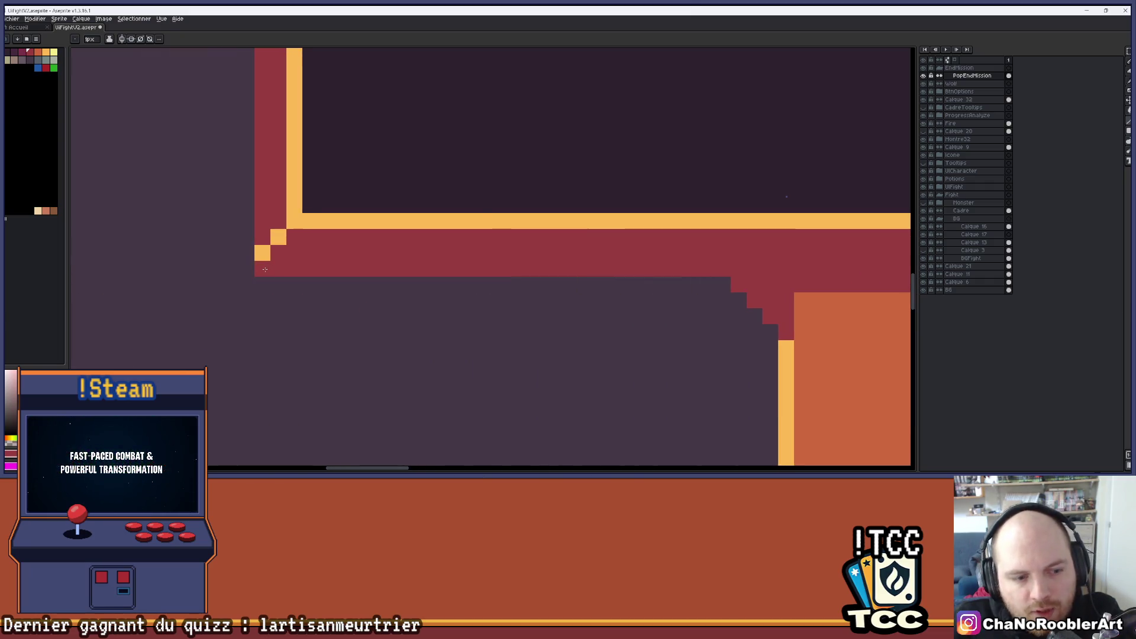
{"action": "key", "text": "ctrl+z"}
{"action": "scroll", "coordinate": [349, 302], "scroll_direction": "down", "scroll_amount": 3}
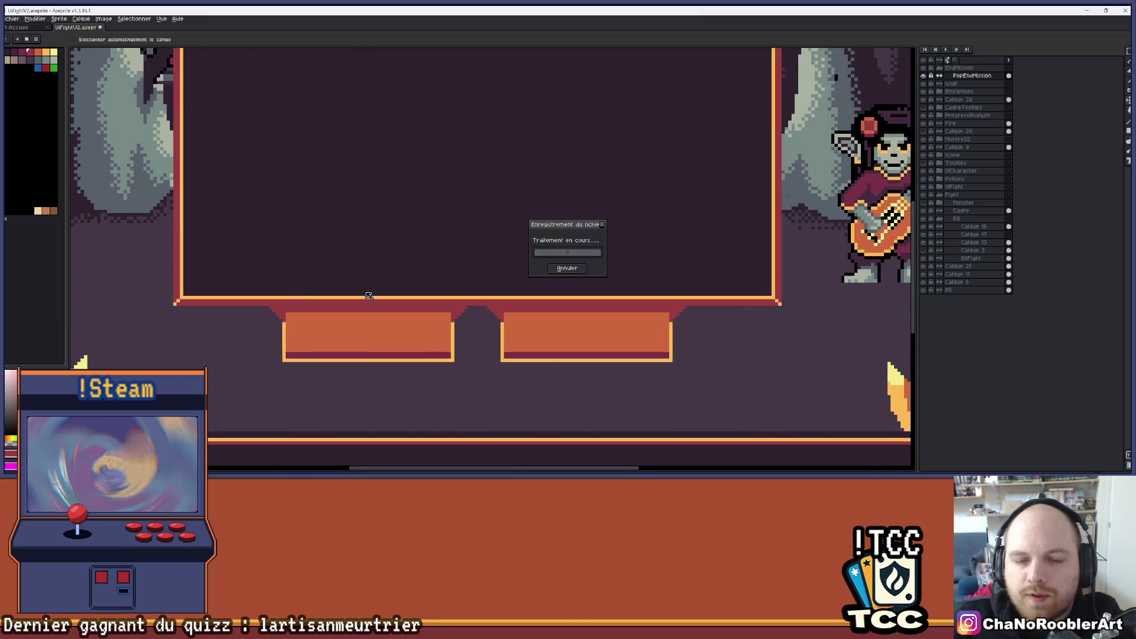
Step: Pick a darker colour and paint dark pixel lines across the red band above the buttons
{"action": "scroll", "coordinate": [435, 286], "scroll_direction": "up", "scroll_amount": 3}
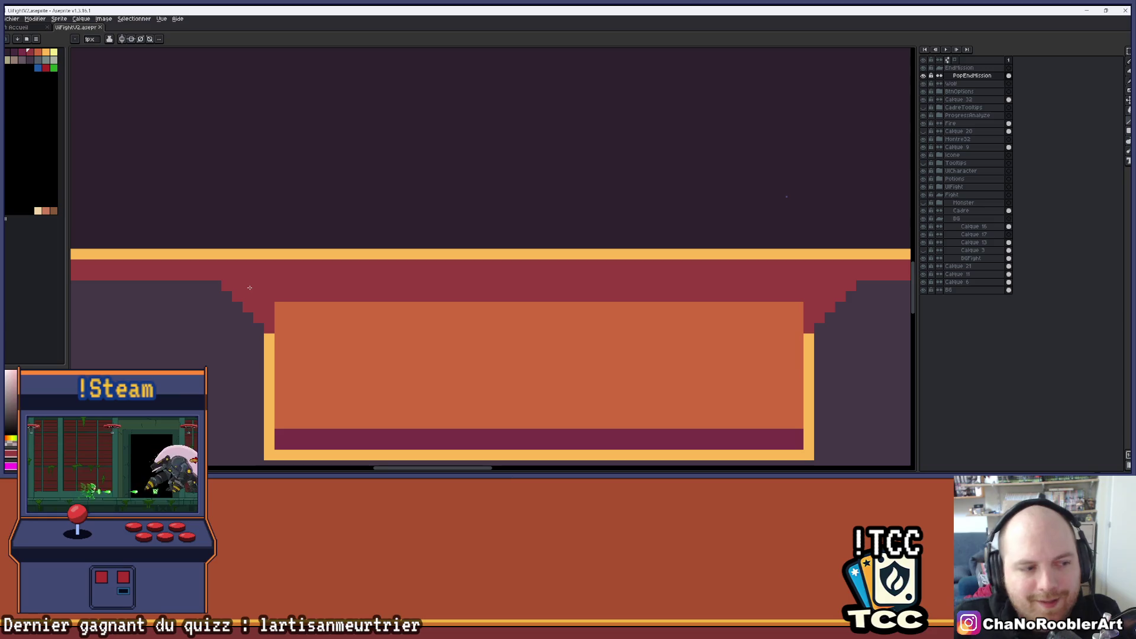
{"action": "key", "text": "i"}
{"action": "key", "text": "b"}
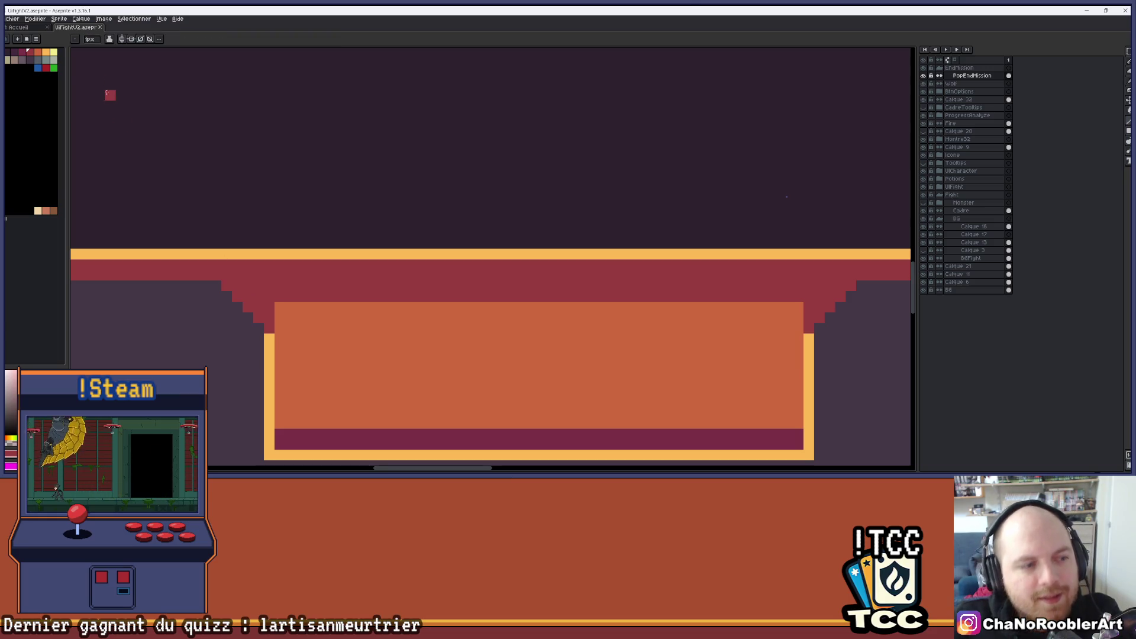
{"action": "left_click", "coordinate": [22, 54]}
{"action": "left_click", "coordinate": [238, 295]}
{"action": "left_click_drag", "start_coordinate": [225, 285], "coordinate": [834, 282]}
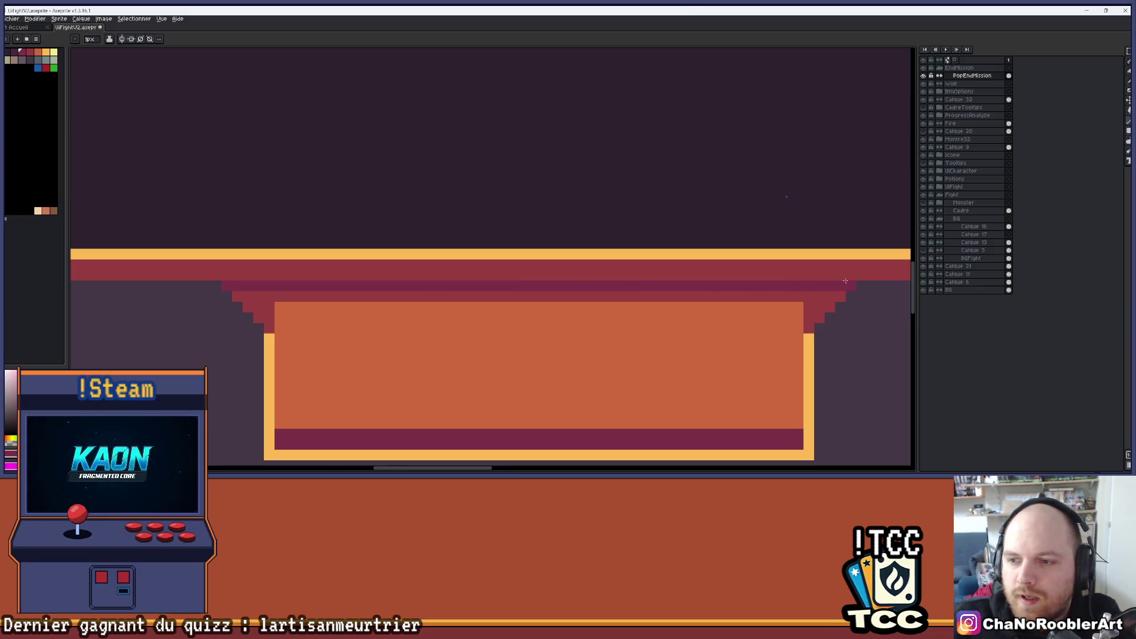
{"action": "scroll", "coordinate": [444, 267], "scroll_direction": "down", "scroll_amount": 2}
{"action": "left_click_drag", "start_coordinate": [343, 247], "coordinate": [813, 247]}
{"action": "scroll", "coordinate": [817, 246], "scroll_direction": "down", "scroll_amount": 3}
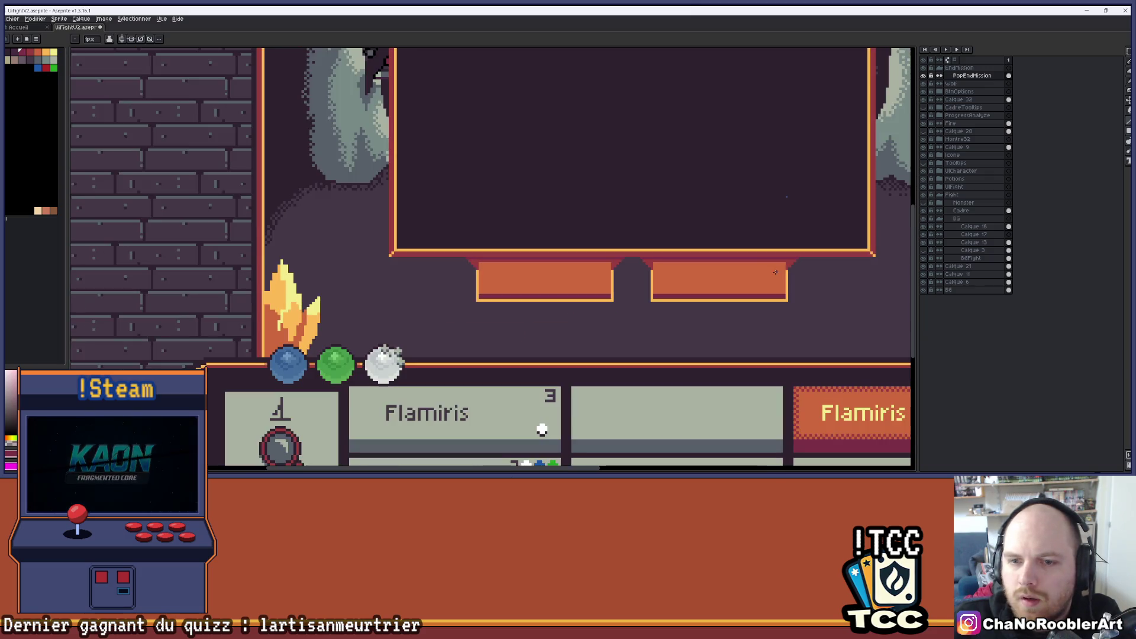
{"action": "scroll", "coordinate": [319, 276], "scroll_direction": "up", "scroll_amount": 3}
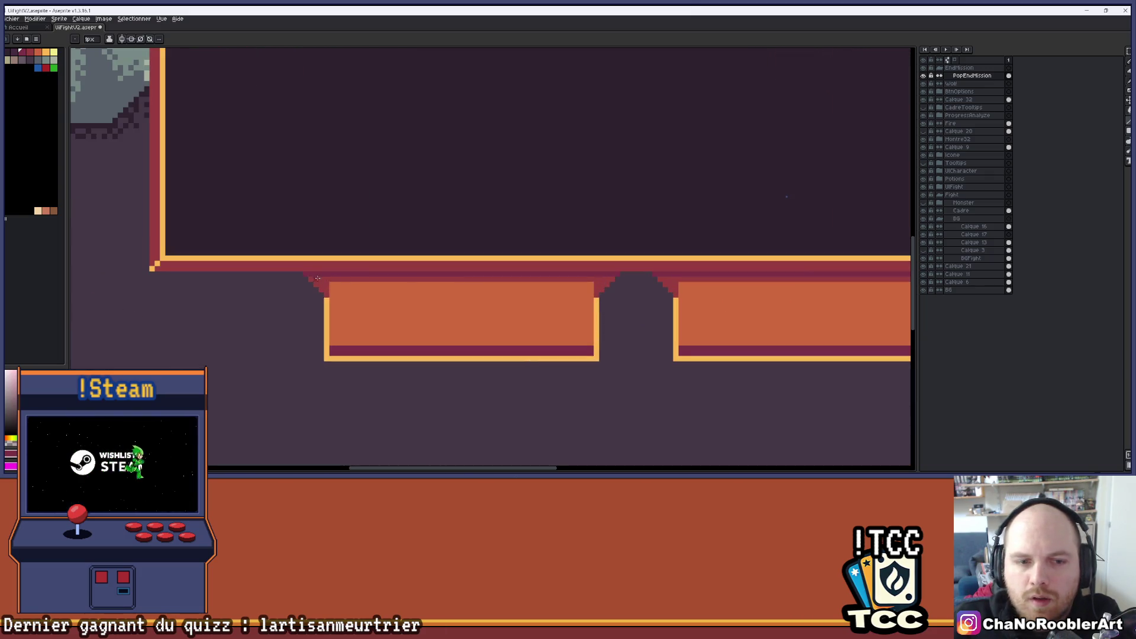
{"action": "scroll", "coordinate": [318, 278], "scroll_direction": "up", "scroll_amount": 2}
{"action": "key", "text": "g"}
{"action": "scroll", "coordinate": [414, 284], "scroll_direction": "down", "scroll_amount": 3}
{"action": "scroll", "coordinate": [508, 286], "scroll_direction": "up", "scroll_amount": 1}
Step: Bucket-fill the band above the right button dark magenta, undoing an accidental fill
{"action": "left_click", "coordinate": [518, 276]}
{"action": "scroll", "coordinate": [514, 276], "scroll_direction": "down", "scroll_amount": 3}
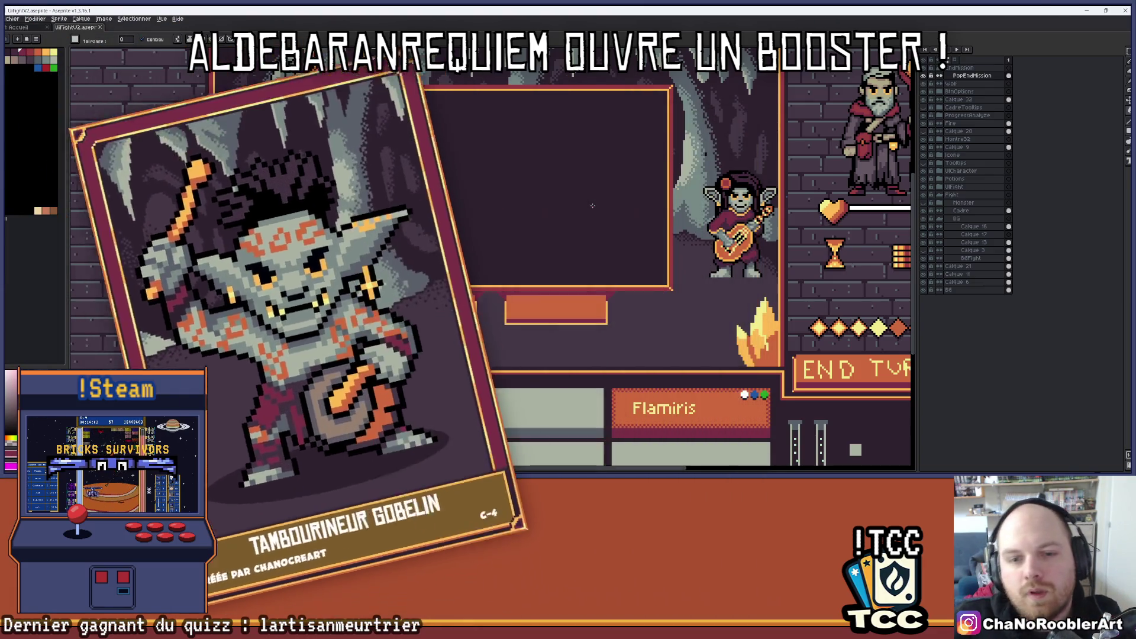
{"action": "scroll", "coordinate": [539, 292], "scroll_direction": "up", "scroll_amount": 3}
{"action": "scroll", "coordinate": [539, 292], "scroll_direction": "up", "scroll_amount": 1}
{"action": "left_click", "coordinate": [495, 276]}
{"action": "key", "text": "b"}
{"action": "key", "text": "ctrl+z"}
Step: Begin pixel-lettering the button labels, undoing the too-tall and misdrawn letters
{"action": "mouse_move", "coordinate": [497, 285]}
{"action": "left_mouse_down"}
{"action": "mouse_move", "coordinate": [521, 284]}
{"action": "mouse_move", "coordinate": [497, 334]}
{"action": "mouse_move", "coordinate": [583, 300]}
{"action": "mouse_move", "coordinate": [556, 331]}
{"action": "mouse_move", "coordinate": [606, 290]}
{"action": "mouse_move", "coordinate": [657, 284]}
{"action": "mouse_move", "coordinate": [692, 292]}
{"action": "mouse_move", "coordinate": [699, 319]}
{"action": "mouse_move", "coordinate": [759, 324]}
{"action": "mouse_move", "coordinate": [810, 294]}
{"action": "mouse_move", "coordinate": [816, 334]}
{"action": "mouse_move", "coordinate": [837, 326]}
{"action": "left_mouse_up"}
{"action": "scroll", "coordinate": [836, 326], "scroll_direction": "down", "scroll_amount": 3}
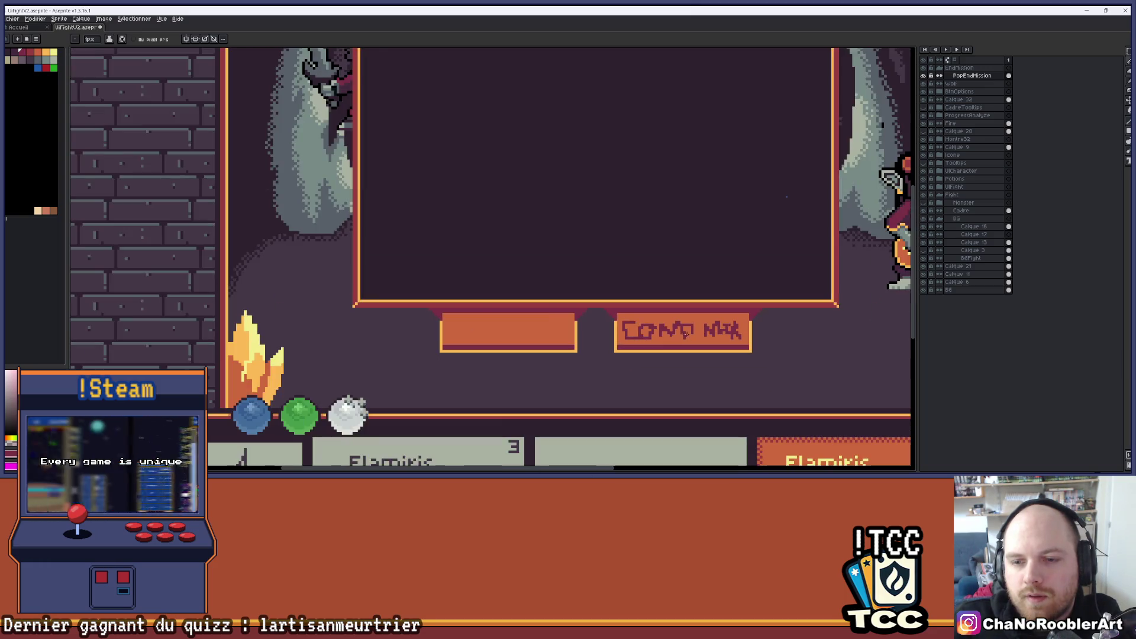
{"action": "scroll", "coordinate": [463, 333], "scroll_direction": "up", "scroll_amount": 2}
{"action": "scroll", "coordinate": [463, 333], "scroll_direction": "up", "scroll_amount": 2}
{"action": "mouse_move", "coordinate": [406, 298]}
{"action": "left_mouse_down"}
{"action": "mouse_move", "coordinate": [406, 358]}
{"action": "mouse_move", "coordinate": [427, 334]}
{"action": "mouse_move", "coordinate": [439, 348]}
{"action": "left_mouse_up"}
{"action": "mouse_move", "coordinate": [471, 319]}
{"action": "left_mouse_down"}
{"action": "mouse_move", "coordinate": [468, 359]}
{"action": "mouse_move", "coordinate": [494, 331]}
{"action": "mouse_move", "coordinate": [565, 387]}
{"action": "mouse_move", "coordinate": [574, 314]}
{"action": "left_mouse_up"}
{"action": "key", "text": "ctrl+z"}
{"action": "mouse_move", "coordinate": [523, 379]}
{"action": "left_mouse_down"}
{"action": "mouse_move", "coordinate": [536, 299]}
{"action": "mouse_move", "coordinate": [555, 367]}
{"action": "left_mouse_up"}
{"action": "left_click_drag", "start_coordinate": [586, 299], "coordinate": [585, 388]}
{"action": "left_click_drag", "start_coordinate": [598, 331], "coordinate": [601, 354]}
{"action": "key", "text": "ctrl+z"}
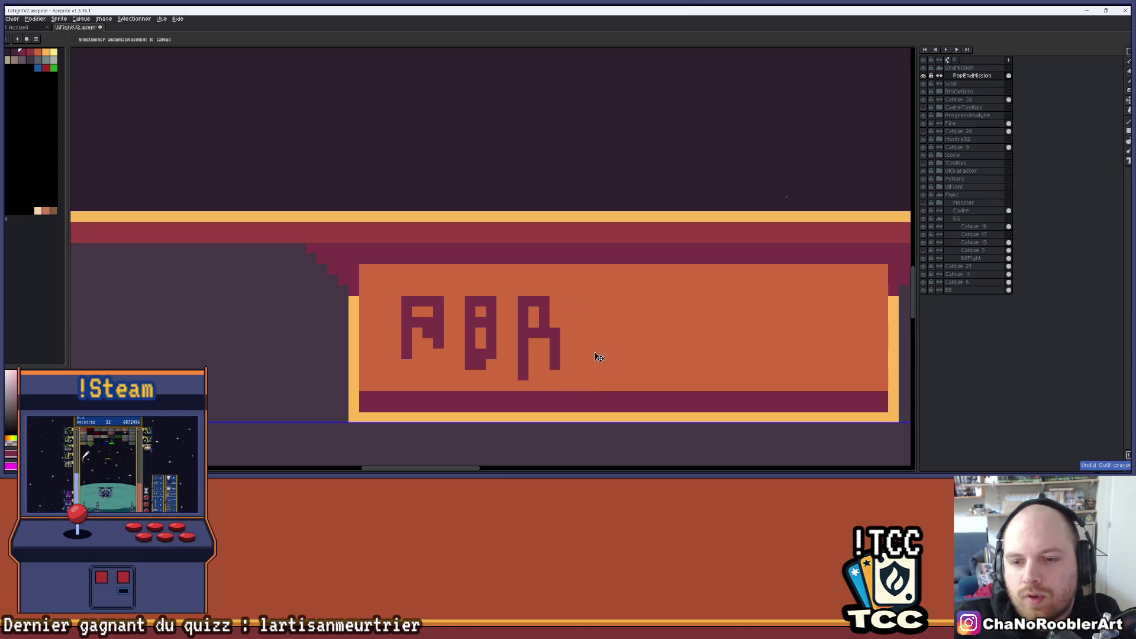
{"action": "key", "text": "ctrl+z"}
Step: Finish hand-lettering ABANDONNE across the left button
{"action": "mouse_move", "coordinate": [512, 355]}
{"action": "left_mouse_down"}
{"action": "mouse_move", "coordinate": [524, 290]}
{"action": "mouse_move", "coordinate": [550, 352]}
{"action": "left_mouse_up"}
{"action": "left_click", "coordinate": [533, 322]}
{"action": "left_click", "coordinate": [597, 301]}
{"action": "left_click_drag", "start_coordinate": [585, 299], "coordinate": [588, 355]}
{"action": "mouse_move", "coordinate": [591, 352]}
{"action": "left_mouse_down"}
{"action": "mouse_move", "coordinate": [650, 302]}
{"action": "mouse_move", "coordinate": [690, 343]}
{"action": "mouse_move", "coordinate": [724, 355]}
{"action": "mouse_move", "coordinate": [737, 331]}
{"action": "mouse_move", "coordinate": [775, 355]}
{"action": "mouse_move", "coordinate": [790, 340]}
{"action": "left_mouse_up"}
{"action": "mouse_move", "coordinate": [815, 301]}
{"action": "left_mouse_down"}
{"action": "mouse_move", "coordinate": [833, 301]}
{"action": "mouse_move", "coordinate": [822, 346]}
{"action": "mouse_move", "coordinate": [858, 363]}
{"action": "left_mouse_up"}
{"action": "scroll", "coordinate": [509, 307], "scroll_direction": "down", "scroll_amount": 5}
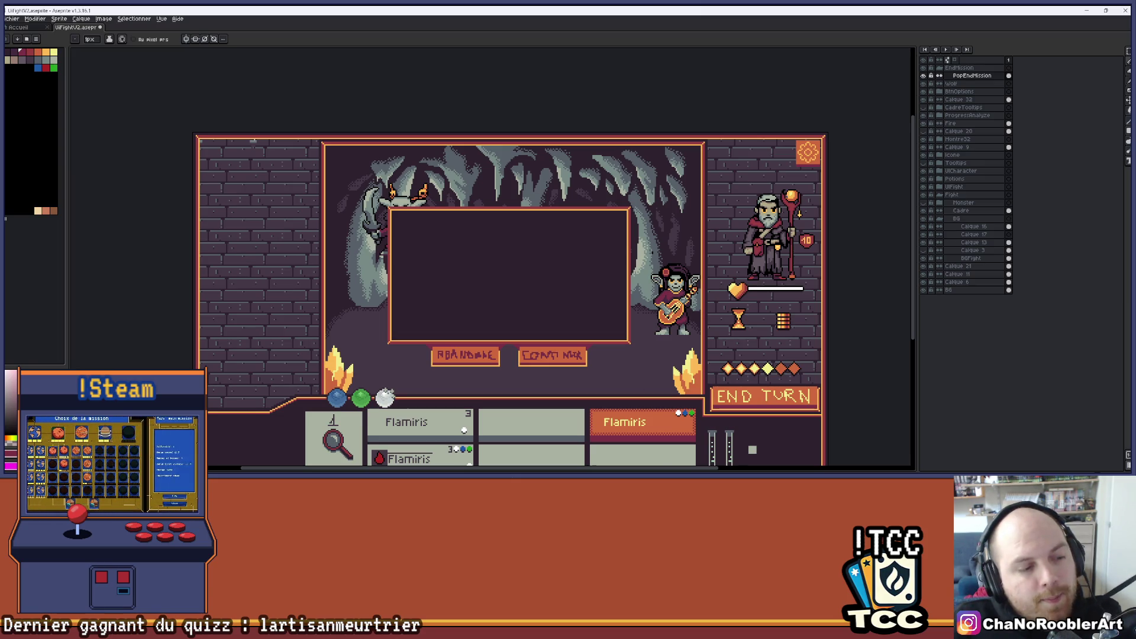
{"action": "mouse_move", "coordinate": [567, 472]}
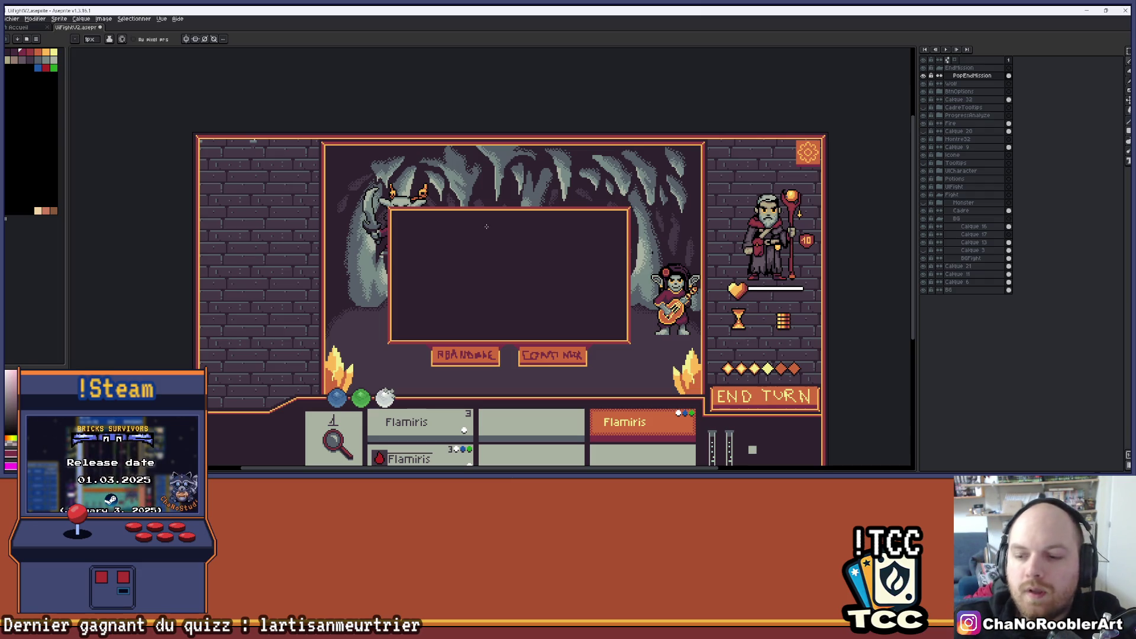
{"action": "scroll", "coordinate": [541, 297], "scroll_direction": "up", "scroll_amount": 3}
{"action": "scroll", "coordinate": [503, 296], "scroll_direction": "down", "scroll_amount": 2}
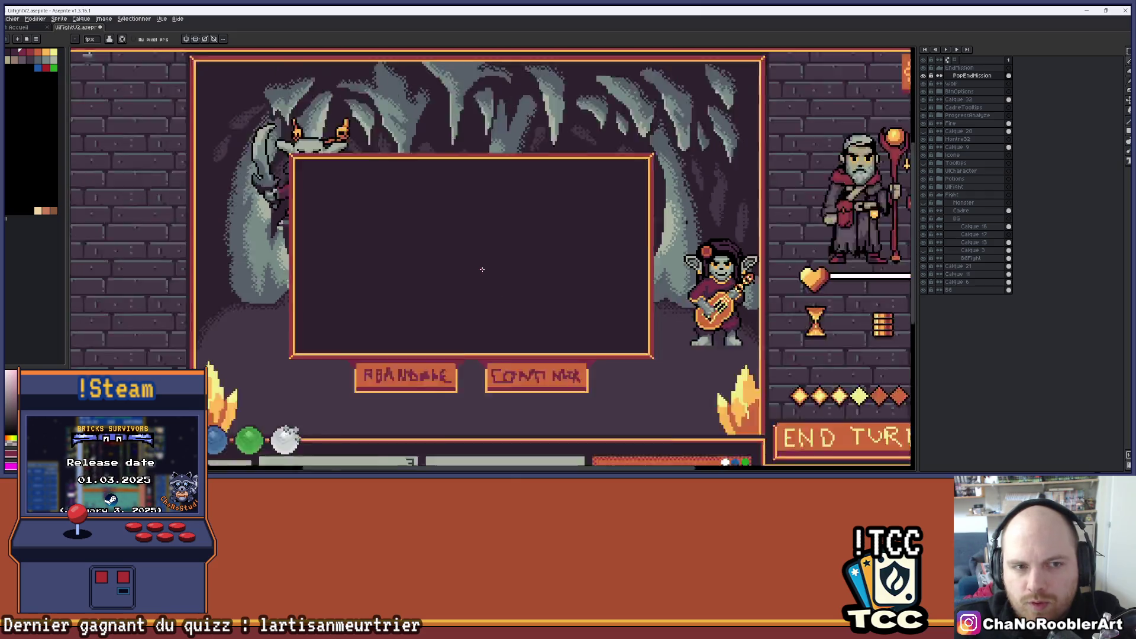
{"action": "scroll", "coordinate": [451, 248], "scroll_direction": "up", "scroll_amount": 1}
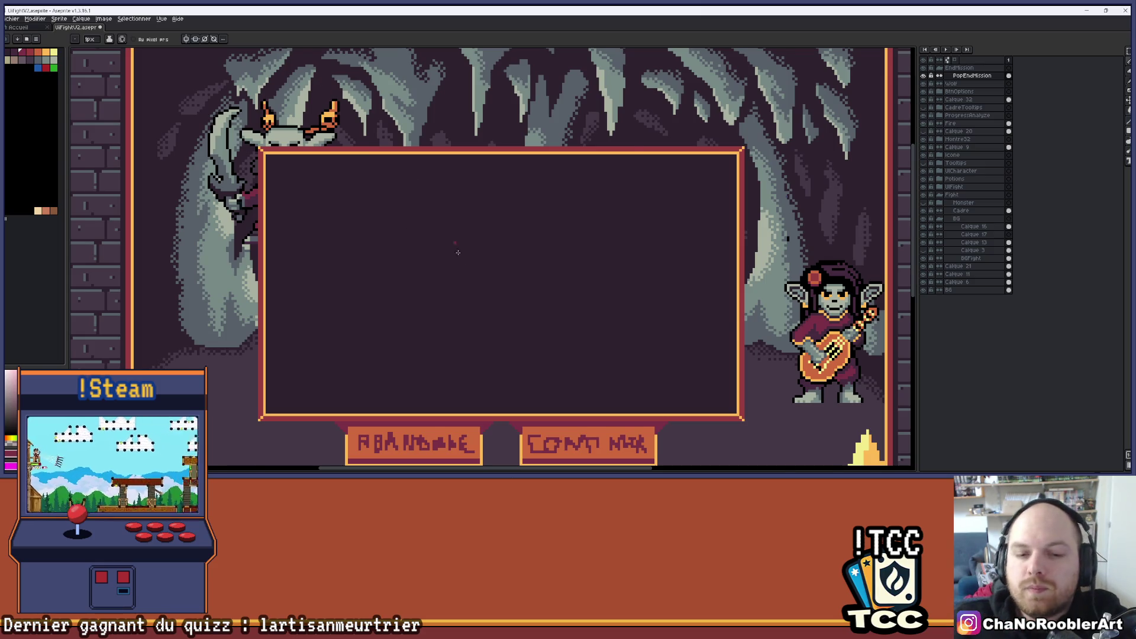
{"action": "scroll", "coordinate": [458, 252], "scroll_direction": "down", "scroll_amount": 1}
{"action": "scroll", "coordinate": [463, 240], "scroll_direction": "down", "scroll_amount": 1}
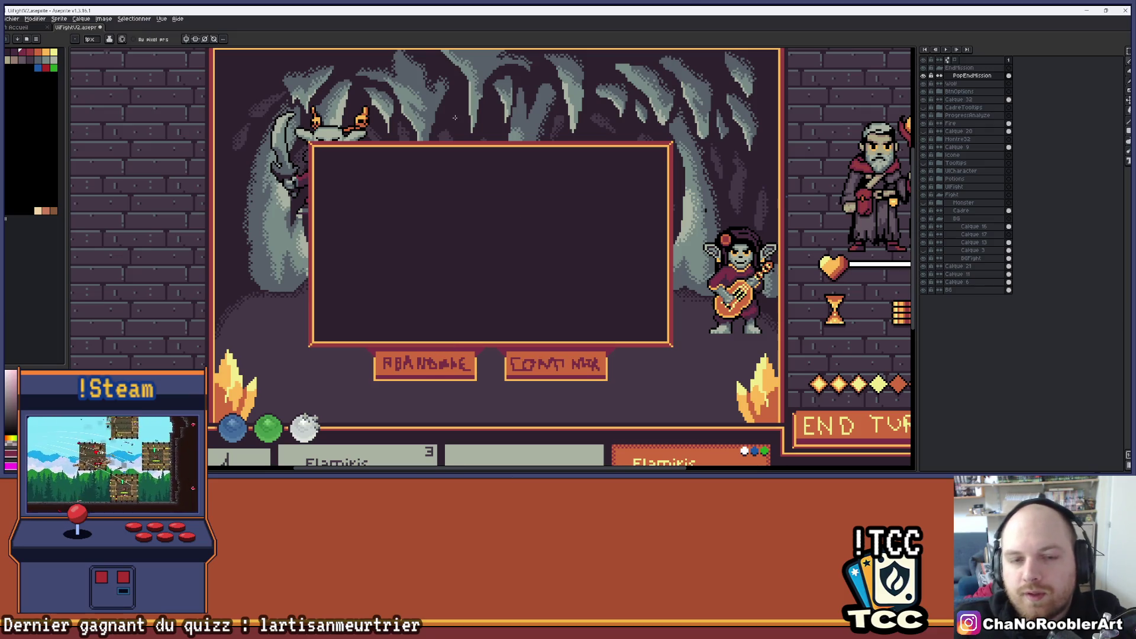
{"action": "scroll", "coordinate": [376, 132], "scroll_direction": "up", "scroll_amount": 1}
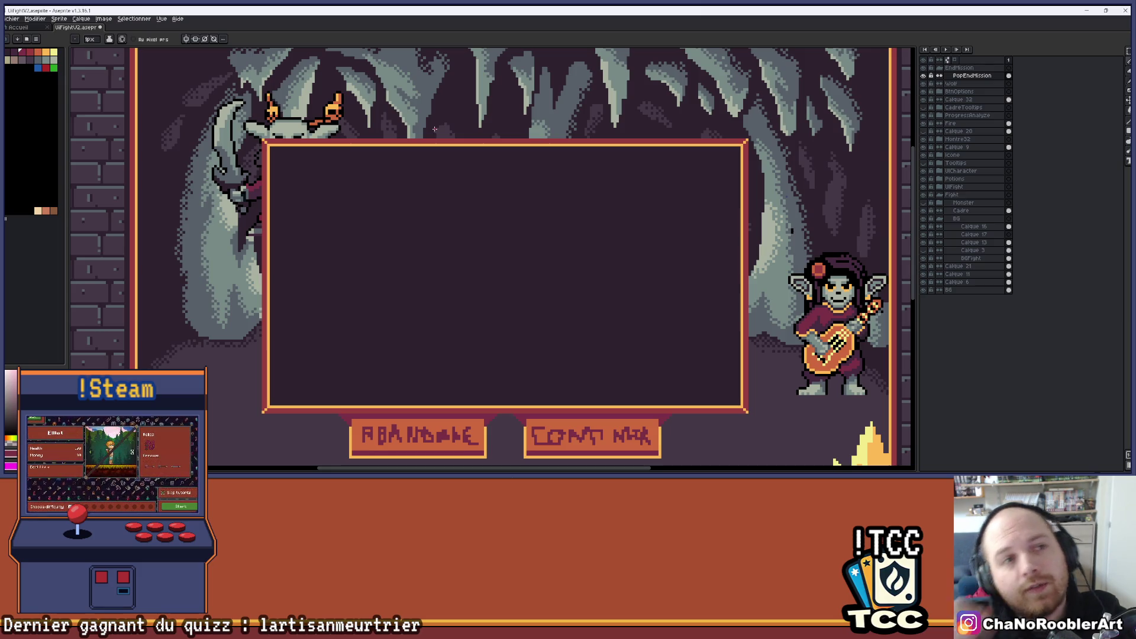
{"action": "left_click", "coordinate": [21, 27]}
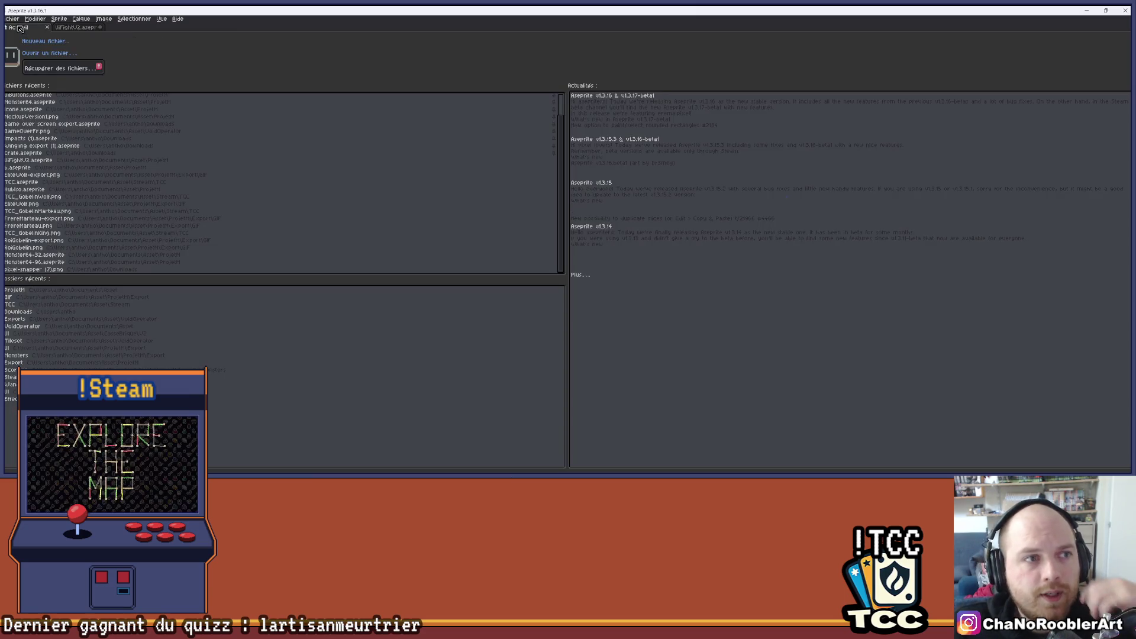
Step: Glance at the file commands list, then return to the UIFightV2 sprite
{"action": "left_click", "coordinate": [12, 18]}
{"action": "left_click", "coordinate": [235, 58]}
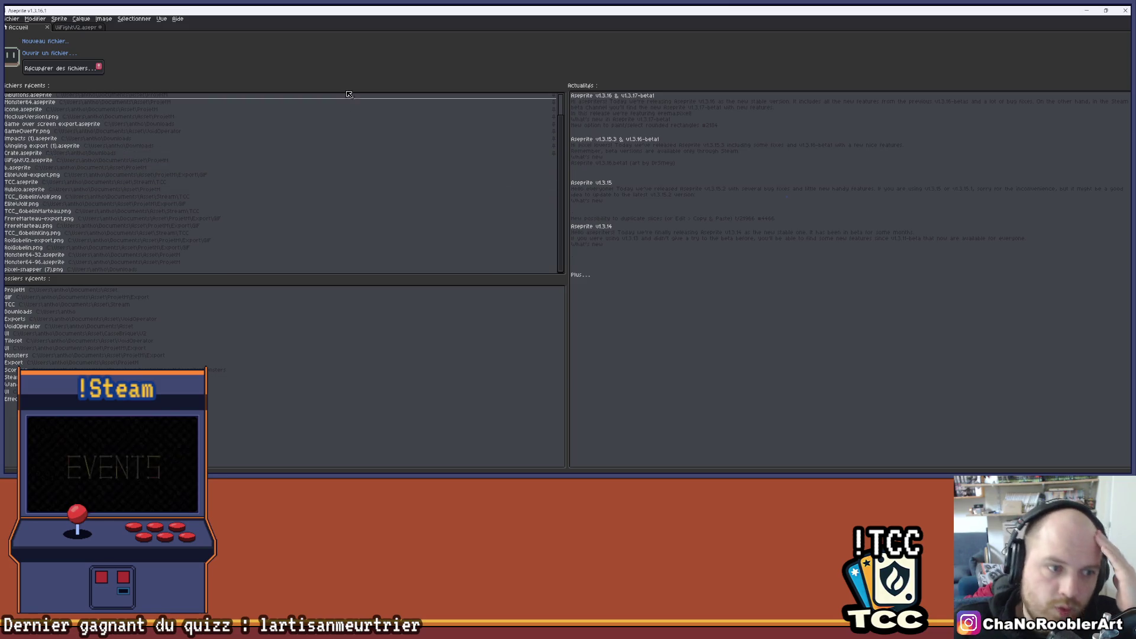
{"action": "left_click", "coordinate": [76, 28]}
{"action": "scroll", "coordinate": [474, 420], "scroll_direction": "up", "scroll_amount": 1}
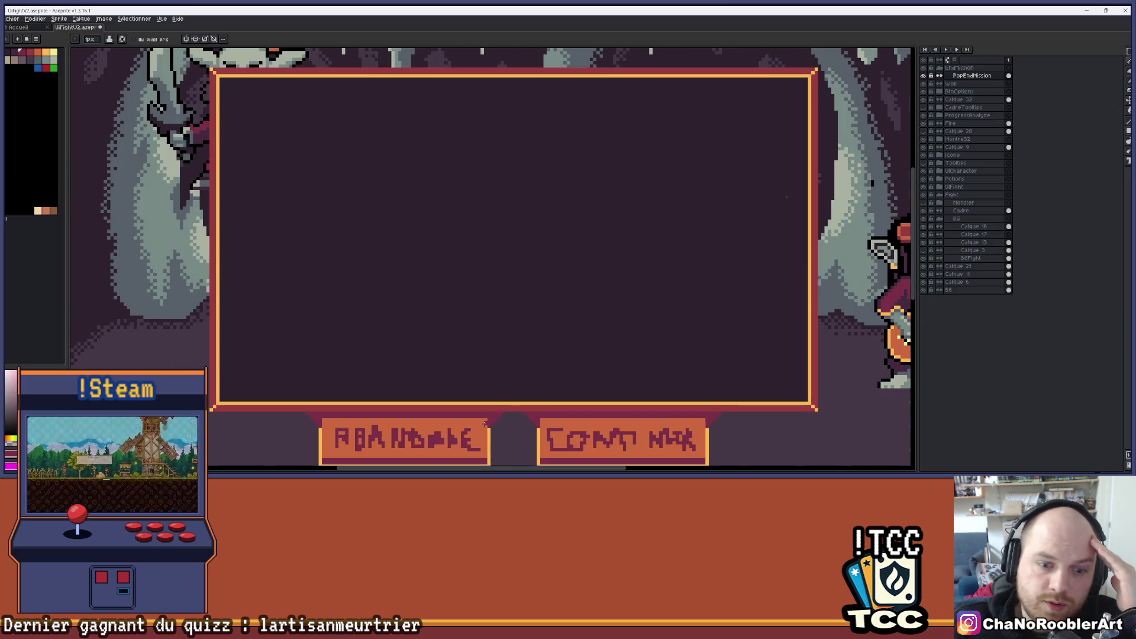
{"action": "scroll", "coordinate": [483, 423], "scroll_direction": "down", "scroll_amount": 2}
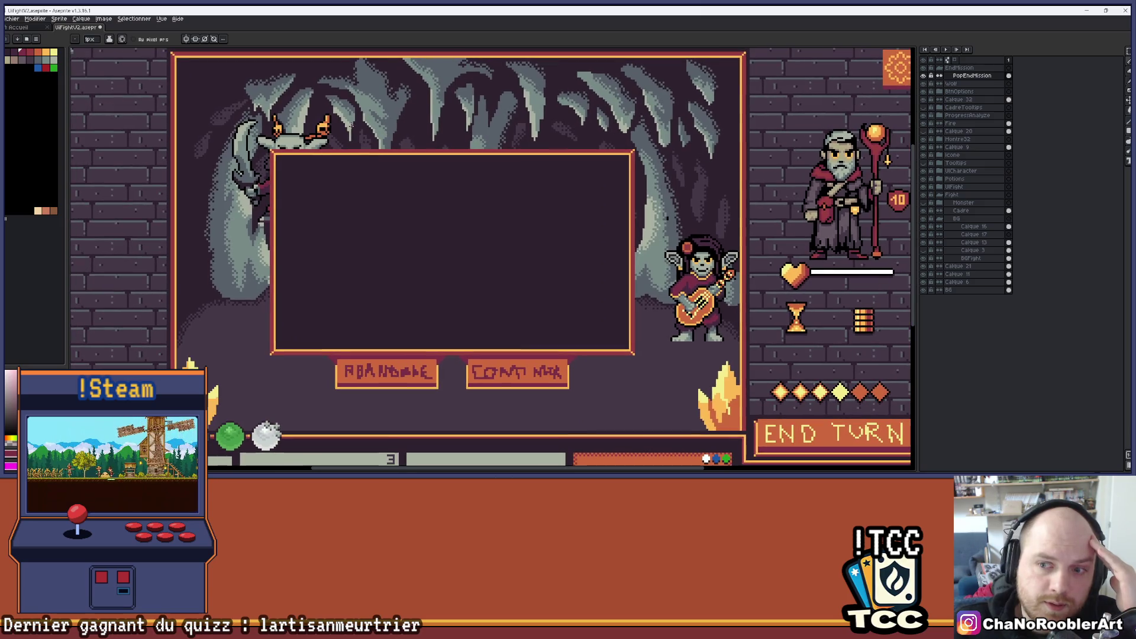
Step: Browse the Export > UI folder via File > Open, cancel, then start Play in Unity
{"action": "left_click", "coordinate": [12, 18]}
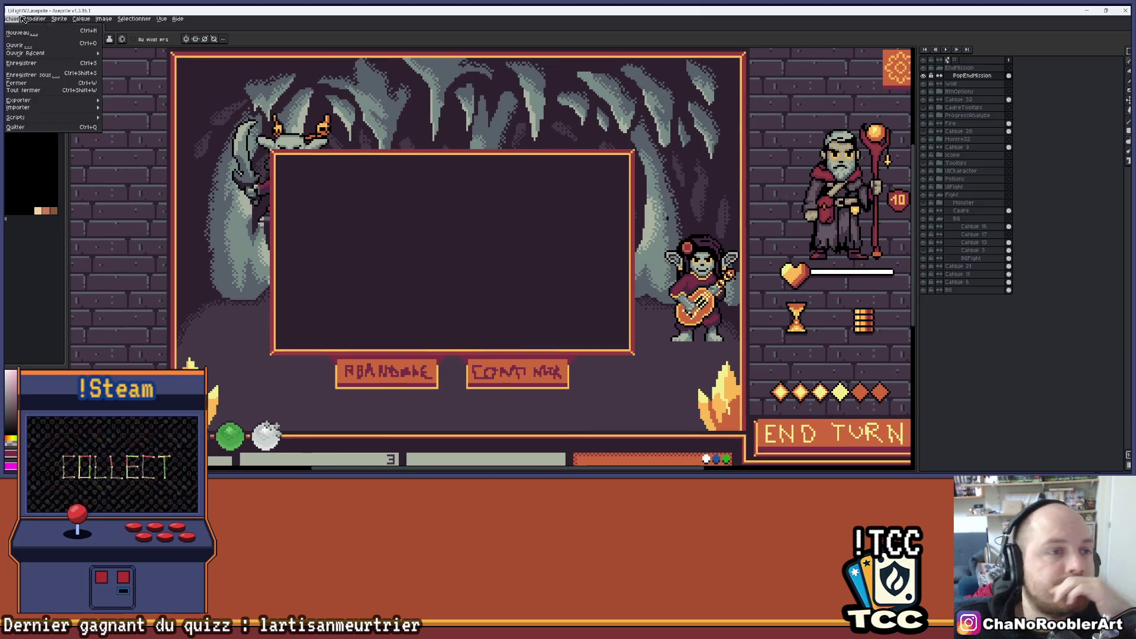
{"action": "left_click", "coordinate": [13, 45]}
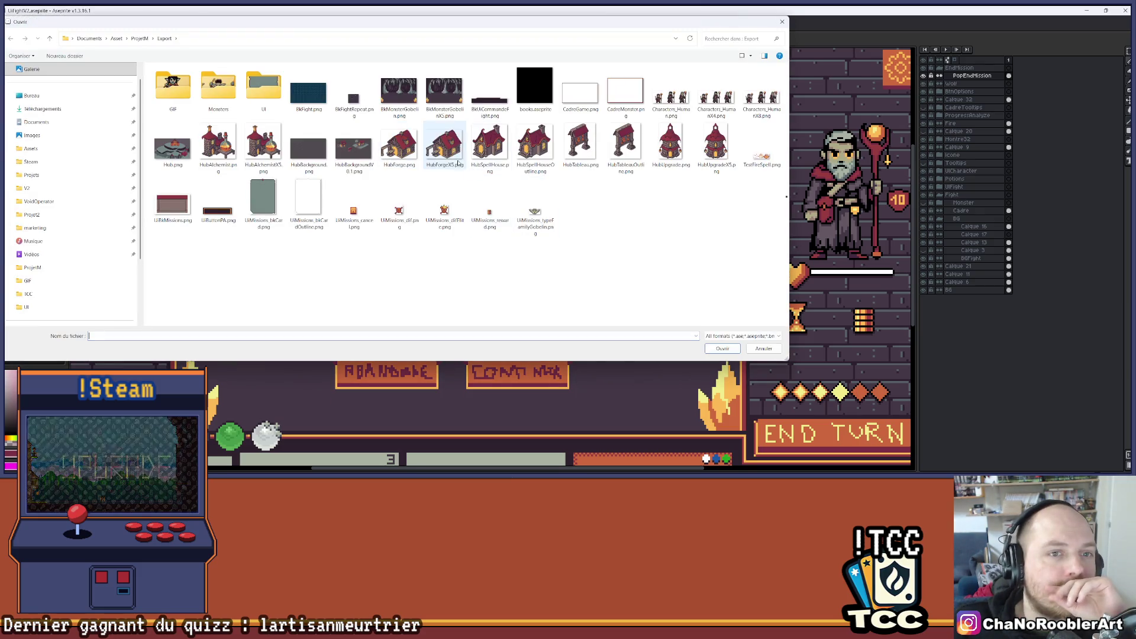
{"action": "double_click", "coordinate": [263, 96]}
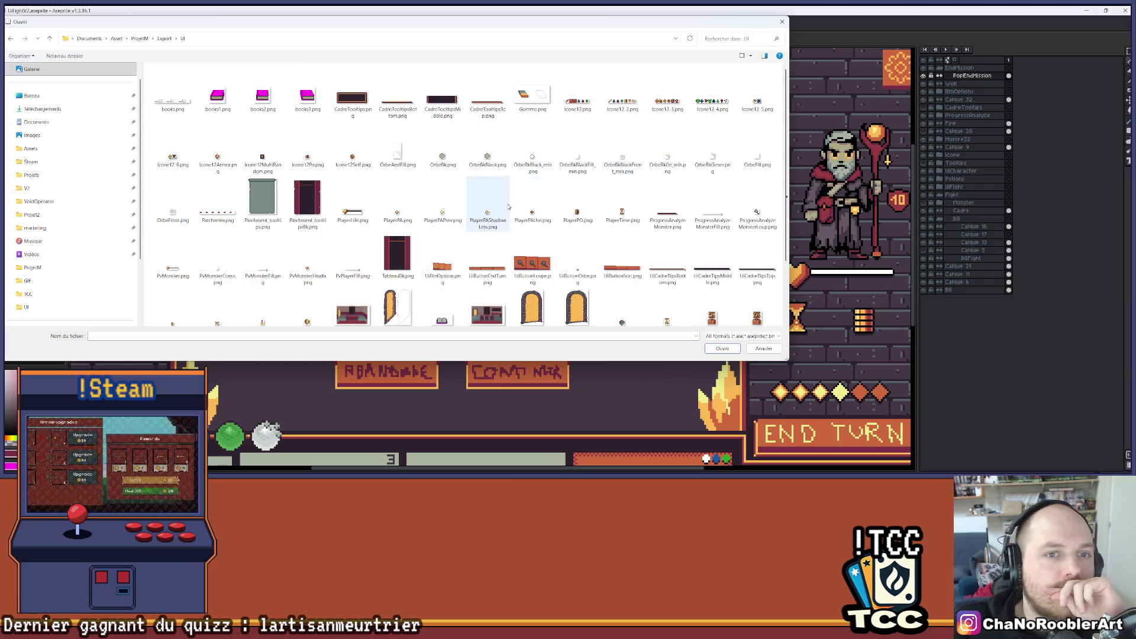
{"action": "scroll", "coordinate": [607, 298], "scroll_direction": "down", "scroll_amount": 5}
{"action": "scroll", "coordinate": [563, 292], "scroll_direction": "up", "scroll_amount": 2}
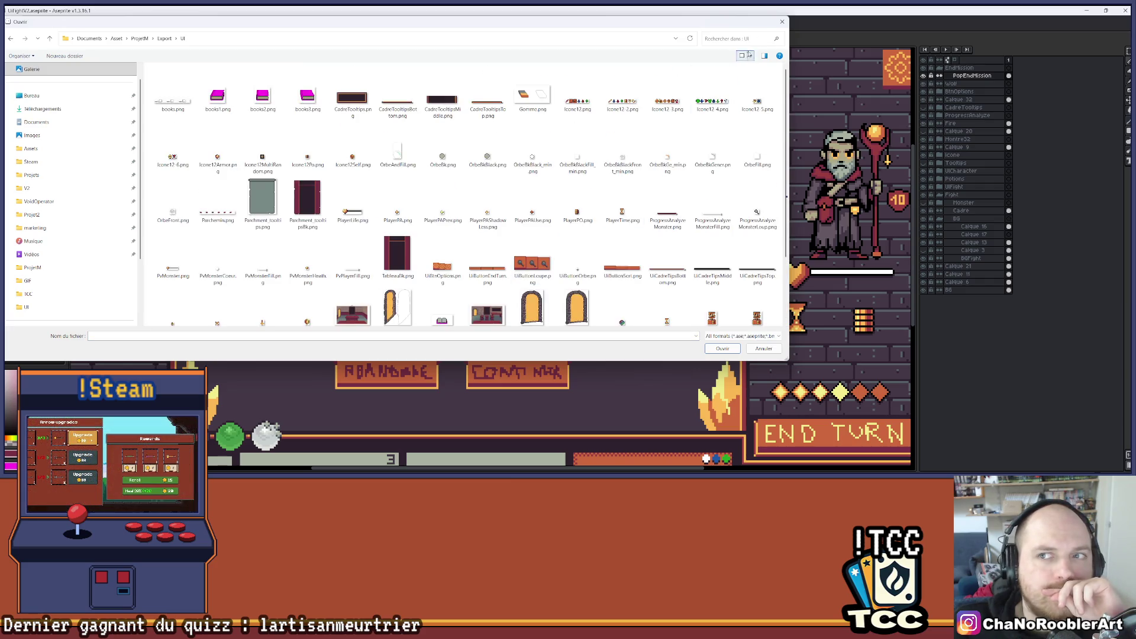
{"action": "left_click", "coordinate": [781, 21]}
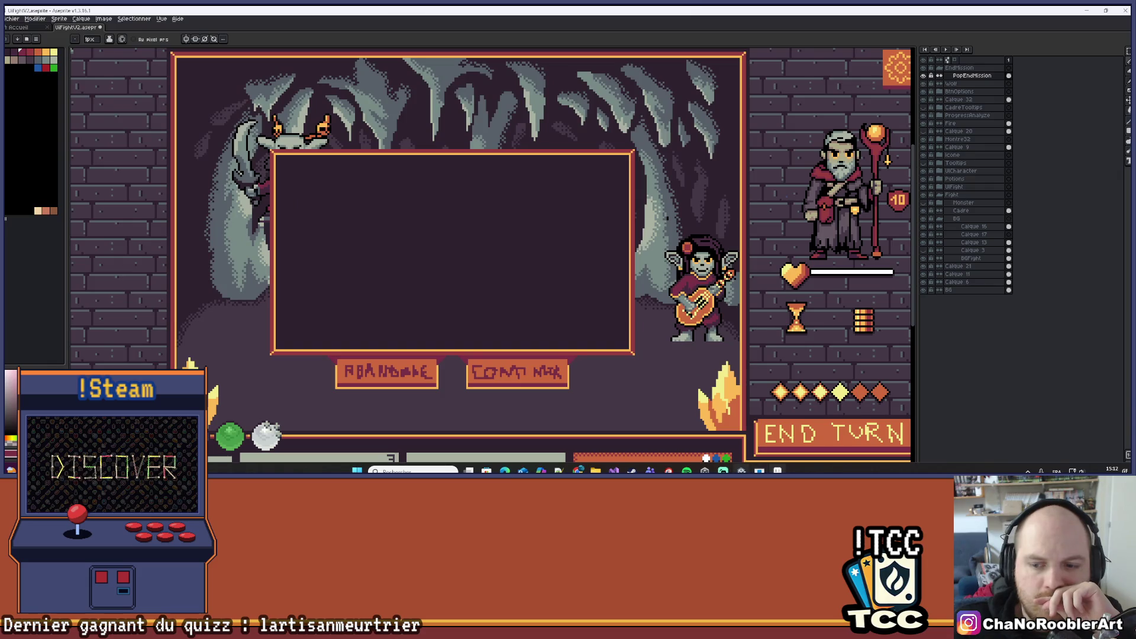
{"action": "key", "text": "alt+Tab"}
{"action": "left_click", "coordinate": [553, 30]}
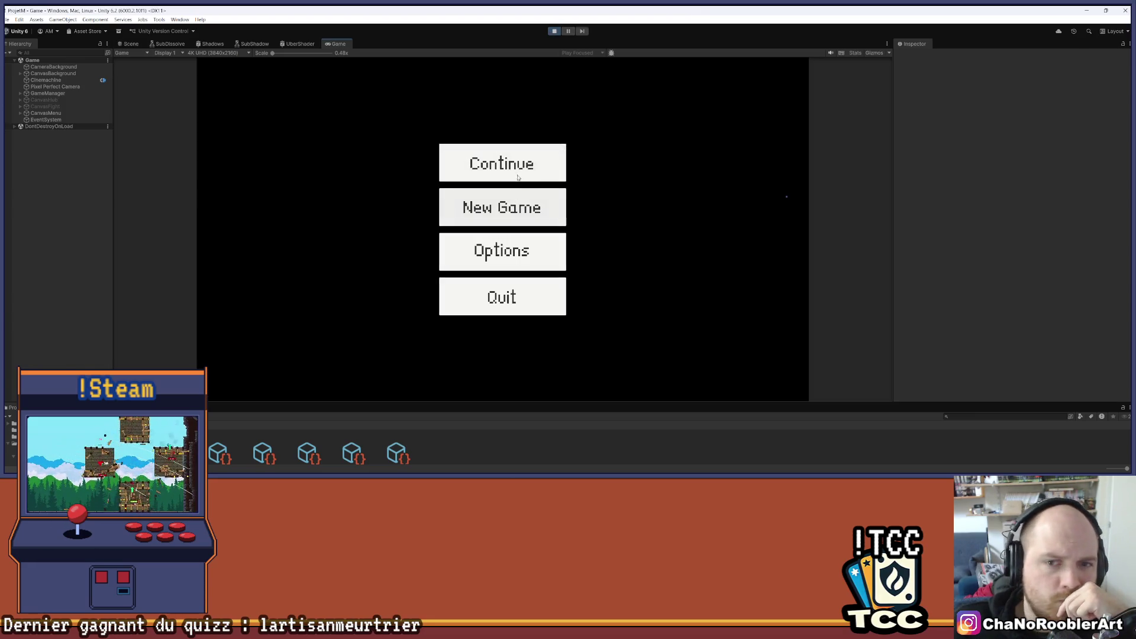
Step: Start a New Game, pick an apprentice and the P_Sylphia/P_WildThorn spell, then return to Aseprite
{"action": "left_click", "coordinate": [507, 203]}
{"action": "left_click", "coordinate": [507, 203]}
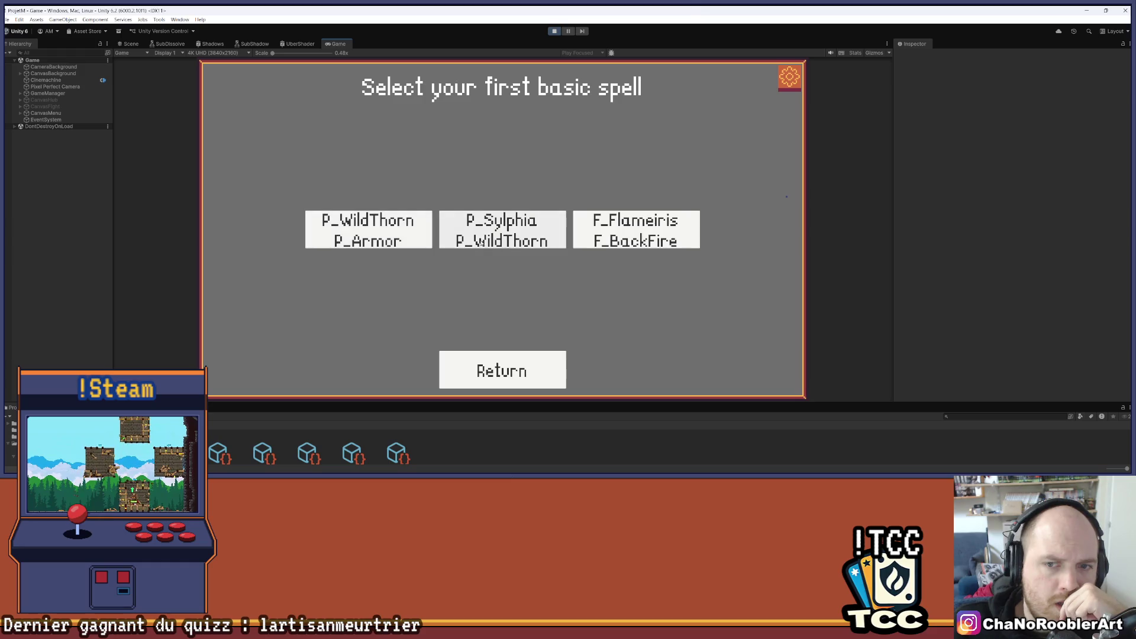
{"action": "left_click", "coordinate": [506, 230]}
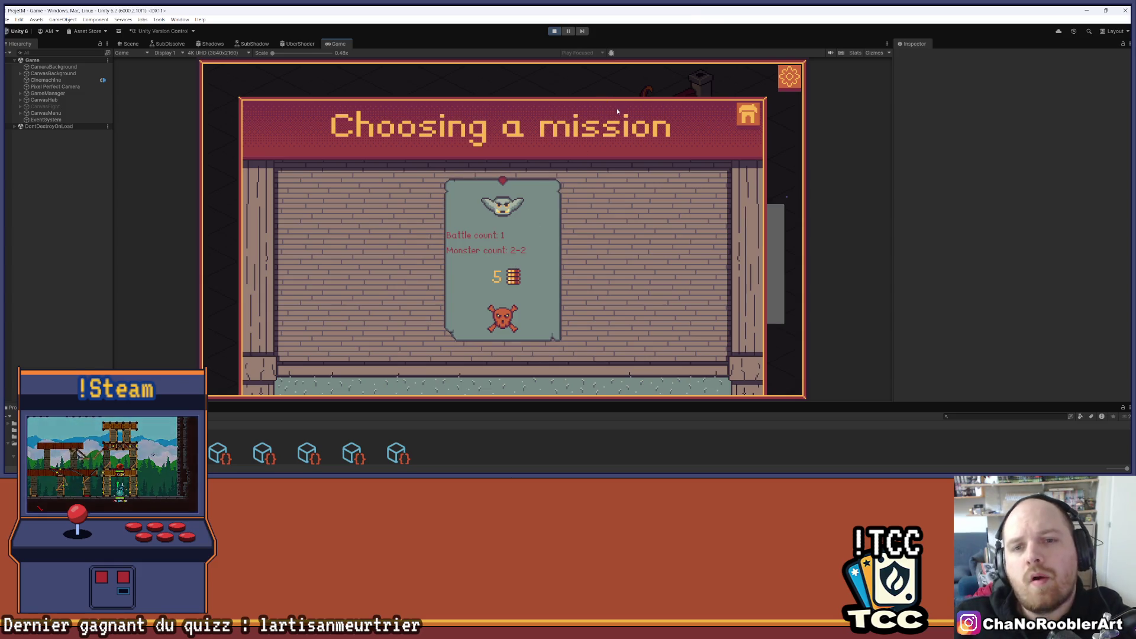
{"action": "key", "text": "alt+Tab"}
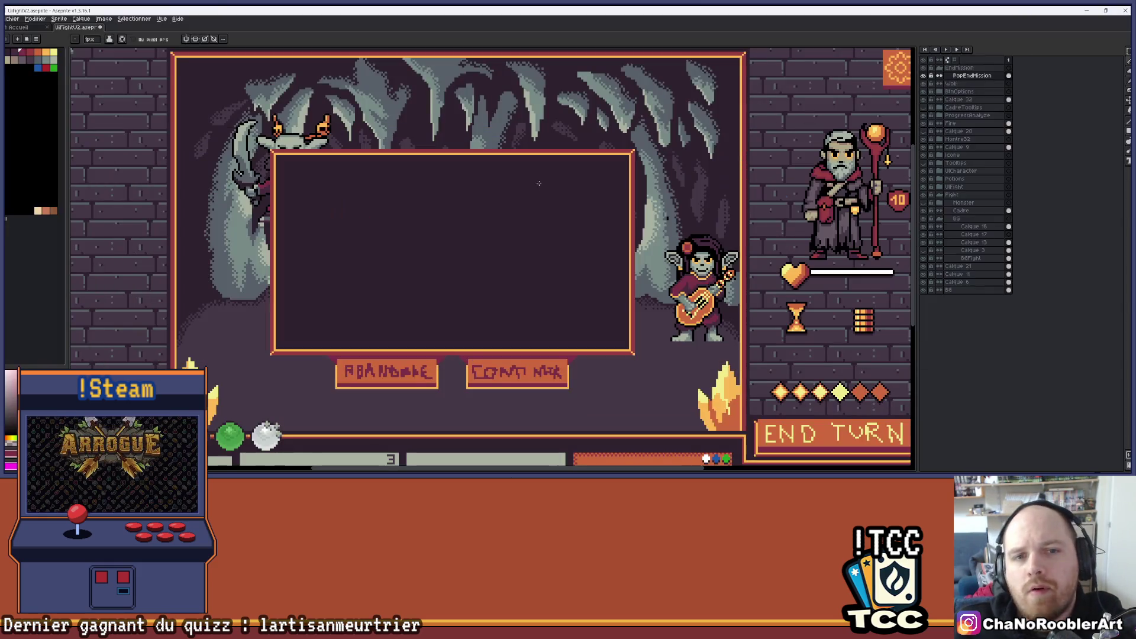
Step: Add a new layer above PopEndMission and name it IconNbMission
{"action": "left_click_drag", "start_coordinate": [332, 259], "coordinate": [396, 262]}
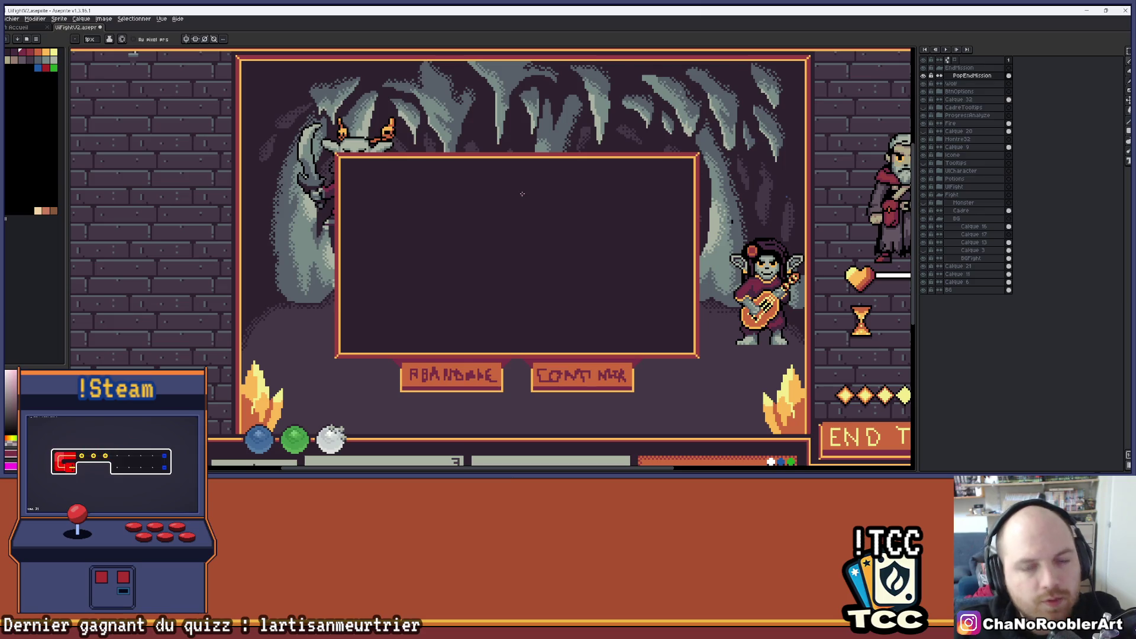
{"action": "scroll", "coordinate": [447, 161], "scroll_direction": "down", "scroll_amount": 2}
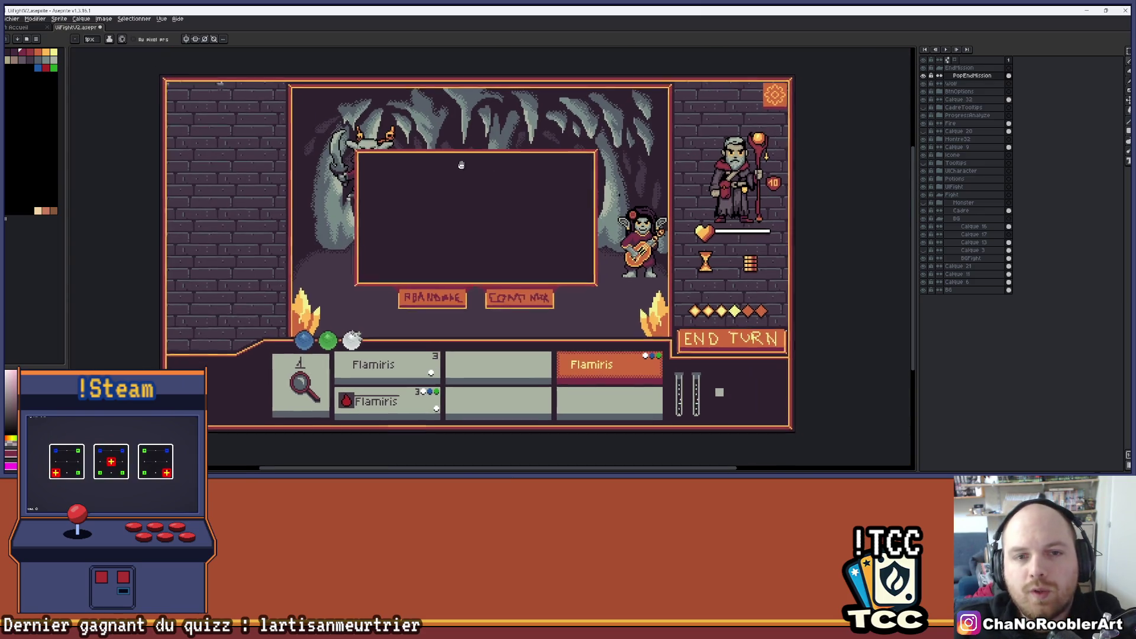
{"action": "key", "text": "shift+n"}
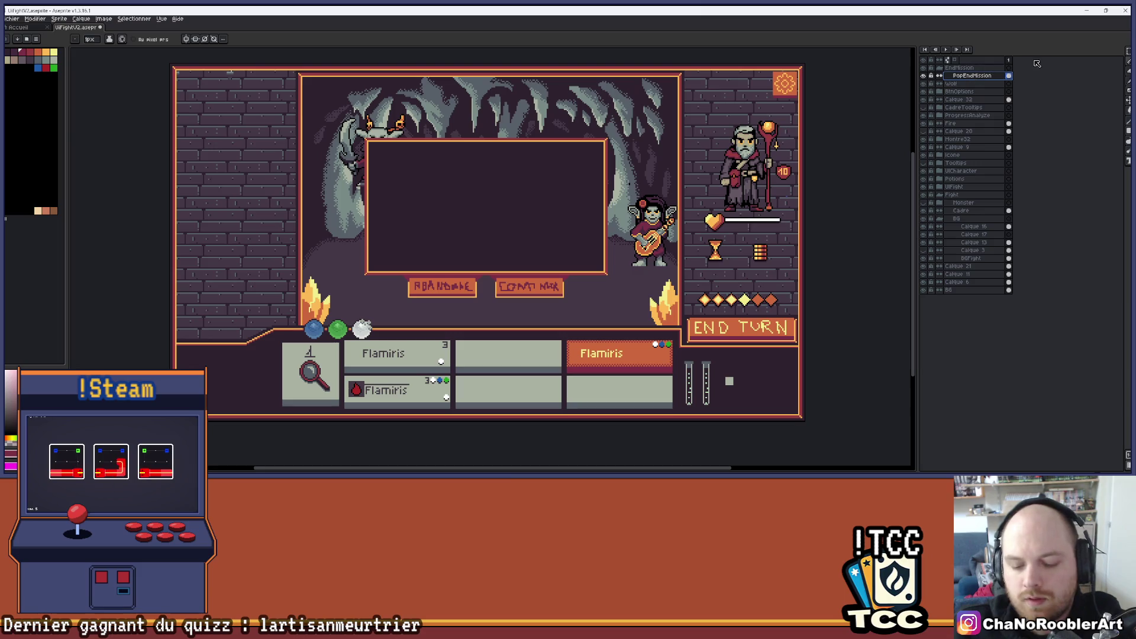
{"action": "double_click", "coordinate": [964, 76]}
{"action": "type", "text": "Icon"}
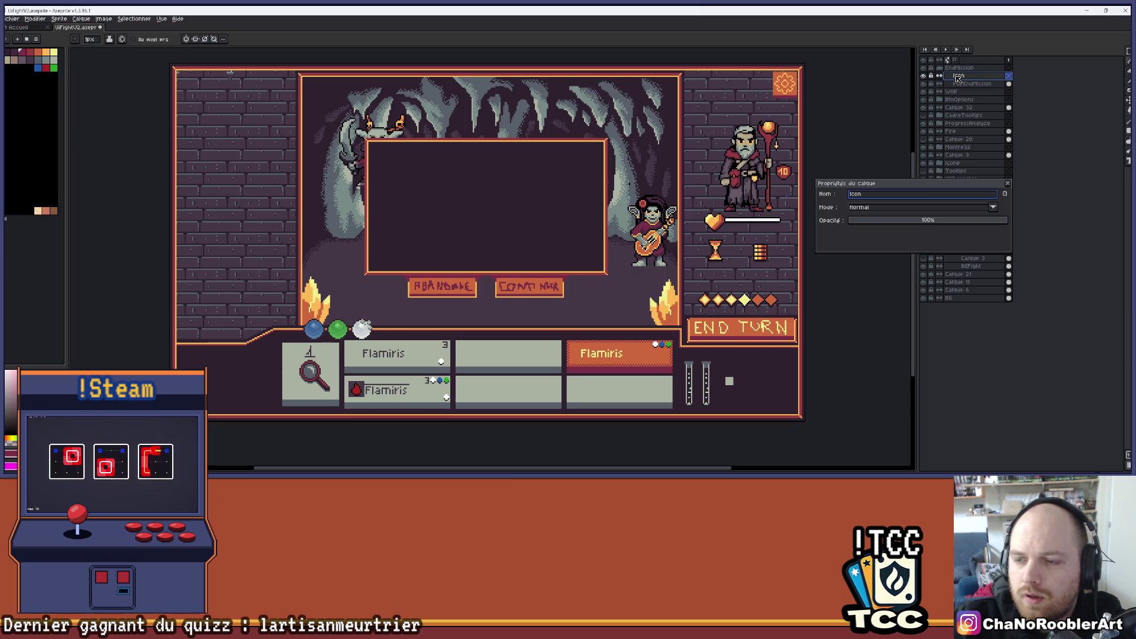
{"action": "type", "text": "NbMi"}
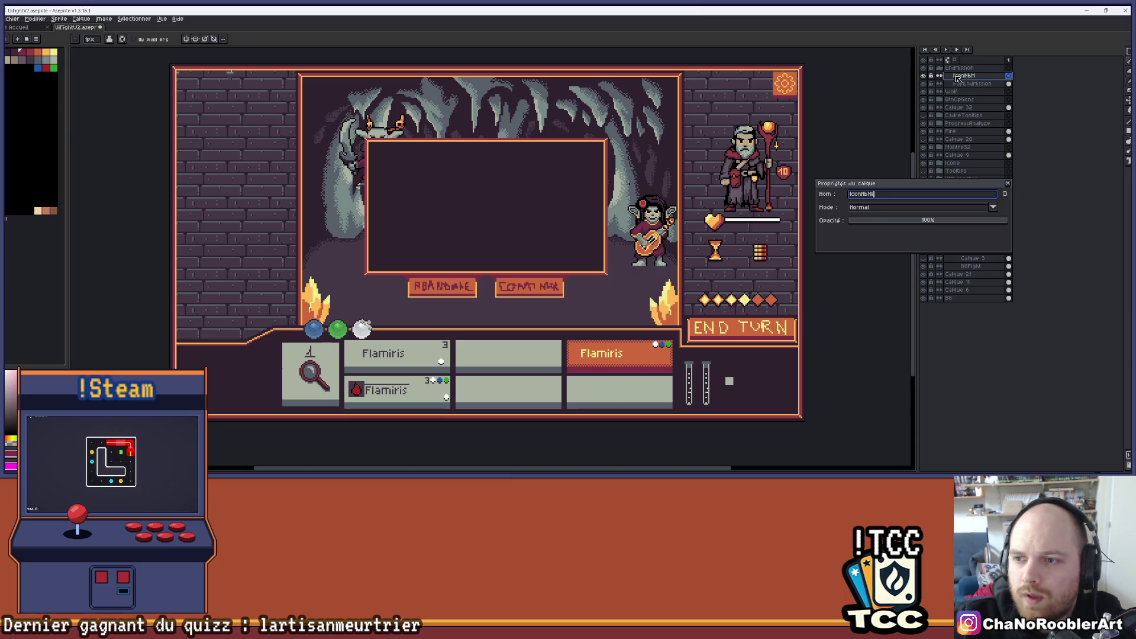
{"action": "type", "text": "ssion"}
{"action": "key", "text": "Return"}
{"action": "scroll", "coordinate": [481, 177], "scroll_direction": "up", "scroll_amount": 3}
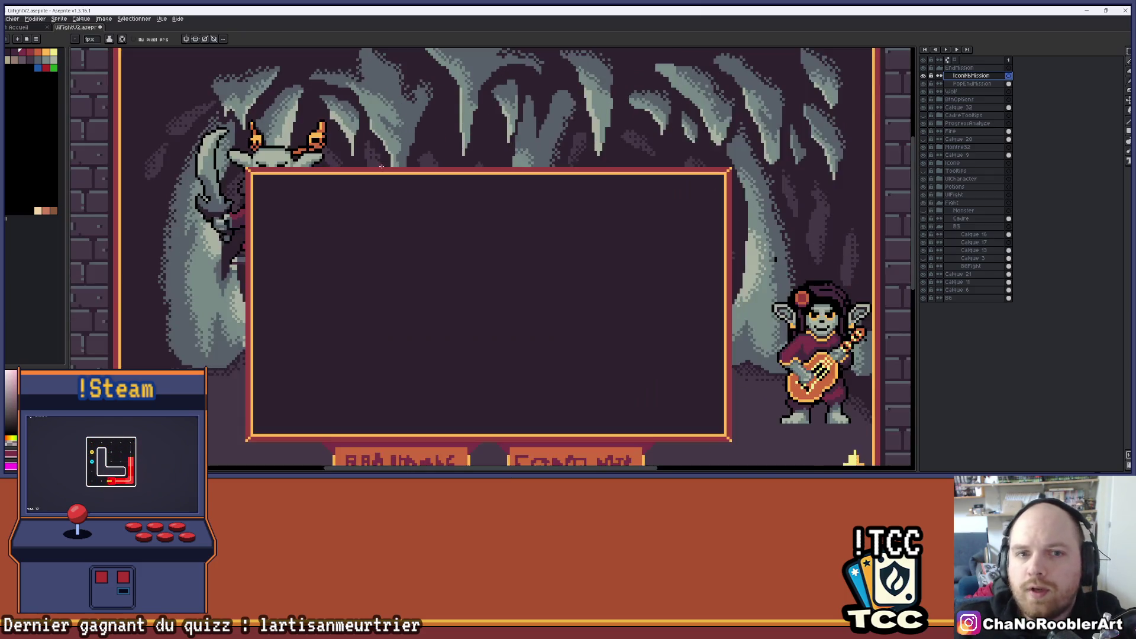
Step: Sketch red crossed strokes with curled ends near the frame's top, then undo the sketch
{"action": "scroll", "coordinate": [481, 177], "scroll_direction": "up", "scroll_amount": 1}
{"action": "left_click_drag", "start_coordinate": [480, 176], "coordinate": [472, 202]}
{"action": "left_click_drag", "start_coordinate": [367, 158], "coordinate": [470, 278]}
{"action": "left_click_drag", "start_coordinate": [450, 158], "coordinate": [379, 267]}
{"action": "left_click_drag", "start_coordinate": [470, 276], "coordinate": [465, 276]}
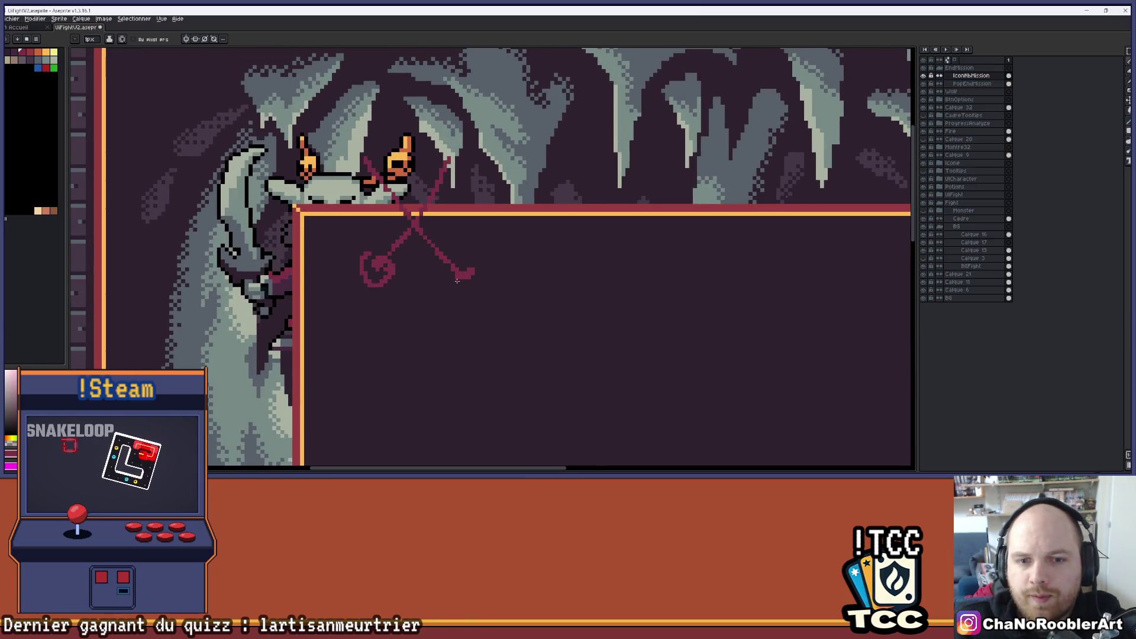
{"action": "scroll", "coordinate": [465, 276], "scroll_direction": "down", "scroll_amount": 5}
{"action": "scroll", "coordinate": [521, 228], "scroll_direction": "up", "scroll_amount": 5}
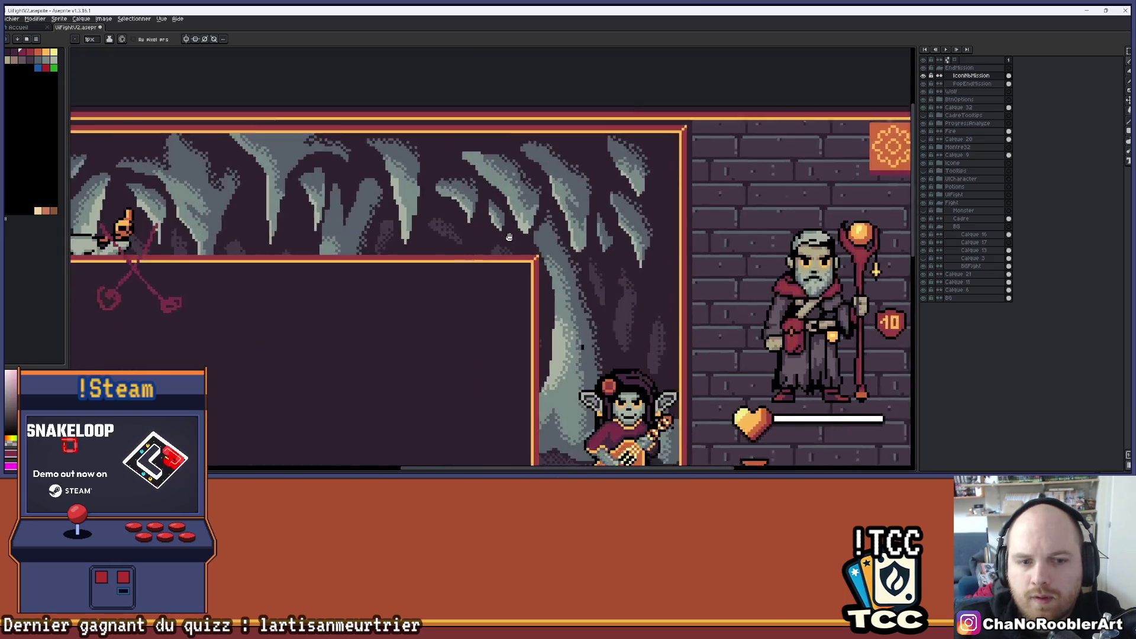
{"action": "left_click_drag", "start_coordinate": [520, 229], "coordinate": [602, 194]}
{"action": "key", "text": "v"}
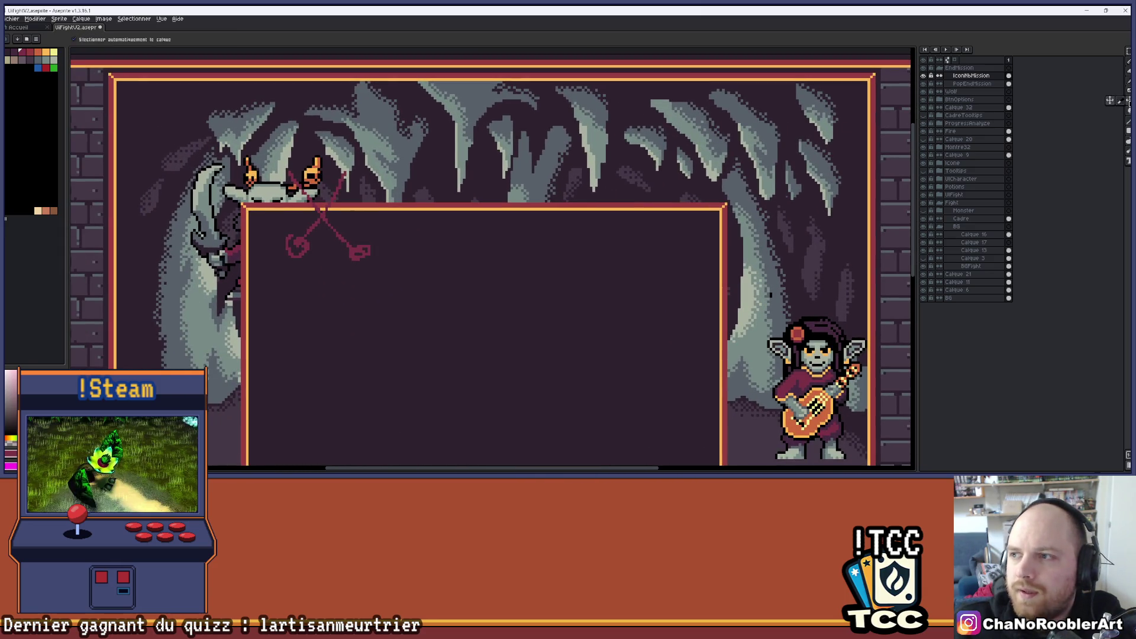
{"action": "mouse_move", "coordinate": [430, 228]}
{"action": "left_mouse_down"}
{"action": "mouse_move", "coordinate": [602, 216]}
{"action": "mouse_move", "coordinate": [520, 208]}
{"action": "mouse_move", "coordinate": [431, 227]}
{"action": "left_mouse_up"}
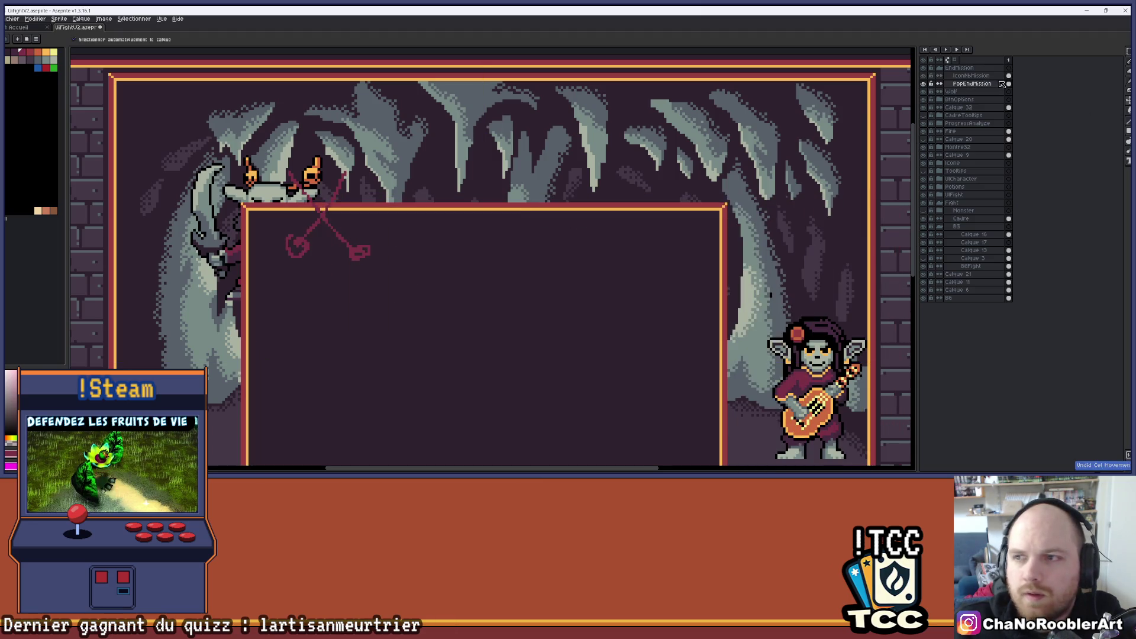
{"action": "key", "text": "ctrl+z"}
{"action": "key", "text": "ctrl+z"}
{"action": "key", "text": "ctrl+z"}
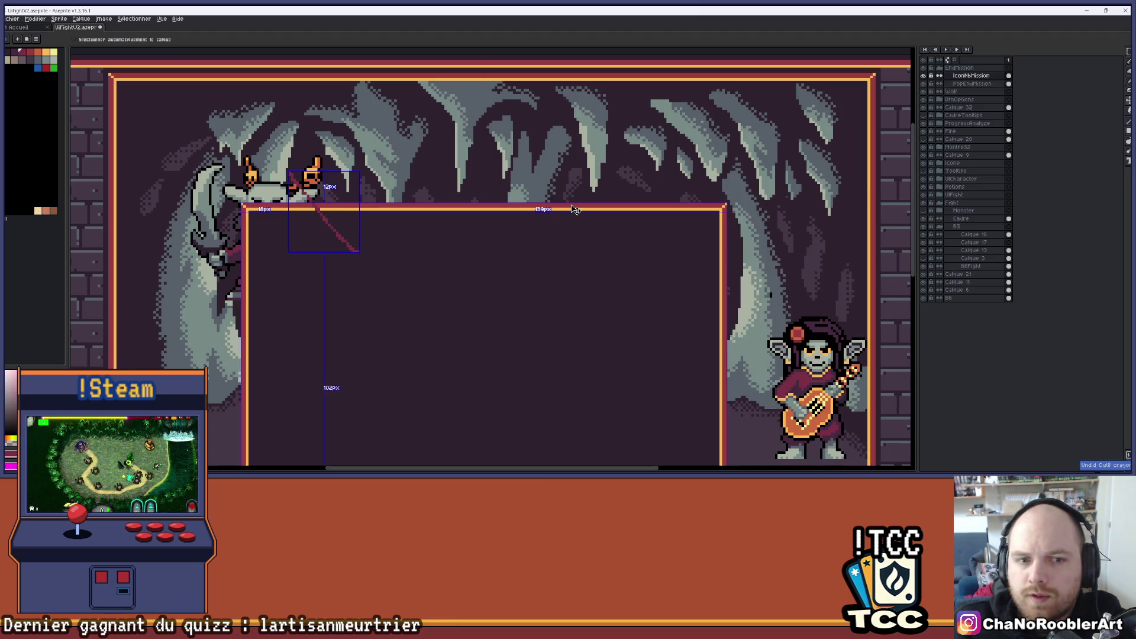
Step: Redraw the red crossed-swords strokes at the frame's top-right corner
{"action": "mouse_move", "coordinate": [617, 178]}
{"action": "left_mouse_down"}
{"action": "mouse_move", "coordinate": [569, 177]}
{"action": "mouse_move", "coordinate": [621, 242]}
{"action": "mouse_move", "coordinate": [564, 233]}
{"action": "left_mouse_up"}
{"action": "key", "text": "b"}
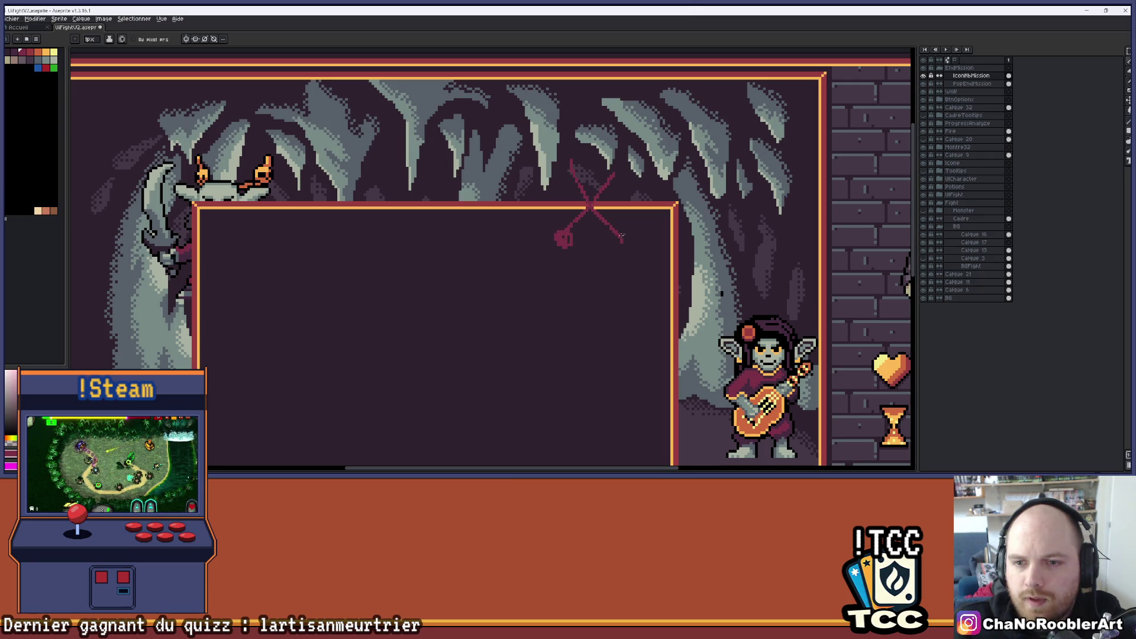
{"action": "scroll", "coordinate": [639, 181], "scroll_direction": "up", "scroll_amount": 2}
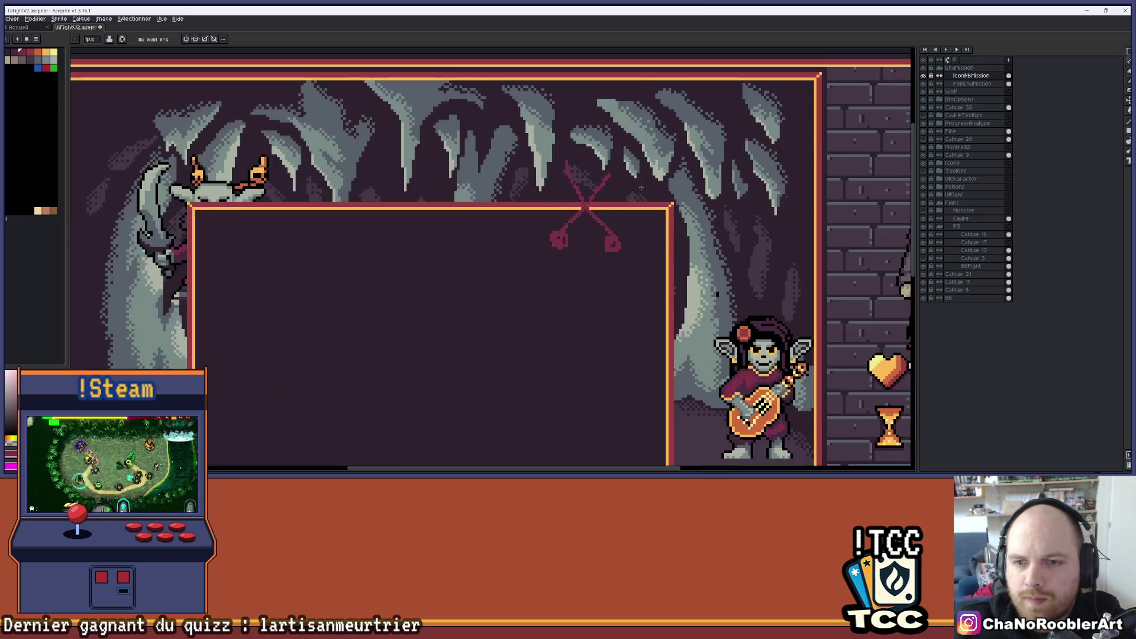
{"action": "mouse_move", "coordinate": [579, 232]}
{"action": "left_mouse_down"}
{"action": "mouse_move", "coordinate": [607, 167]}
{"action": "mouse_move", "coordinate": [625, 235]}
{"action": "left_mouse_up"}
{"action": "left_click_drag", "start_coordinate": [676, 161], "coordinate": [645, 238]}
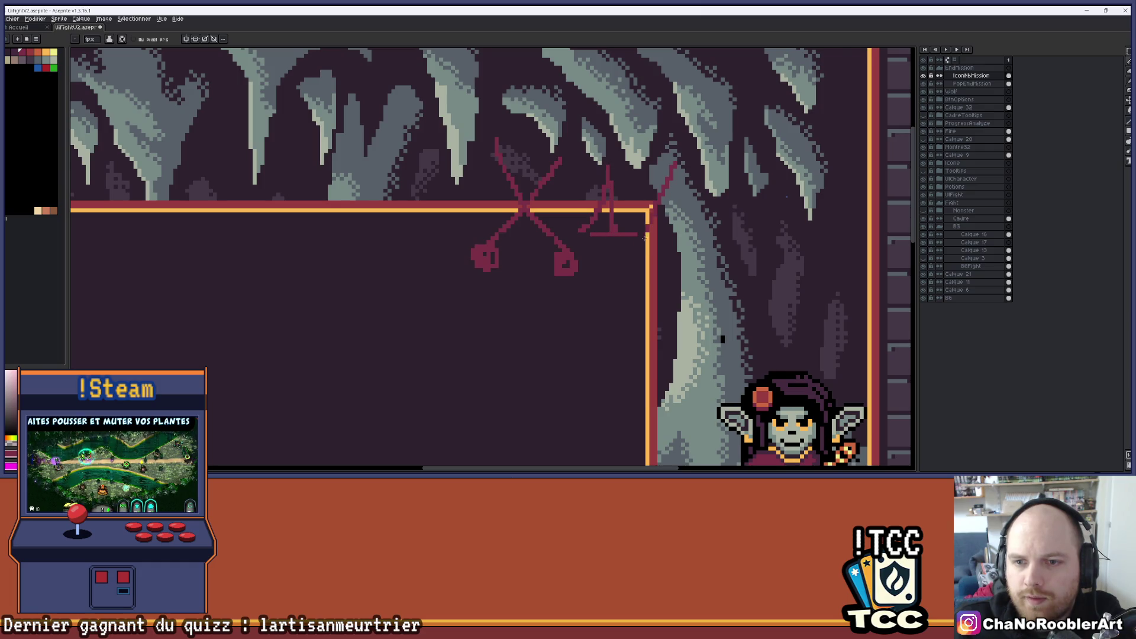
{"action": "scroll", "coordinate": [698, 237], "scroll_direction": "down", "scroll_amount": 2}
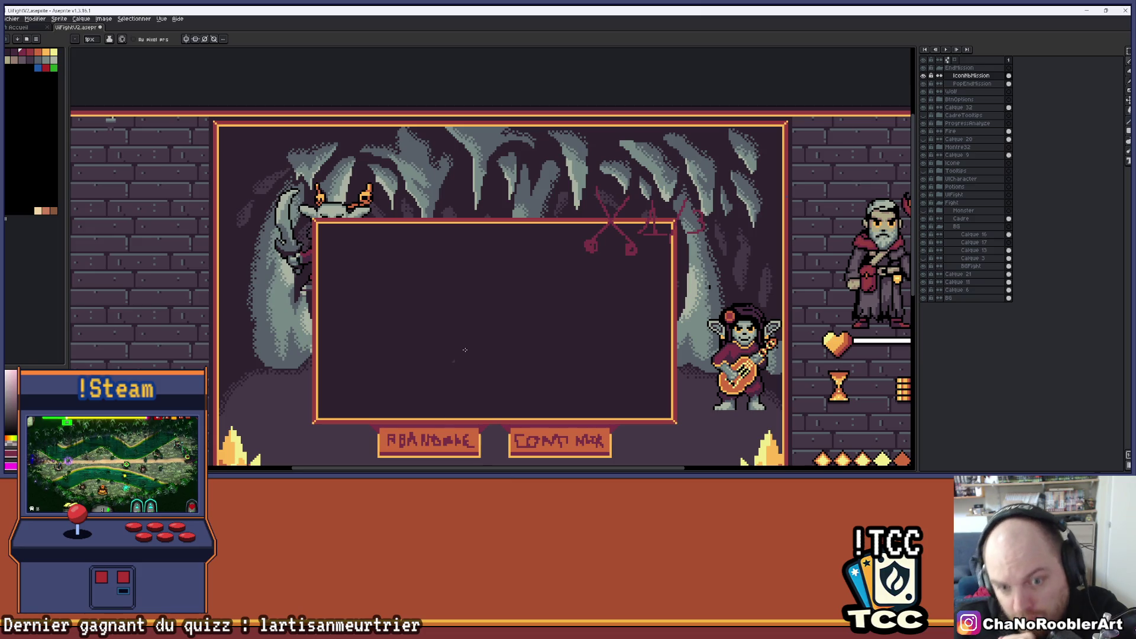
{"action": "mouse_move", "coordinate": [719, 293]}
{"action": "left_mouse_down"}
{"action": "mouse_move", "coordinate": [674, 224]}
{"action": "mouse_move", "coordinate": [650, 219]}
{"action": "left_mouse_up"}
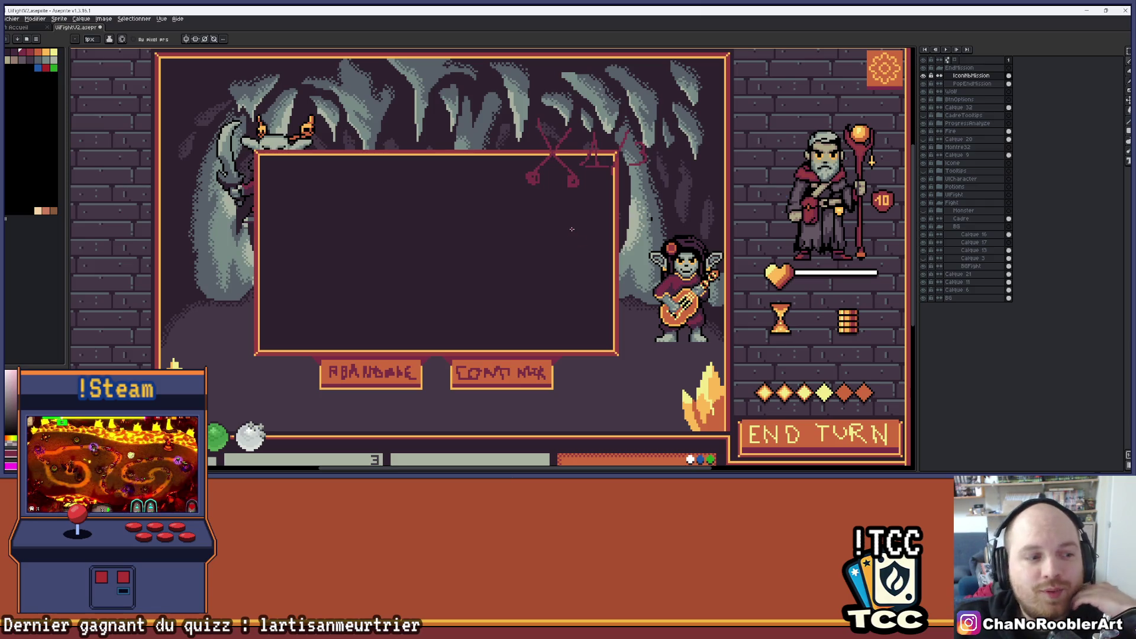
Step: Pencil a red vertical stroke and an outline box around the crossed-swords sketch
{"action": "scroll", "coordinate": [600, 139], "scroll_direction": "up", "scroll_amount": 2}
{"action": "left_click_drag", "start_coordinate": [495, 101], "coordinate": [497, 170]}
{"action": "mouse_move", "coordinate": [558, 208]}
{"action": "left_mouse_down"}
{"action": "mouse_move", "coordinate": [673, 207]}
{"action": "mouse_move", "coordinate": [628, 106]}
{"action": "mouse_move", "coordinate": [502, 103]}
{"action": "left_mouse_up"}
{"action": "left_click_drag", "start_coordinate": [395, 138], "coordinate": [485, 123]}
Step: Move the IconNbMission sketch down-right to the frame's right edge, undoing an accidental popup move
{"action": "key", "text": "v"}
{"action": "left_click_drag", "start_coordinate": [860, 148], "coordinate": [876, 166]}
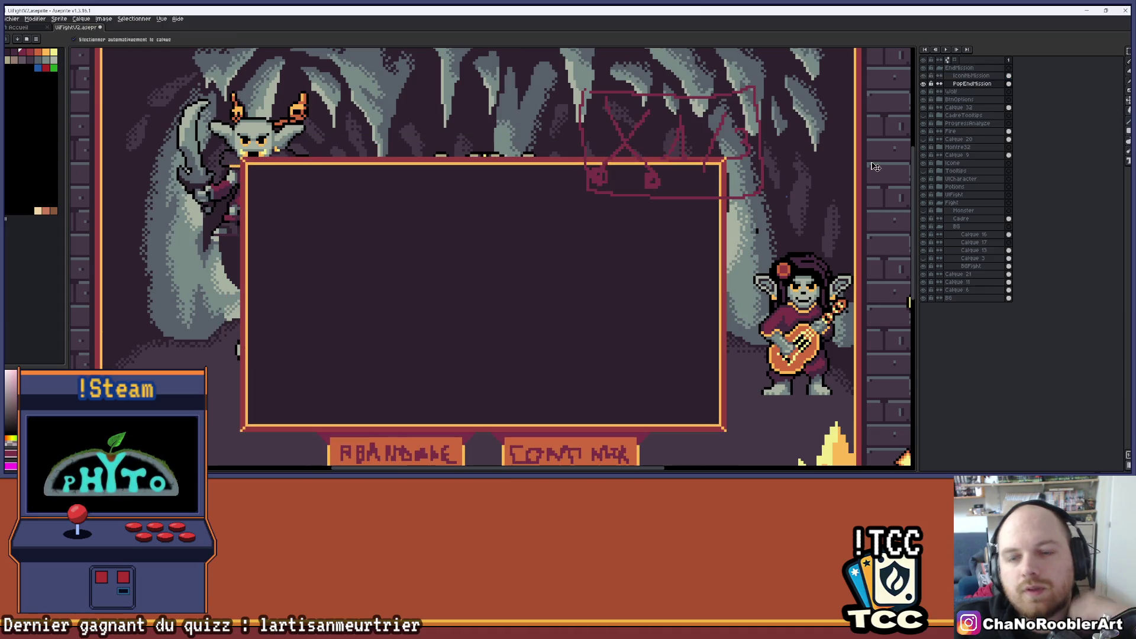
{"action": "key", "text": "ctrl+z"}
{"action": "left_click", "coordinate": [970, 76]}
{"action": "mouse_move", "coordinate": [603, 179]}
{"action": "left_mouse_down"}
{"action": "mouse_move", "coordinate": [681, 256]}
{"action": "mouse_move", "coordinate": [633, 306]}
{"action": "mouse_move", "coordinate": [673, 243]}
{"action": "mouse_move", "coordinate": [677, 267]}
{"action": "left_mouse_up"}
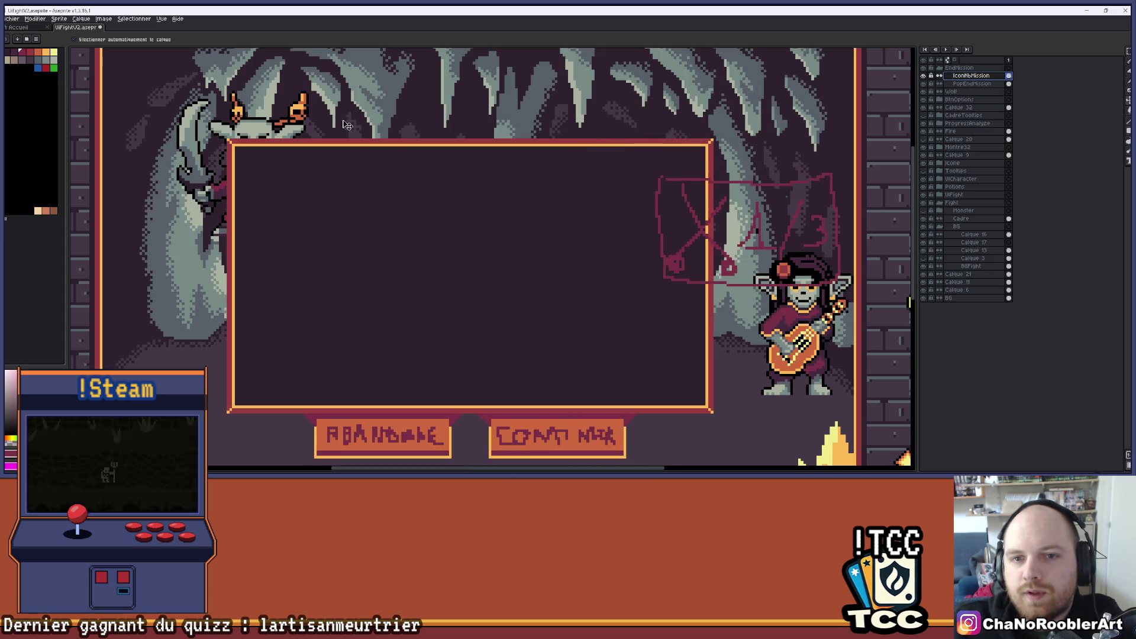
{"action": "scroll", "coordinate": [385, 160], "scroll_direction": "left", "scroll_amount": 2}
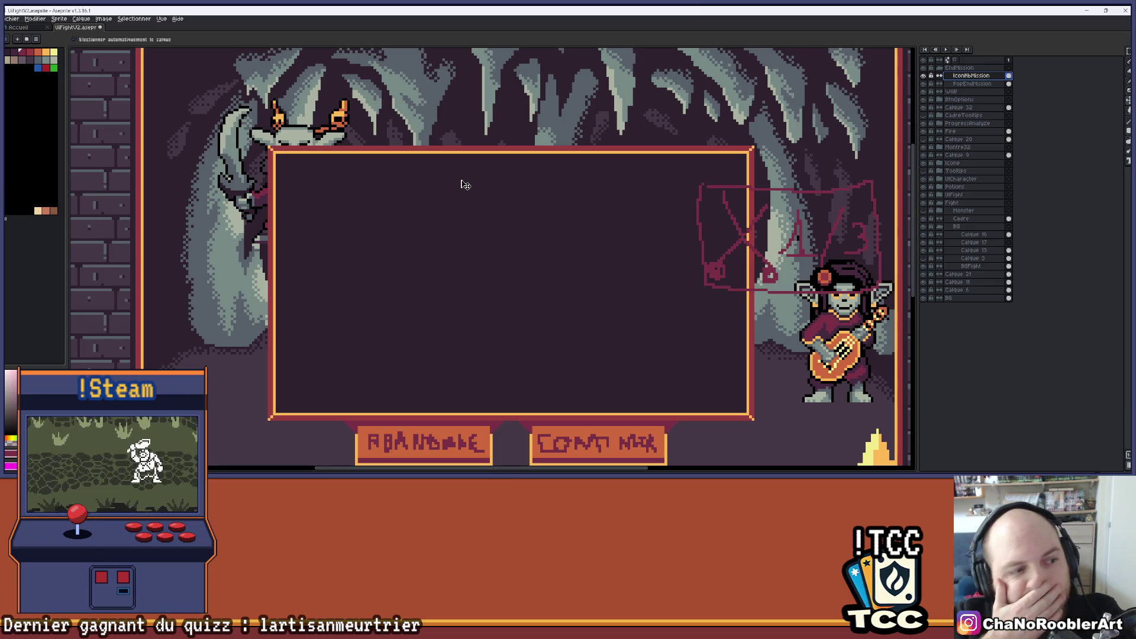
{"action": "scroll", "coordinate": [453, 164], "scroll_direction": "up", "scroll_amount": 1}
{"action": "scroll", "coordinate": [453, 164], "scroll_direction": "down", "scroll_amount": 1}
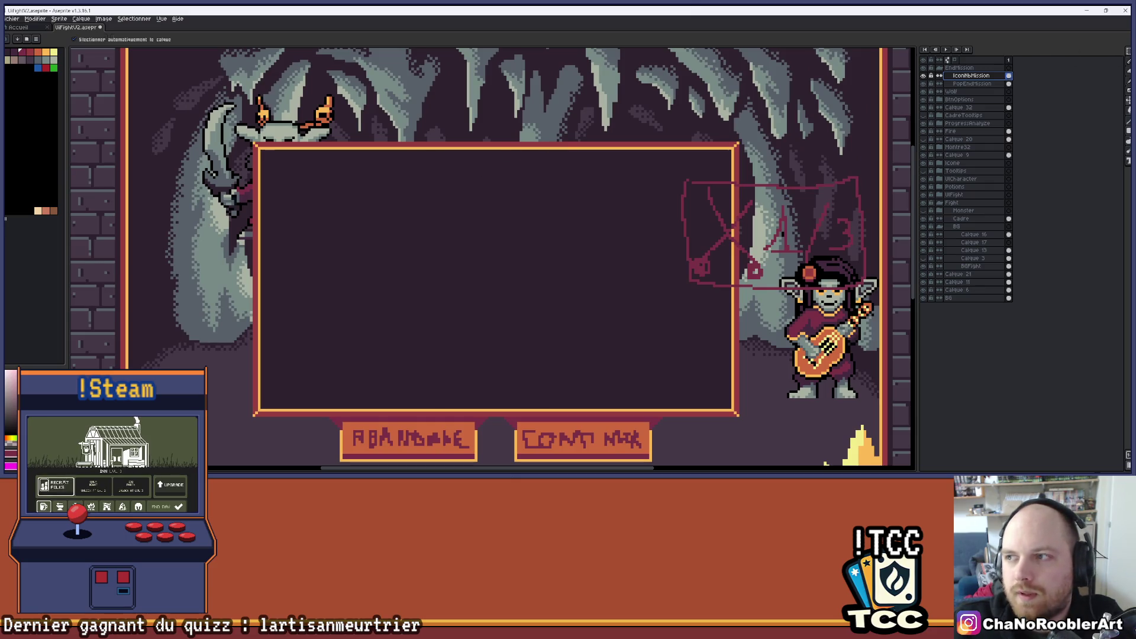
{"action": "key", "text": "m"}
{"action": "mouse_move", "coordinate": [319, 152]}
{"action": "left_mouse_down"}
{"action": "mouse_move", "coordinate": [526, 196]}
{"action": "mouse_move", "coordinate": [669, 206]}
{"action": "left_mouse_up"}
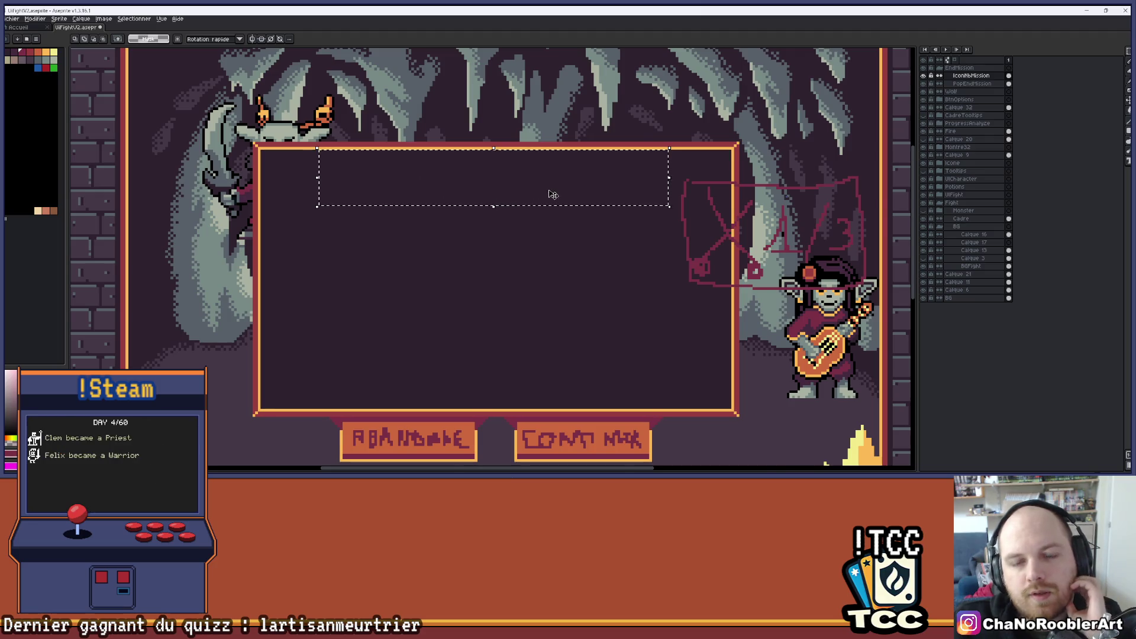
{"action": "scroll", "coordinate": [553, 195], "scroll_direction": "down", "scroll_amount": 1}
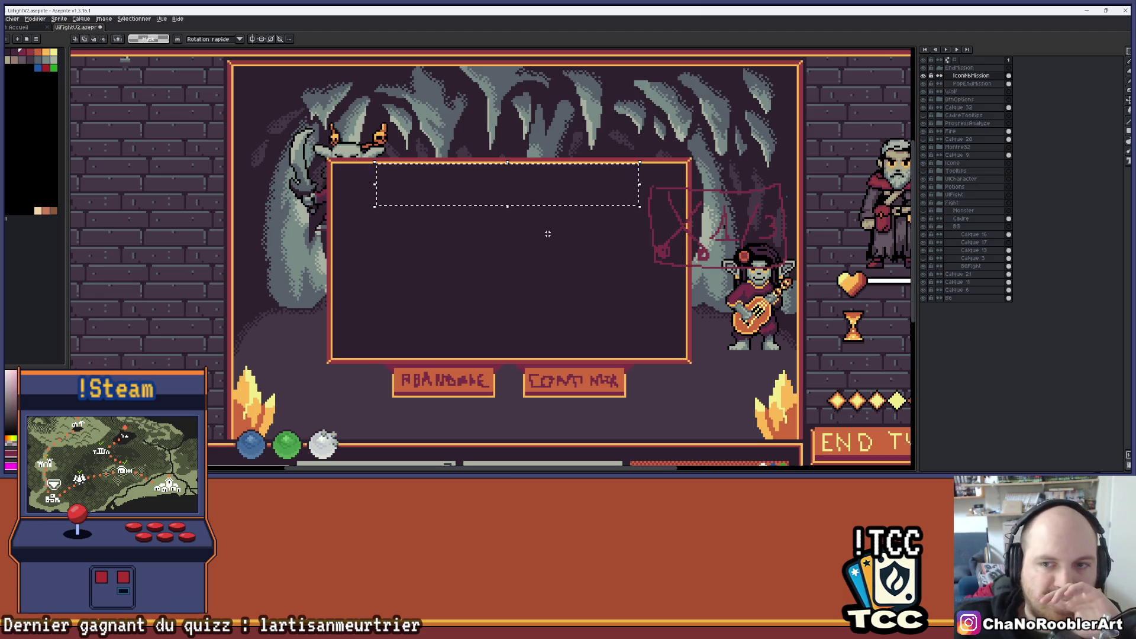
{"action": "scroll", "coordinate": [427, 253], "scroll_direction": "up", "scroll_amount": 1}
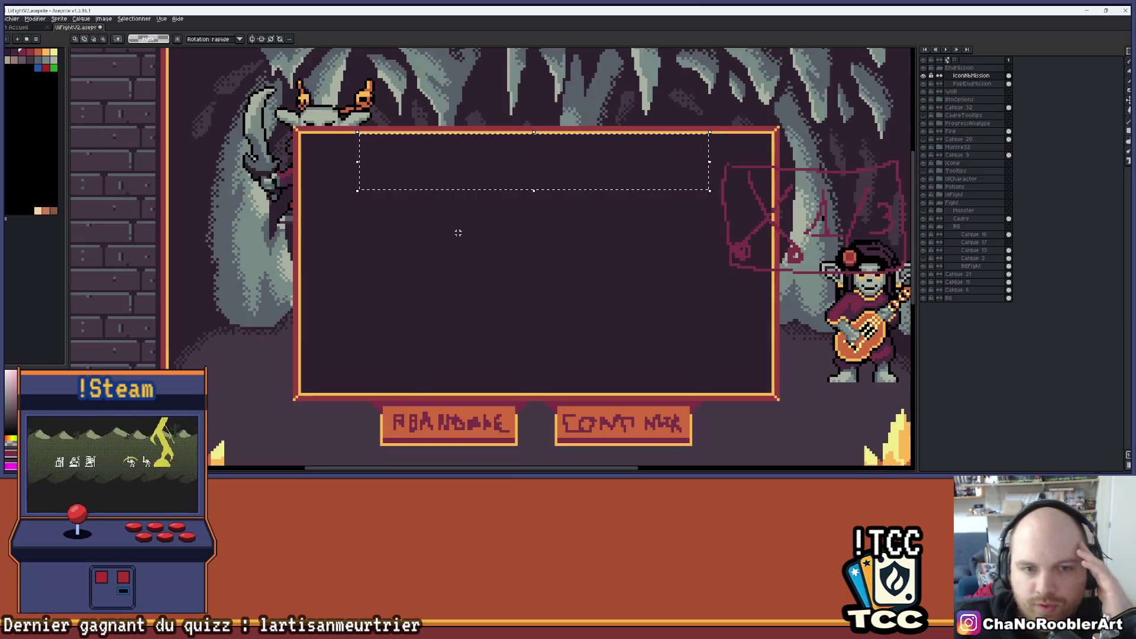
{"action": "left_click_drag", "start_coordinate": [474, 218], "coordinate": [444, 230]}
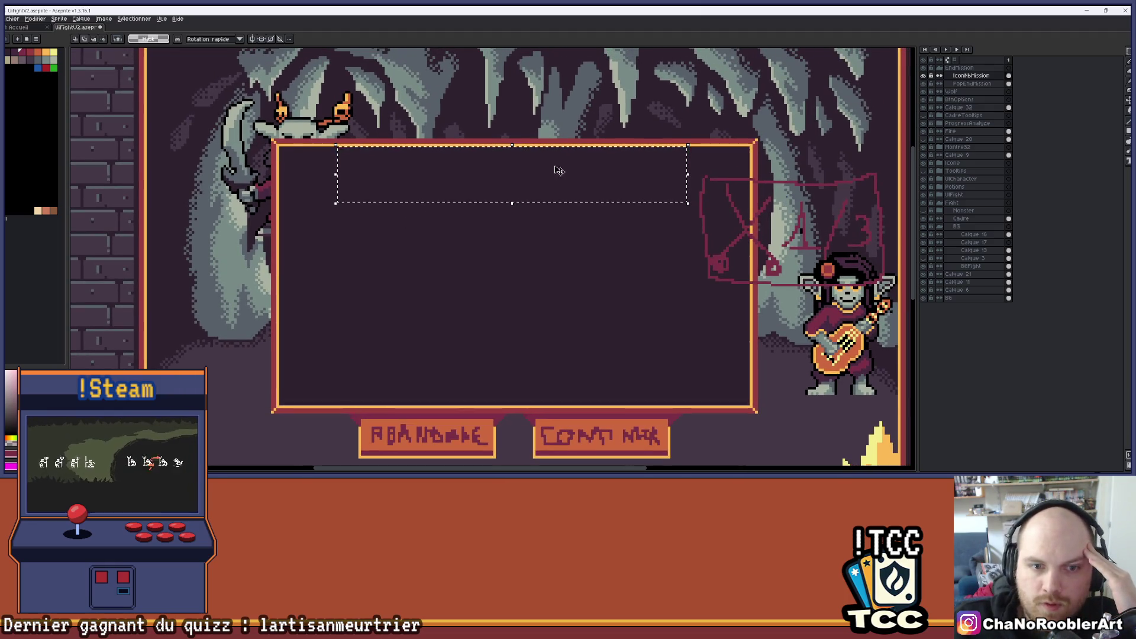
{"action": "left_click", "coordinate": [971, 84]}
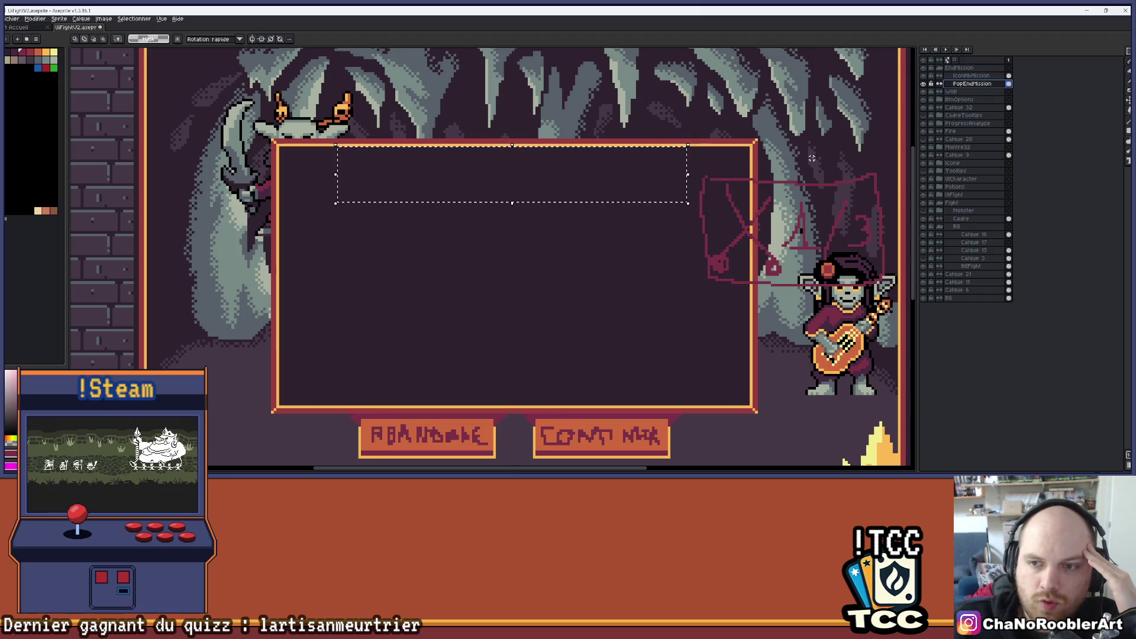
{"action": "left_click", "coordinate": [471, 190]}
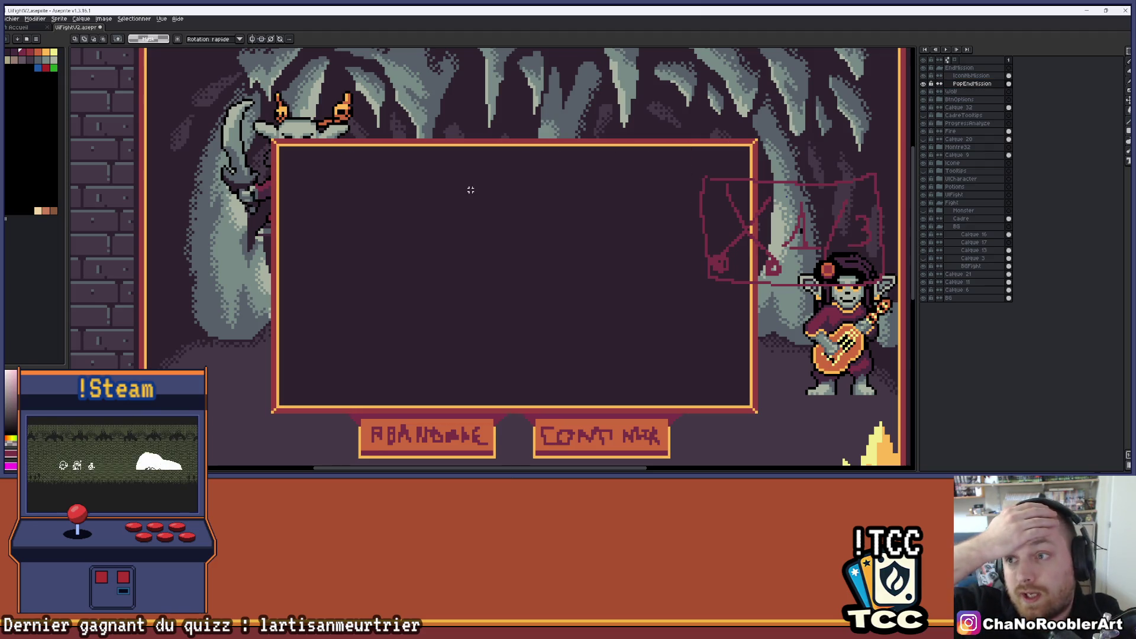
{"action": "left_click", "coordinate": [973, 77]}
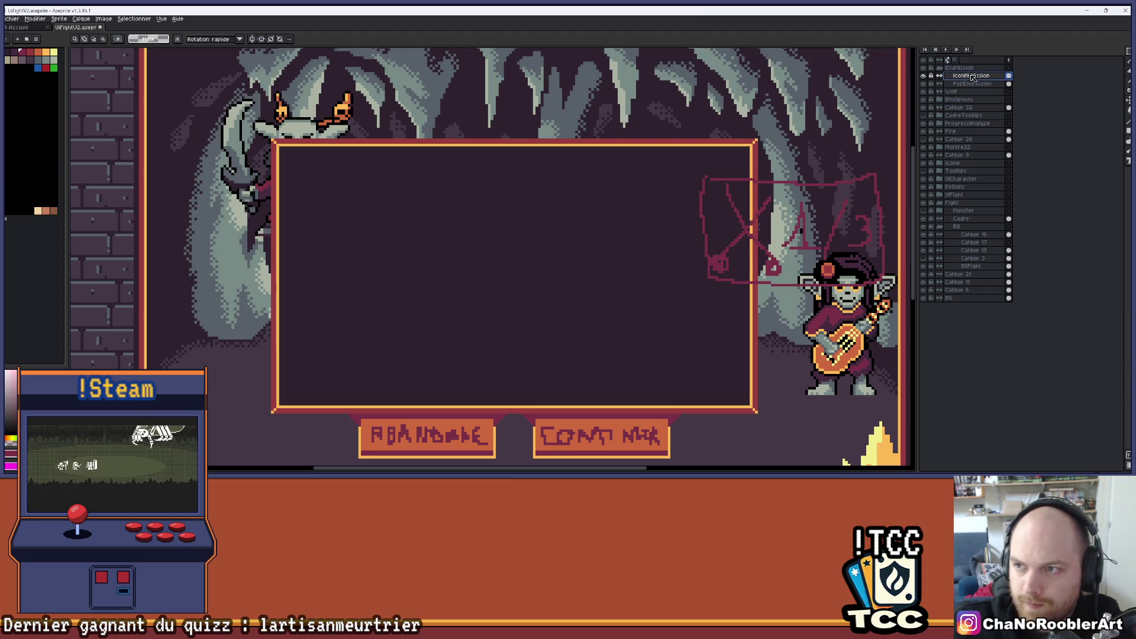
Step: Add a new layer above IconNbMission and name it 'Eau'
{"action": "key", "text": "shift+n"}
{"action": "double_click", "coordinate": [971, 76]}
{"action": "type", "text": "Eau"}
{"action": "key", "text": "Return"}
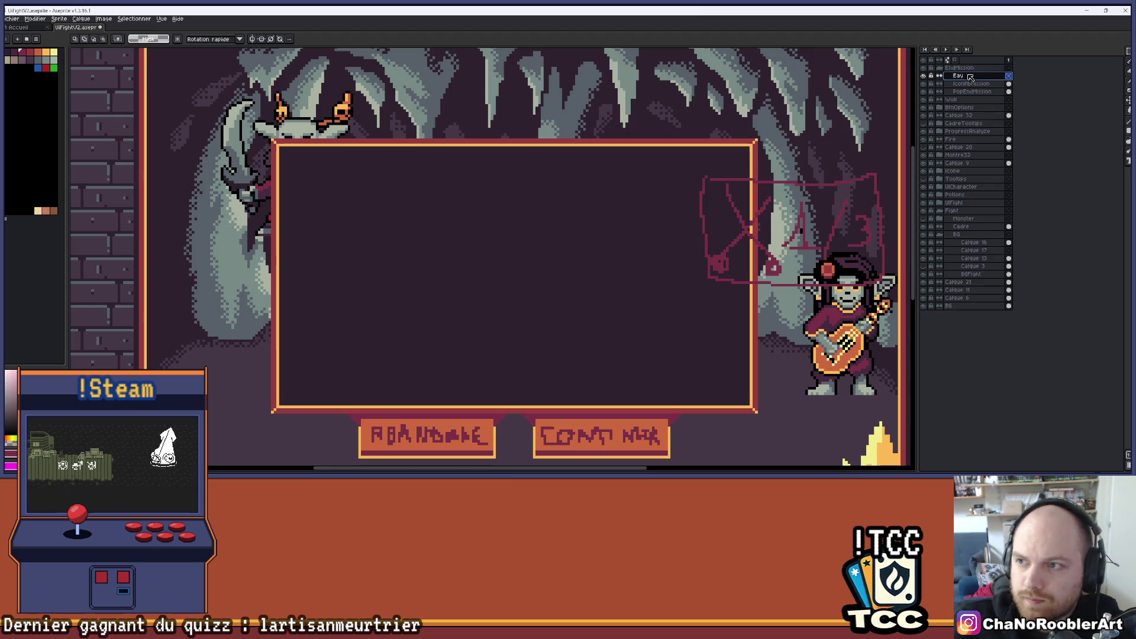
{"action": "double_click", "coordinate": [970, 77]}
{"action": "key", "text": "Return"}
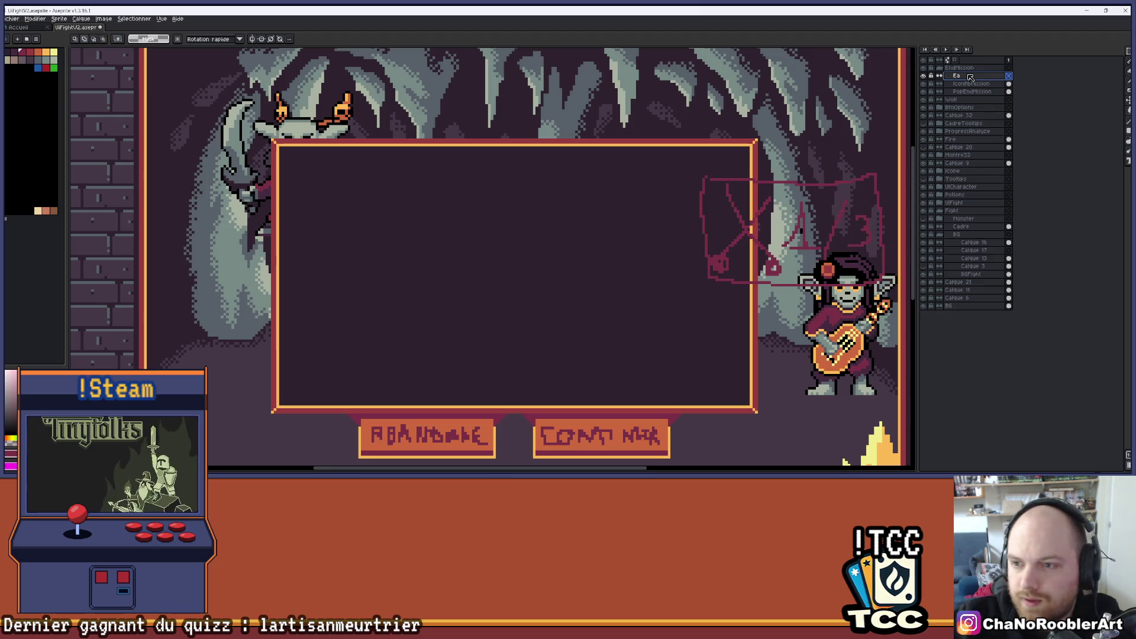
{"action": "scroll", "coordinate": [571, 190], "scroll_direction": "up", "scroll_amount": 2}
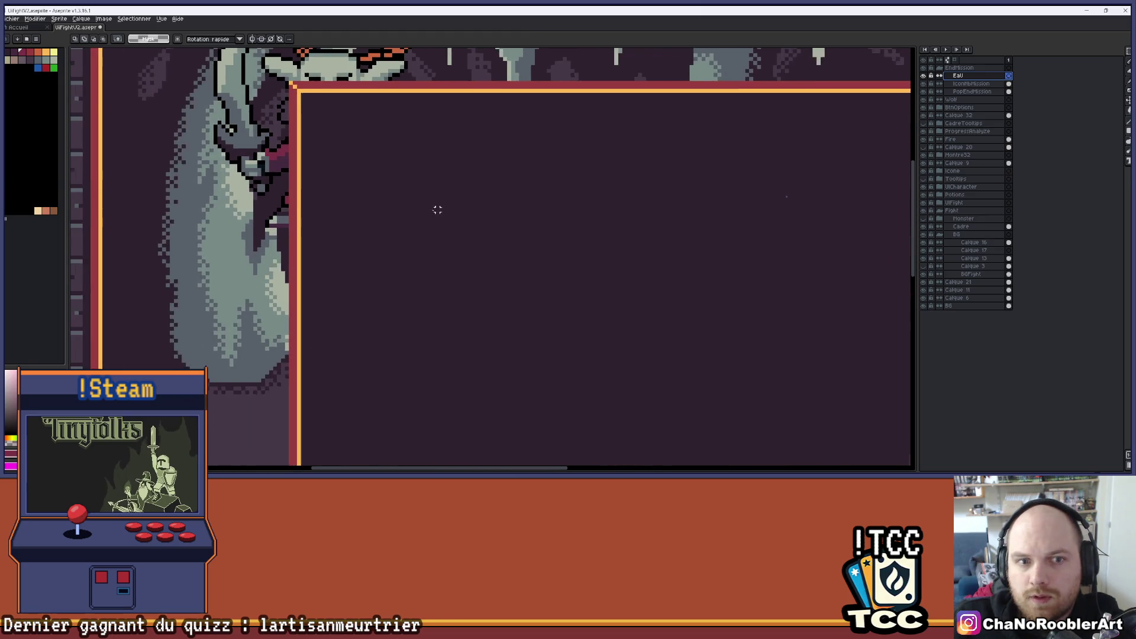
Step: Try a rectangular selection inside the dialog frame, drop it, then draw an orange square there
{"action": "left_click", "coordinate": [1122, 54]}
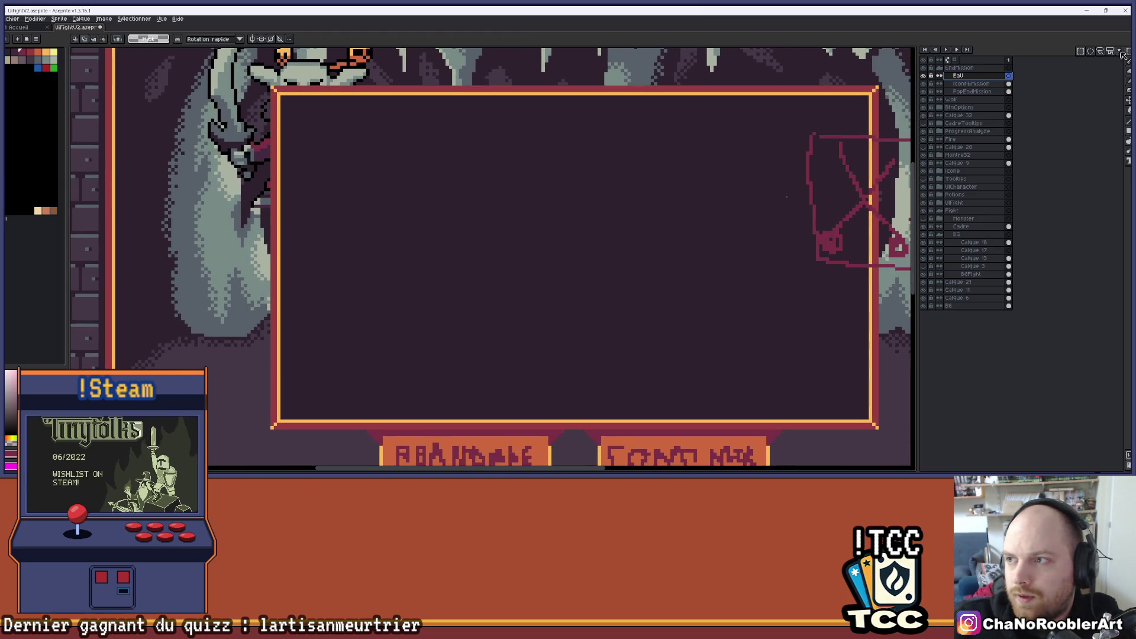
{"action": "left_click", "coordinate": [1080, 52]}
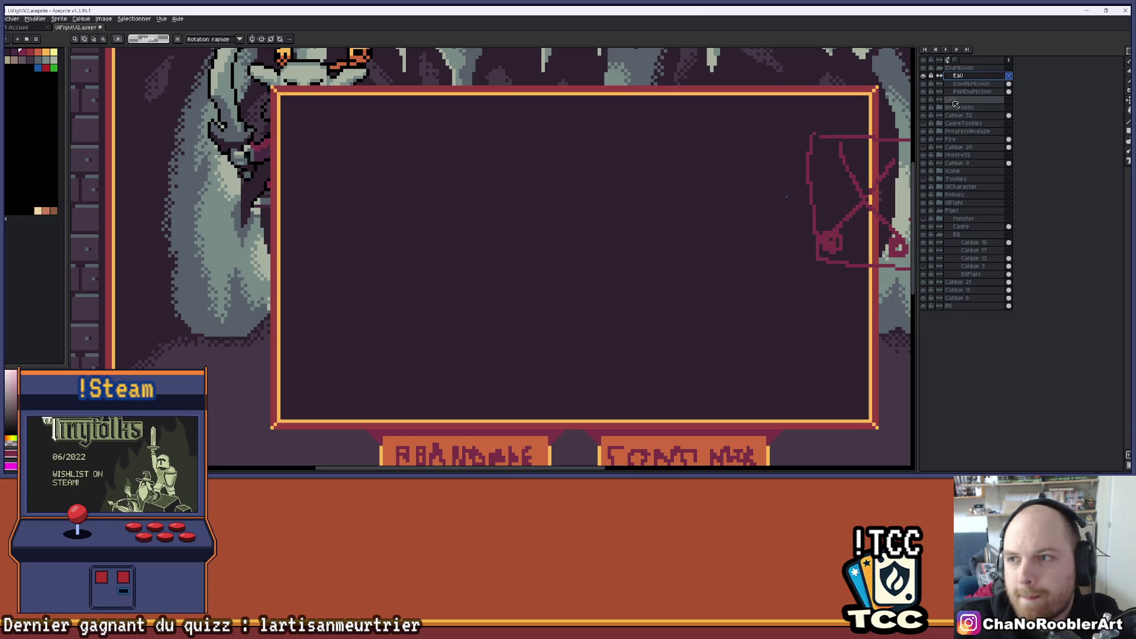
{"action": "mouse_move", "coordinate": [335, 154]}
{"action": "left_mouse_down"}
{"action": "mouse_move", "coordinate": [357, 201]}
{"action": "mouse_move", "coordinate": [382, 212]}
{"action": "left_mouse_up"}
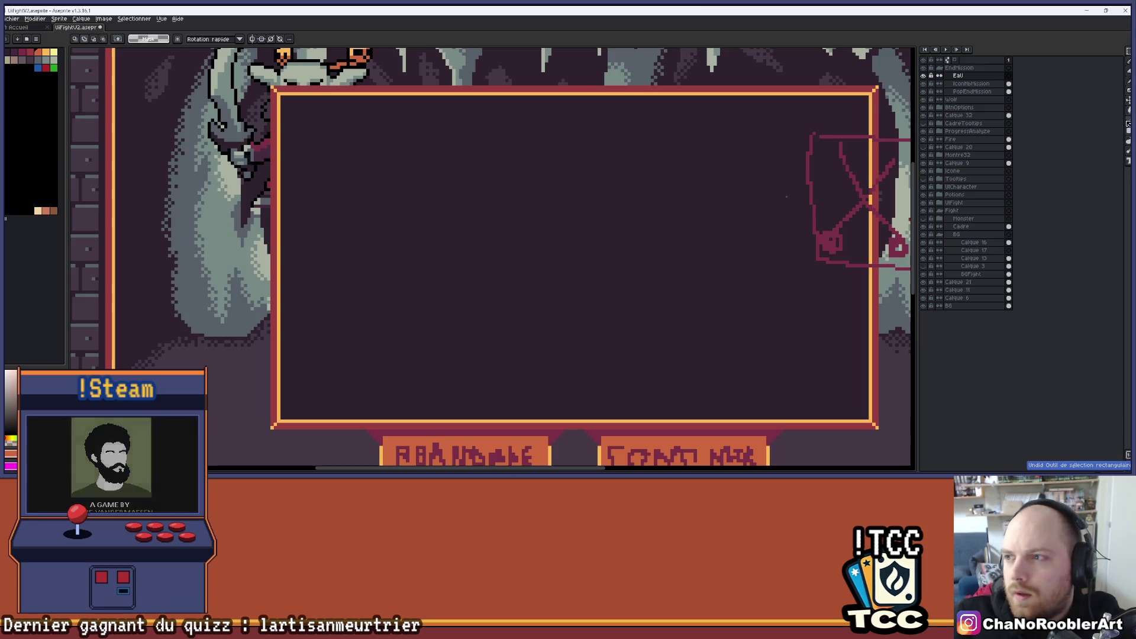
{"action": "key", "text": "ctrl+d"}
{"action": "key", "text": "b"}
{"action": "mouse_move", "coordinate": [324, 155]}
{"action": "left_mouse_down"}
{"action": "mouse_move", "coordinate": [386, 208]}
{"action": "mouse_move", "coordinate": [385, 228]}
{"action": "mouse_move", "coordinate": [367, 215]}
{"action": "mouse_move", "coordinate": [374, 205]}
{"action": "left_mouse_up"}
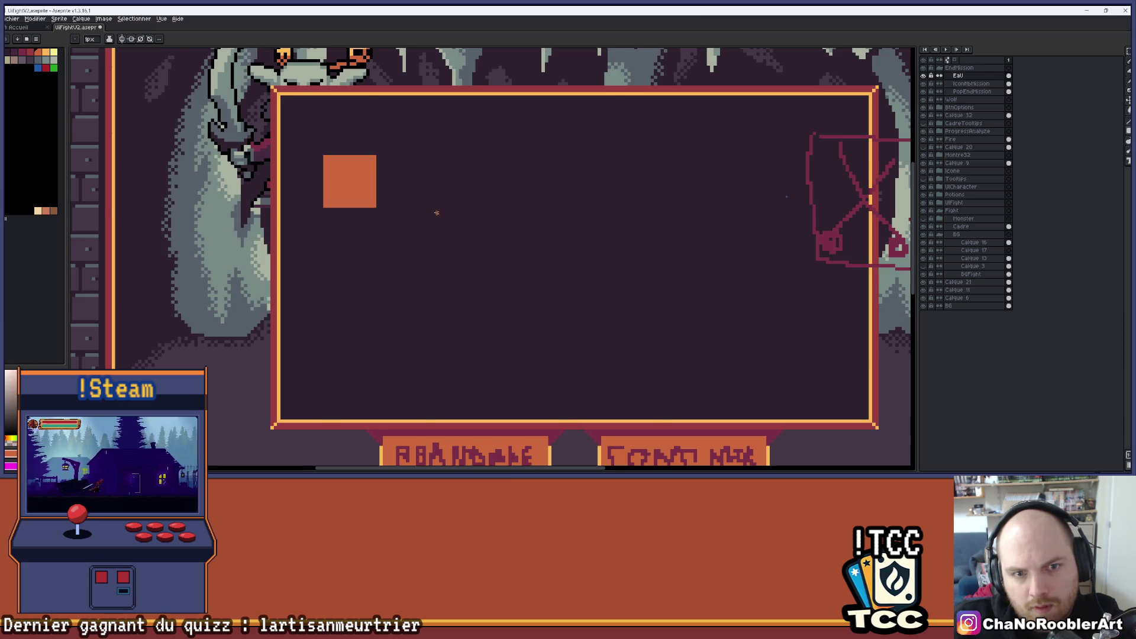
Step: Draw a second and a third orange square below the first one
{"action": "scroll", "coordinate": [414, 213], "scroll_direction": "down", "scroll_amount": 2}
{"action": "scroll", "coordinate": [403, 223], "scroll_direction": "up", "scroll_amount": 1}
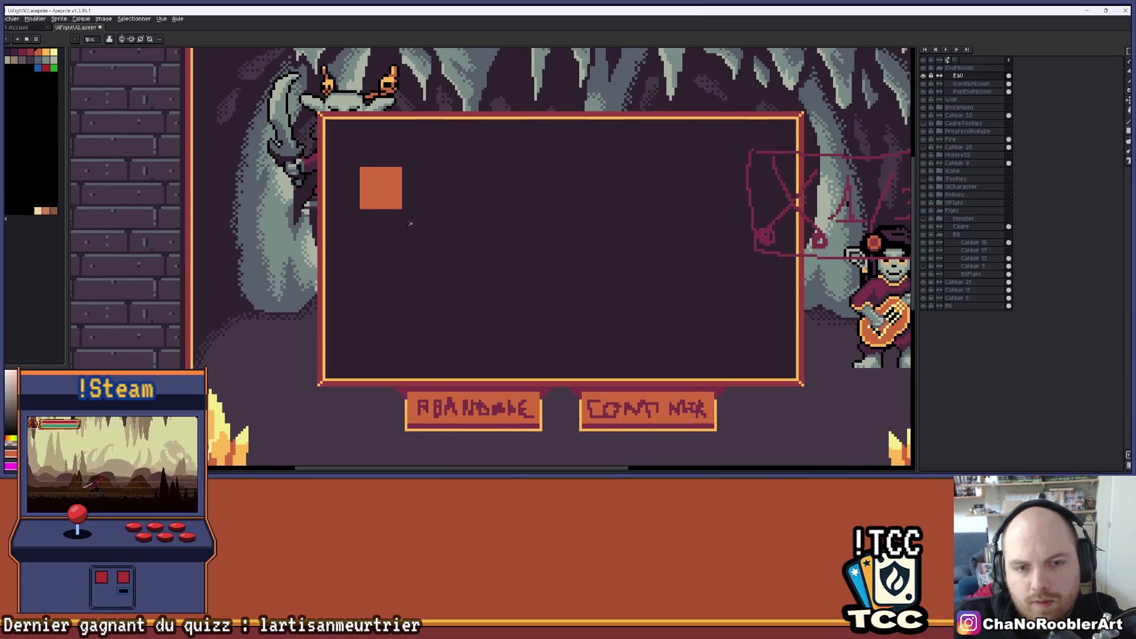
{"action": "scroll", "coordinate": [381, 220], "scroll_direction": "up", "scroll_amount": 1}
{"action": "scroll", "coordinate": [356, 215], "scroll_direction": "up", "scroll_amount": 1}
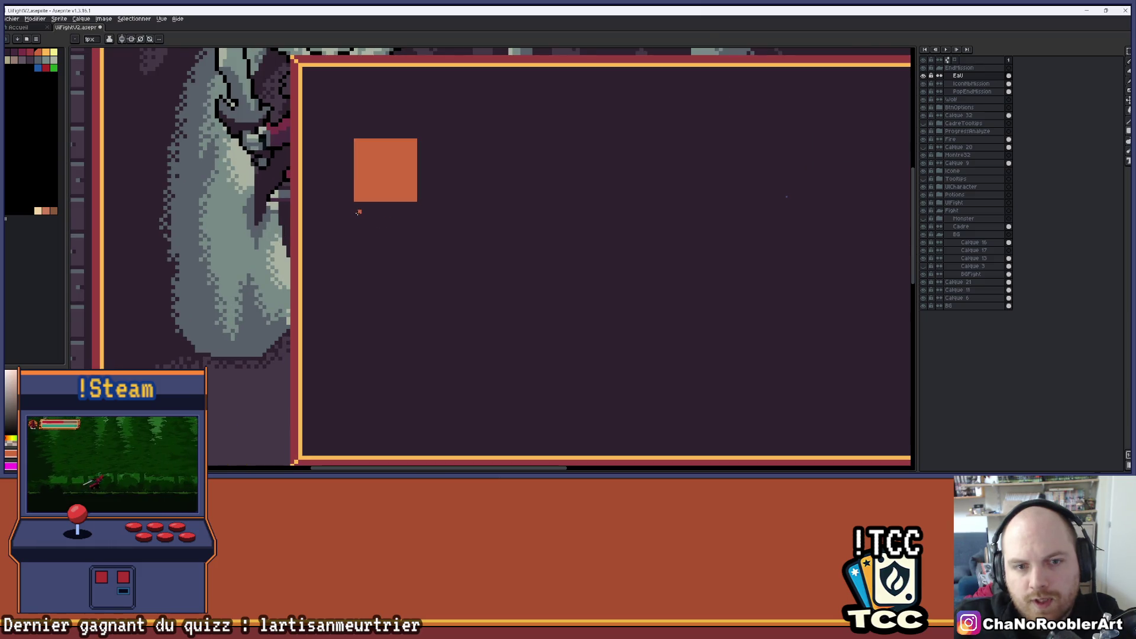
{"action": "mouse_move", "coordinate": [355, 215]}
{"action": "left_mouse_down"}
{"action": "mouse_move", "coordinate": [414, 259]}
{"action": "mouse_move", "coordinate": [417, 273]}
{"action": "left_mouse_up"}
{"action": "scroll", "coordinate": [395, 261], "scroll_direction": "down", "scroll_amount": 1}
{"action": "mouse_move", "coordinate": [352, 259]}
{"action": "left_mouse_down"}
{"action": "mouse_move", "coordinate": [414, 299]}
{"action": "mouse_move", "coordinate": [413, 317]}
{"action": "left_mouse_up"}
Step: Select the third square and nudge it up one pixel to align it
{"action": "scroll", "coordinate": [460, 286], "scroll_direction": "down", "scroll_amount": 1}
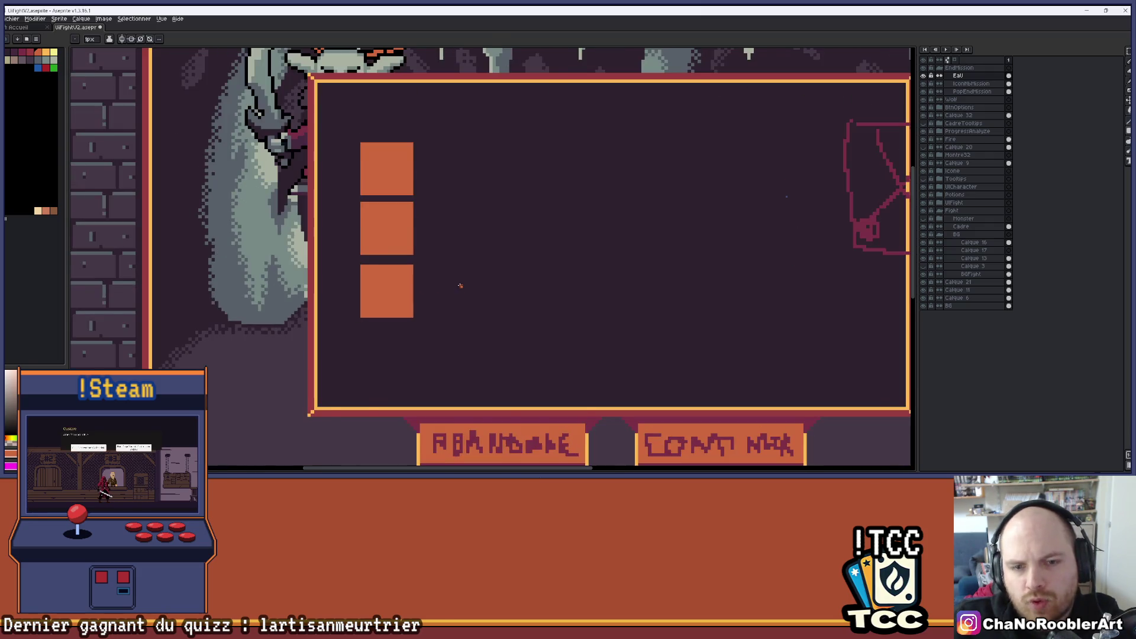
{"action": "scroll", "coordinate": [460, 286], "scroll_direction": "down", "scroll_amount": 1}
{"action": "scroll", "coordinate": [511, 275], "scroll_direction": "up", "scroll_amount": 2}
{"action": "left_click", "coordinate": [1129, 55]}
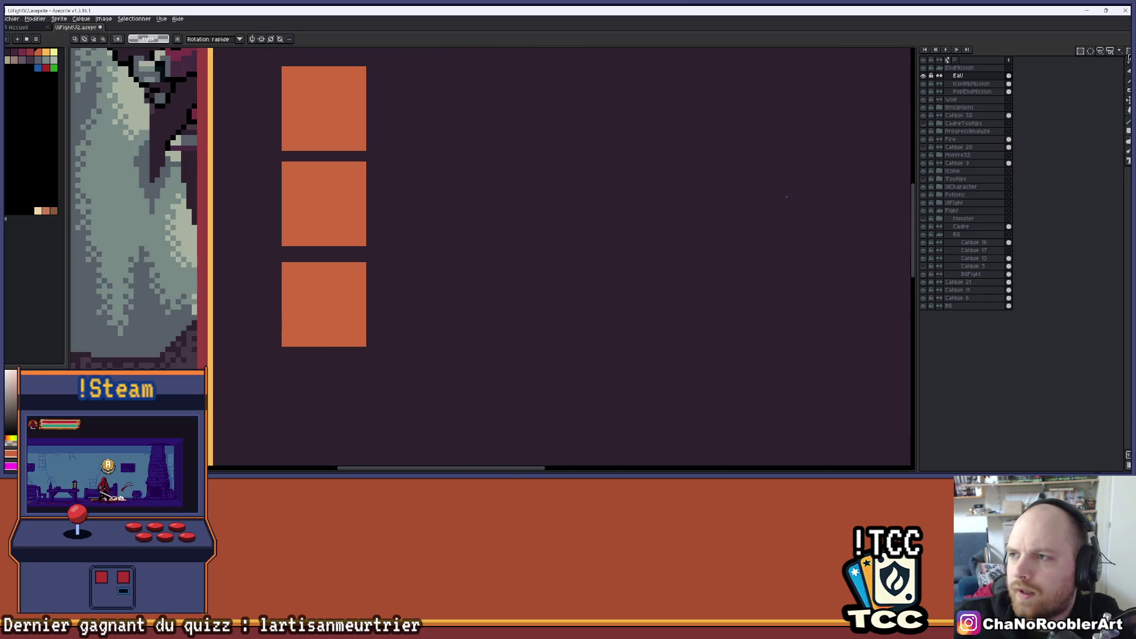
{"action": "left_click", "coordinate": [1079, 55]}
{"action": "left_click_drag", "start_coordinate": [284, 265], "coordinate": [363, 342]}
{"action": "key", "text": "Up"}
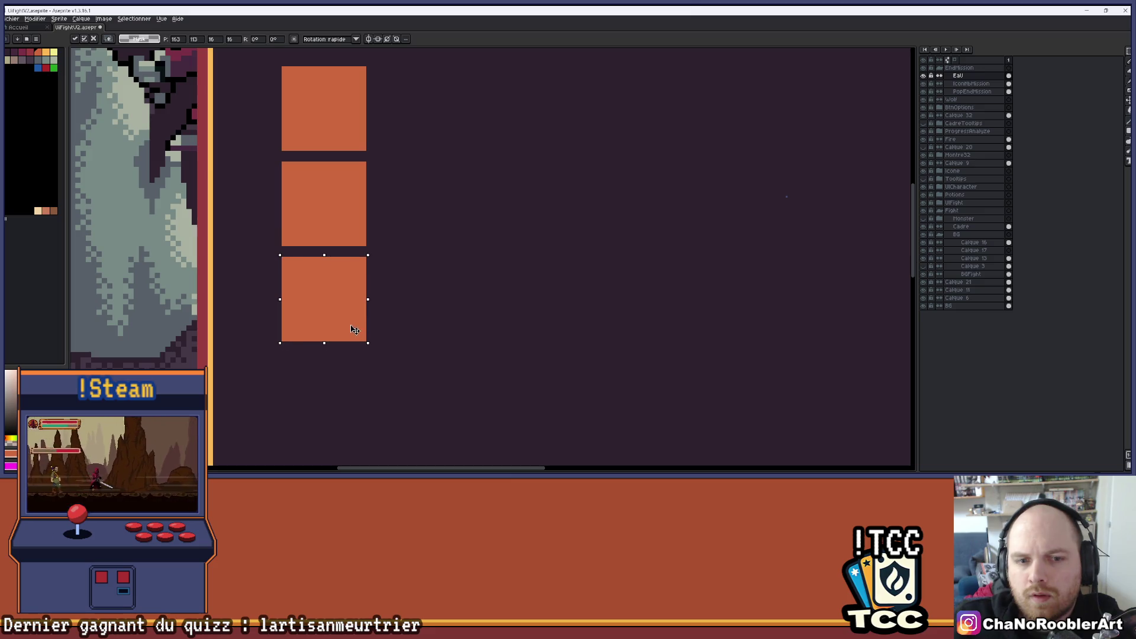
{"action": "scroll", "coordinate": [361, 323], "scroll_direction": "down", "scroll_amount": 2}
{"action": "key", "text": "ctrl+d"}
Step: Copy a square to the bottom of the column as the fourth slot
{"action": "scroll", "coordinate": [456, 251], "scroll_direction": "up", "scroll_amount": 1}
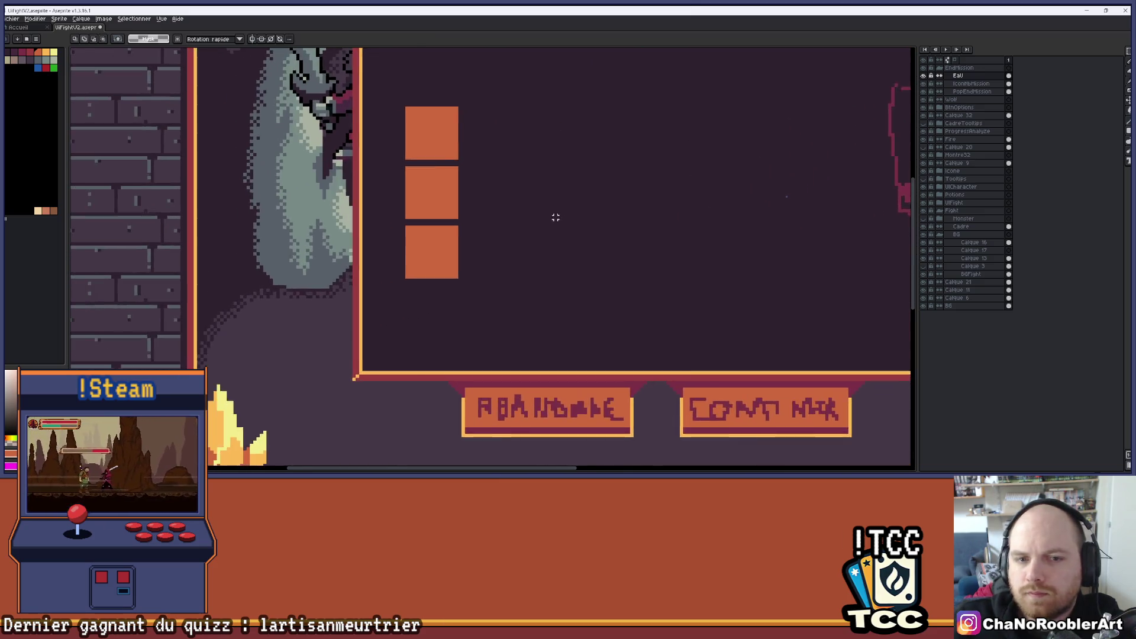
{"action": "scroll", "coordinate": [462, 239], "scroll_direction": "up", "scroll_amount": 1}
{"action": "left_click_drag", "start_coordinate": [374, 219], "coordinate": [456, 301]}
{"action": "left_click_drag", "start_coordinate": [442, 257], "coordinate": [442, 350], "text": "ctrl"}
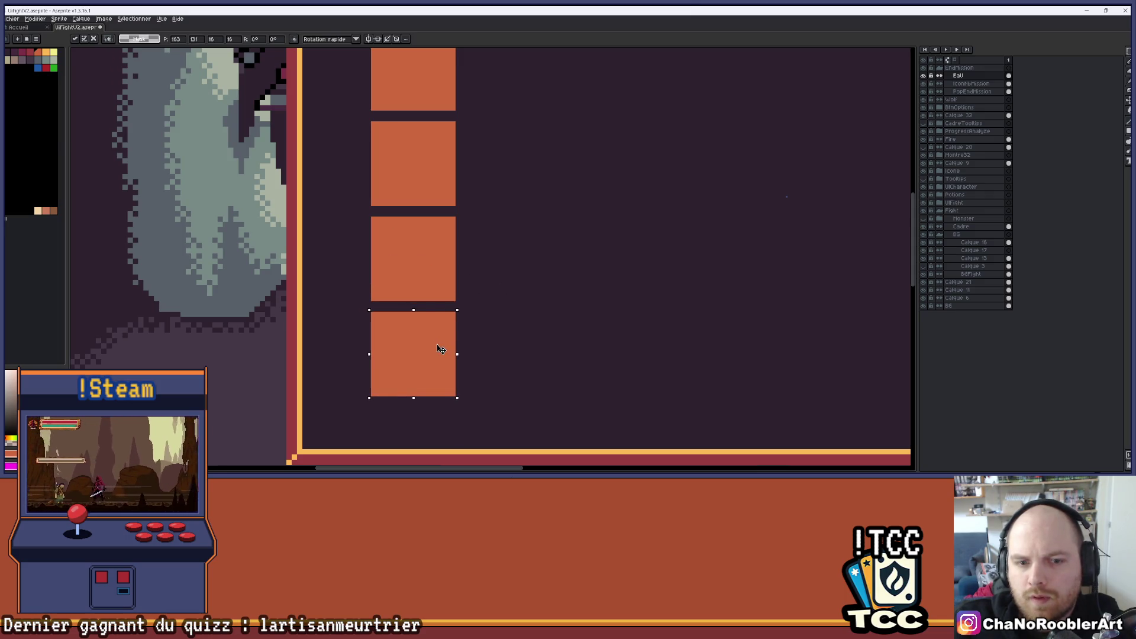
{"action": "key", "text": "ctrl+d"}
{"action": "scroll", "coordinate": [525, 264], "scroll_direction": "down", "scroll_amount": 3}
{"action": "scroll", "coordinate": [491, 271], "scroll_direction": "up", "scroll_amount": 2}
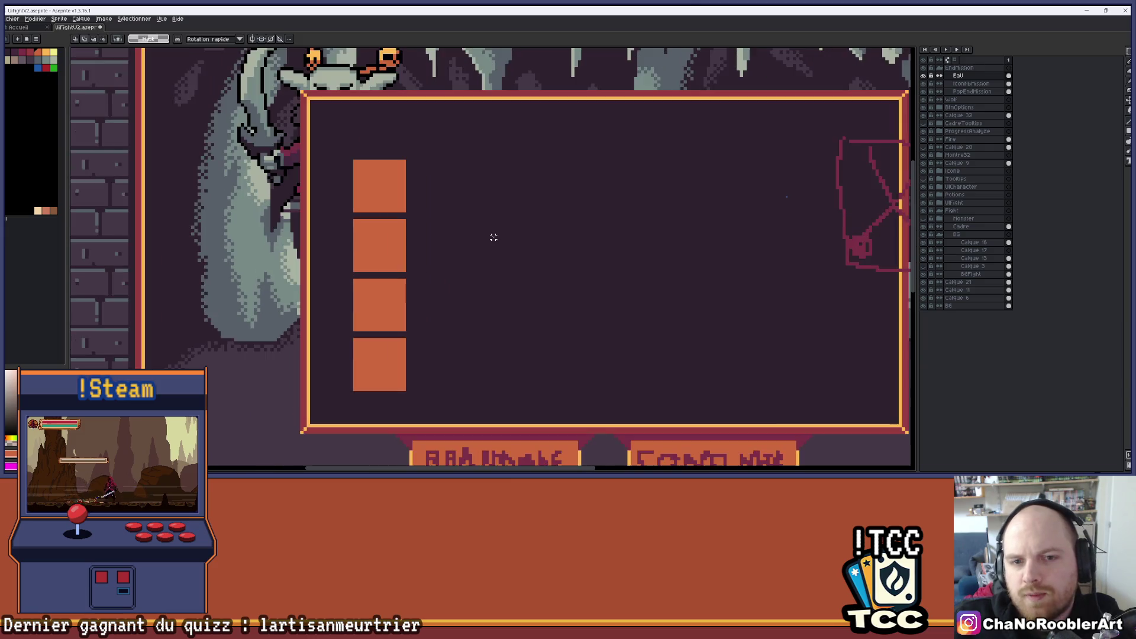
Step: Handwrite the score 12 +2 beside the first orange square
{"action": "key", "text": "b"}
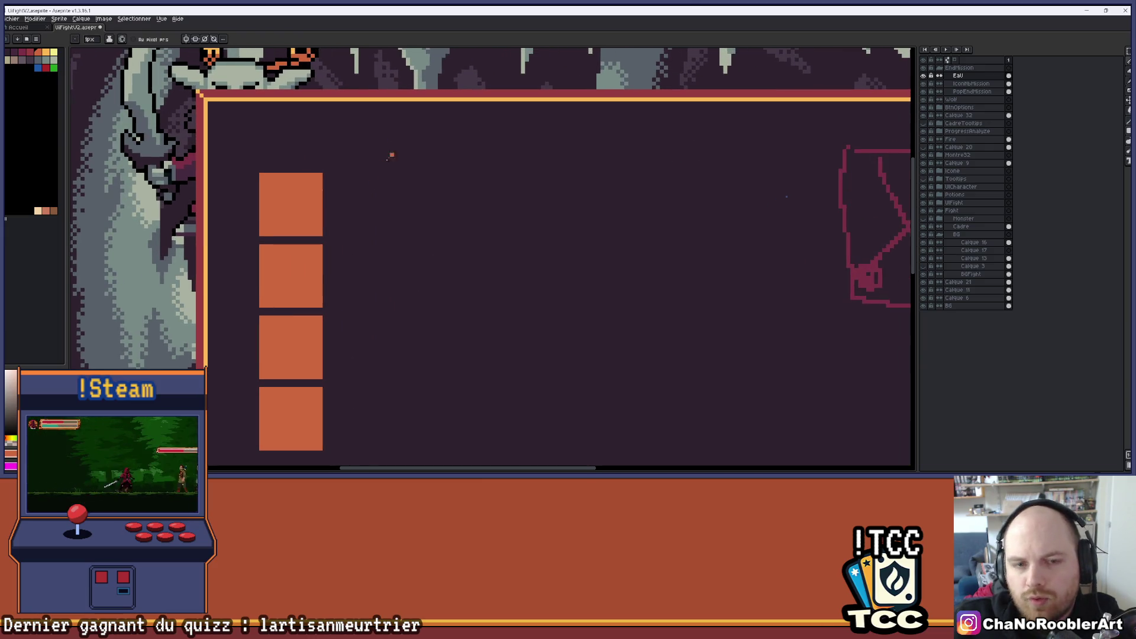
{"action": "left_click_drag", "start_coordinate": [370, 195], "coordinate": [376, 227]}
{"action": "left_click_drag", "start_coordinate": [421, 174], "coordinate": [425, 222]}
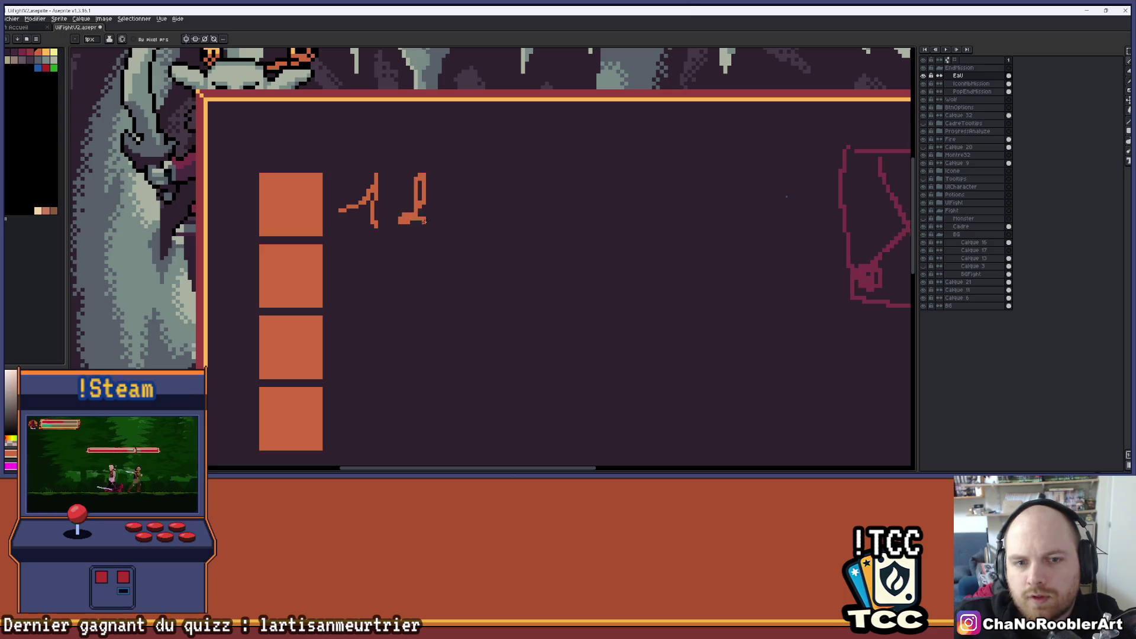
{"action": "mouse_move", "coordinate": [472, 177]}
{"action": "left_mouse_down"}
{"action": "mouse_move", "coordinate": [471, 215]}
{"action": "mouse_move", "coordinate": [514, 173]}
{"action": "left_mouse_up"}
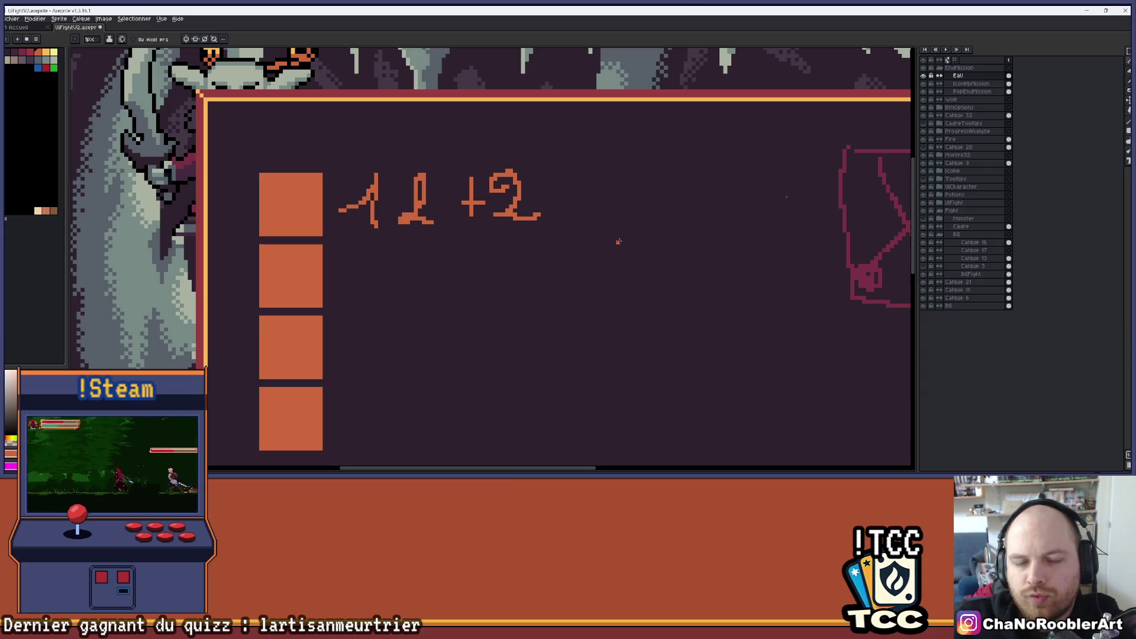
{"action": "scroll", "coordinate": [618, 242], "scroll_direction": "down", "scroll_amount": 3}
{"action": "scroll", "coordinate": [404, 280], "scroll_direction": "up", "scroll_amount": 3}
Step: Handwrite 10, 0 and 2 beside the second, third and fourth squares
{"action": "mouse_move", "coordinate": [394, 274]}
{"action": "left_mouse_down"}
{"action": "mouse_move", "coordinate": [419, 252]}
{"action": "mouse_move", "coordinate": [454, 277]}
{"action": "left_mouse_up"}
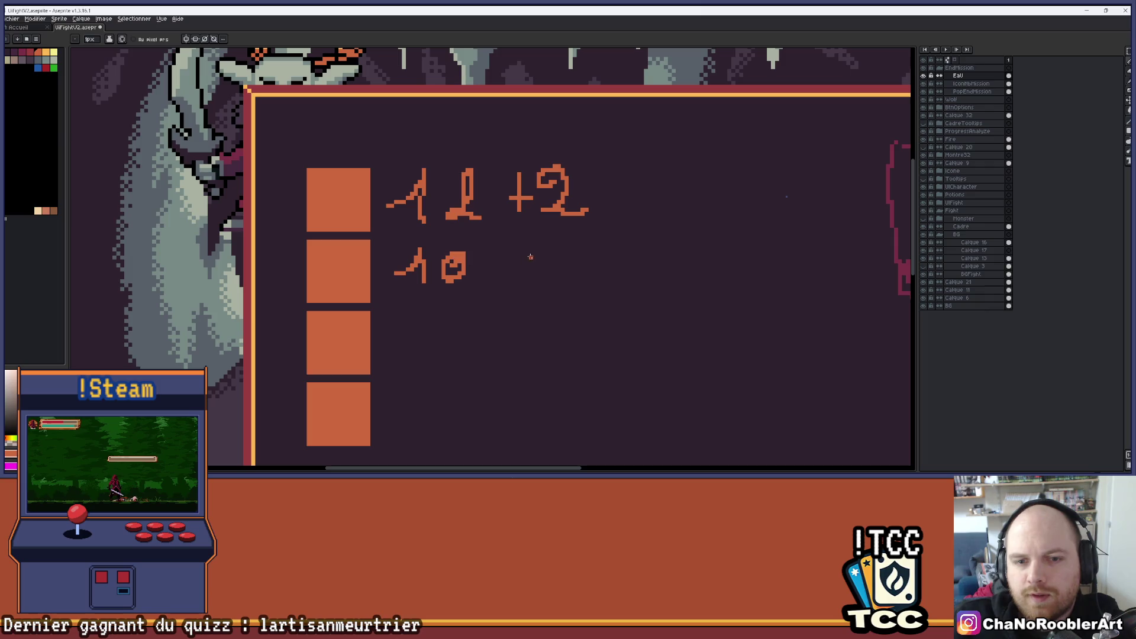
{"action": "scroll", "coordinate": [495, 298], "scroll_direction": "down", "scroll_amount": 2}
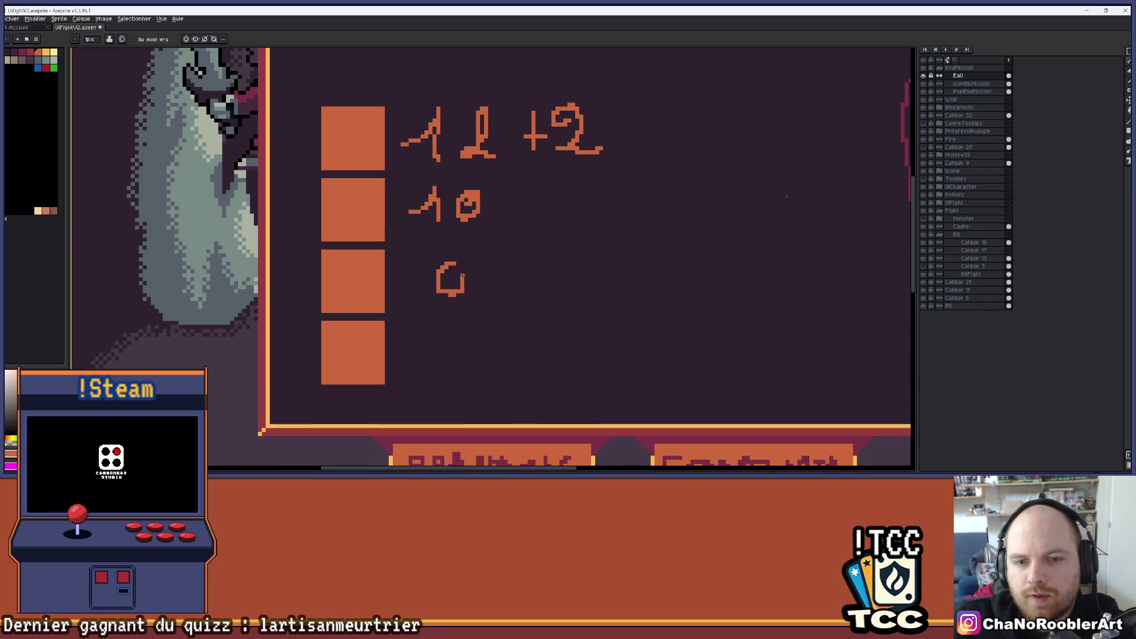
{"action": "key", "text": "ctrl+z"}
{"action": "mouse_move", "coordinate": [450, 252]}
{"action": "left_mouse_down"}
{"action": "mouse_move", "coordinate": [431, 290]}
{"action": "mouse_move", "coordinate": [455, 254]}
{"action": "left_mouse_up"}
{"action": "scroll", "coordinate": [532, 311], "scroll_direction": "down", "scroll_amount": 1}
{"action": "scroll", "coordinate": [526, 309], "scroll_direction": "up", "scroll_amount": 1}
{"action": "mouse_move", "coordinate": [461, 348]}
{"action": "left_mouse_down"}
{"action": "mouse_move", "coordinate": [462, 328]}
{"action": "mouse_move", "coordinate": [470, 372]}
{"action": "mouse_move", "coordinate": [493, 373]}
{"action": "left_mouse_up"}
{"action": "scroll", "coordinate": [503, 346], "scroll_direction": "down", "scroll_amount": 2}
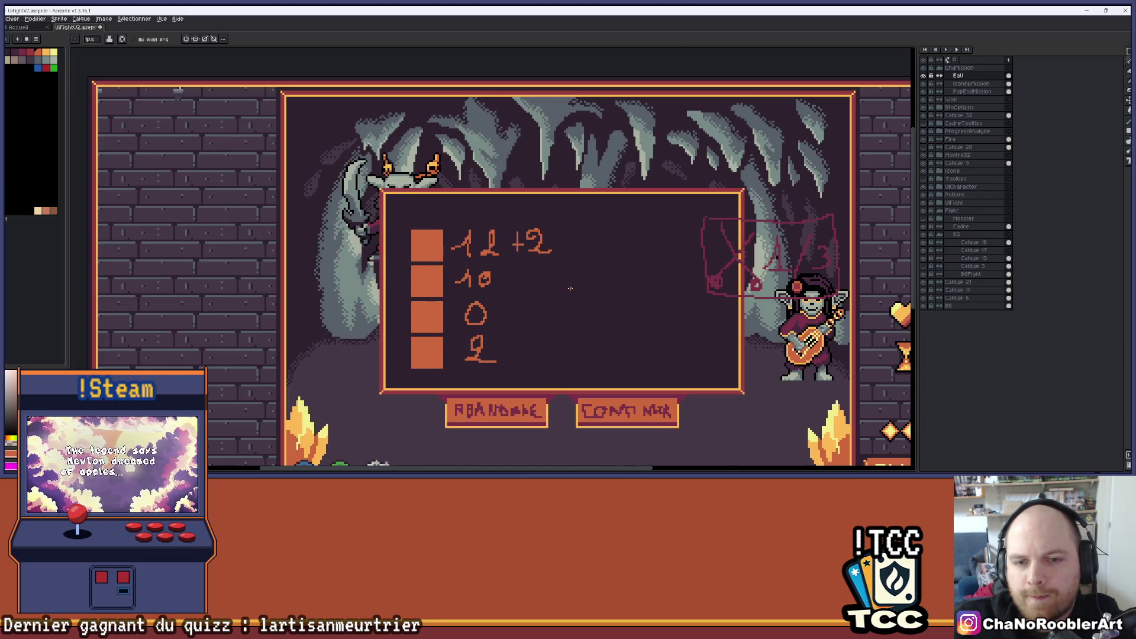
{"action": "scroll", "coordinate": [602, 280], "scroll_direction": "right", "scroll_amount": 3}
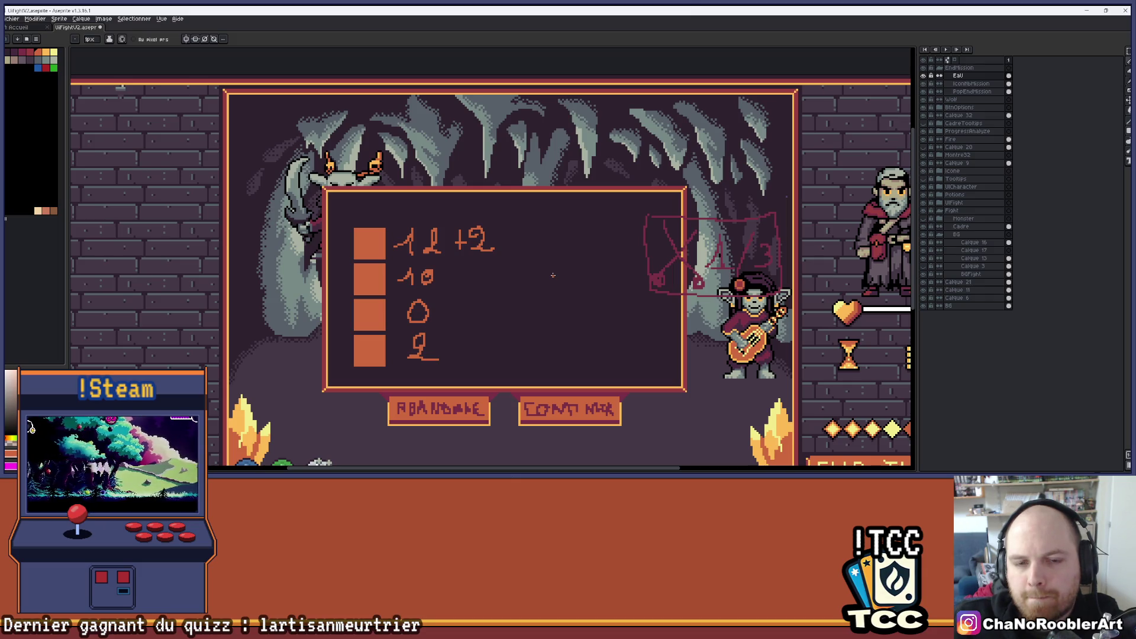
{"action": "scroll", "coordinate": [406, 258], "scroll_direction": "up", "scroll_amount": 5}
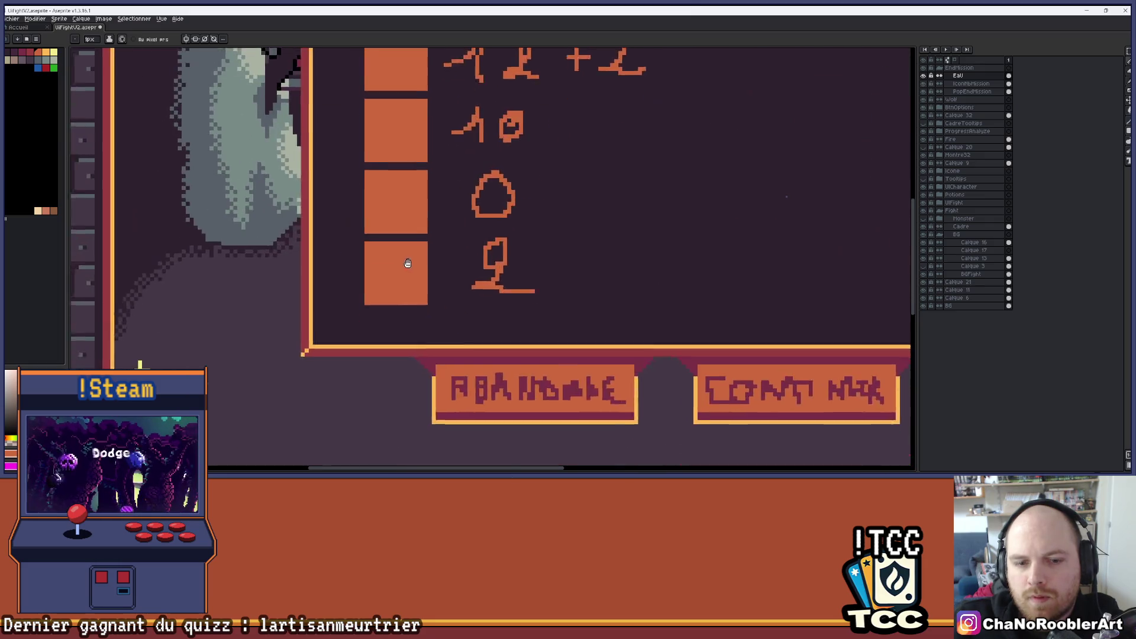
Step: Try drawing stems down from the fourth square, undoing each attempt
{"action": "left_click_drag", "start_coordinate": [430, 257], "coordinate": [436, 367]}
{"action": "key", "text": "ctrl+z"}
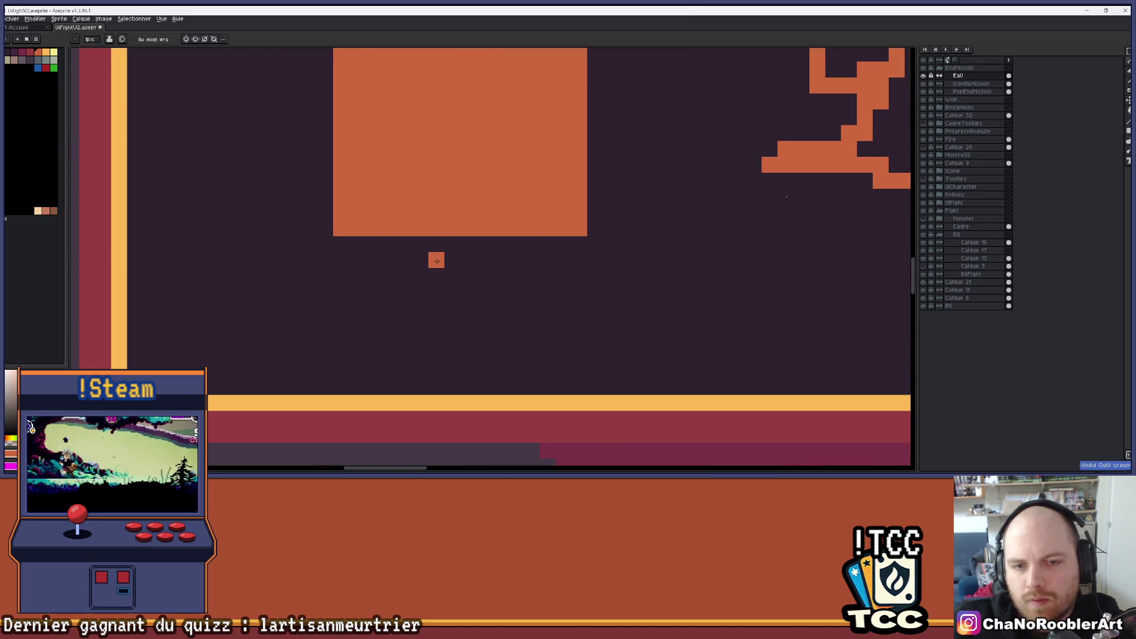
{"action": "left_click_drag", "start_coordinate": [436, 239], "coordinate": [444, 382]}
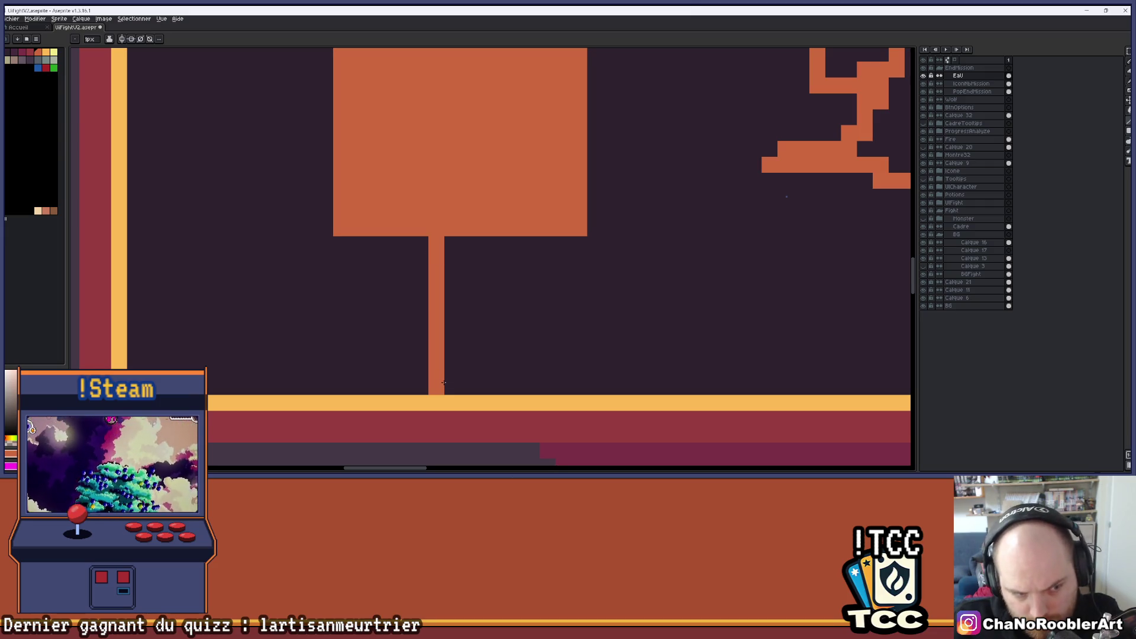
{"action": "key", "text": "ctrl+z"}
{"action": "left_click_drag", "start_coordinate": [452, 240], "coordinate": [451, 380]}
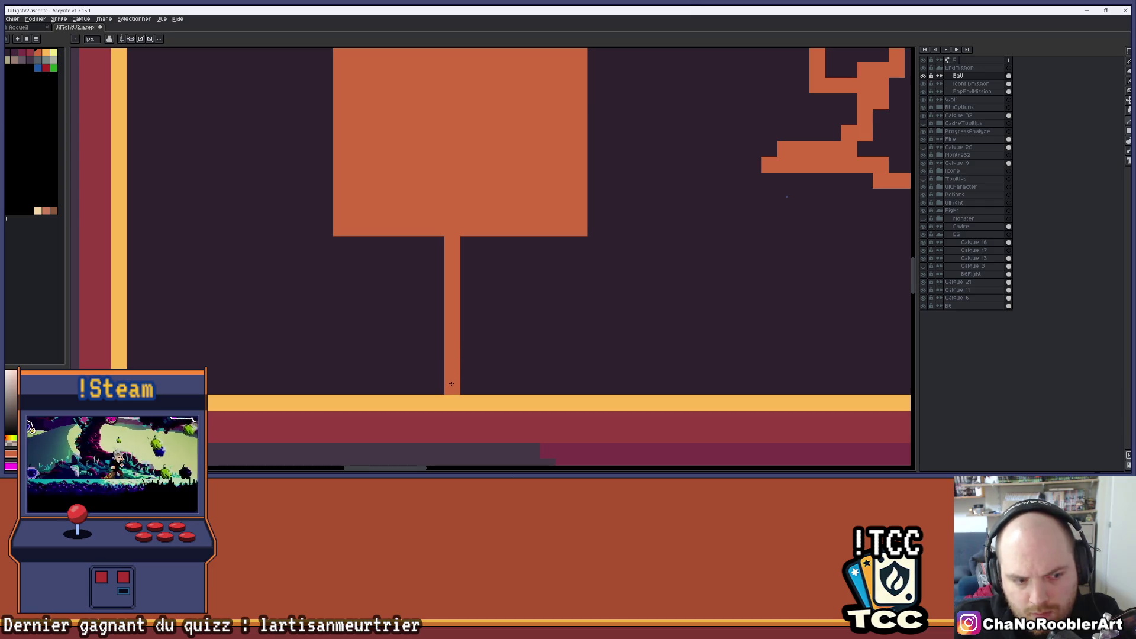
{"action": "key", "text": "ctrl+z"}
{"action": "scroll", "coordinate": [544, 258], "scroll_direction": "down", "scroll_amount": 1}
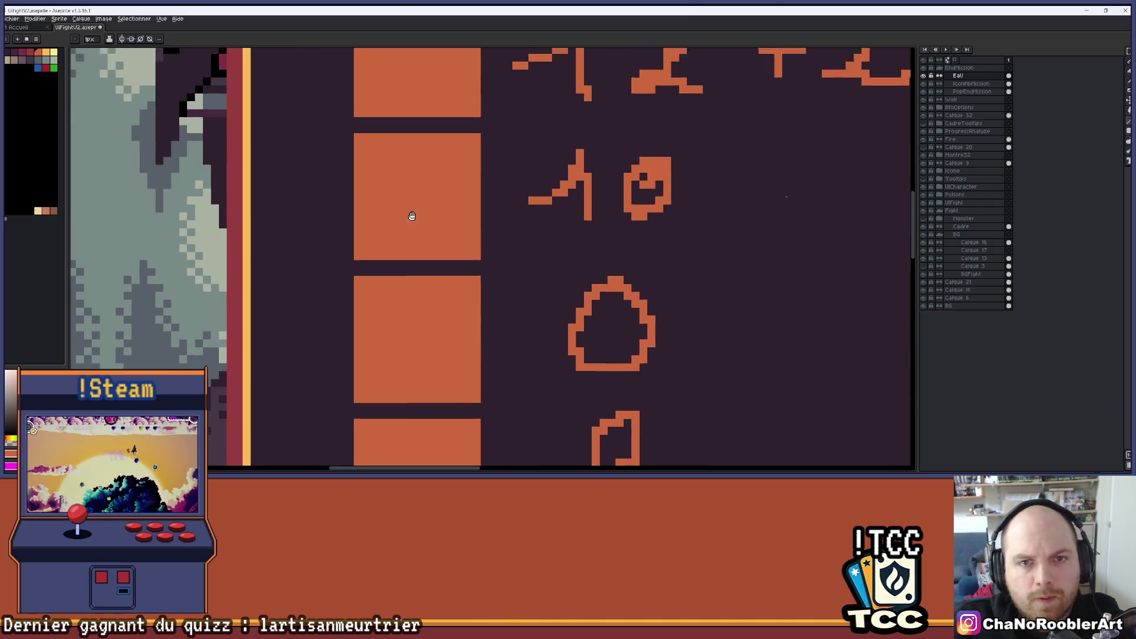
{"action": "scroll", "coordinate": [412, 216], "scroll_direction": "down", "scroll_amount": 1}
Step: Draw the thin orange stroke at the top of the first square
{"action": "mouse_move", "coordinate": [389, 182]}
{"action": "left_mouse_down"}
{"action": "mouse_move", "coordinate": [390, 267]}
{"action": "mouse_move", "coordinate": [389, 183]}
{"action": "left_mouse_up"}
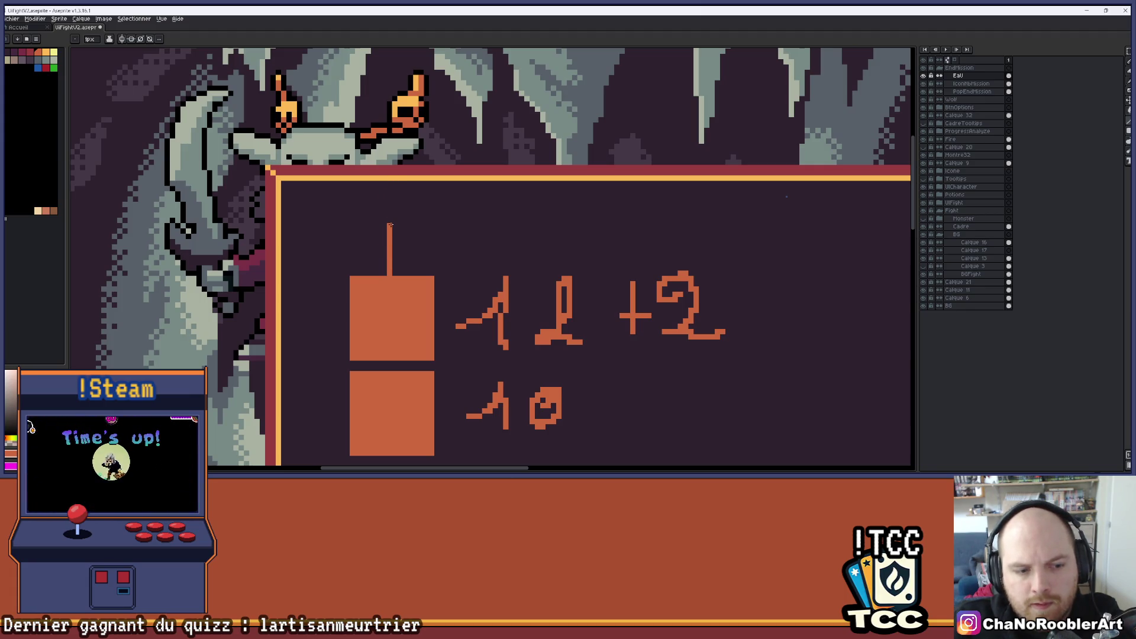
{"action": "scroll", "coordinate": [389, 225], "scroll_direction": "down", "scroll_amount": 1}
{"action": "left_click_drag", "start_coordinate": [453, 211], "coordinate": [282, 194]}
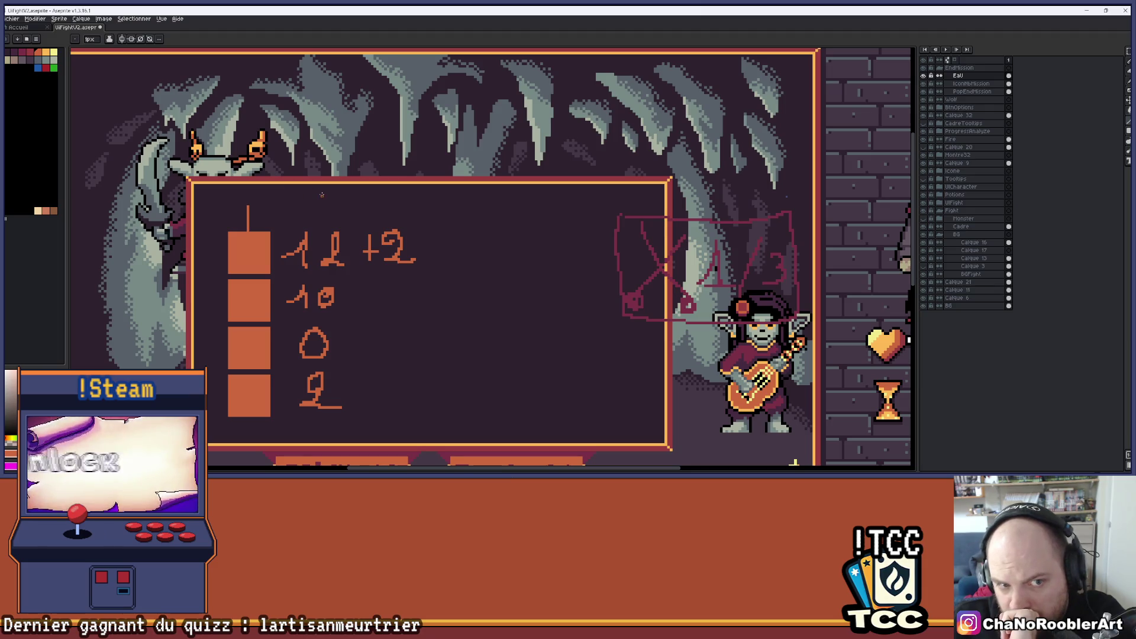
{"action": "scroll", "coordinate": [321, 195], "scroll_direction": "down", "scroll_amount": 2}
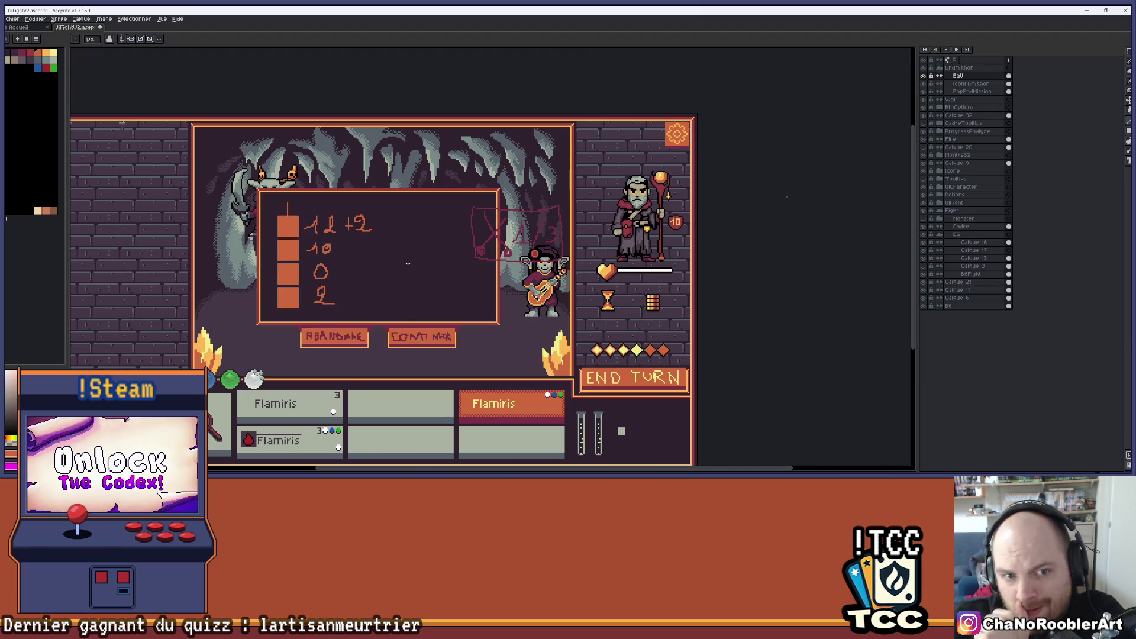
{"action": "scroll", "coordinate": [268, 227], "scroll_direction": "up", "scroll_amount": 4}
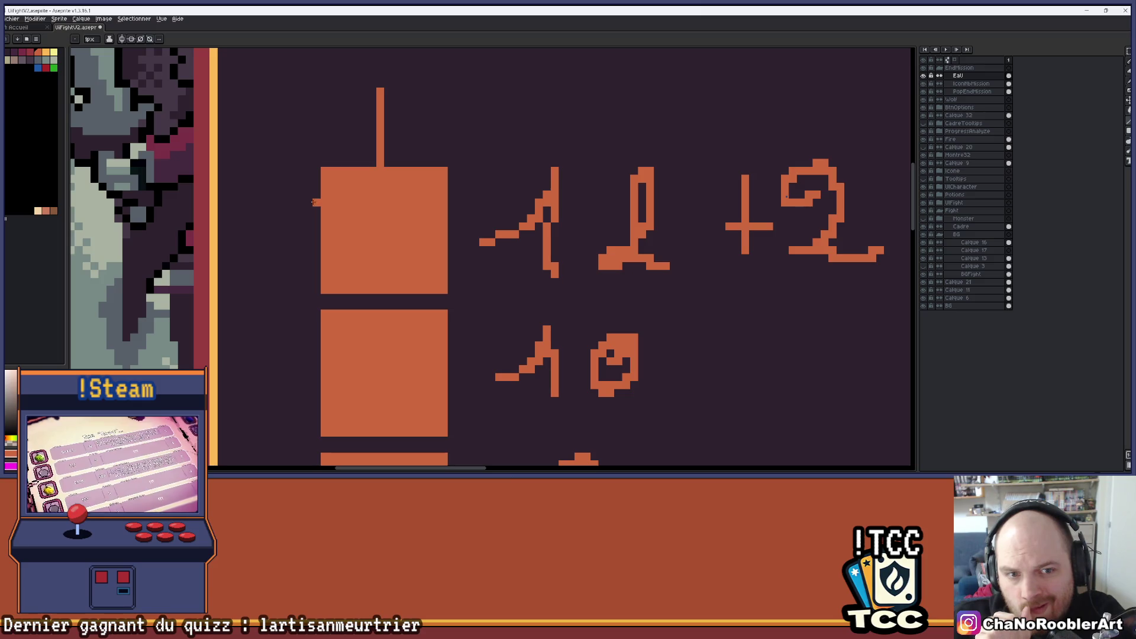
{"action": "left_click_drag", "start_coordinate": [313, 202], "coordinate": [224, 202]}
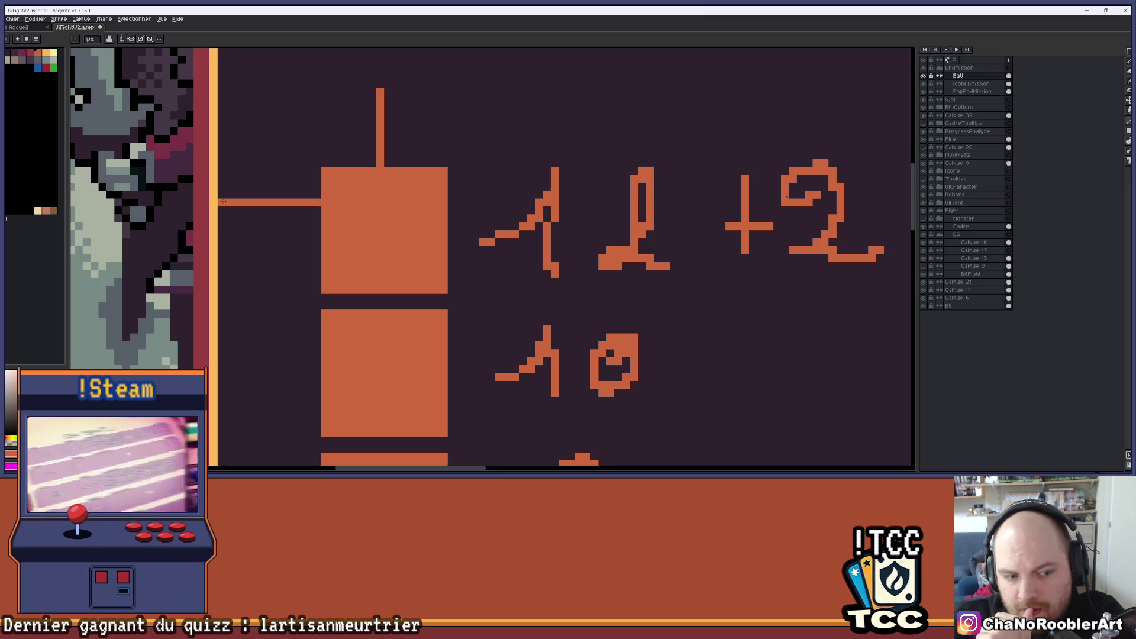
{"action": "scroll", "coordinate": [225, 199], "scroll_direction": "down", "scroll_amount": 5}
{"action": "scroll", "coordinate": [375, 212], "scroll_direction": "up", "scroll_amount": 4}
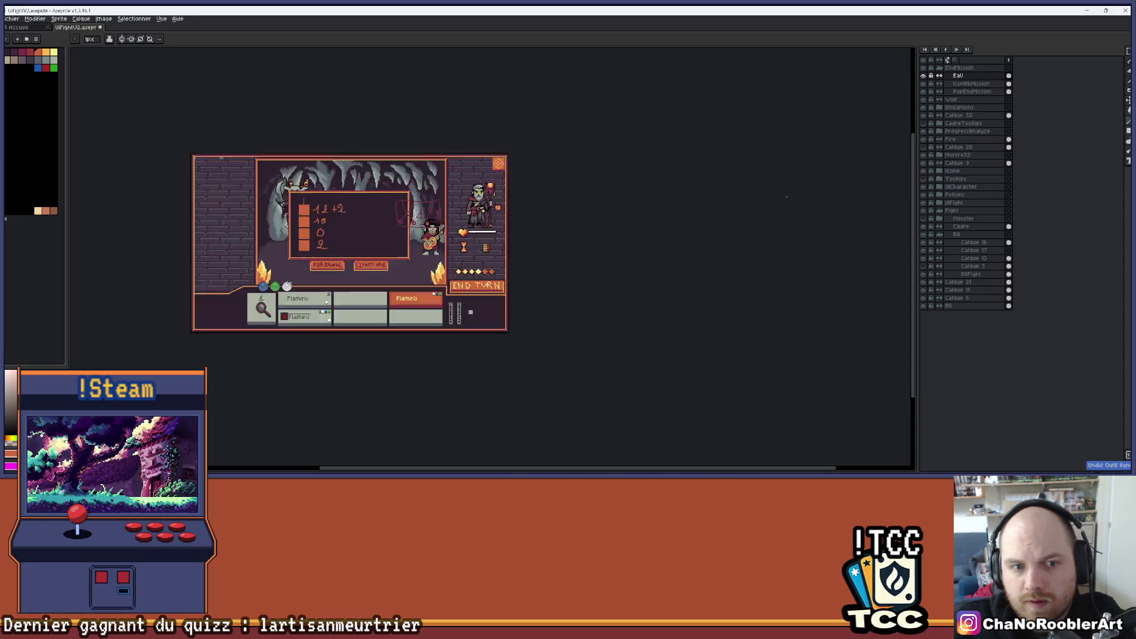
{"action": "scroll", "coordinate": [375, 212], "scroll_direction": "up", "scroll_amount": 1}
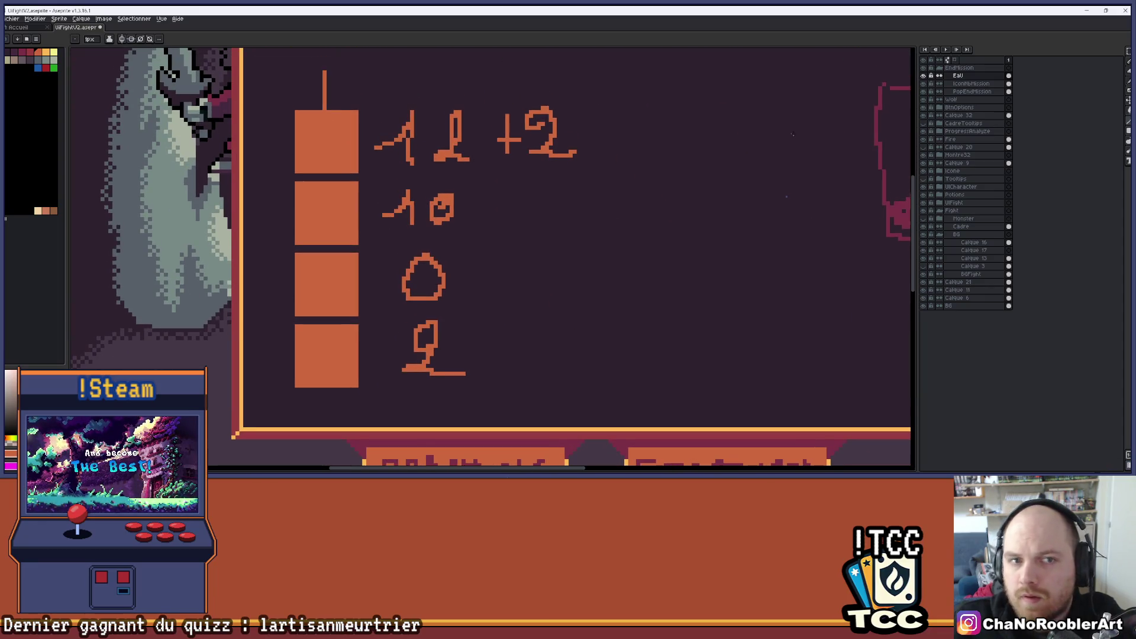
{"action": "left_click", "coordinate": [1127, 51]}
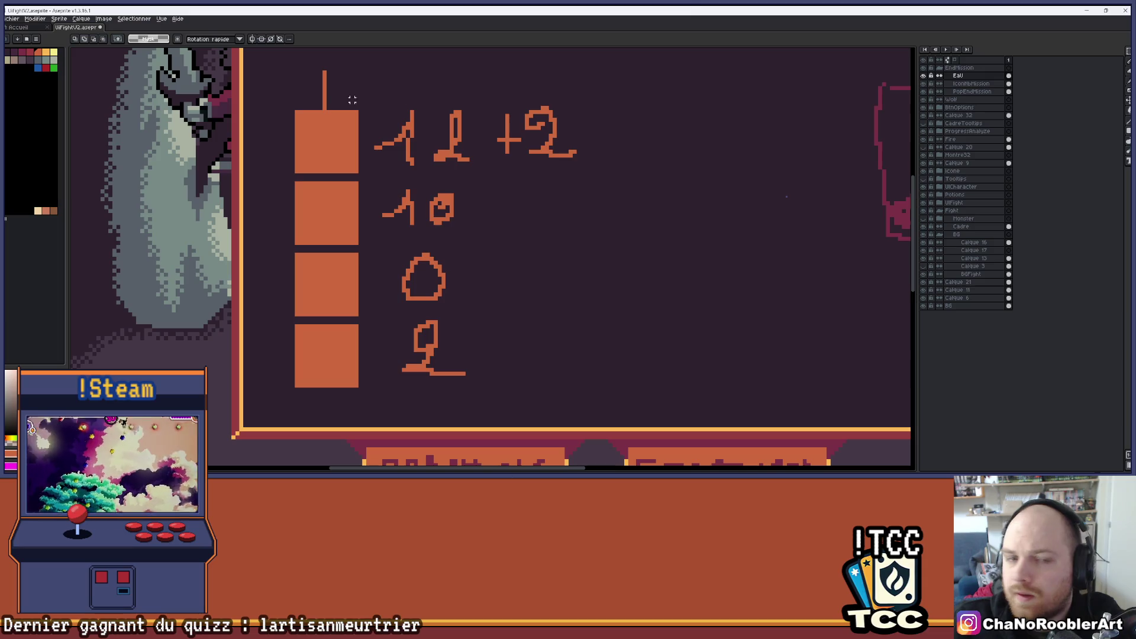
Step: Shift all four orange squares one pixel to the right
{"action": "left_click_drag", "start_coordinate": [296, 111], "coordinate": [358, 388]}
{"action": "key", "text": "Right"}
{"action": "key", "text": "ctrl+d"}
{"action": "scroll", "coordinate": [436, 305], "scroll_direction": "down", "scroll_amount": 1}
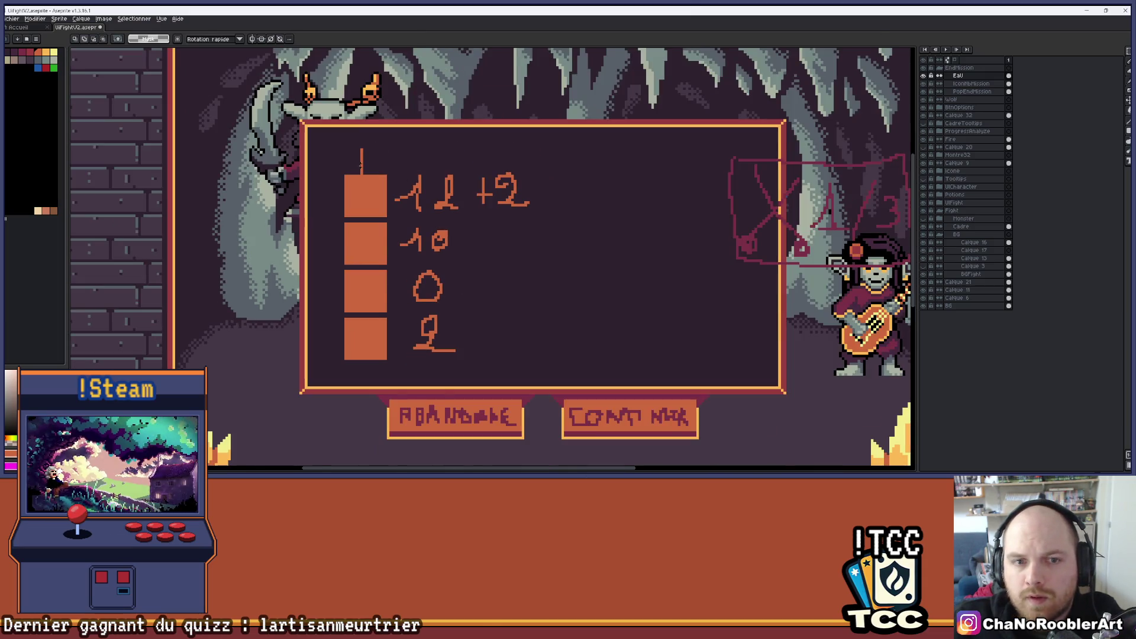
{"action": "scroll", "coordinate": [361, 164], "scroll_direction": "up", "scroll_amount": 2}
Step: Nudge the small vertical bar above the first box to the right
{"action": "left_click_drag", "start_coordinate": [353, 135], "coordinate": [382, 190]}
{"action": "key", "text": "Right"}
{"action": "key", "text": "ctrl+d"}
{"action": "scroll", "coordinate": [408, 148], "scroll_direction": "down", "scroll_amount": 2}
{"action": "left_click_drag", "start_coordinate": [508, 226], "coordinate": [470, 158]}
{"action": "scroll", "coordinate": [433, 190], "scroll_direction": "down", "scroll_amount": 3}
{"action": "scroll", "coordinate": [434, 195], "scroll_direction": "up", "scroll_amount": 2}
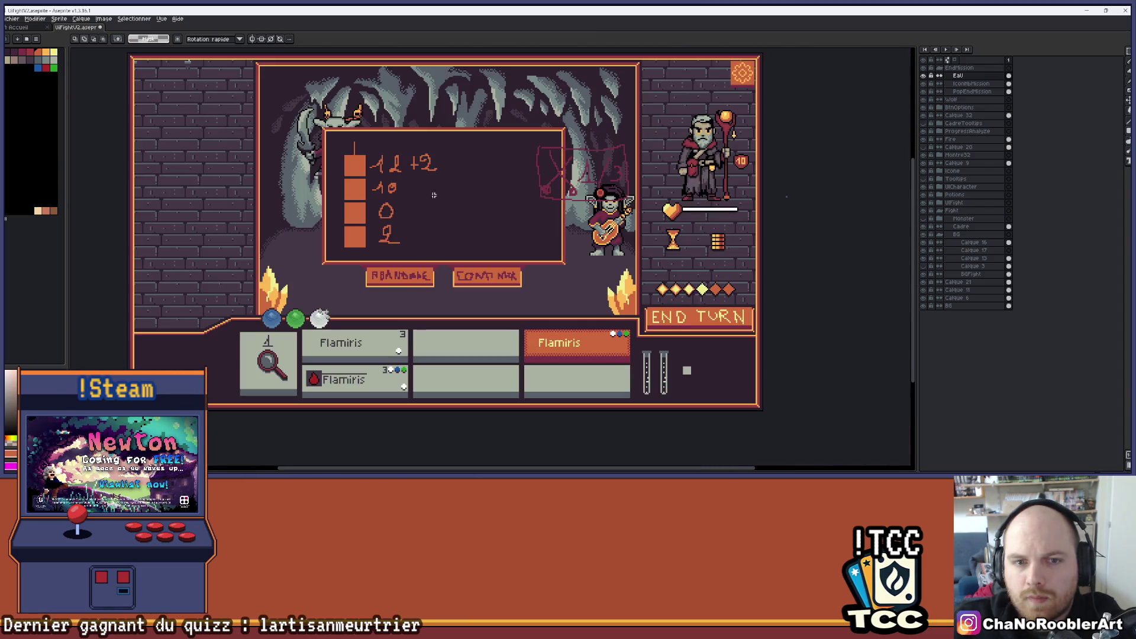
{"action": "scroll", "coordinate": [383, 236], "scroll_direction": "up", "scroll_amount": 1}
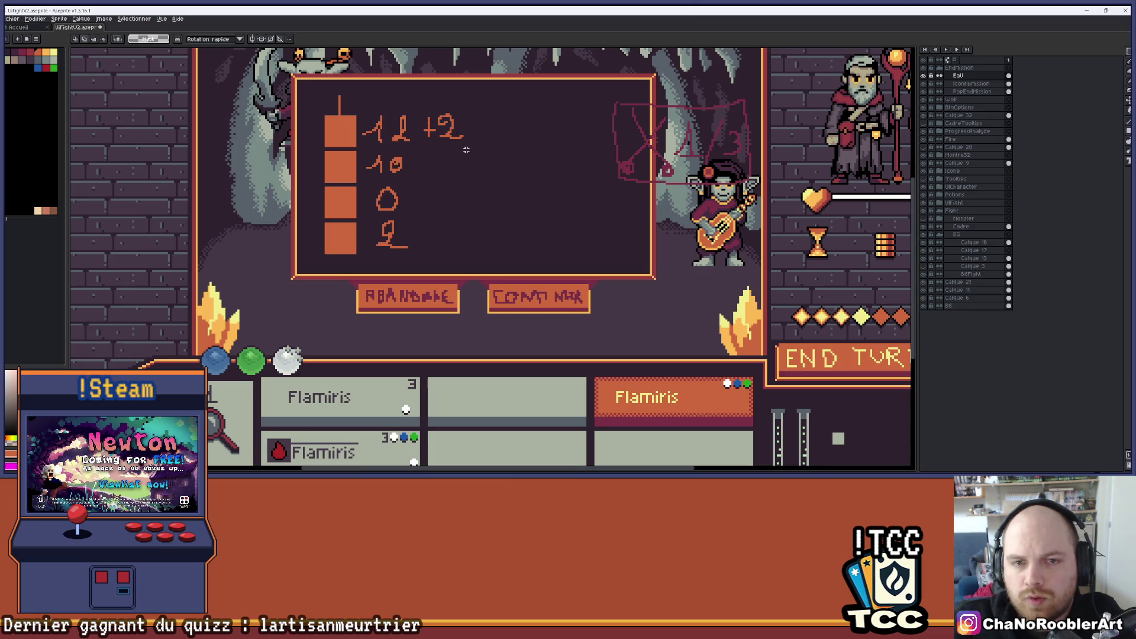
Step: Open the file browser showing the Export/UI folder of PNG images
{"action": "left_click_drag", "start_coordinate": [466, 149], "coordinate": [444, 213]}
{"action": "scroll", "coordinate": [537, 215], "scroll_direction": "up", "scroll_amount": 1}
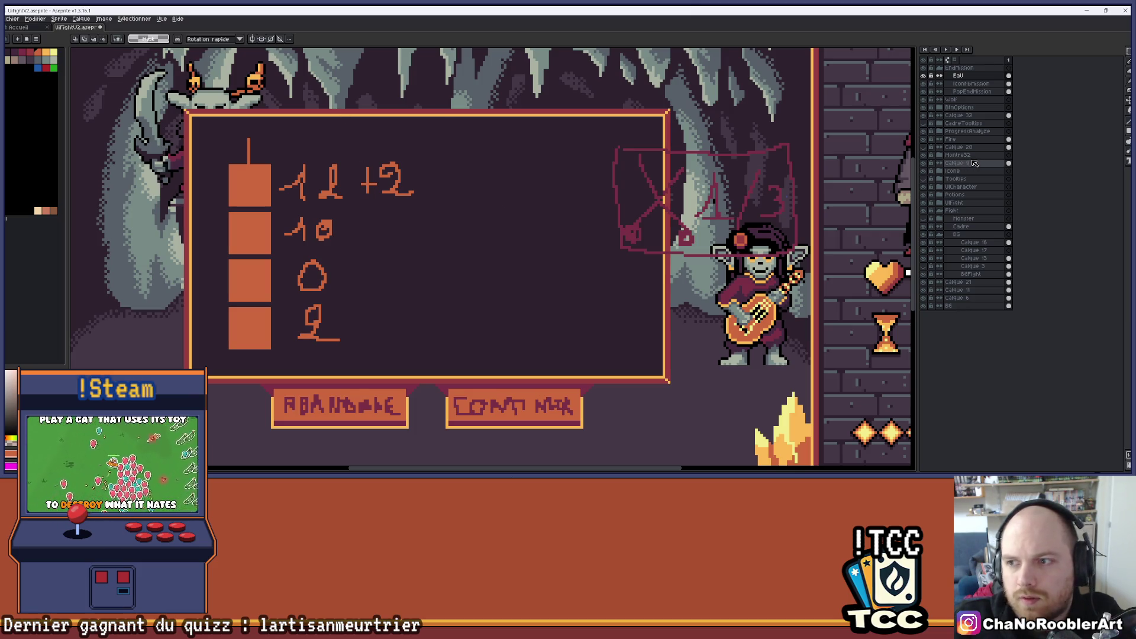
{"action": "left_click", "coordinate": [14, 18]}
{"action": "left_click", "coordinate": [24, 46]}
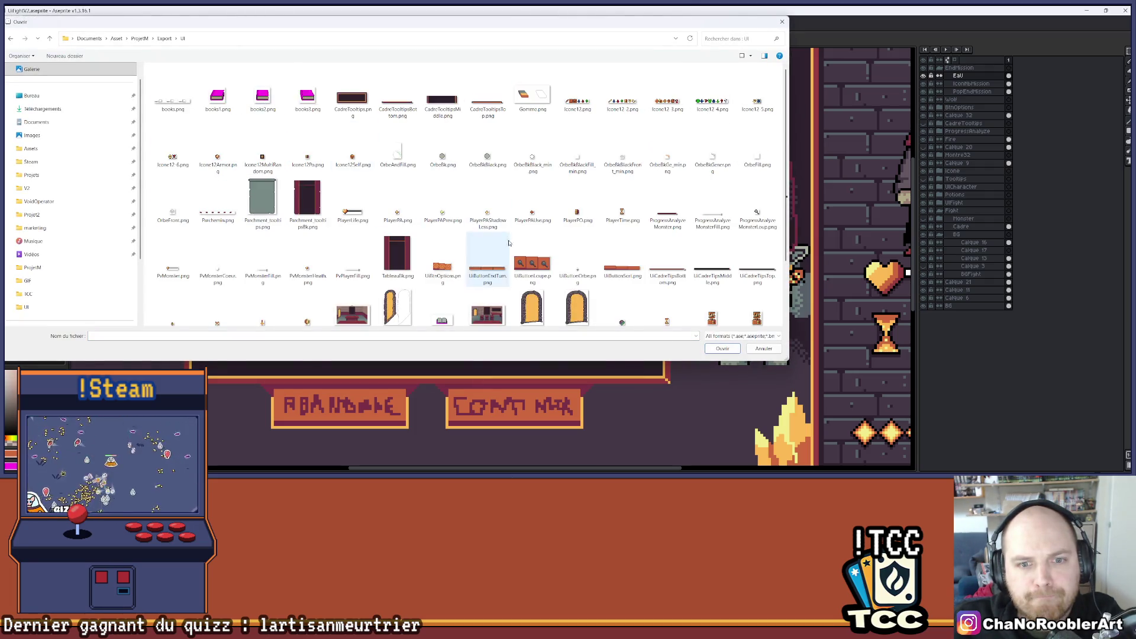
{"action": "scroll", "coordinate": [500, 275], "scroll_direction": "down", "scroll_amount": 3}
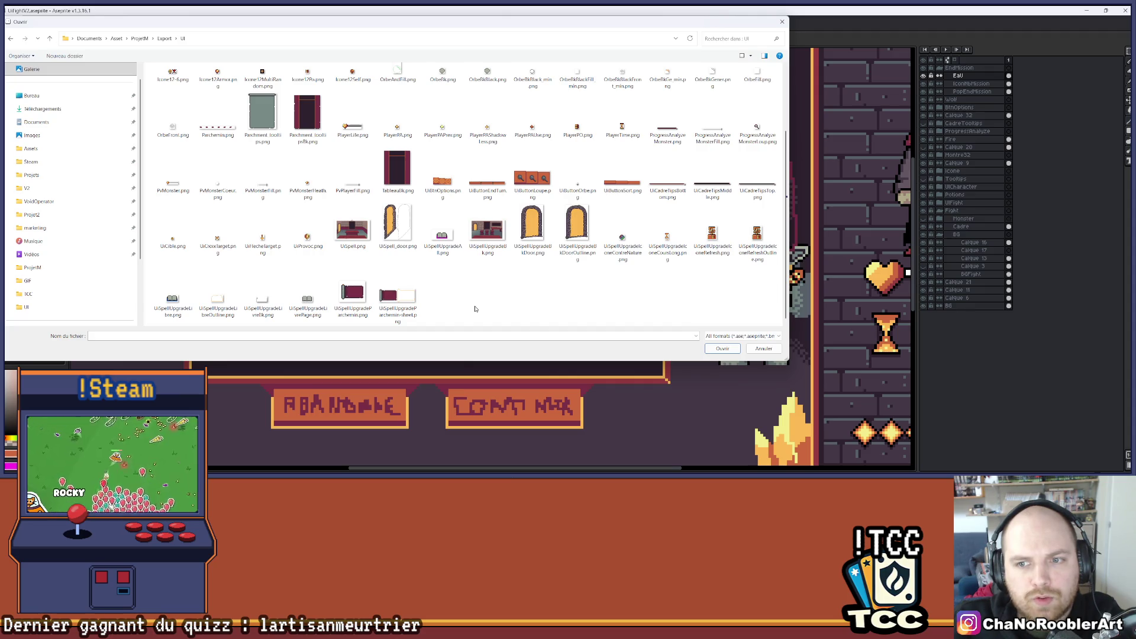
{"action": "scroll", "coordinate": [475, 308], "scroll_direction": "up", "scroll_amount": 3}
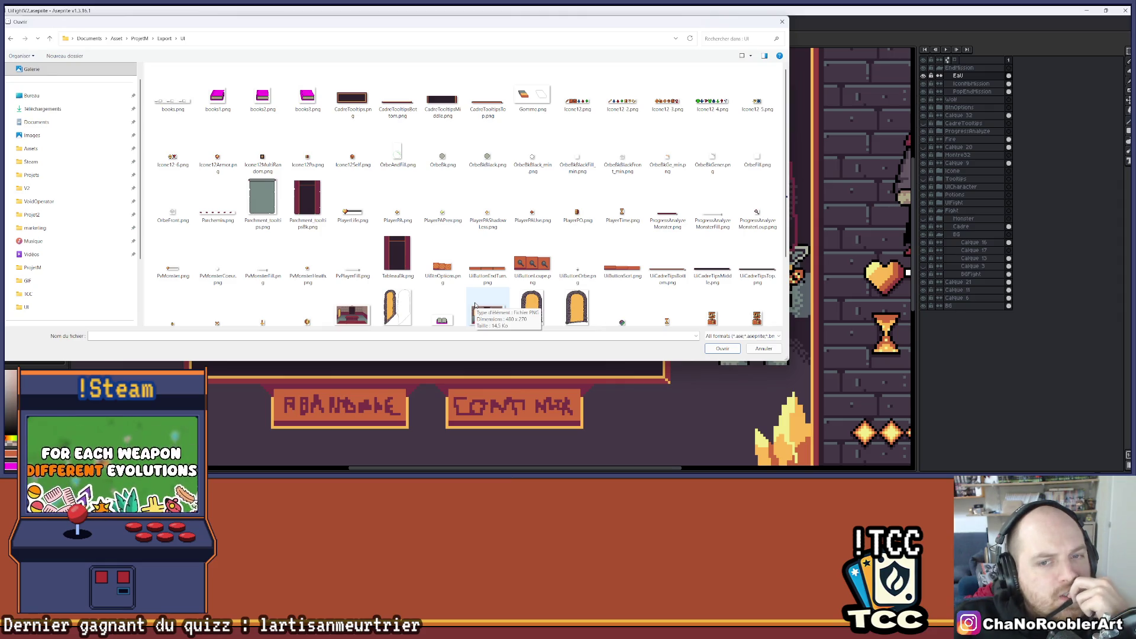
{"action": "left_click", "coordinate": [782, 21]}
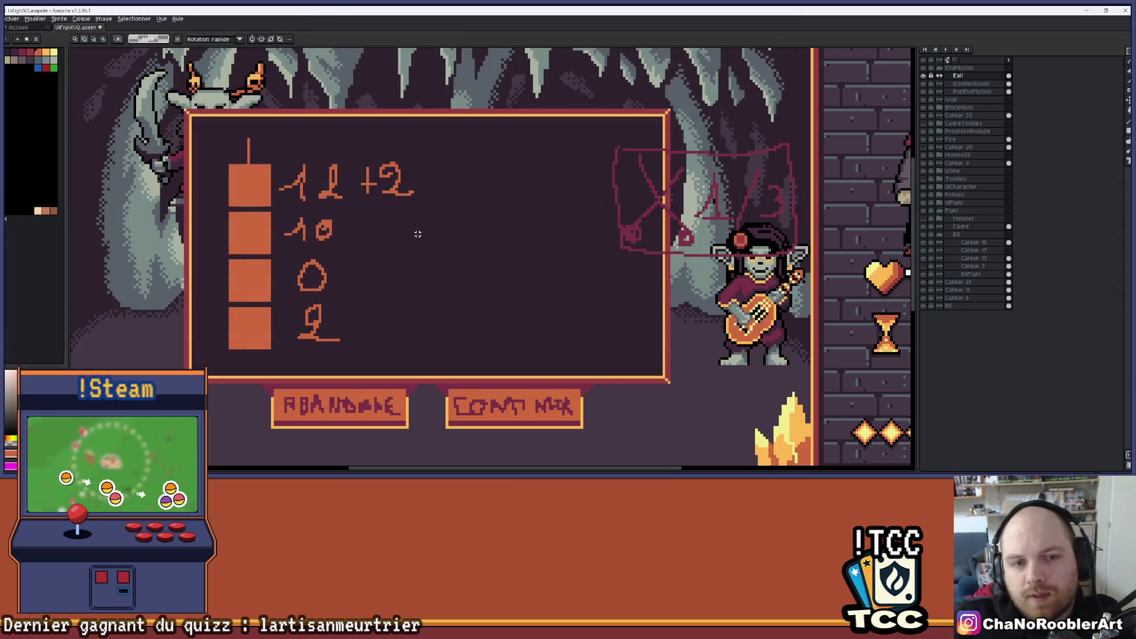
{"action": "left_click", "coordinate": [965, 84]}
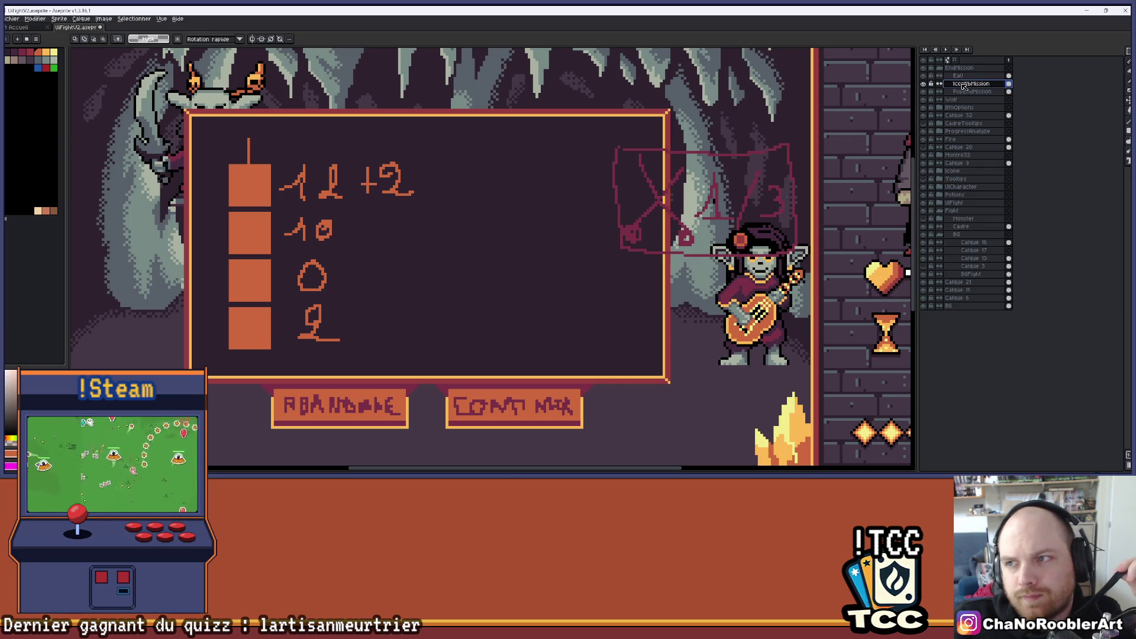
{"action": "key", "text": "v"}
{"action": "mouse_move", "coordinate": [667, 189]}
{"action": "left_mouse_down"}
{"action": "mouse_move", "coordinate": [654, 142]}
{"action": "mouse_move", "coordinate": [670, 192]}
{"action": "left_mouse_up"}
{"action": "mouse_move", "coordinate": [748, 195]}
{"action": "left_mouse_down"}
{"action": "mouse_move", "coordinate": [749, 118]}
{"action": "mouse_move", "coordinate": [748, 191]}
{"action": "left_mouse_up"}
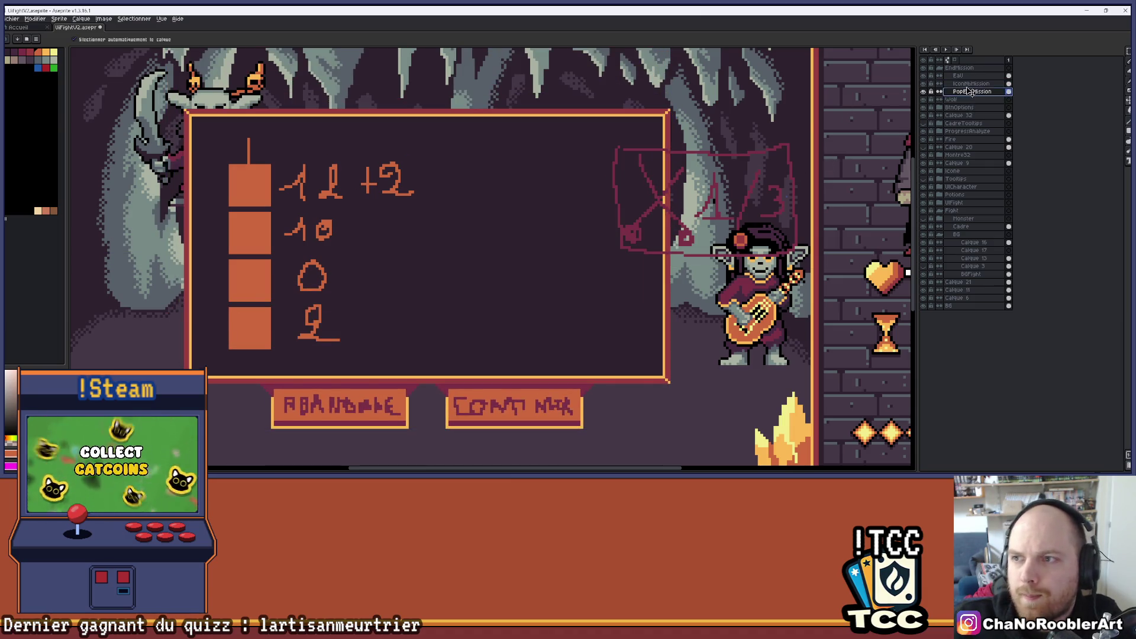
{"action": "key", "text": "Down"}
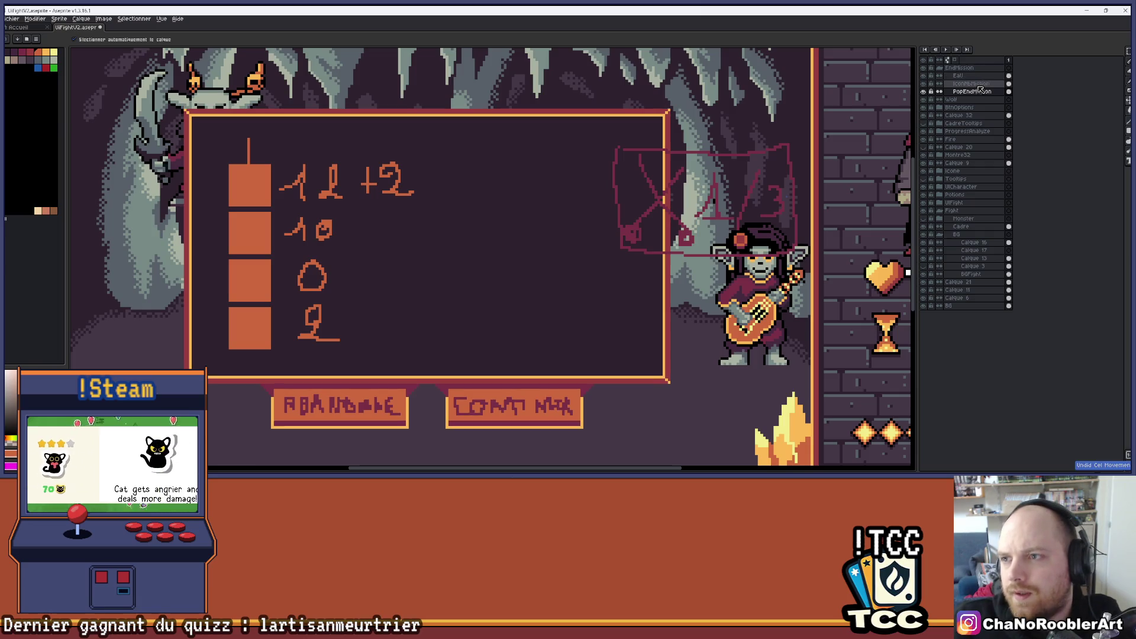
Step: Undo the popup frame moves and make IconNbMission the active layer
{"action": "left_click", "coordinate": [736, 181]}
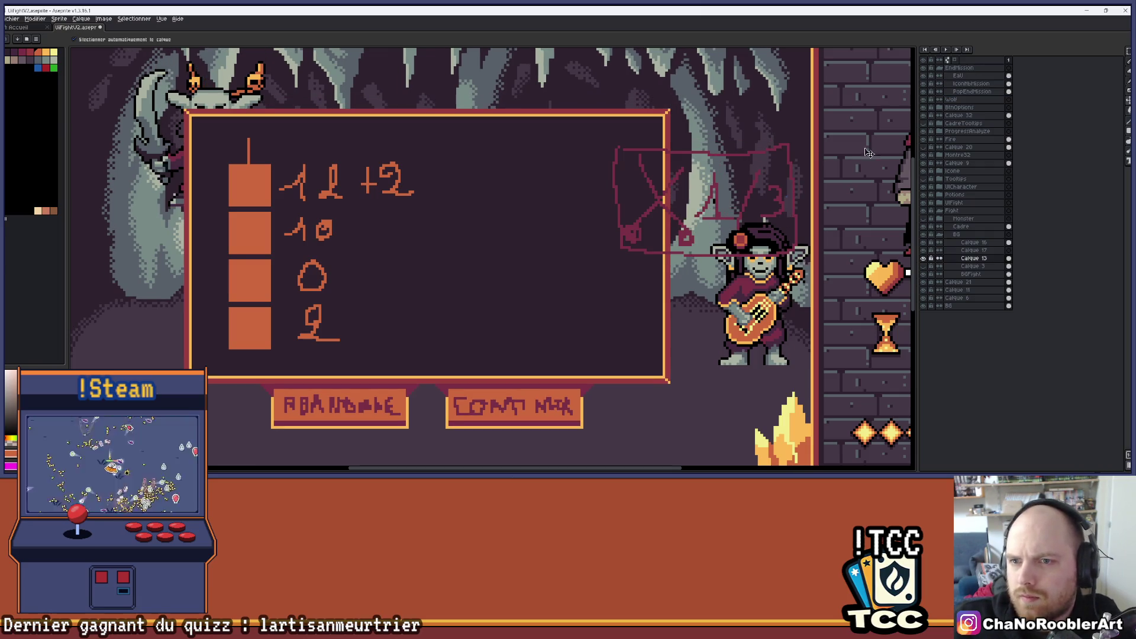
{"action": "left_click", "coordinate": [958, 91]}
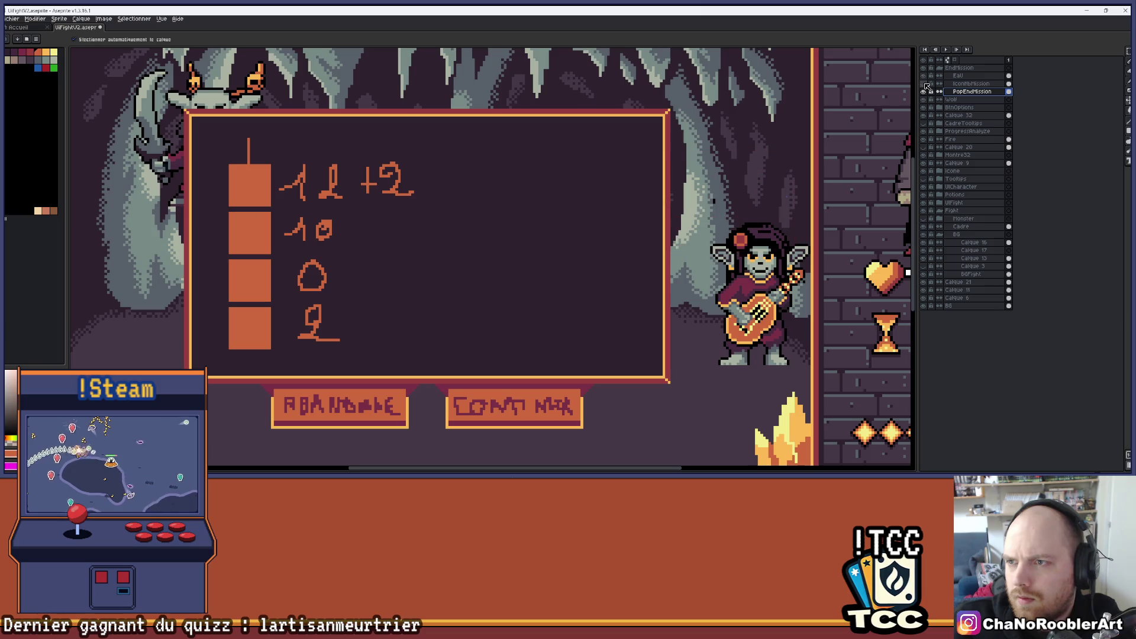
{"action": "key", "text": "ctrl+z"}
{"action": "left_click", "coordinate": [959, 86]}
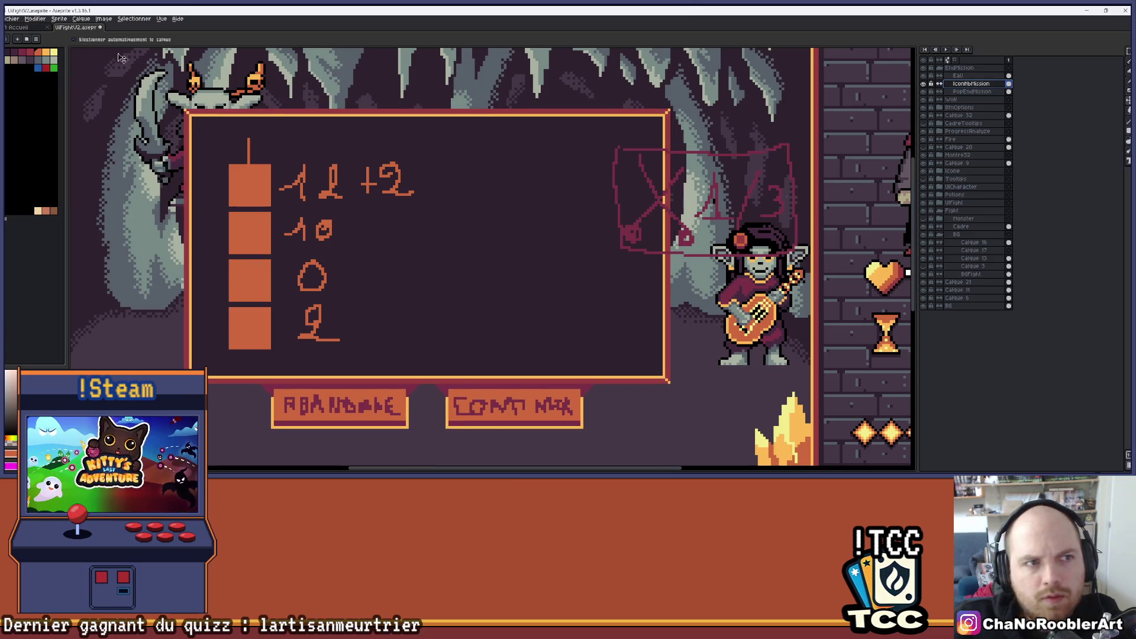
{"action": "key", "text": "ctrl+z"}
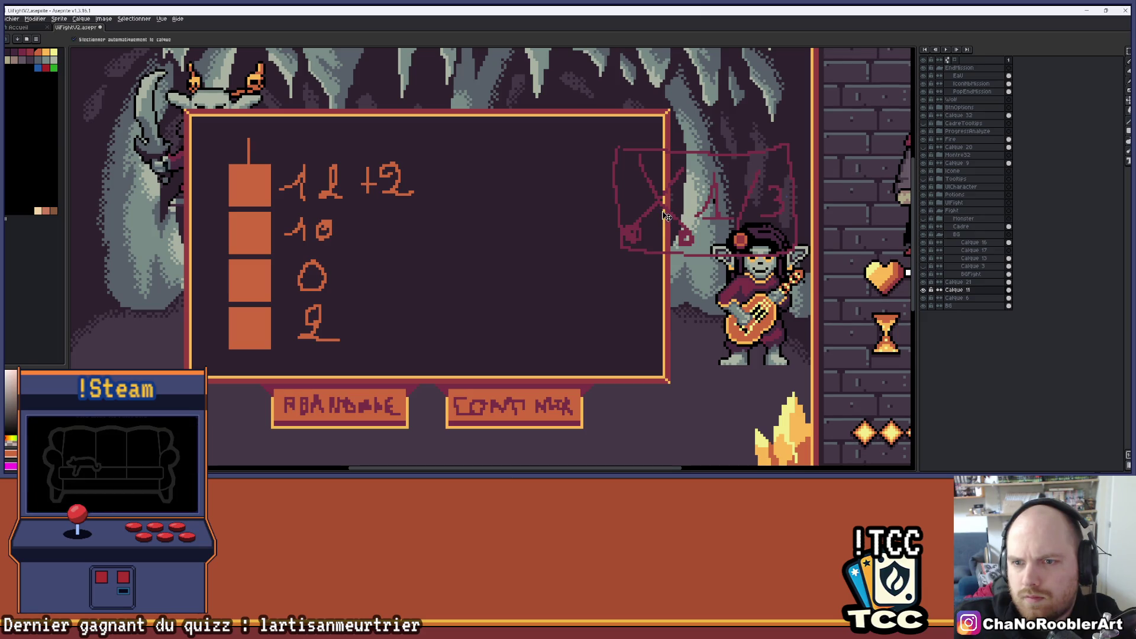
Step: Drag the red crossed-swords 1/3 sketch onto the popup's top-right corner
{"action": "left_click_drag", "start_coordinate": [658, 210], "coordinate": [634, 138]}
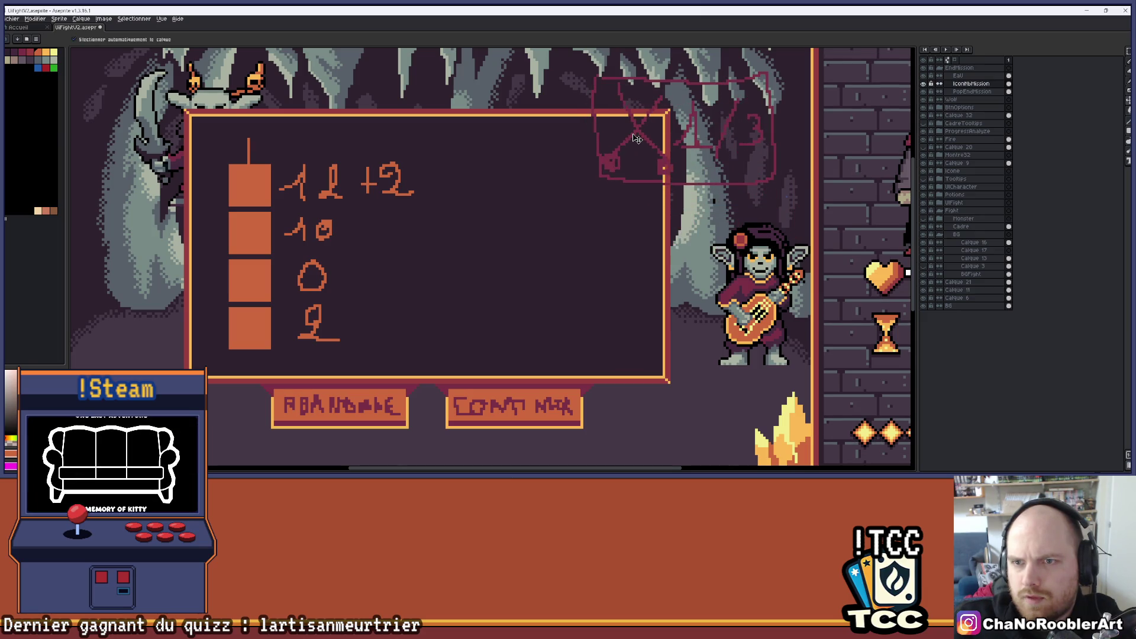
{"action": "scroll", "coordinate": [517, 254], "scroll_direction": "down", "scroll_amount": 2}
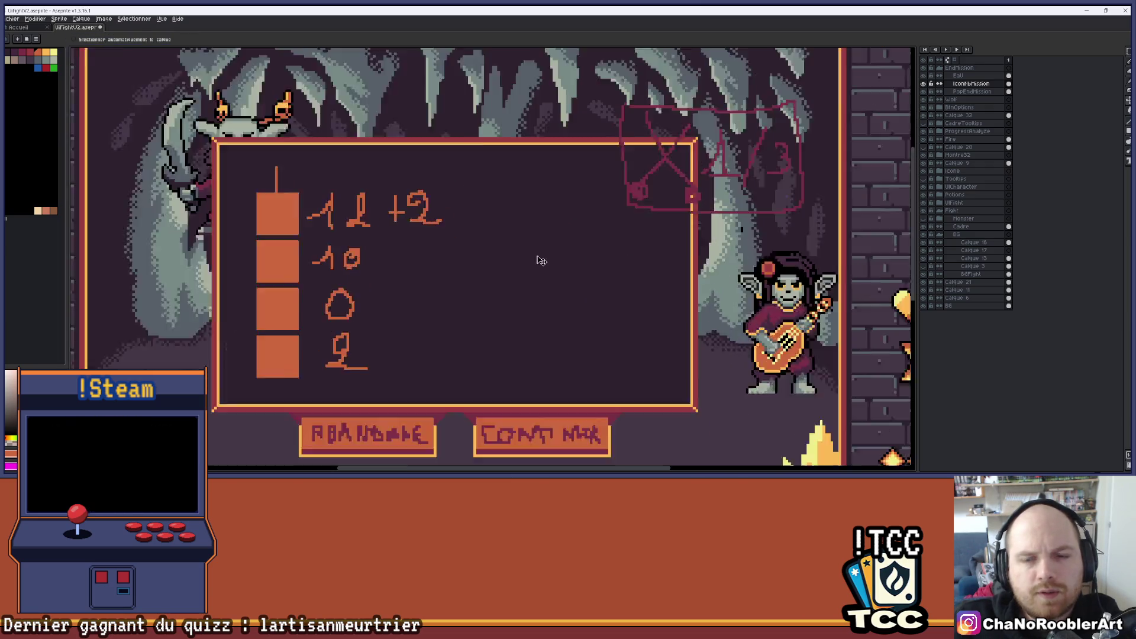
{"action": "scroll", "coordinate": [540, 257], "scroll_direction": "up", "scroll_amount": 2}
{"action": "left_click_drag", "start_coordinate": [616, 194], "coordinate": [573, 182]}
{"action": "scroll", "coordinate": [610, 255], "scroll_direction": "down", "scroll_amount": 1}
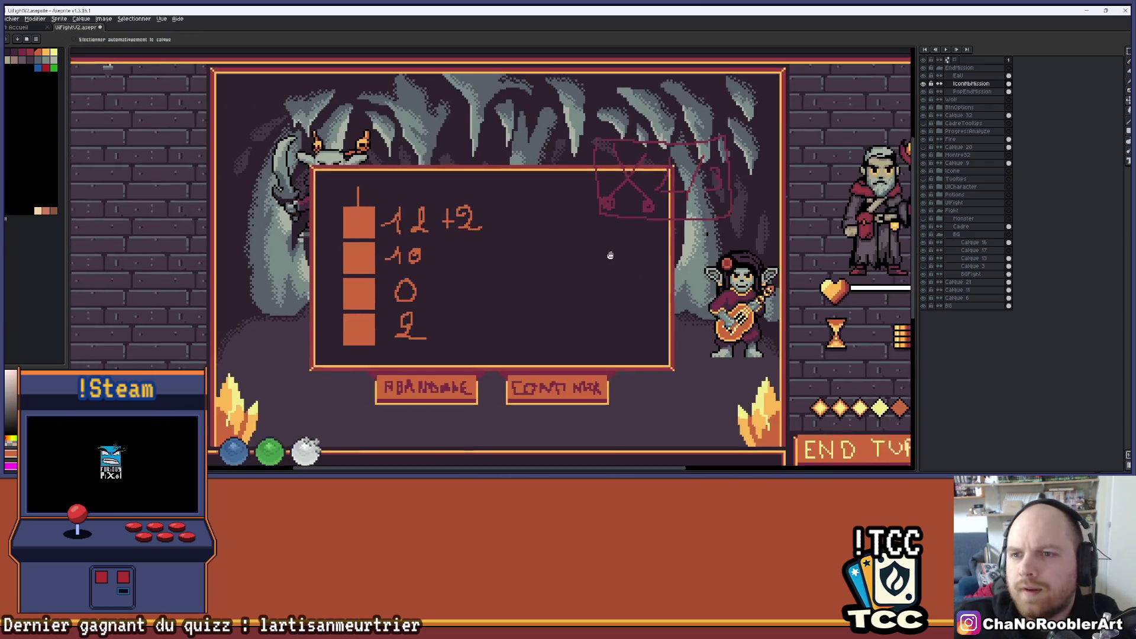
{"action": "scroll", "coordinate": [610, 255], "scroll_direction": "up", "scroll_amount": 1}
{"action": "left_click_drag", "start_coordinate": [610, 255], "coordinate": [660, 268]}
{"action": "left_click_drag", "start_coordinate": [707, 192], "coordinate": [690, 192]}
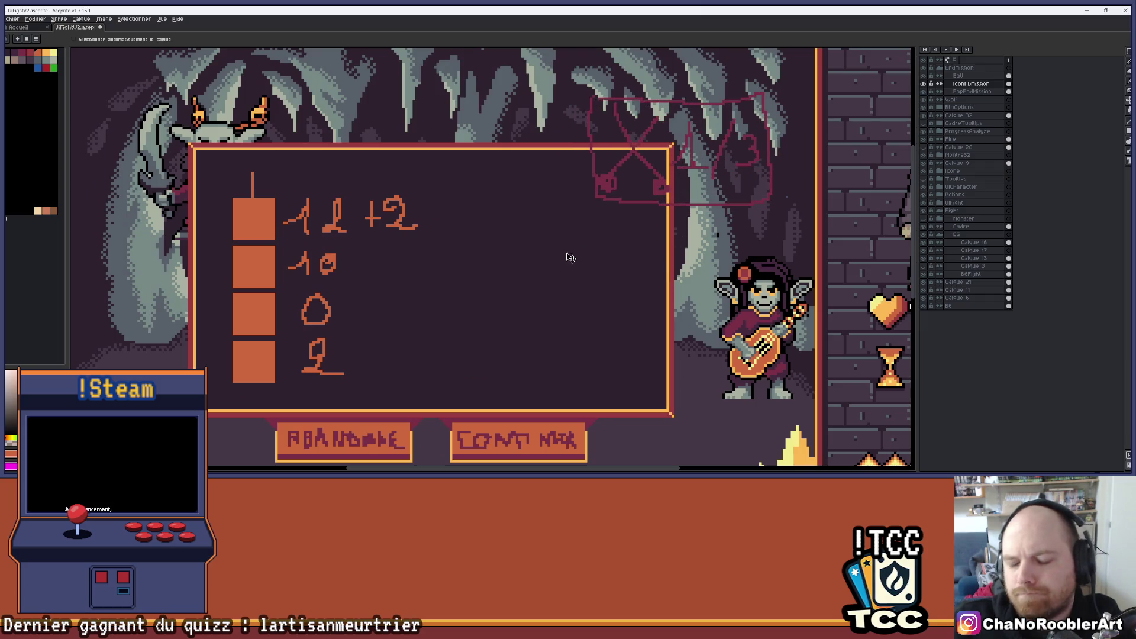
{"action": "scroll", "coordinate": [534, 261], "scroll_direction": "down", "scroll_amount": 3}
{"action": "scroll", "coordinate": [503, 277], "scroll_direction": "up", "scroll_amount": 3}
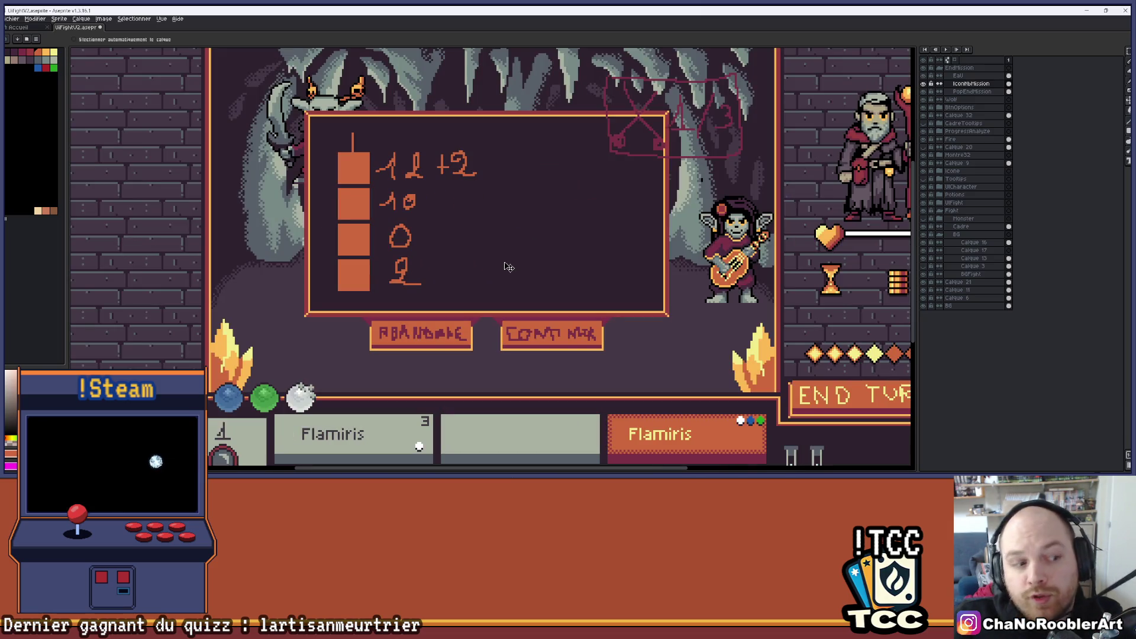
Step: Handwrite a number beneath the Tr1/3 note in orange
{"action": "scroll", "coordinate": [503, 267], "scroll_direction": "down", "scroll_amount": 1}
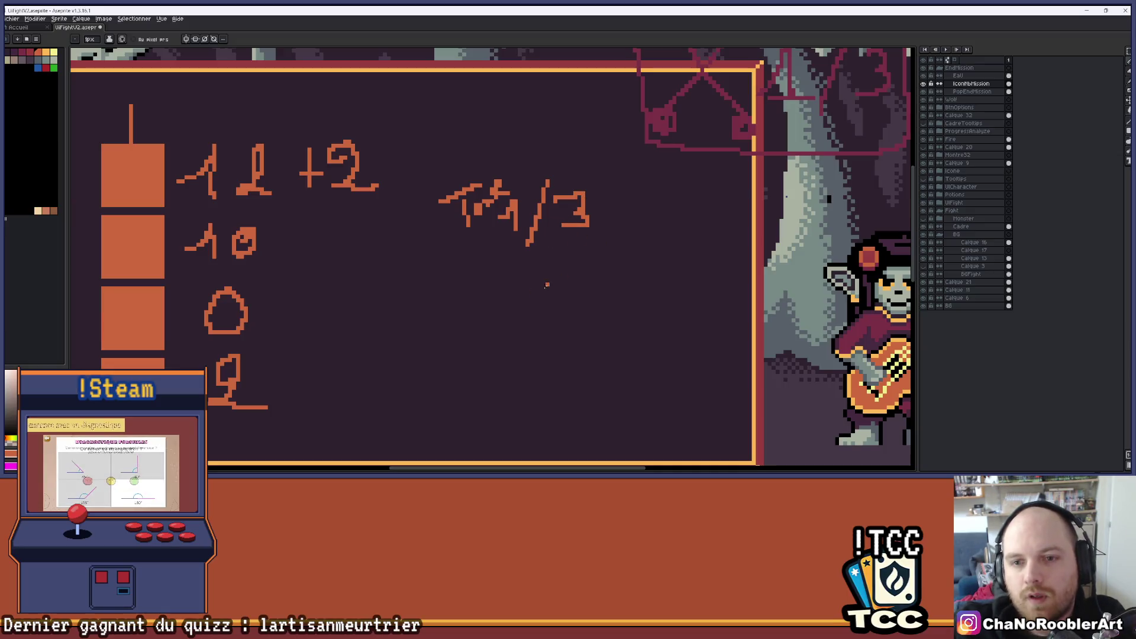
{"action": "mouse_move", "coordinate": [516, 265]}
{"action": "left_mouse_down"}
{"action": "mouse_move", "coordinate": [529, 296]}
{"action": "mouse_move", "coordinate": [520, 312]}
{"action": "mouse_move", "coordinate": [586, 292]}
{"action": "mouse_move", "coordinate": [634, 297]}
{"action": "left_mouse_up"}
{"action": "scroll", "coordinate": [562, 288], "scroll_direction": "down", "scroll_amount": 2}
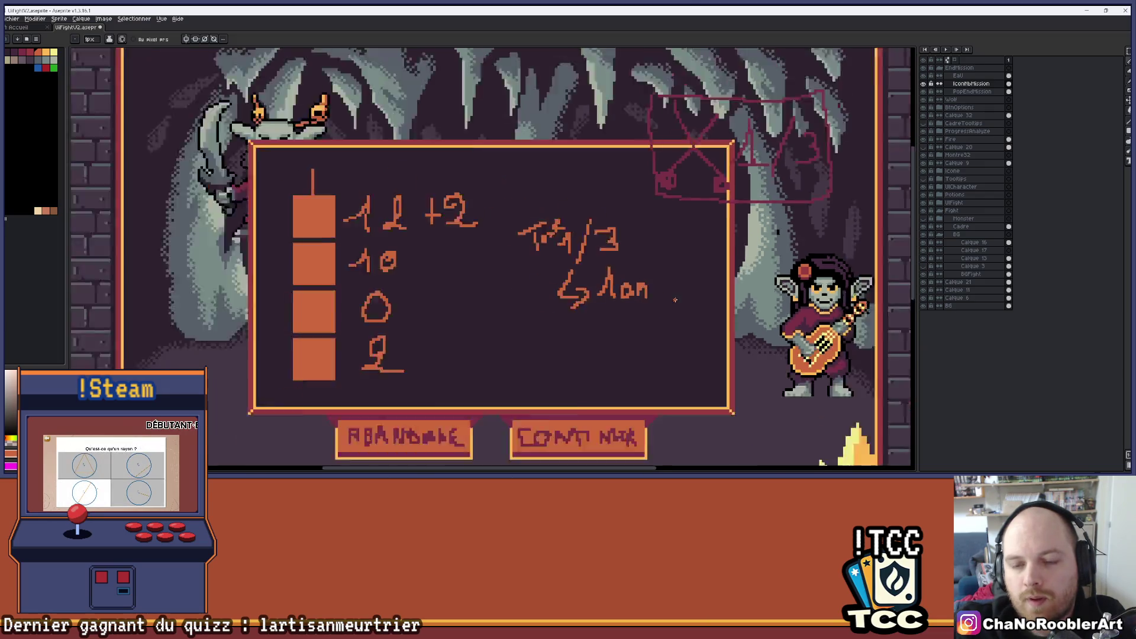
{"action": "left_click_drag", "start_coordinate": [562, 289], "coordinate": [510, 287]}
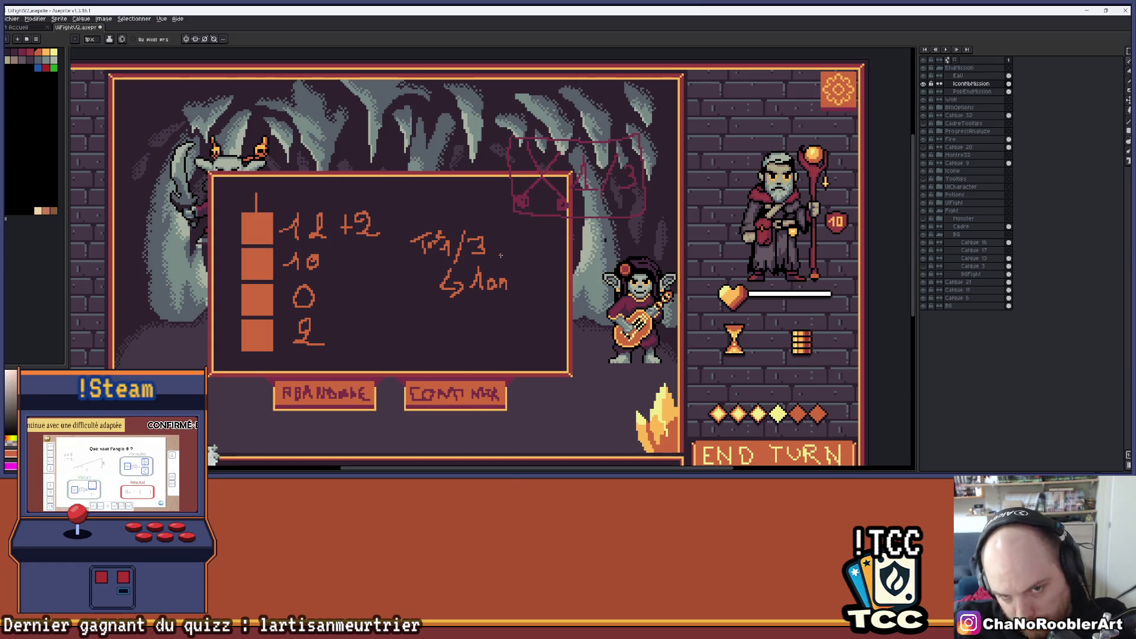
Step: Turn the 1 of '1an' into a 9
{"action": "scroll", "coordinate": [461, 257], "scroll_direction": "up", "scroll_amount": 2}
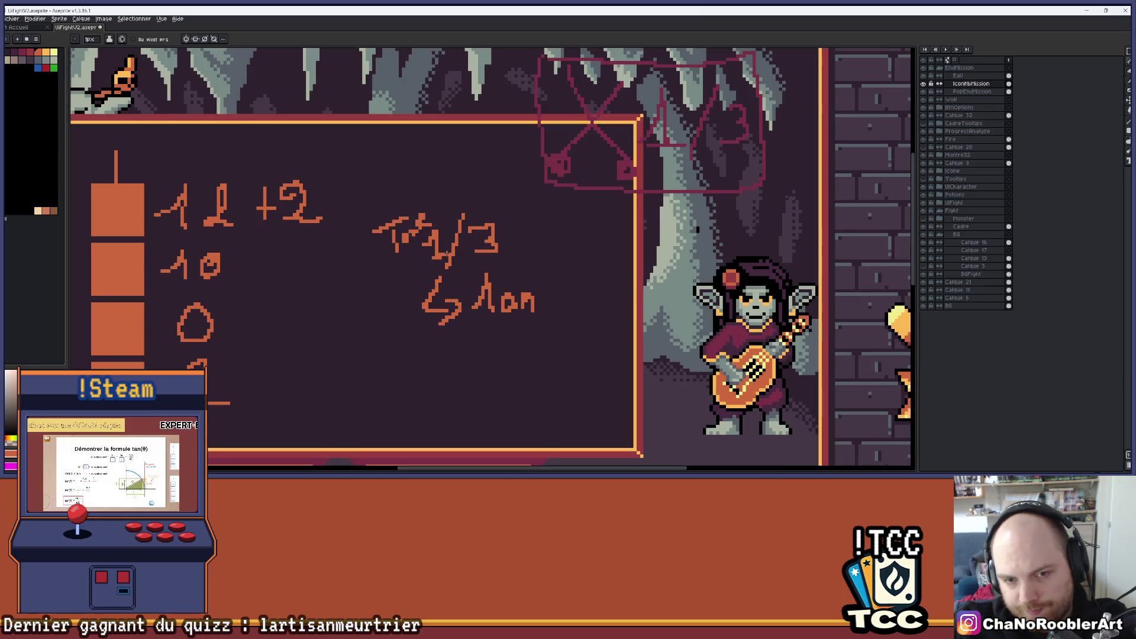
{"action": "scroll", "coordinate": [546, 261], "scroll_direction": "down", "scroll_amount": 1}
{"action": "left_click_drag", "start_coordinate": [517, 270], "coordinate": [477, 275]}
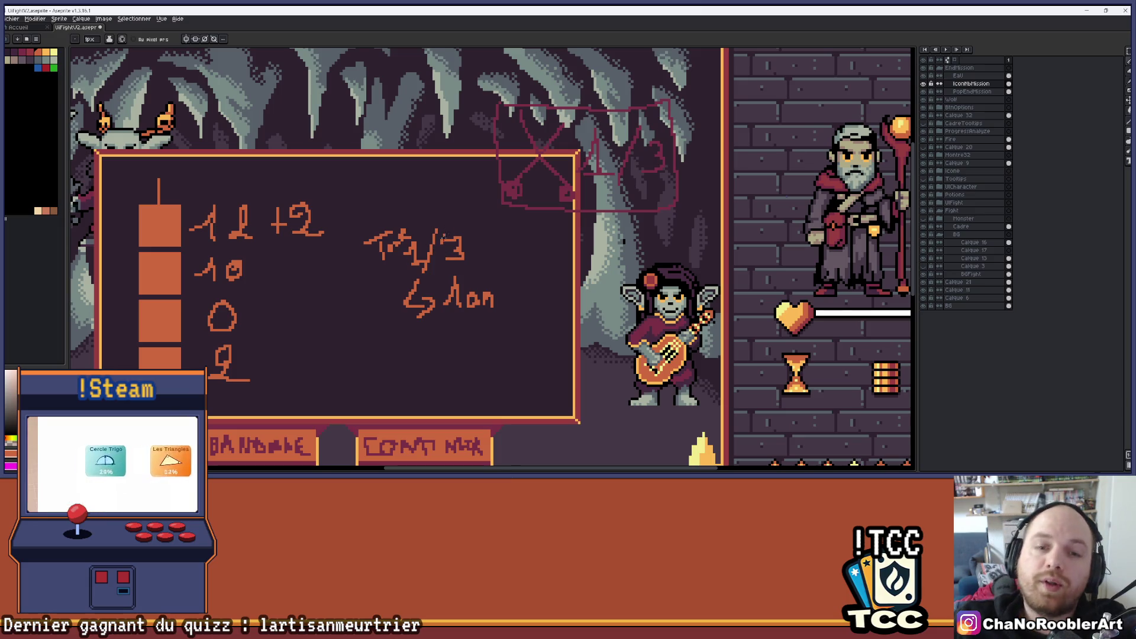
{"action": "mouse_move", "coordinate": [431, 267]}
{"action": "left_mouse_down"}
{"action": "mouse_move", "coordinate": [348, 265]}
{"action": "mouse_move", "coordinate": [414, 251]}
{"action": "left_mouse_up"}
{"action": "scroll", "coordinate": [391, 236], "scroll_direction": "up", "scroll_amount": 1}
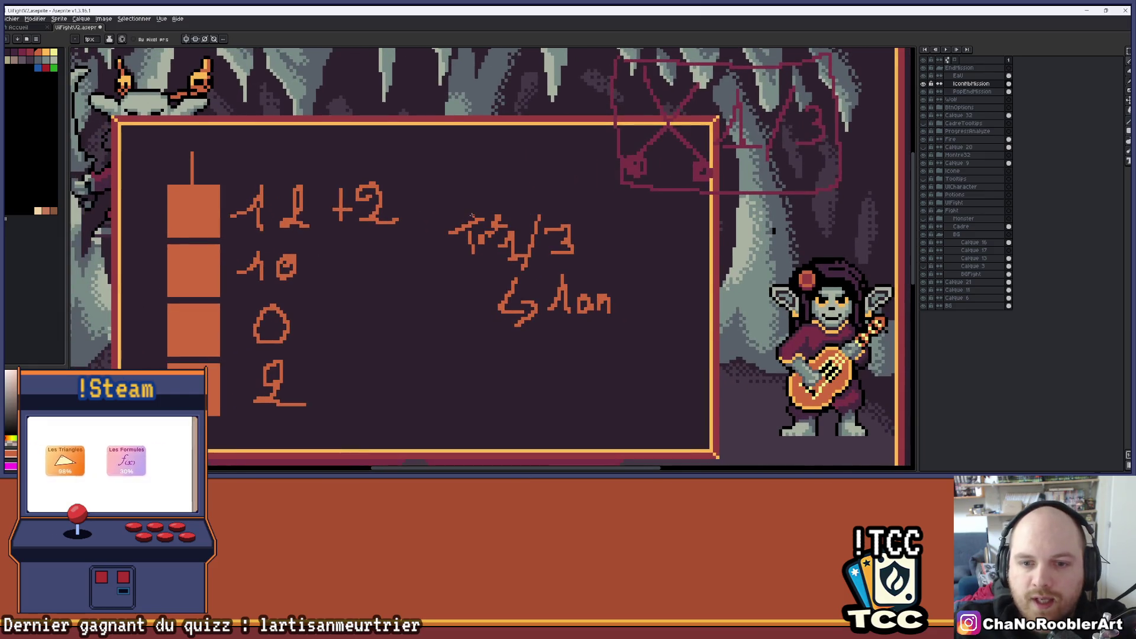
{"action": "scroll", "coordinate": [375, 212], "scroll_direction": "down", "scroll_amount": 2}
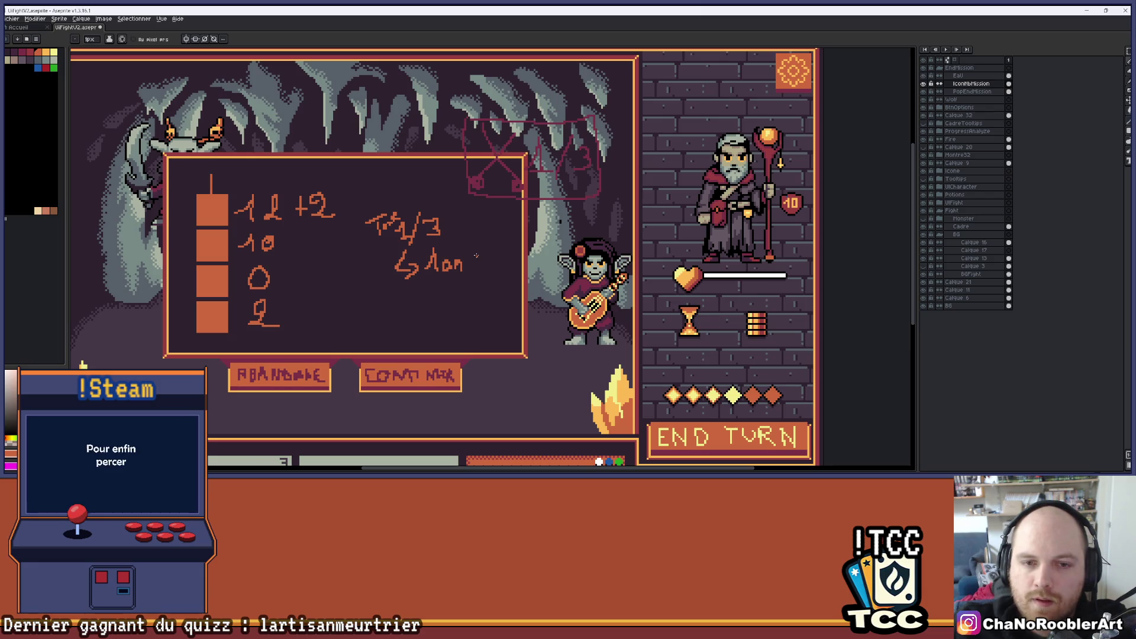
{"action": "scroll", "coordinate": [477, 255], "scroll_direction": "up", "scroll_amount": 3}
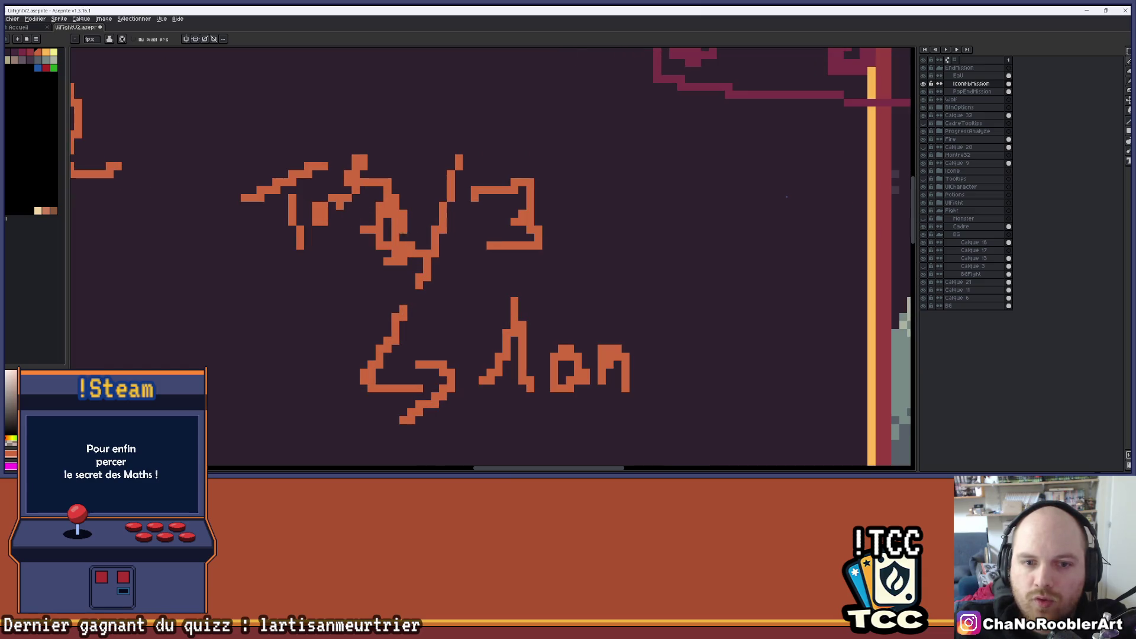
{"action": "scroll", "coordinate": [403, 237], "scroll_direction": "down", "scroll_amount": 3}
{"action": "left_click_drag", "start_coordinate": [454, 274], "coordinate": [453, 310]}
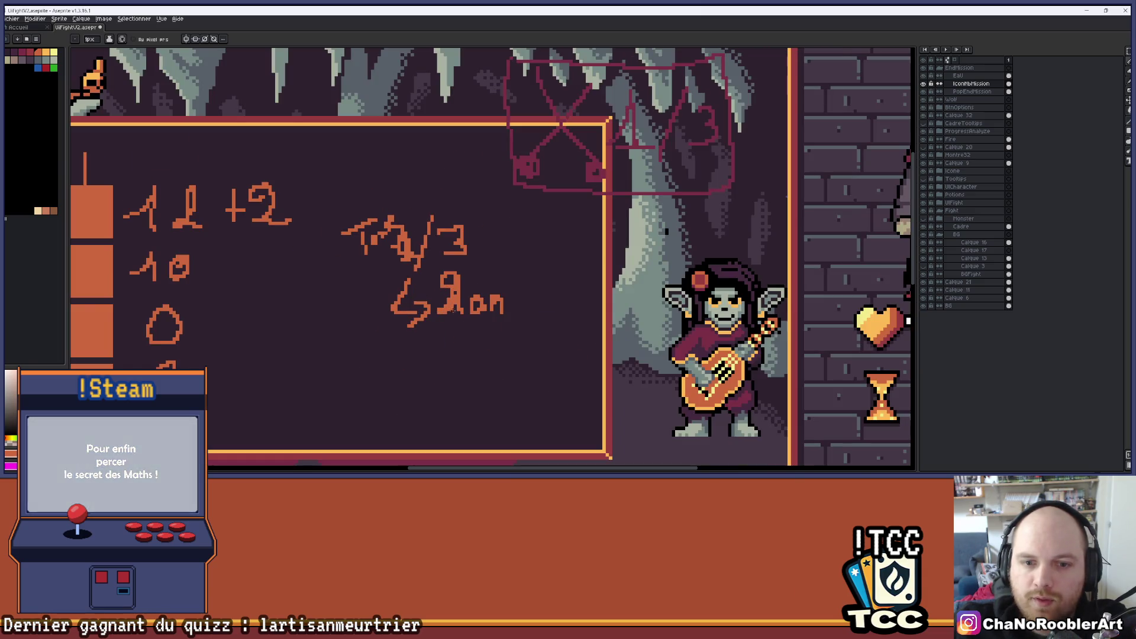
{"action": "scroll", "coordinate": [487, 286], "scroll_direction": "down", "scroll_amount": 2}
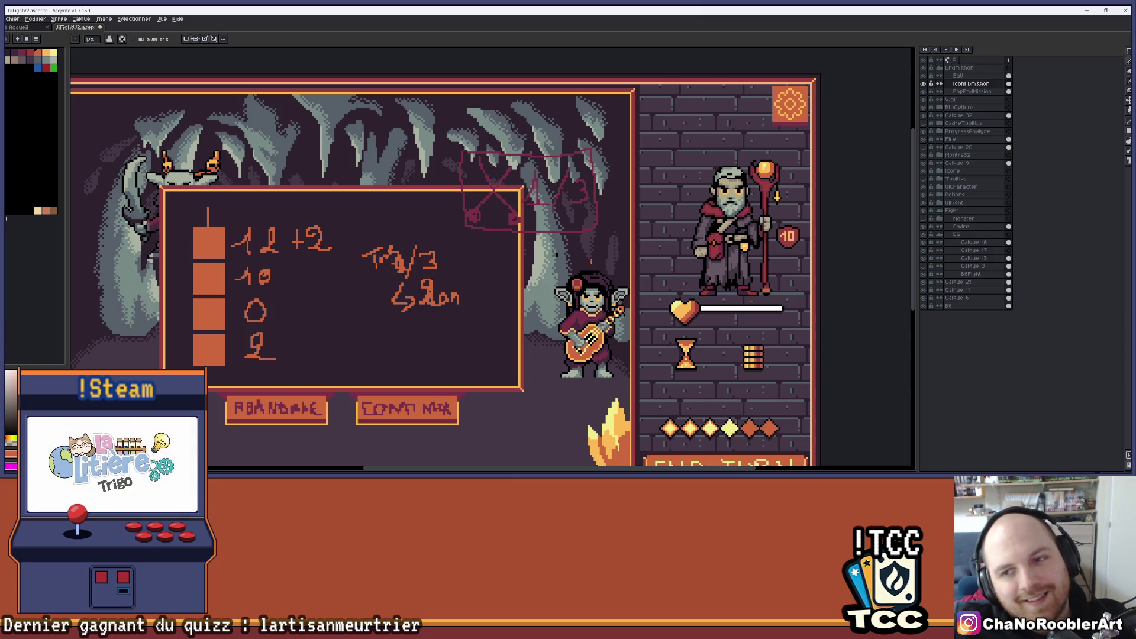
Step: Open Characters_HumanX8.png from the Export folder in a new tab
{"action": "scroll", "coordinate": [732, 266], "scroll_direction": "up", "scroll_amount": 2}
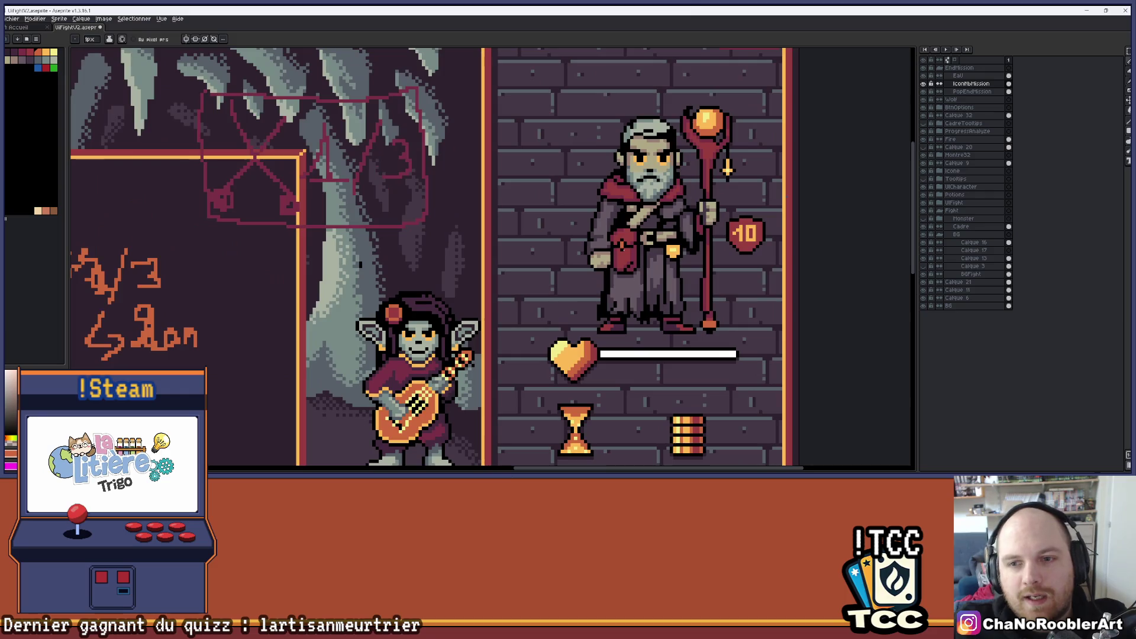
{"action": "scroll", "coordinate": [640, 188], "scroll_direction": "left", "scroll_amount": 2}
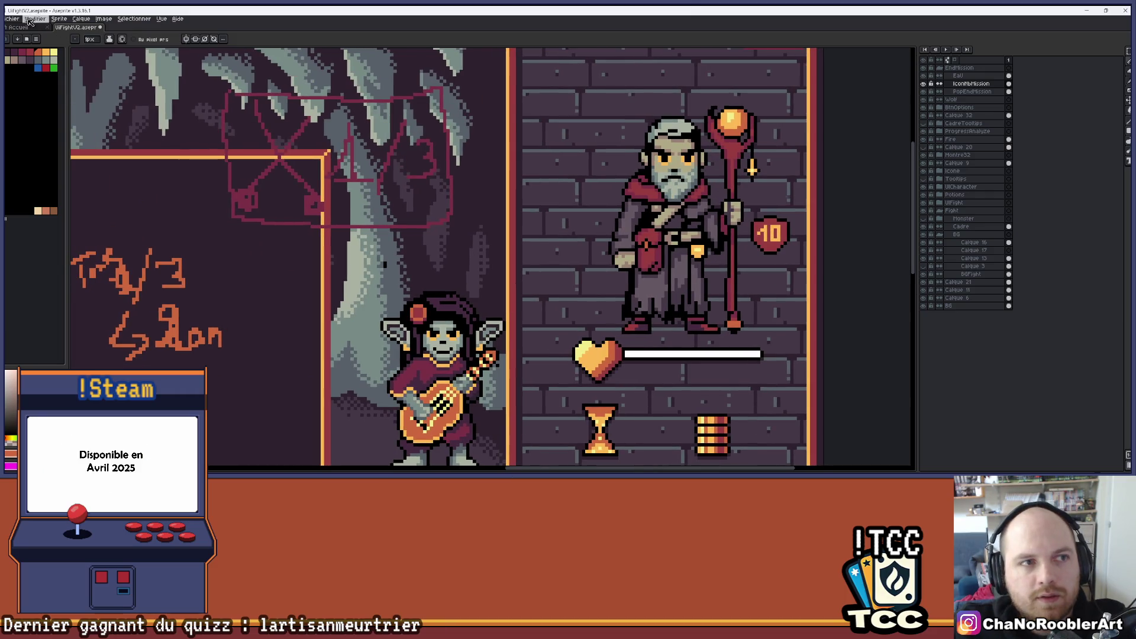
{"action": "key", "text": "ctrl+o"}
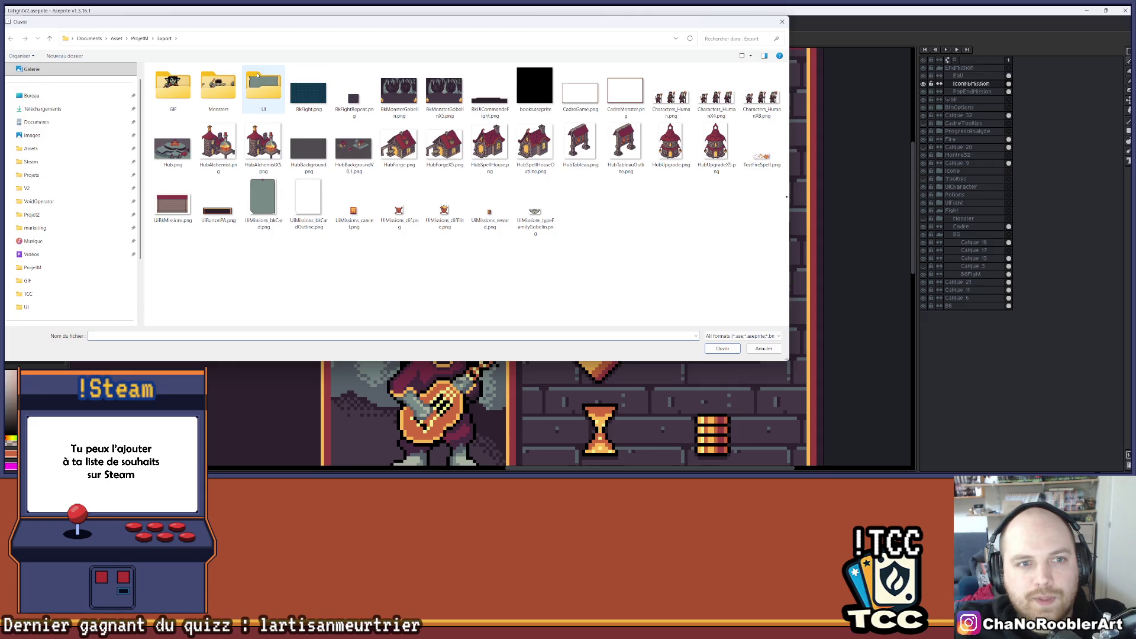
{"action": "left_click", "coordinate": [223, 98]}
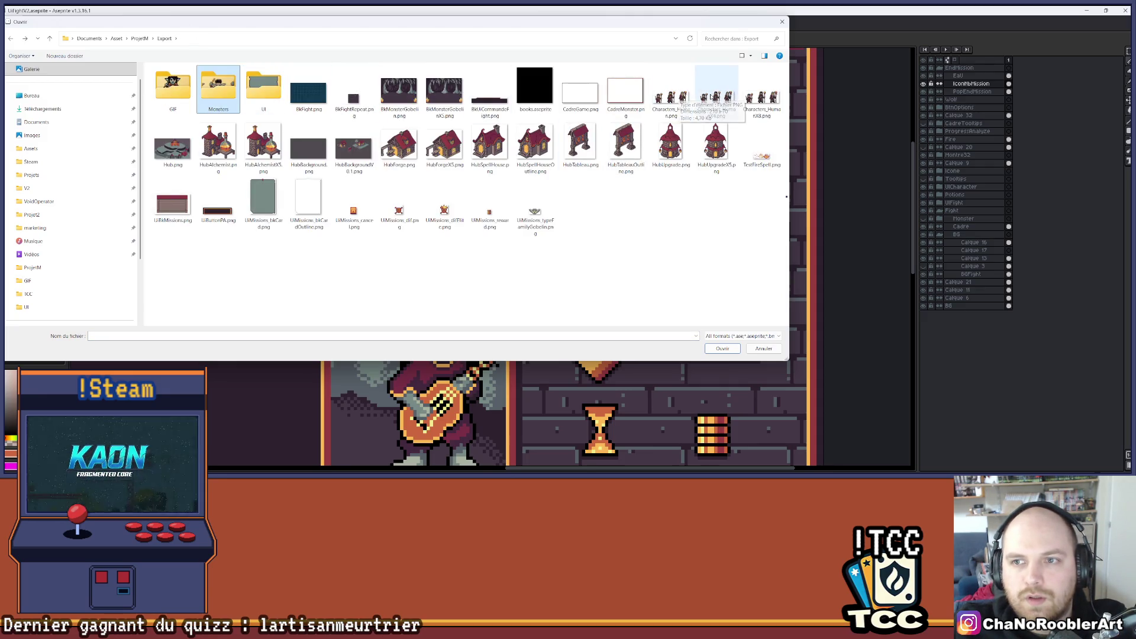
{"action": "double_click", "coordinate": [761, 97]}
Step: Pan over the three-wizard sheet and move the browser window up out of the way
{"action": "scroll", "coordinate": [649, 156], "scroll_direction": "down", "scroll_amount": 5}
{"action": "scroll", "coordinate": [749, 204], "scroll_direction": "up", "scroll_amount": 3}
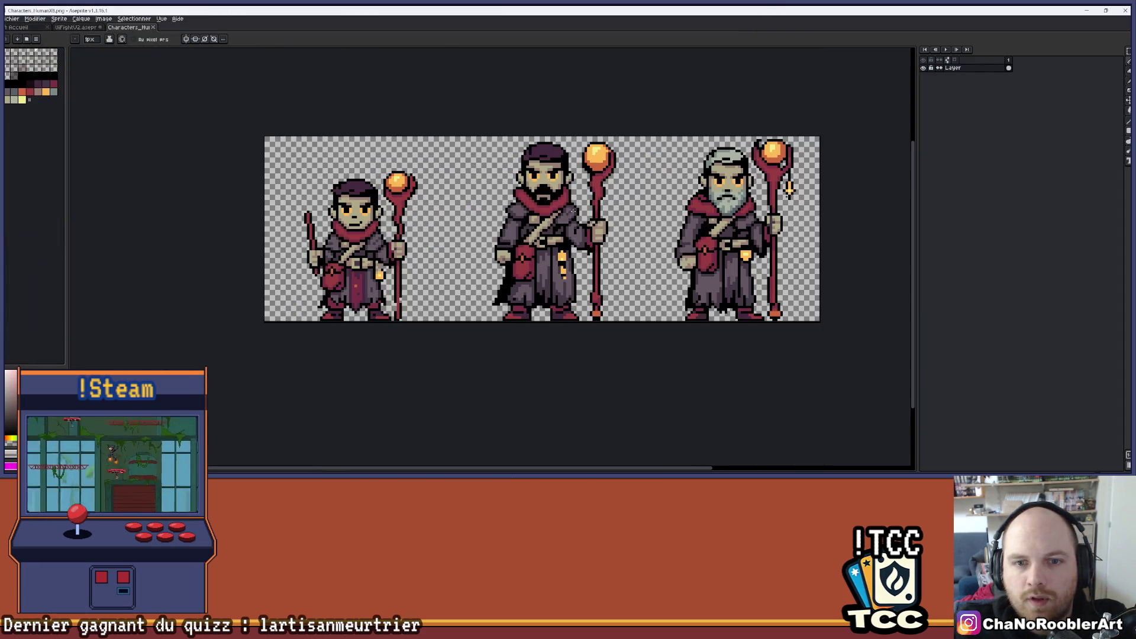
{"action": "scroll", "coordinate": [503, 229], "scroll_direction": "up", "scroll_amount": 1}
{"action": "scroll", "coordinate": [497, 229], "scroll_direction": "down", "scroll_amount": 1}
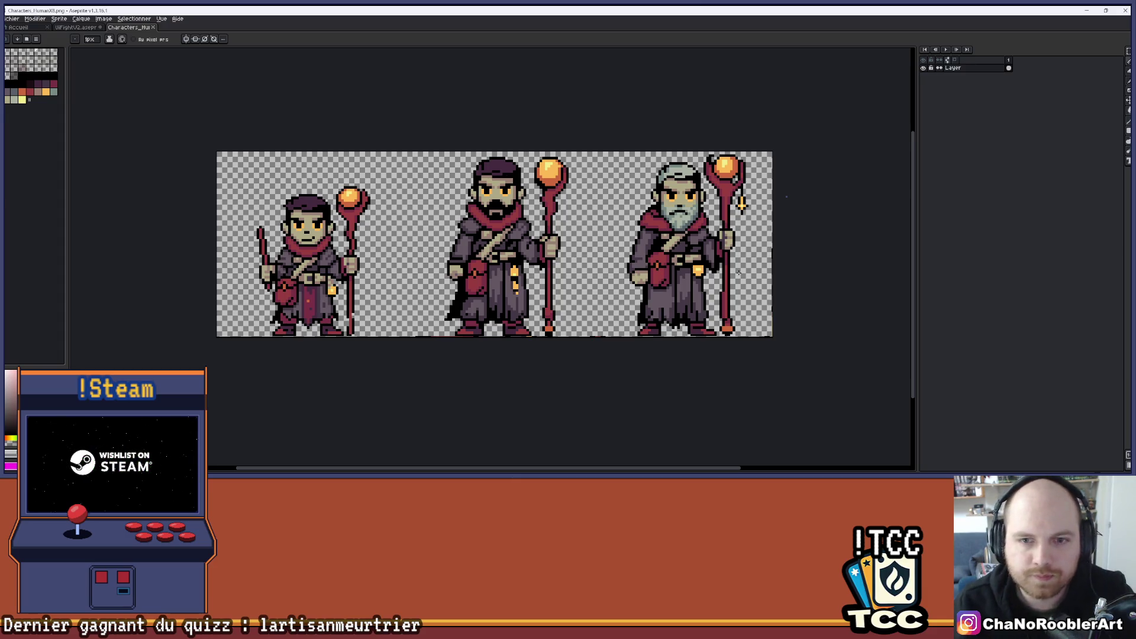
{"action": "scroll", "coordinate": [525, 272], "scroll_direction": "up", "scroll_amount": 1}
{"action": "scroll", "coordinate": [444, 134], "scroll_direction": "down", "scroll_amount": 1}
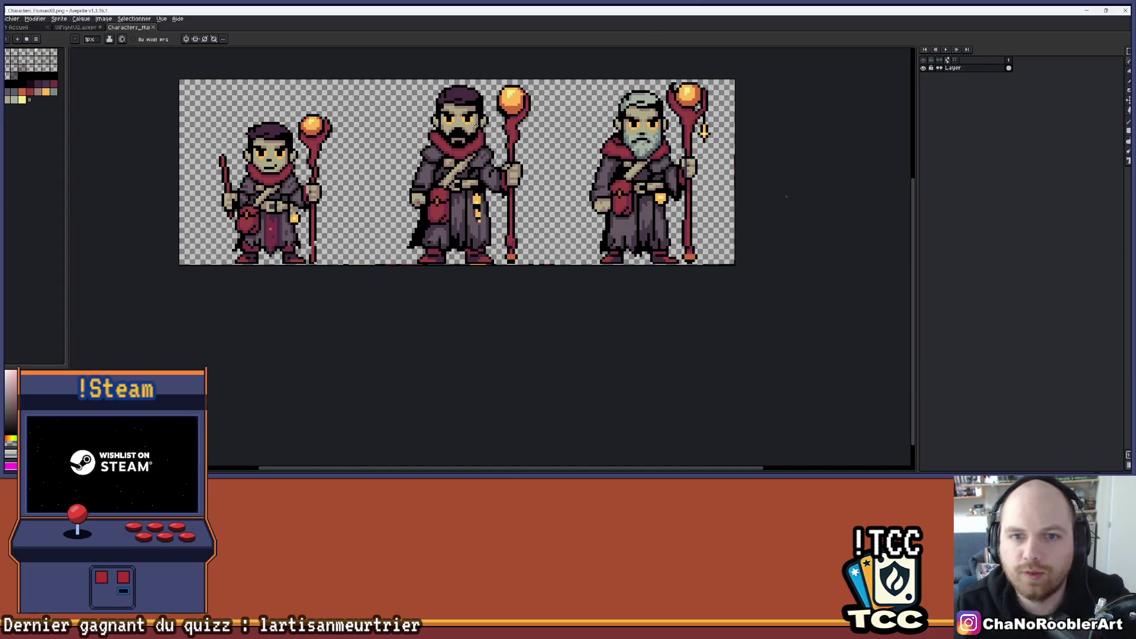
{"action": "left_click_drag", "start_coordinate": [470, 95], "coordinate": [478, 130]}
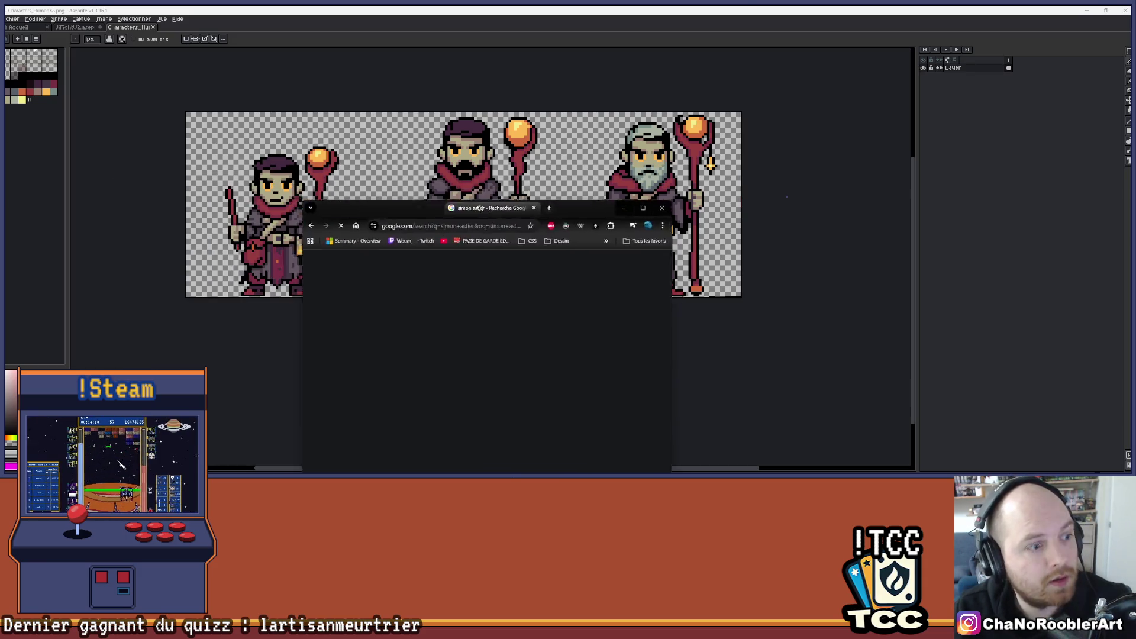
{"action": "mouse_move", "coordinate": [708, 95]}
{"action": "left_mouse_down"}
{"action": "mouse_move", "coordinate": [692, 59]}
{"action": "mouse_move", "coordinate": [671, 49]}
{"action": "mouse_move", "coordinate": [711, 16]}
{"action": "left_mouse_up"}
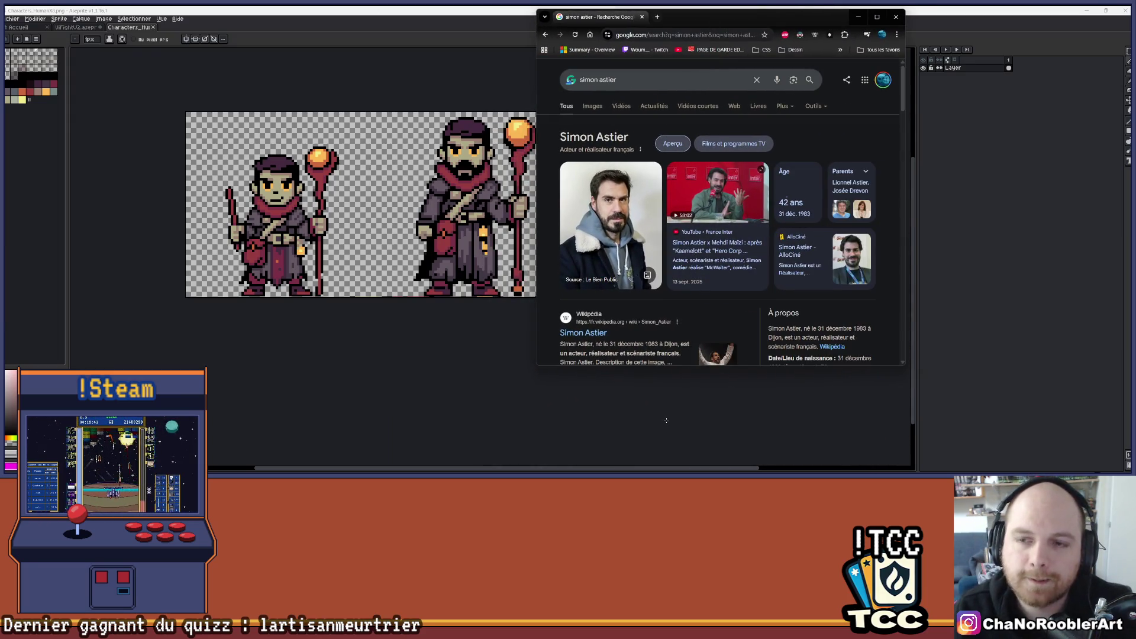
Step: Scroll through the actor's Google image results, then close the browser window
{"action": "left_click", "coordinate": [591, 108]}
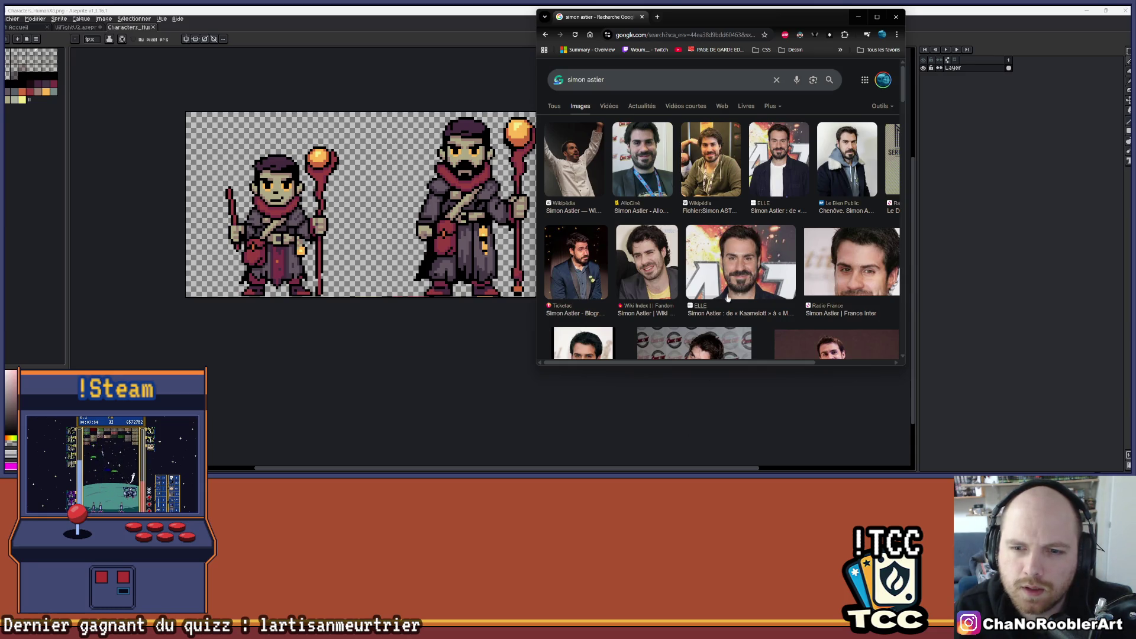
{"action": "scroll", "coordinate": [781, 252], "scroll_direction": "down", "scroll_amount": 2}
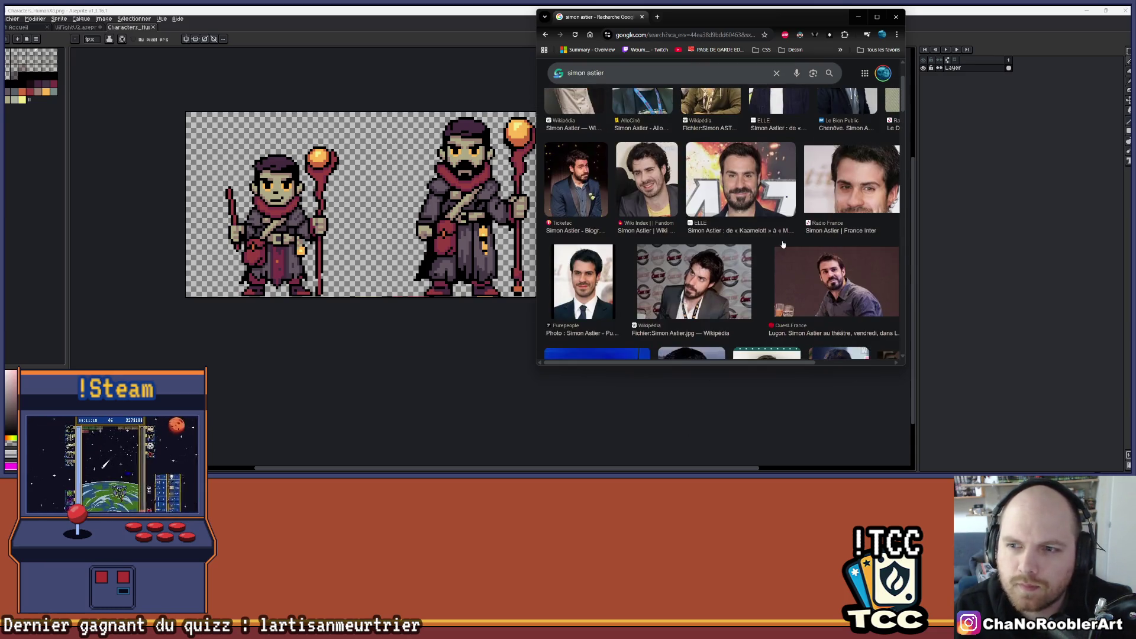
{"action": "scroll", "coordinate": [782, 244], "scroll_direction": "down", "scroll_amount": 2}
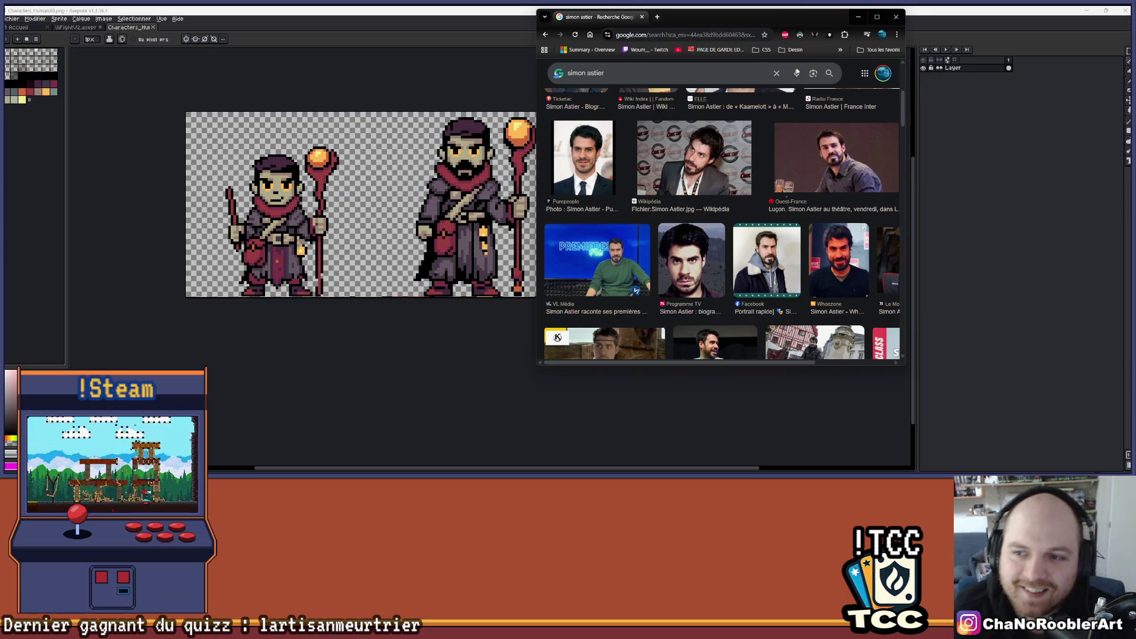
{"action": "scroll", "coordinate": [763, 180], "scroll_direction": "down", "scroll_amount": 2}
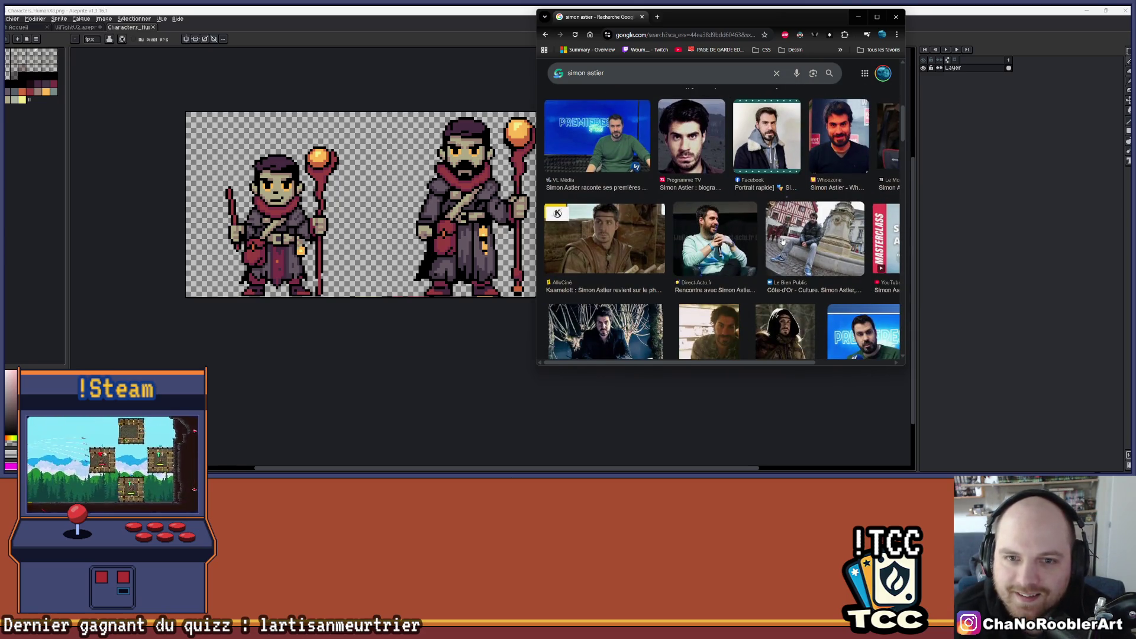
{"action": "scroll", "coordinate": [782, 241], "scroll_direction": "down", "scroll_amount": 1}
{"action": "left_click", "coordinate": [896, 17]}
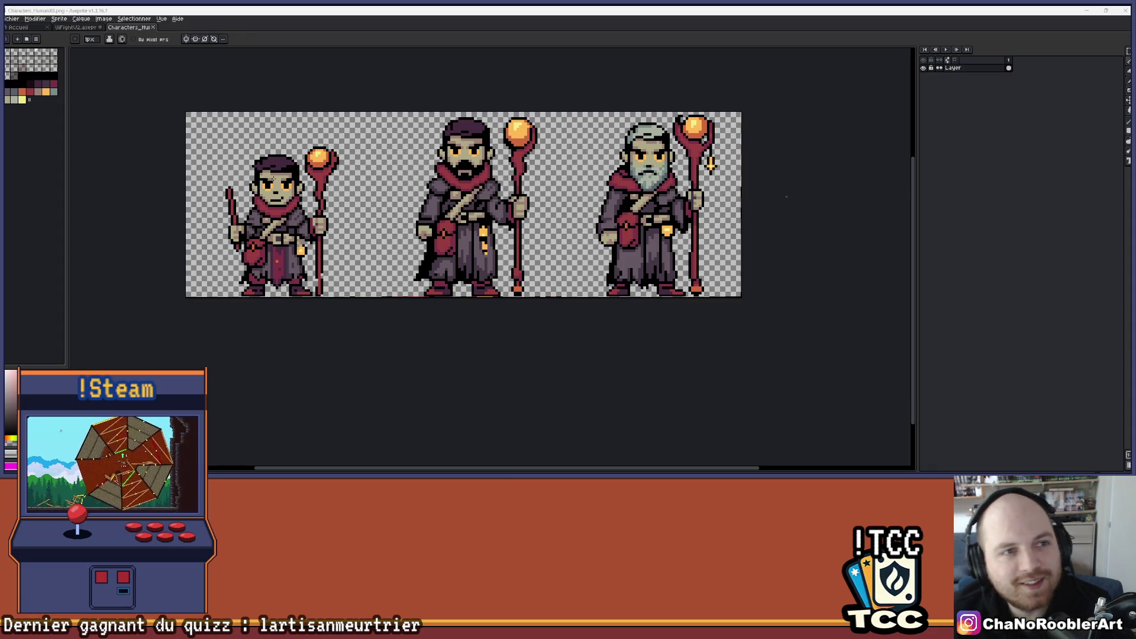
Step: Return to the UIFightV2 tab and pan to show the whole popup and wizard
{"action": "left_click", "coordinate": [76, 27]}
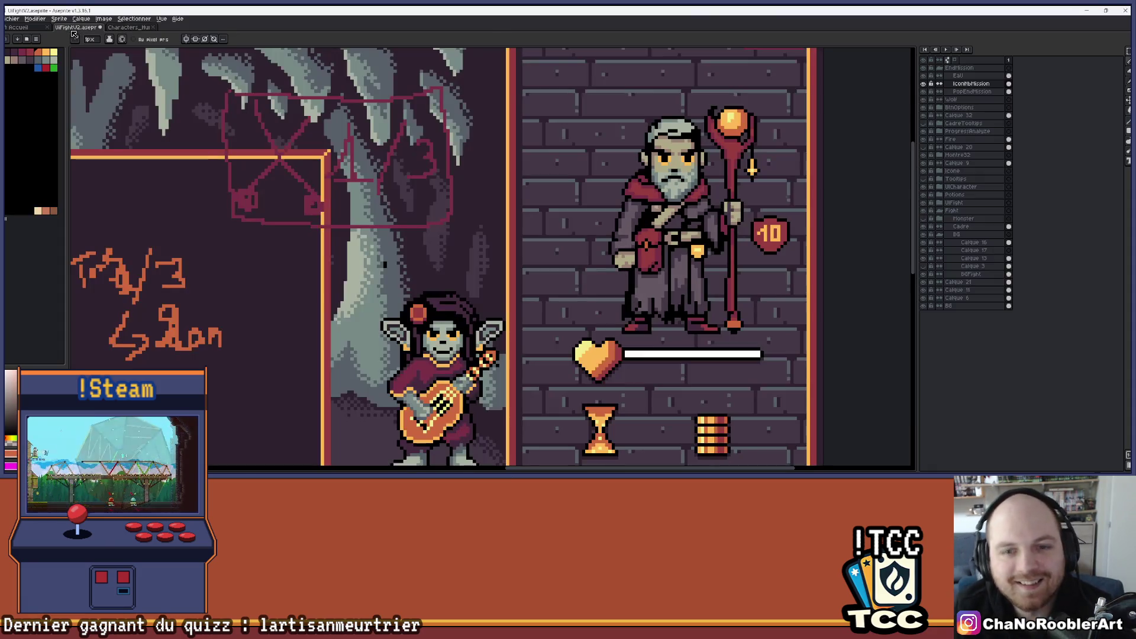
{"action": "scroll", "coordinate": [450, 177], "scroll_direction": "down", "scroll_amount": 2}
{"action": "scroll", "coordinate": [450, 178], "scroll_direction": "up", "scroll_amount": 1}
{"action": "scroll", "coordinate": [449, 177], "scroll_direction": "up", "scroll_amount": 3}
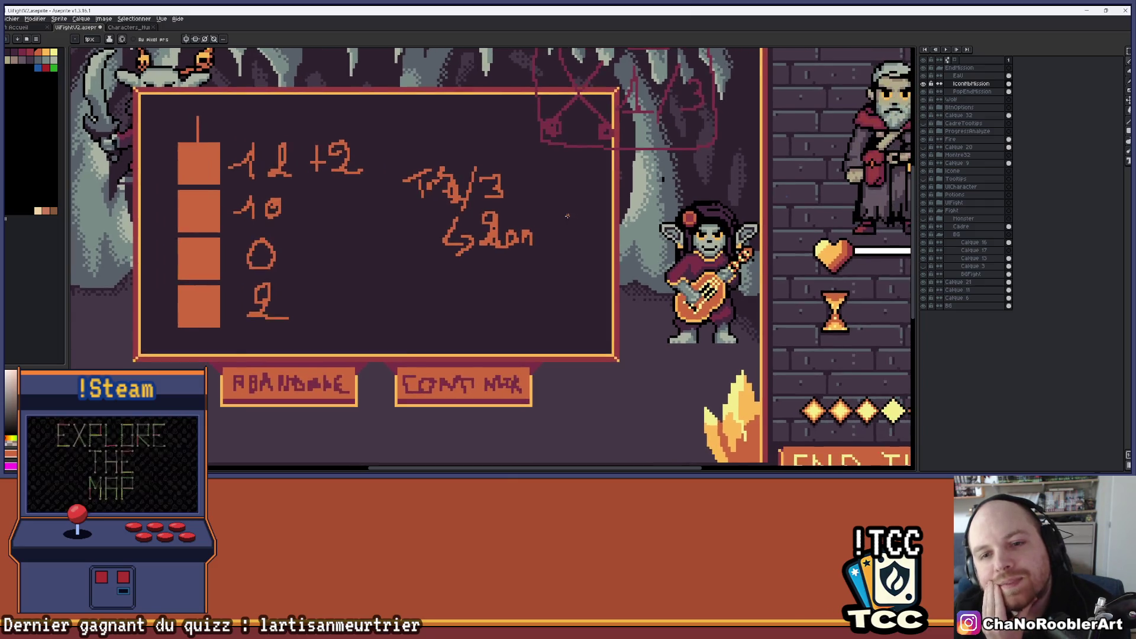
{"action": "scroll", "coordinate": [564, 213], "scroll_direction": "down", "scroll_amount": 1}
{"action": "scroll", "coordinate": [539, 222], "scroll_direction": "up", "scroll_amount": 1}
{"action": "scroll", "coordinate": [539, 222], "scroll_direction": "down", "scroll_amount": 1}
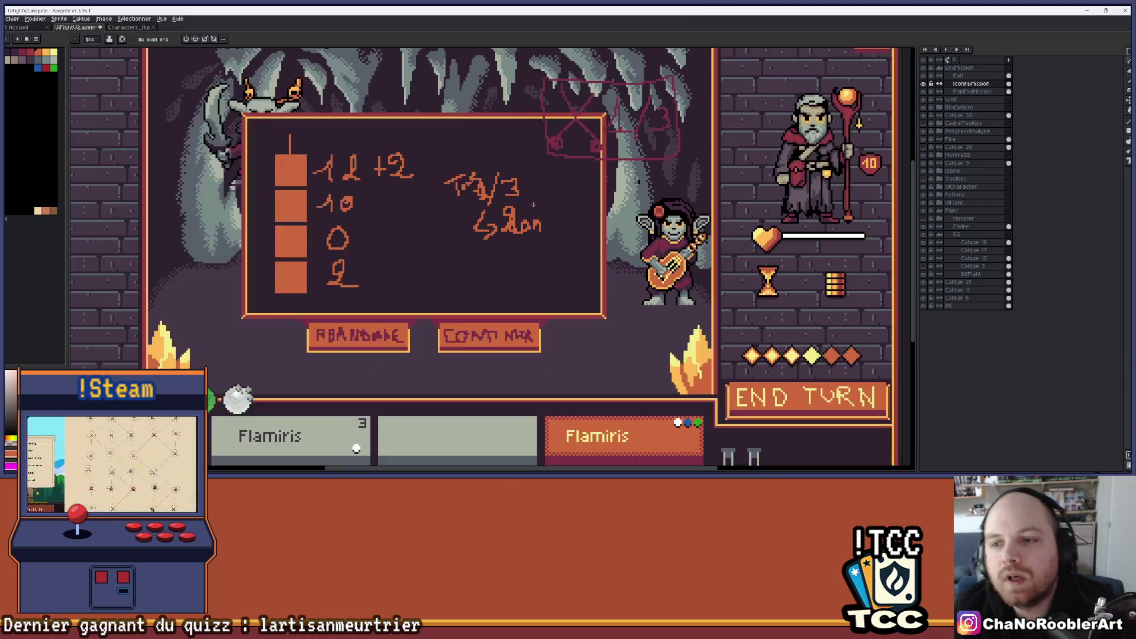
{"action": "left_click_drag", "start_coordinate": [552, 183], "coordinate": [538, 171]}
{"action": "scroll", "coordinate": [349, 135], "scroll_direction": "up", "scroll_amount": 1}
Step: Glance at the wizard sheet, return to UIFightV2, and cancel a Fichier > Ouvrir dialog
{"action": "left_click", "coordinate": [124, 27]}
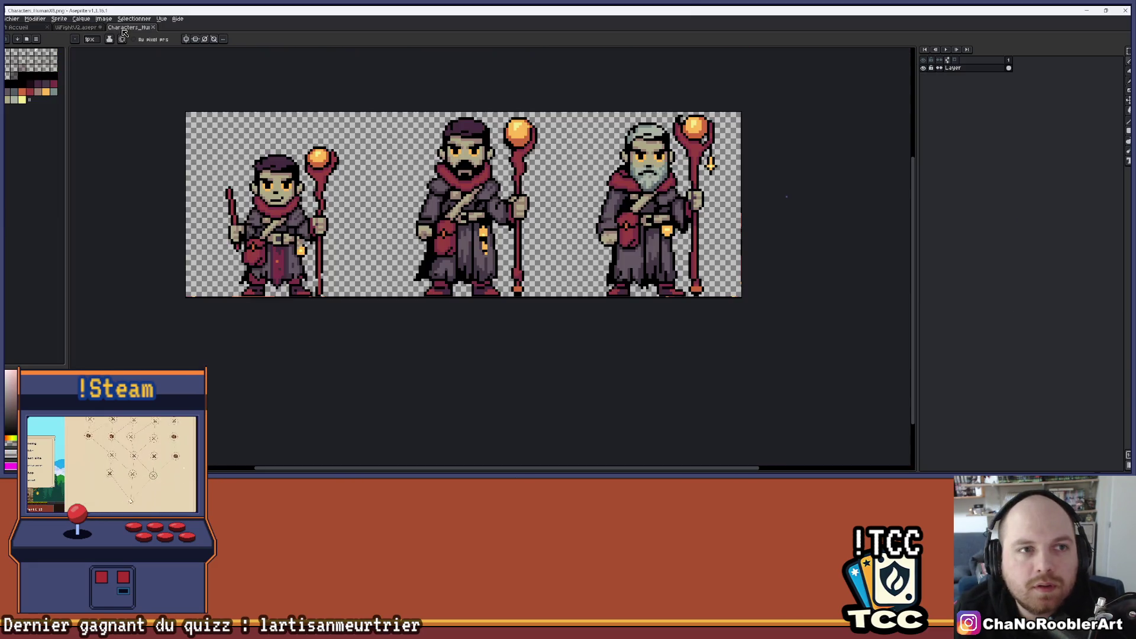
{"action": "left_click", "coordinate": [80, 27]}
{"action": "left_click", "coordinate": [11, 18]}
{"action": "left_click", "coordinate": [23, 34]}
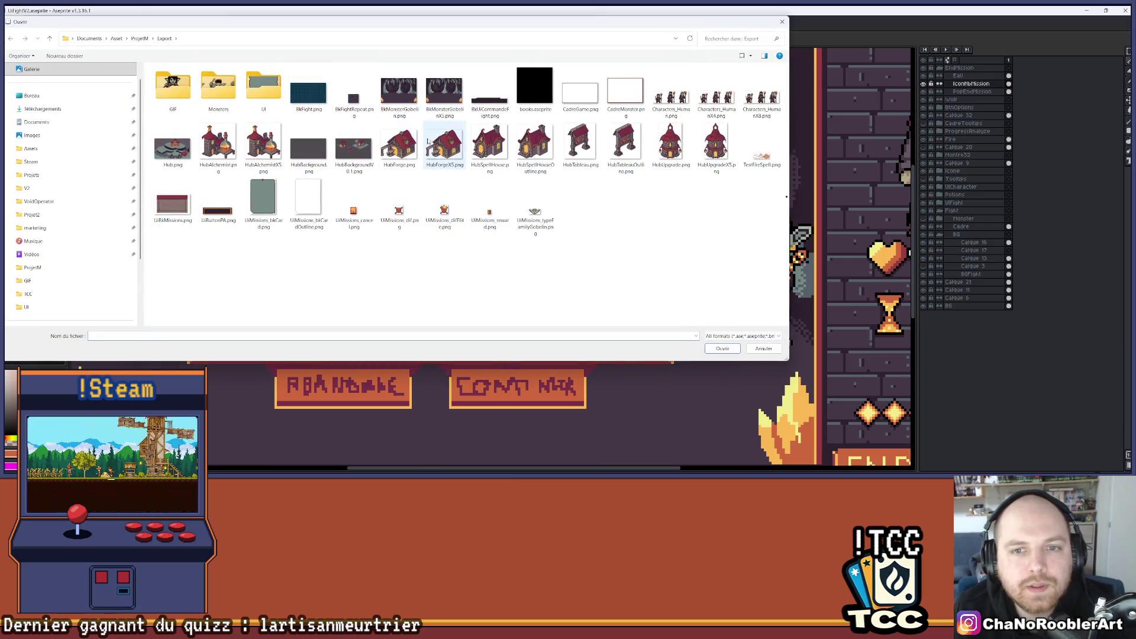
{"action": "left_click", "coordinate": [782, 21]}
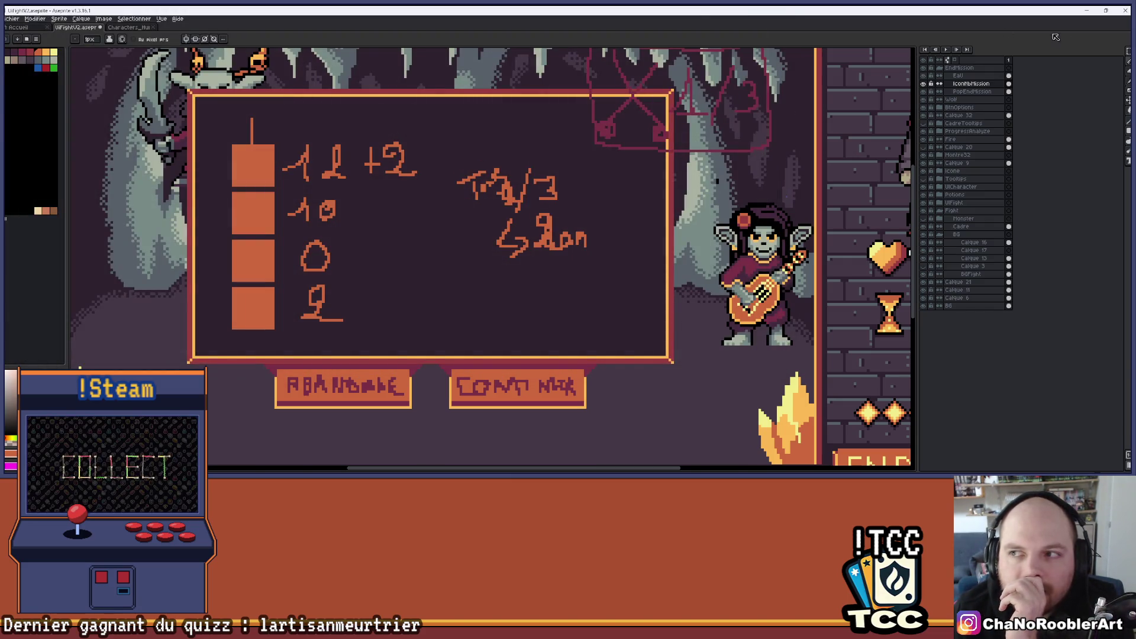
{"action": "left_click", "coordinate": [1121, 57]}
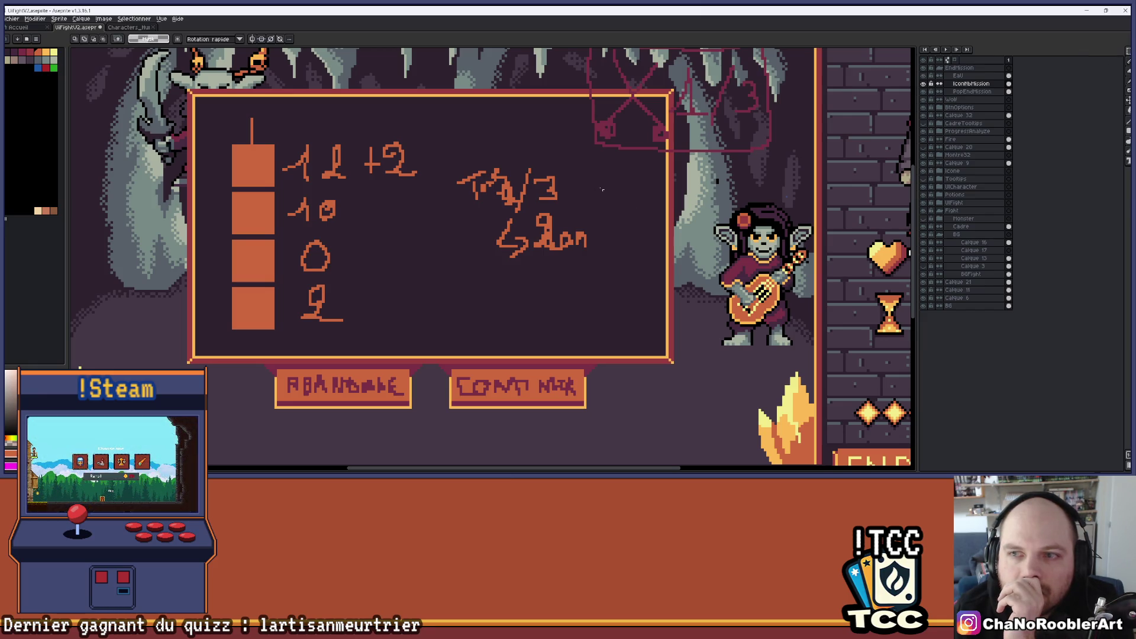
Step: Box-select the handwritten turn counter and nudge it slightly right and down
{"action": "left_click_drag", "start_coordinate": [452, 161], "coordinate": [620, 302]}
{"action": "left_click_drag", "start_coordinate": [575, 242], "coordinate": [585, 249]}
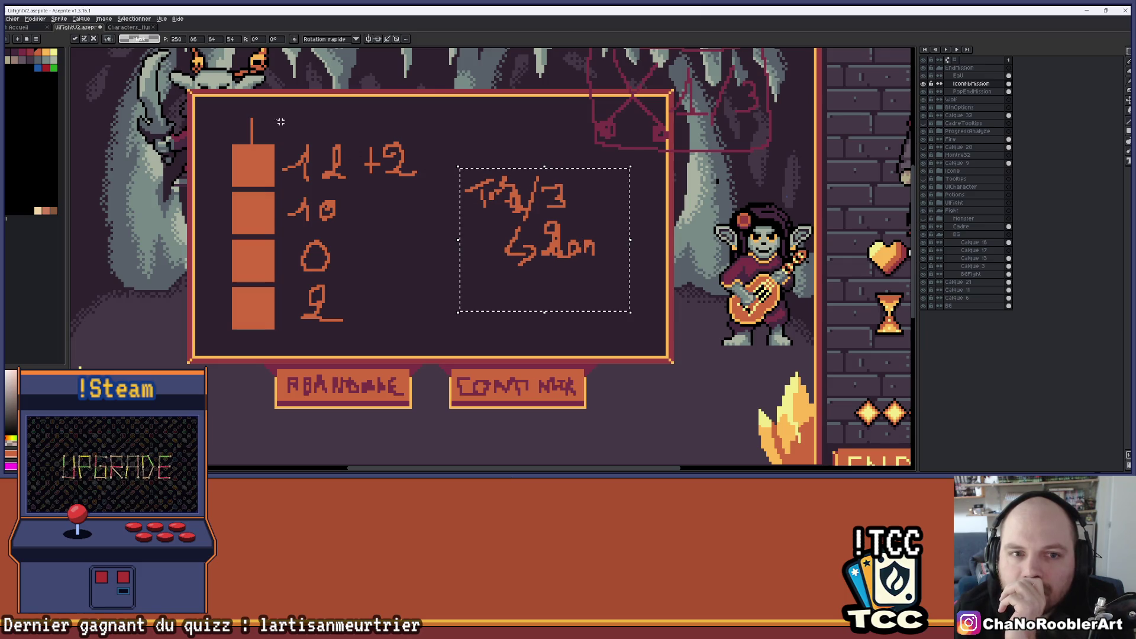
{"action": "scroll", "coordinate": [249, 359], "scroll_direction": "up", "scroll_amount": 2}
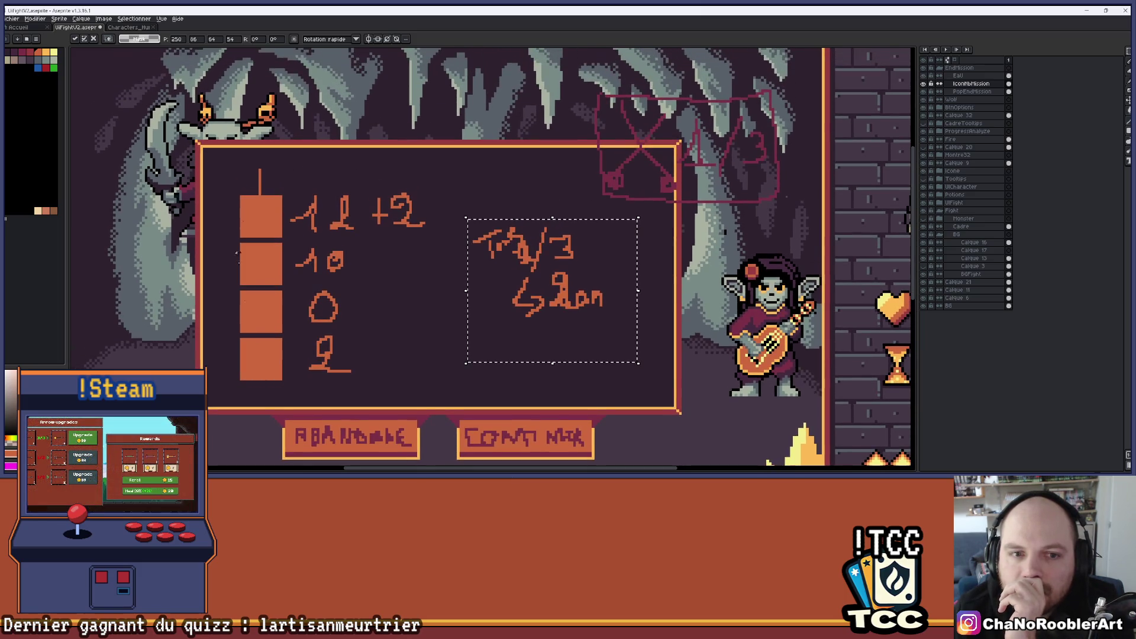
{"action": "scroll", "coordinate": [249, 359], "scroll_direction": "down", "scroll_amount": 1}
{"action": "scroll", "coordinate": [249, 359], "scroll_direction": "up", "scroll_amount": 1}
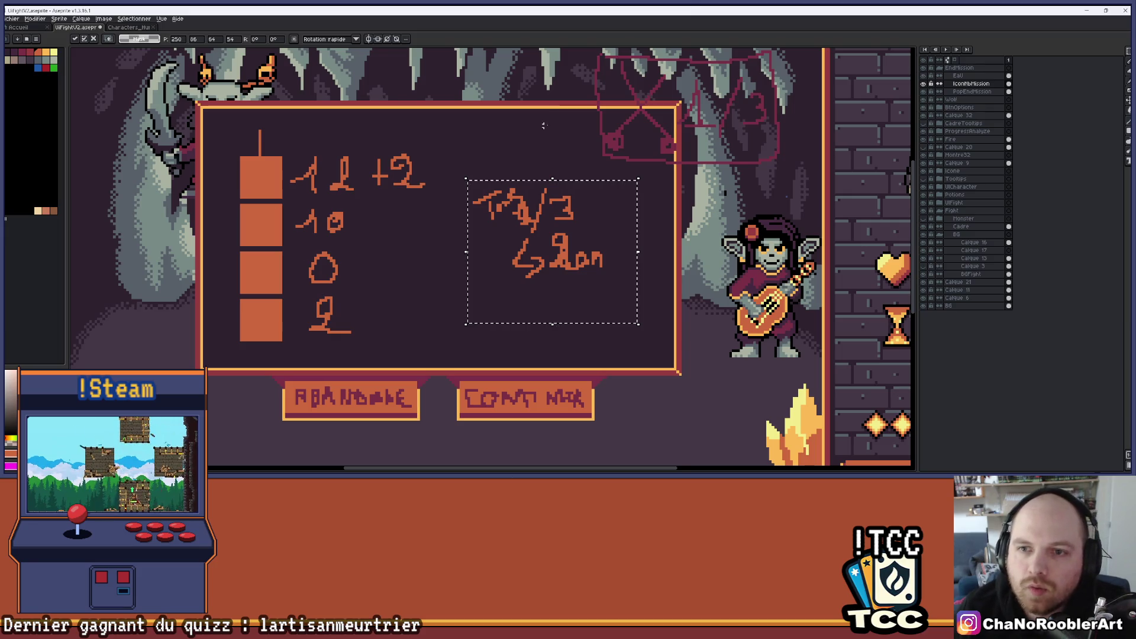
{"action": "left_click_drag", "start_coordinate": [691, 84], "coordinate": [666, 116]}
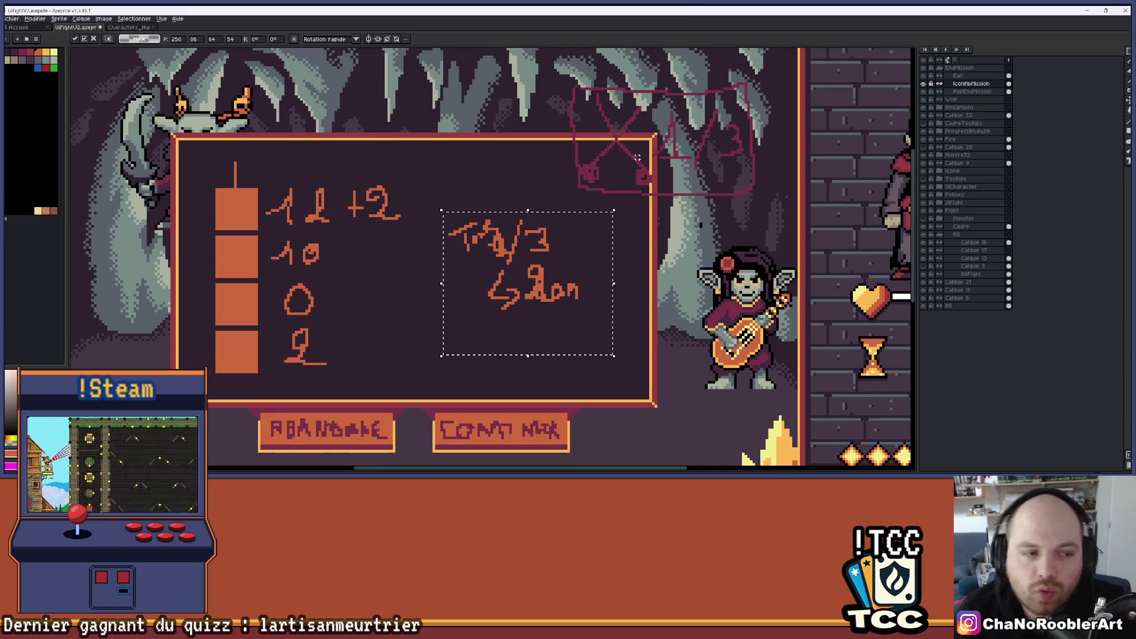
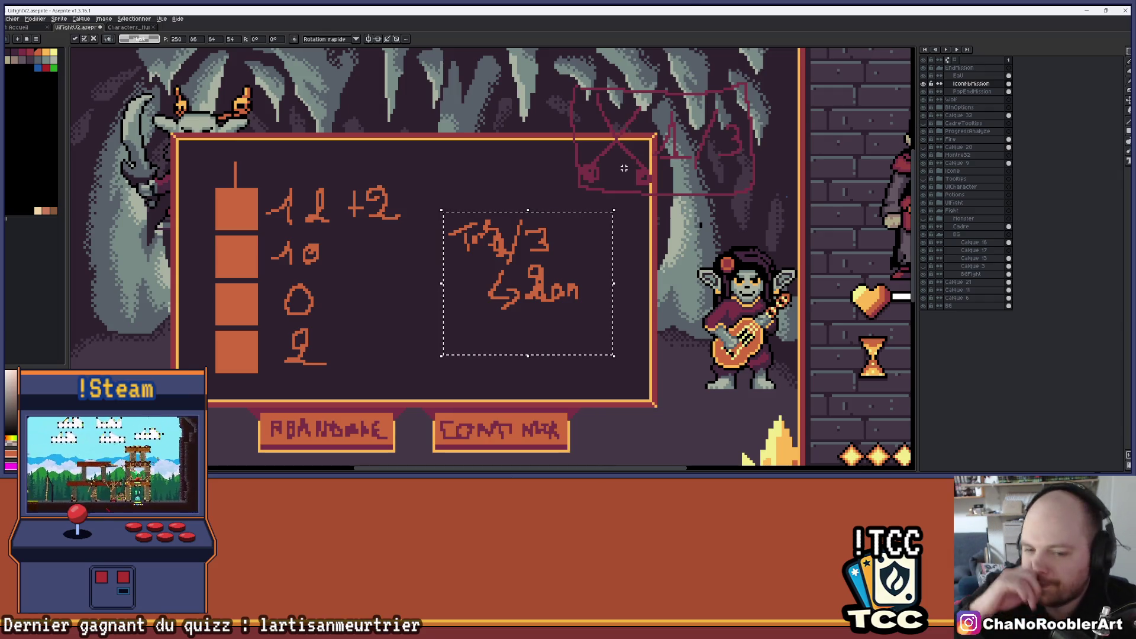
Step: Shift the turn and salon notes a few pixels left, then bring up the Open dialog on the Export folder
{"action": "left_click_drag", "start_coordinate": [516, 291], "coordinate": [501, 299]}
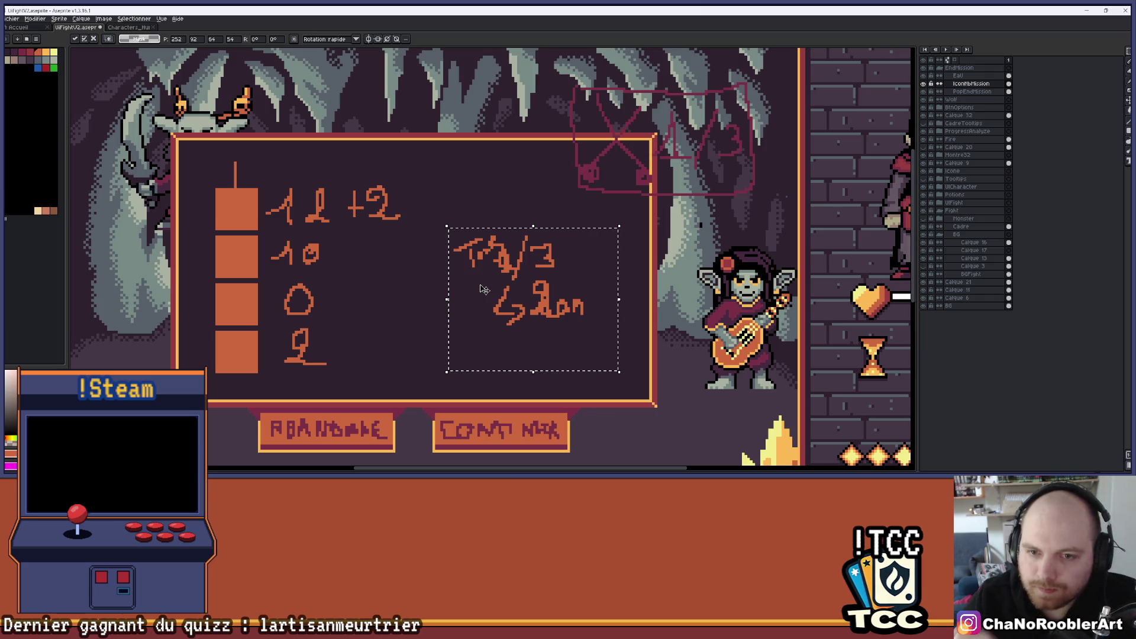
{"action": "left_click", "coordinate": [11, 18]}
{"action": "left_click", "coordinate": [269, 122]}
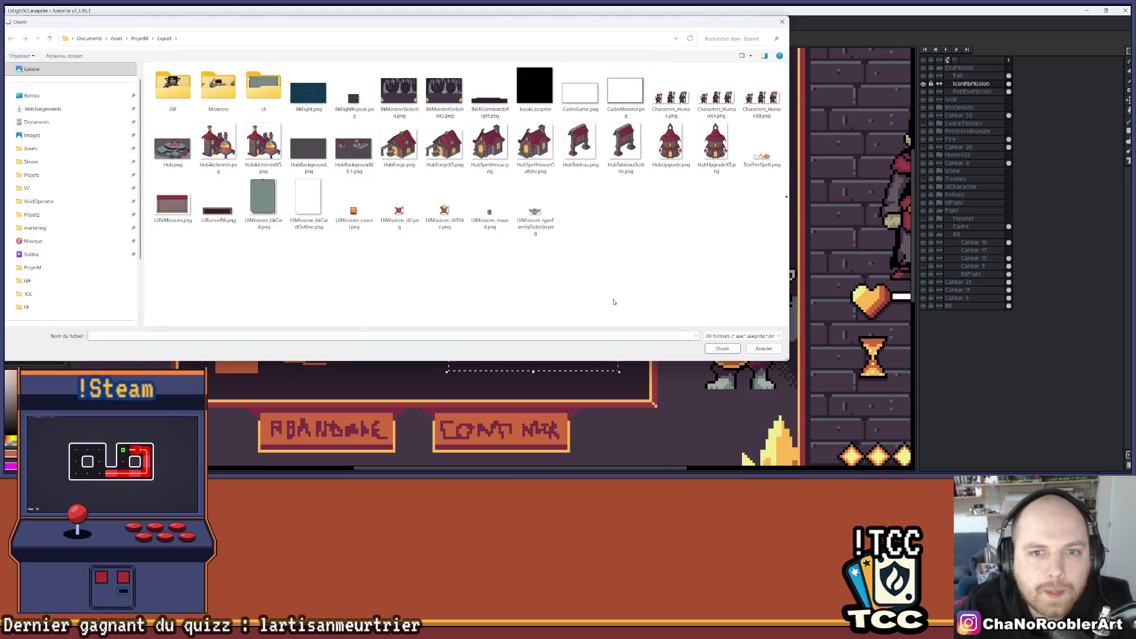
Step: Paste the coin-stack icon from UiMissions_reward.png into UiFightV2 below the salon note
{"action": "double_click", "coordinate": [489, 212]}
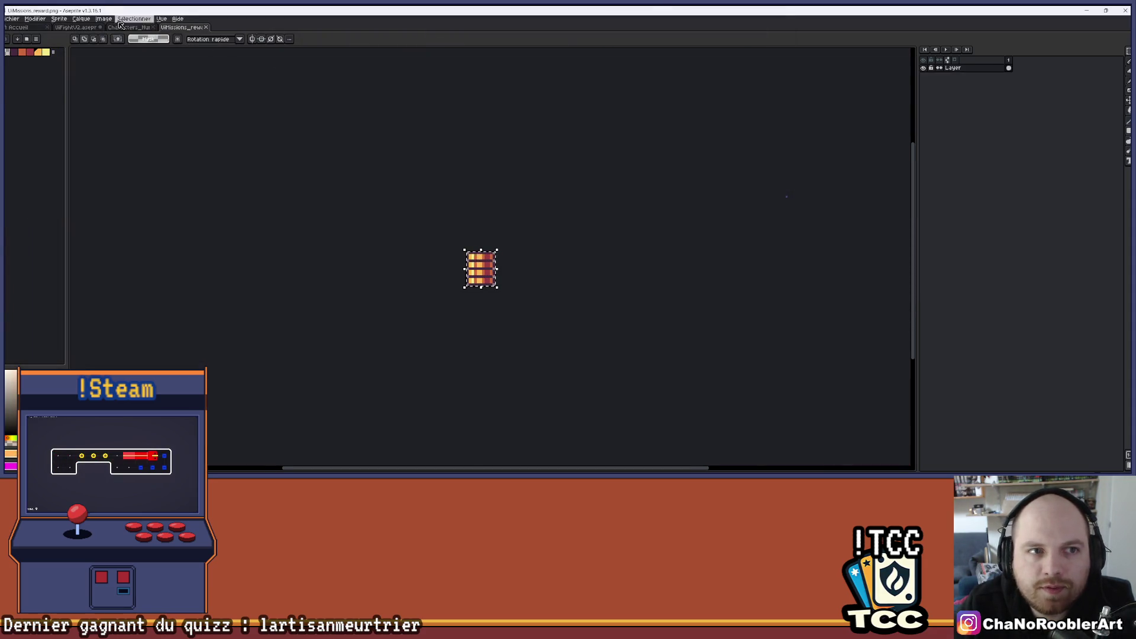
{"action": "left_click", "coordinate": [128, 27]}
{"action": "left_click", "coordinate": [76, 27]}
{"action": "key", "text": "ctrl+v"}
{"action": "scroll", "coordinate": [473, 266], "scroll_direction": "up", "scroll_amount": 2}
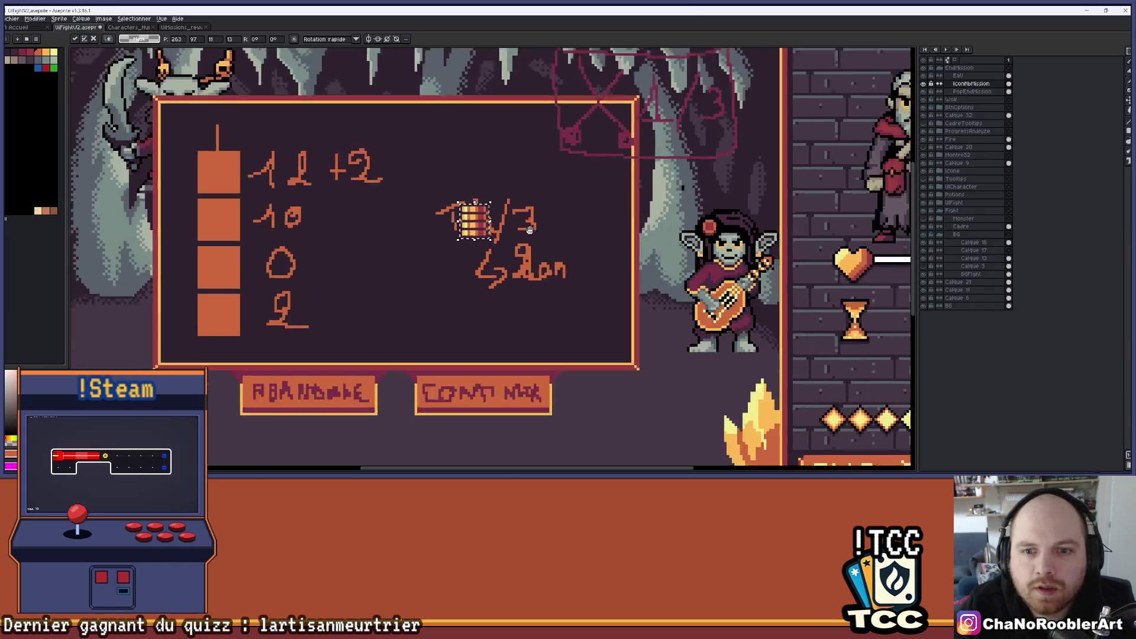
{"action": "left_click_drag", "start_coordinate": [445, 172], "coordinate": [447, 293]}
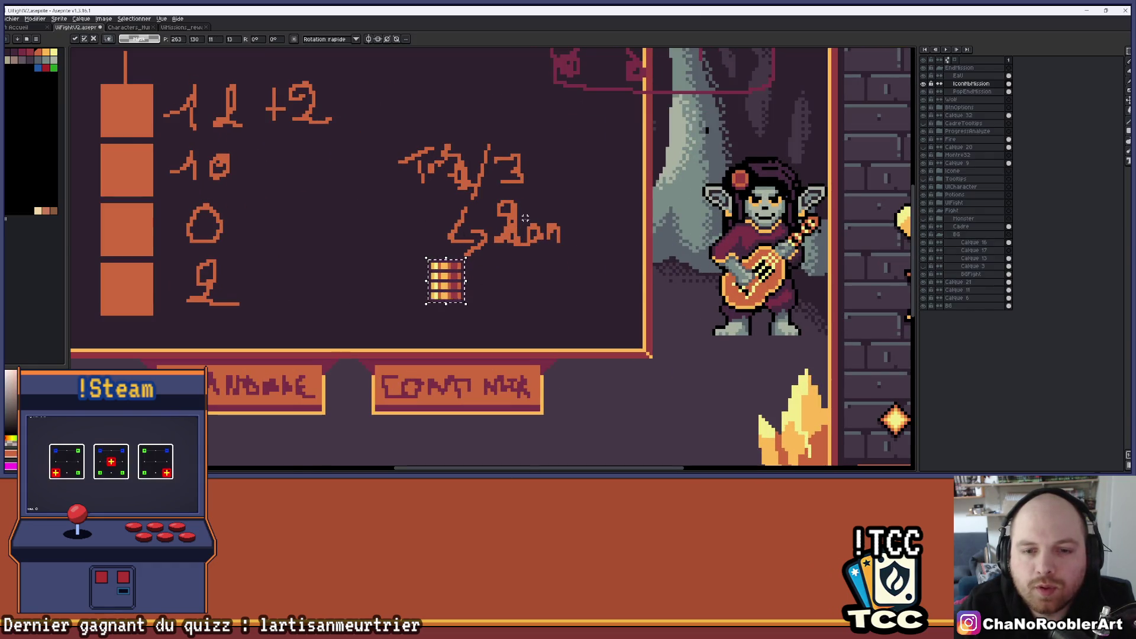
{"action": "scroll", "coordinate": [446, 292], "scroll_direction": "up", "scroll_amount": 1}
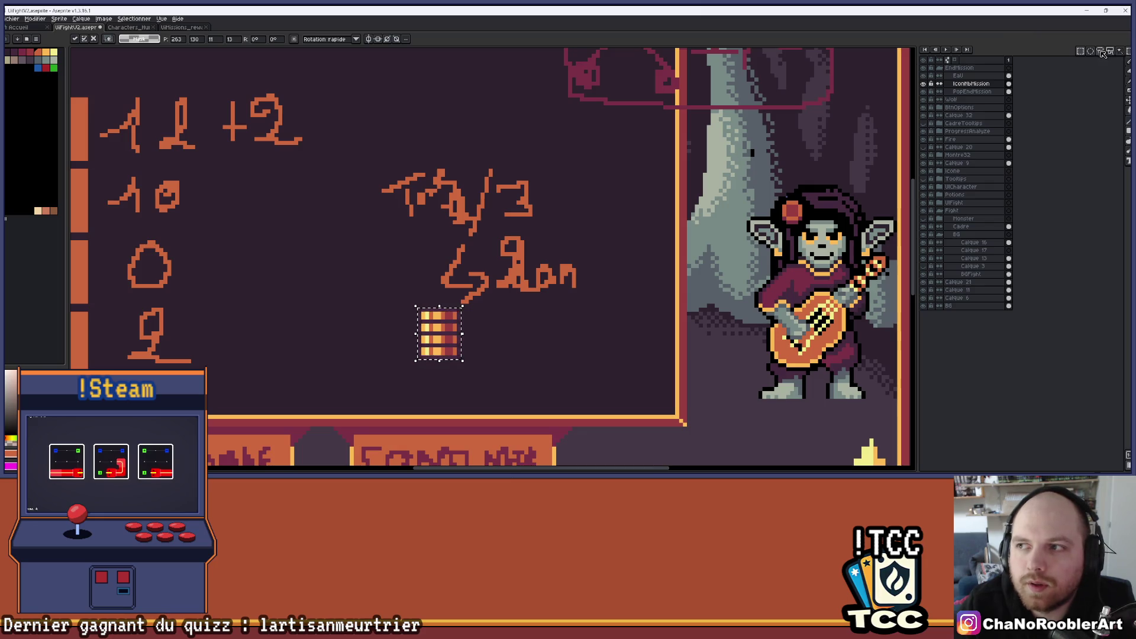
Step: Reposition the handwritten notes around the coin stack and clear the selection
{"action": "left_click_drag", "start_coordinate": [355, 155], "coordinate": [592, 303]}
{"action": "left_click", "coordinate": [348, 147]}
{"action": "mouse_move", "coordinate": [348, 147]}
{"action": "left_mouse_down"}
{"action": "mouse_move", "coordinate": [434, 216]}
{"action": "mouse_move", "coordinate": [591, 302]}
{"action": "mouse_move", "coordinate": [573, 277]}
{"action": "mouse_move", "coordinate": [586, 260]}
{"action": "left_mouse_up"}
{"action": "key", "text": "Return"}
{"action": "scroll", "coordinate": [509, 296], "scroll_direction": "down", "scroll_amount": 2}
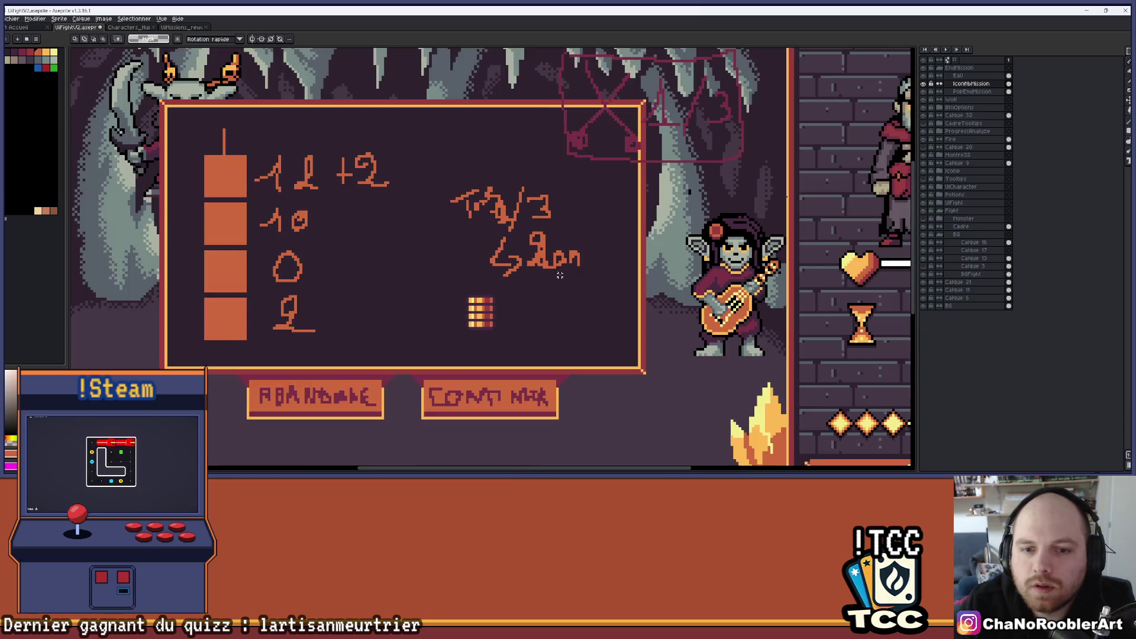
{"action": "scroll", "coordinate": [509, 296], "scroll_direction": "up", "scroll_amount": 1}
{"action": "left_click_drag", "start_coordinate": [444, 293], "coordinate": [494, 346]}
{"action": "key", "text": "ctrl+d"}
{"action": "scroll", "coordinate": [533, 311], "scroll_direction": "down", "scroll_amount": 2}
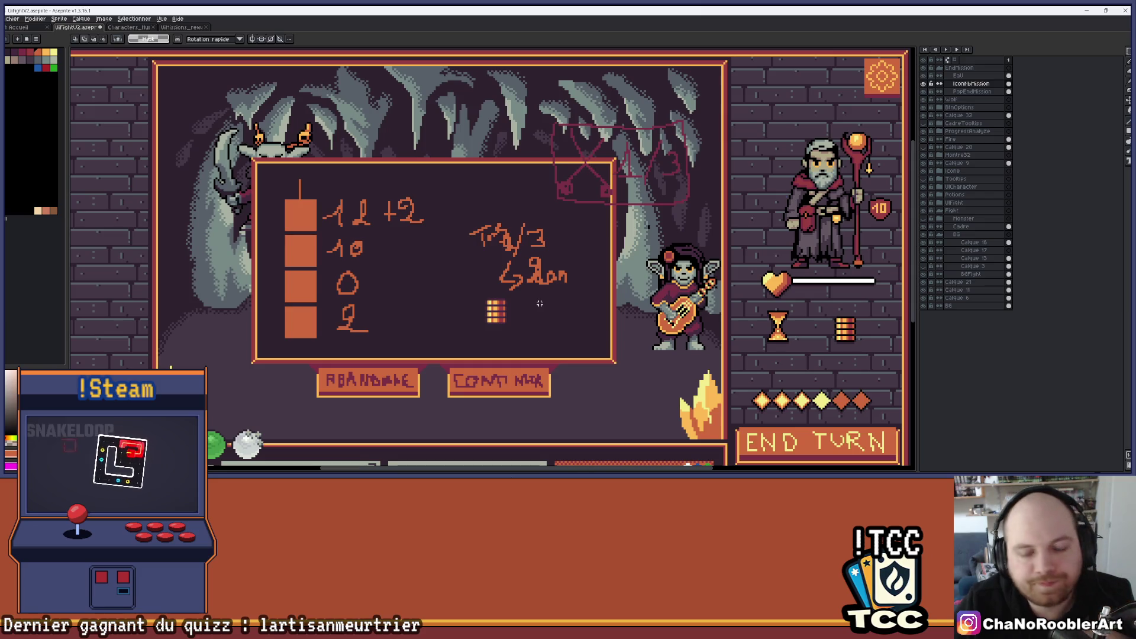
{"action": "scroll", "coordinate": [525, 310], "scroll_direction": "up", "scroll_amount": 2}
{"action": "scroll", "coordinate": [492, 298], "scroll_direction": "down", "scroll_amount": 2}
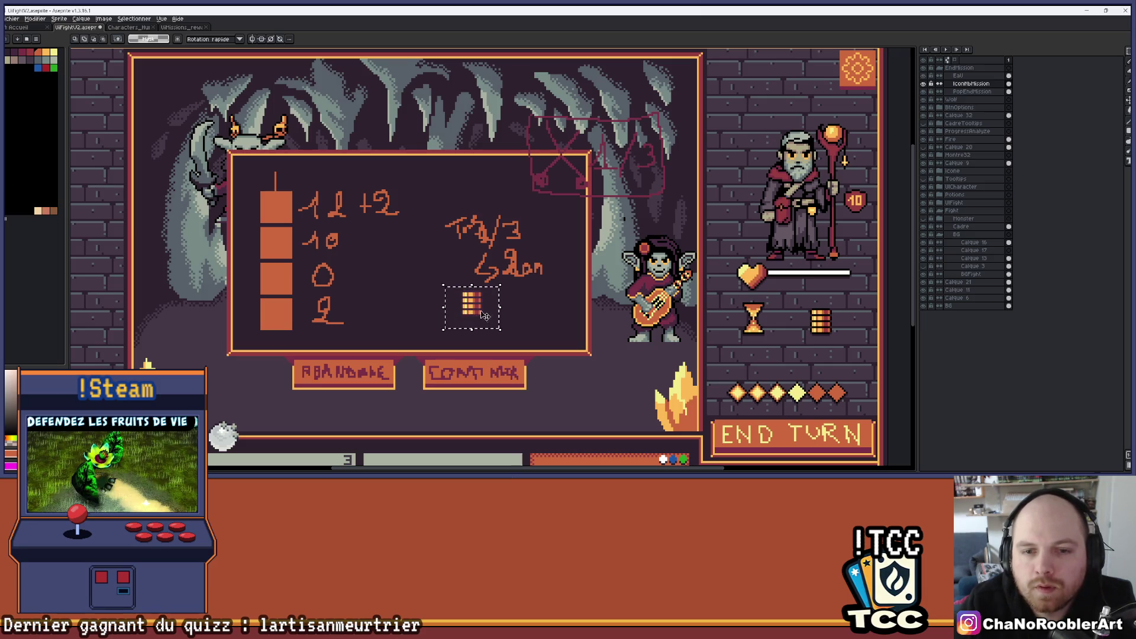
{"action": "scroll", "coordinate": [490, 297], "scroll_direction": "up", "scroll_amount": 2}
{"action": "scroll", "coordinate": [490, 297], "scroll_direction": "up", "scroll_amount": 1}
Step: Pencil the word 'Prime' under the salon note
{"action": "key", "text": "b"}
{"action": "mouse_move", "coordinate": [464, 258]}
{"action": "left_mouse_down"}
{"action": "mouse_move", "coordinate": [463, 283]}
{"action": "mouse_move", "coordinate": [483, 263]}
{"action": "left_mouse_up"}
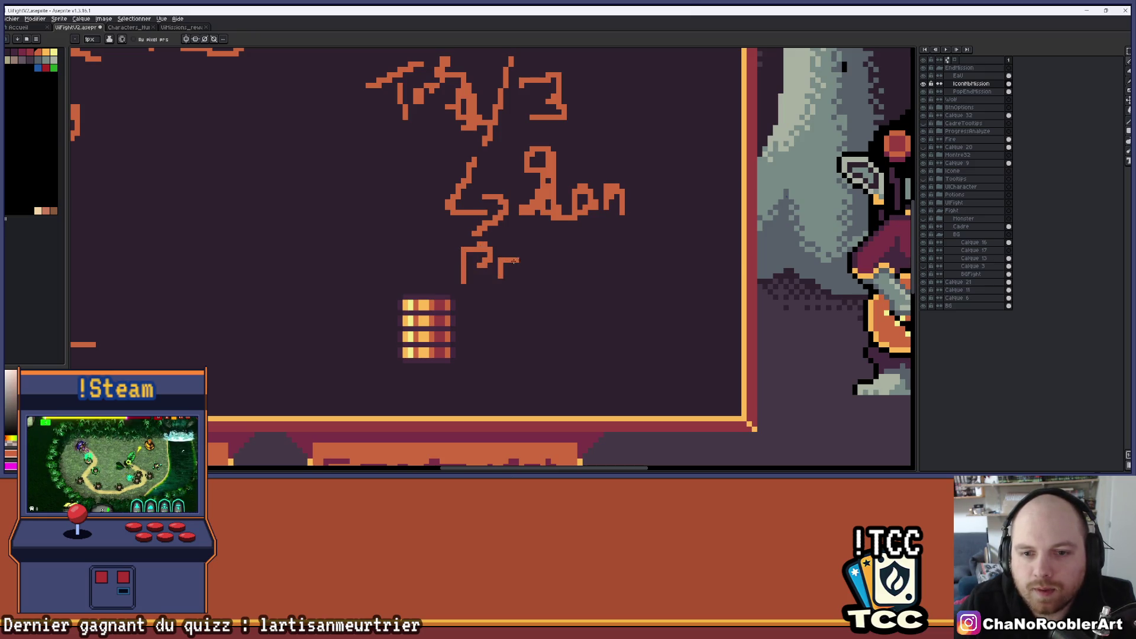
{"action": "left_click_drag", "start_coordinate": [573, 253], "coordinate": [571, 268]}
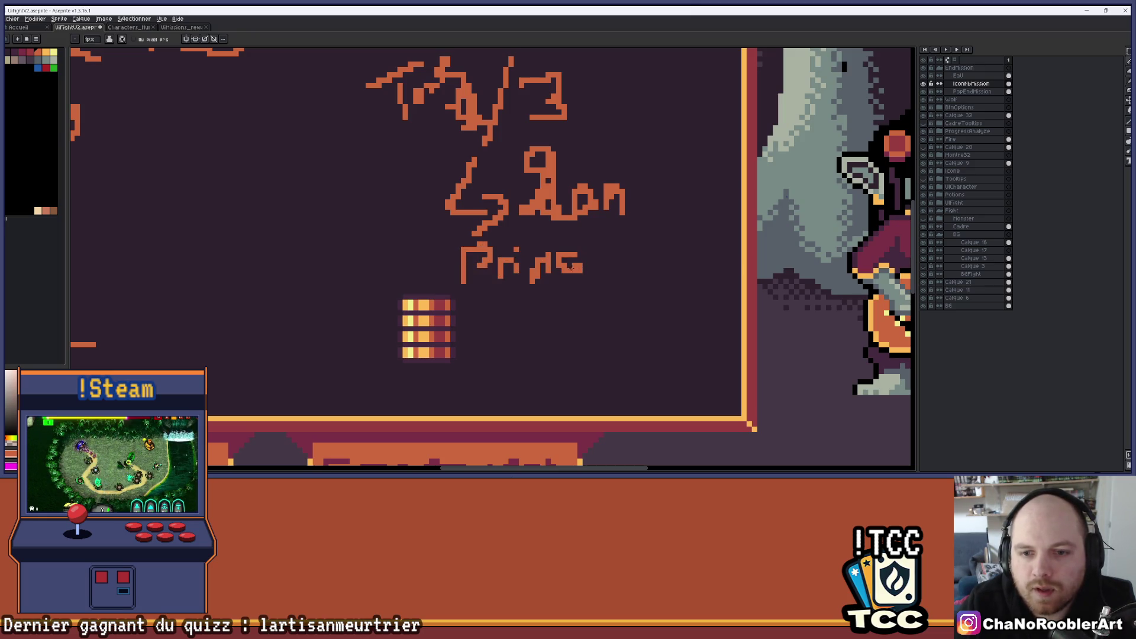
Step: Write '12+10' beside the coin stack and draw a box around the Prime label
{"action": "left_click_drag", "start_coordinate": [480, 322], "coordinate": [496, 353]}
{"action": "left_click_drag", "start_coordinate": [509, 314], "coordinate": [541, 352]}
{"action": "scroll", "coordinate": [591, 342], "scroll_direction": "down", "scroll_amount": 2}
{"action": "scroll", "coordinate": [591, 331], "scroll_direction": "up", "scroll_amount": 3}
{"action": "mouse_move", "coordinate": [483, 284]}
{"action": "left_mouse_down"}
{"action": "mouse_move", "coordinate": [487, 325]}
{"action": "mouse_move", "coordinate": [480, 312]}
{"action": "mouse_move", "coordinate": [535, 304]}
{"action": "mouse_move", "coordinate": [549, 330]}
{"action": "left_mouse_up"}
{"action": "mouse_move", "coordinate": [586, 290]}
{"action": "left_mouse_down"}
{"action": "mouse_move", "coordinate": [565, 305]}
{"action": "mouse_move", "coordinate": [590, 291]}
{"action": "left_mouse_up"}
{"action": "scroll", "coordinate": [562, 305], "scroll_direction": "down", "scroll_amount": 4}
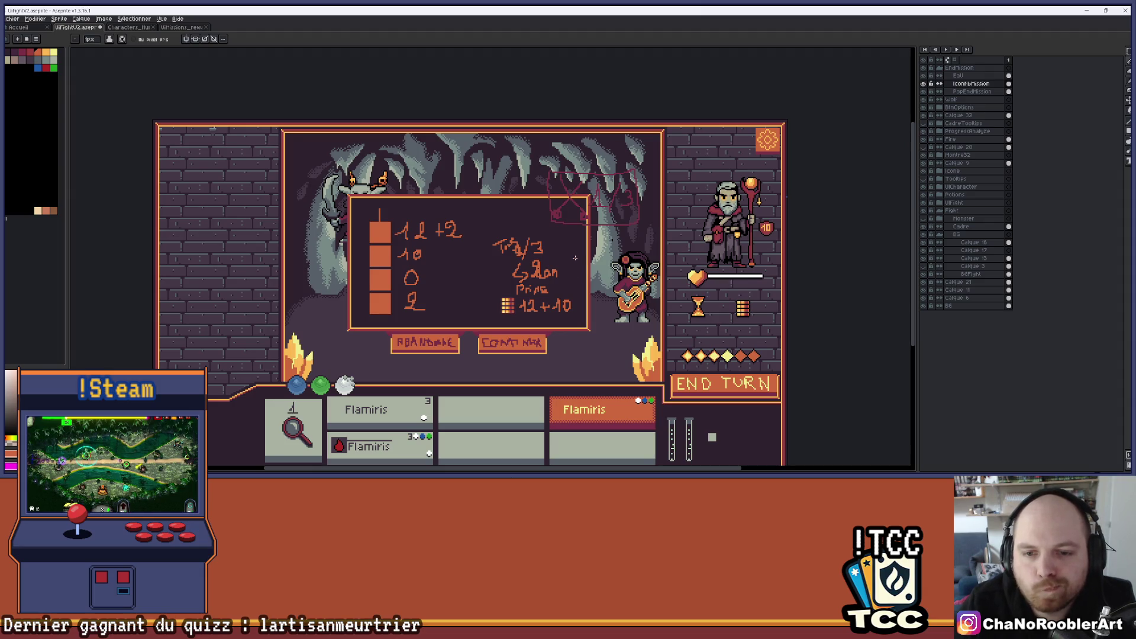
{"action": "scroll", "coordinate": [531, 291], "scroll_direction": "up", "scroll_amount": 3}
{"action": "mouse_move", "coordinate": [477, 299]}
{"action": "left_mouse_down"}
{"action": "mouse_move", "coordinate": [573, 301]}
{"action": "mouse_move", "coordinate": [464, 272]}
{"action": "left_mouse_up"}
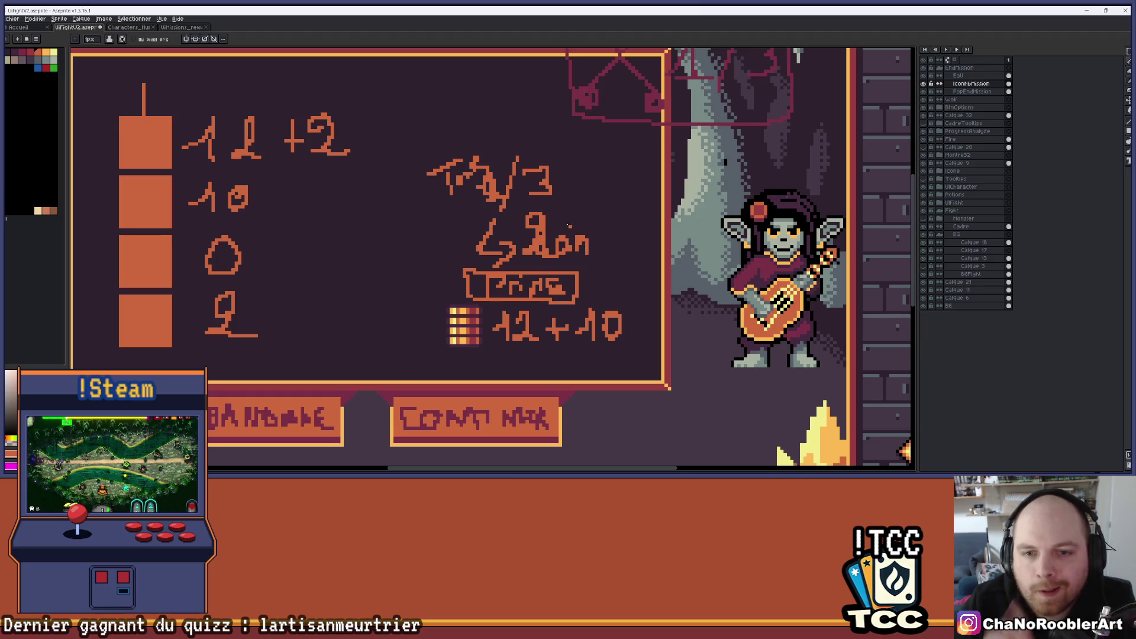
{"action": "left_click_drag", "start_coordinate": [569, 225], "coordinate": [576, 235]}
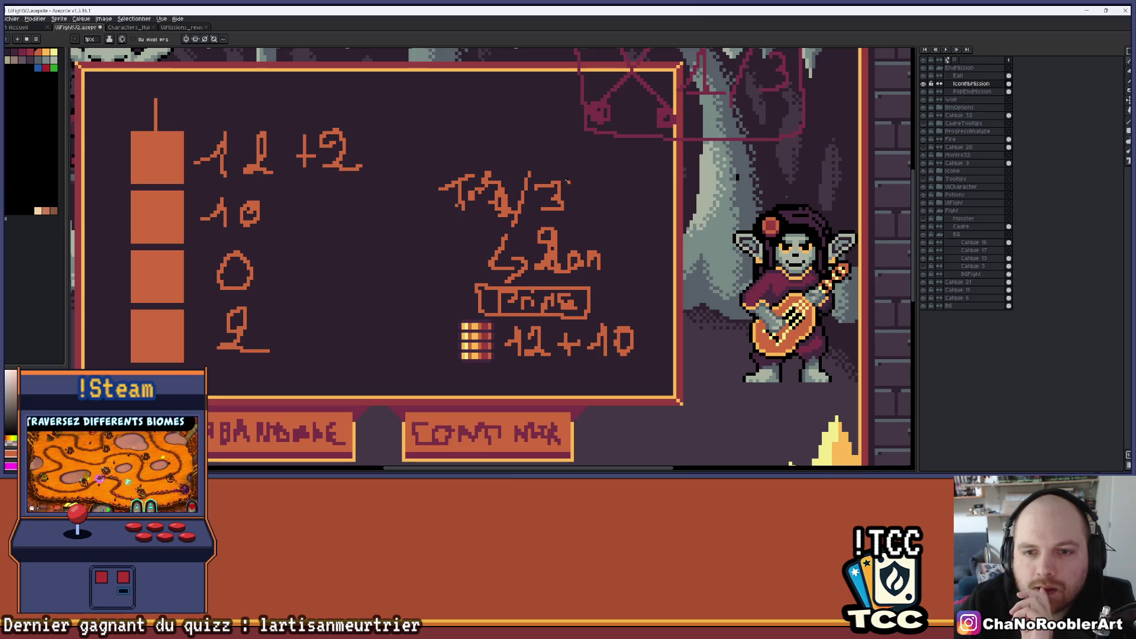
Step: Add digits after the /3 turn count so the note shows '15'
{"action": "scroll", "coordinate": [472, 180], "scroll_direction": "up", "scroll_amount": 2}
{"action": "scroll", "coordinate": [497, 190], "scroll_direction": "down", "scroll_amount": 2}
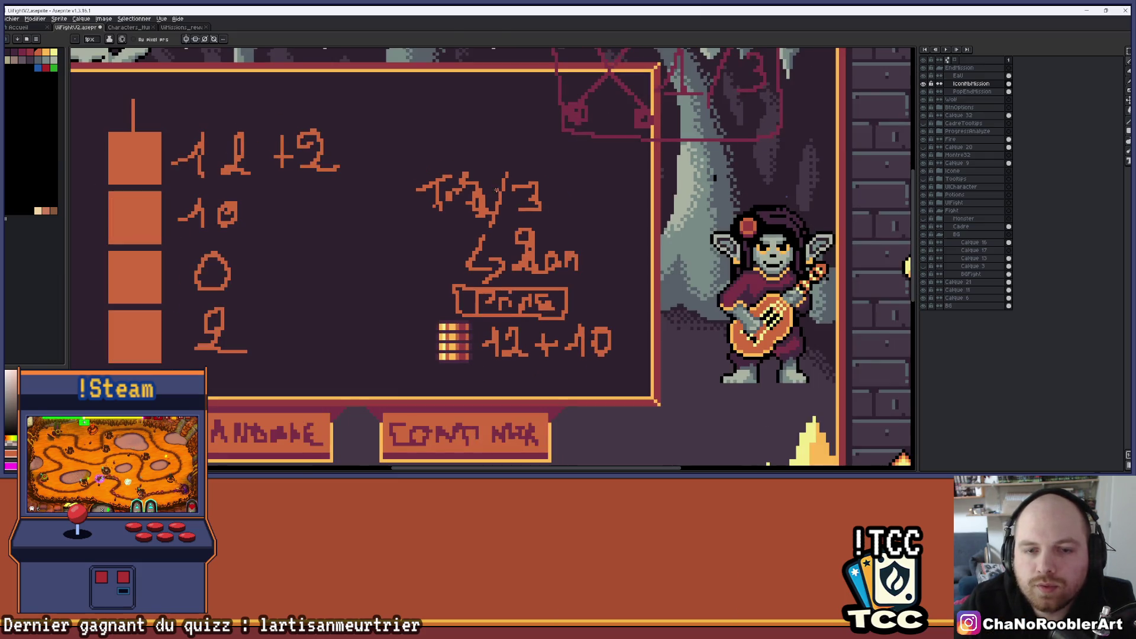
{"action": "left_click_drag", "start_coordinate": [550, 181], "coordinate": [567, 200]}
{"action": "left_click_drag", "start_coordinate": [563, 188], "coordinate": [563, 214]}
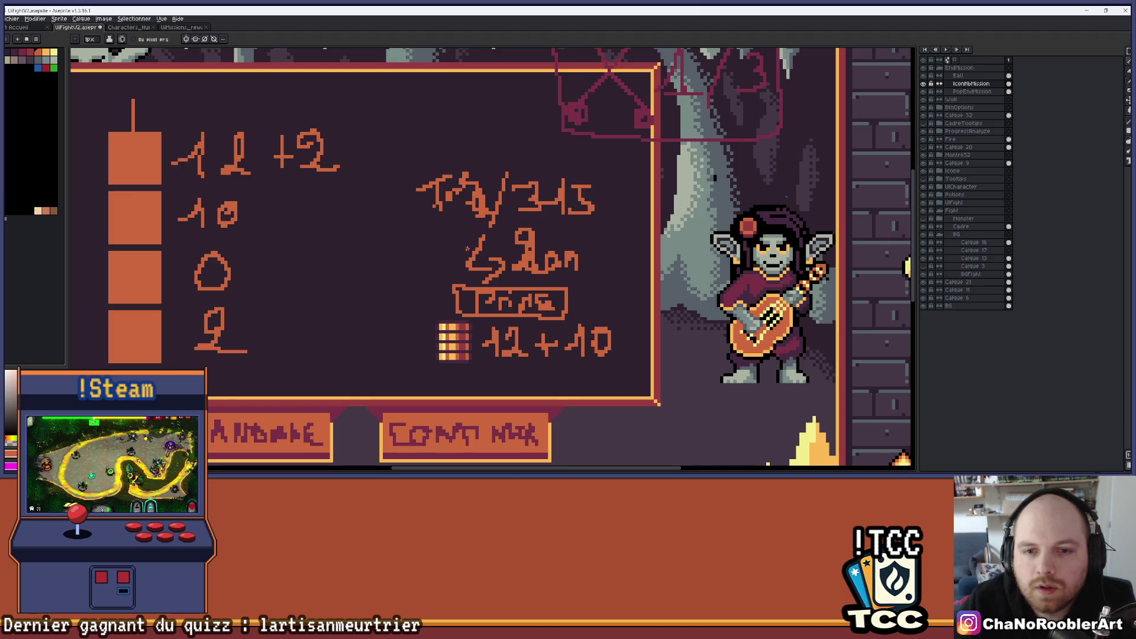
{"action": "scroll", "coordinate": [468, 249], "scroll_direction": "down", "scroll_amount": 1}
{"action": "scroll", "coordinate": [468, 248], "scroll_direction": "up", "scroll_amount": 1}
{"action": "scroll", "coordinate": [467, 248], "scroll_direction": "down", "scroll_amount": 1}
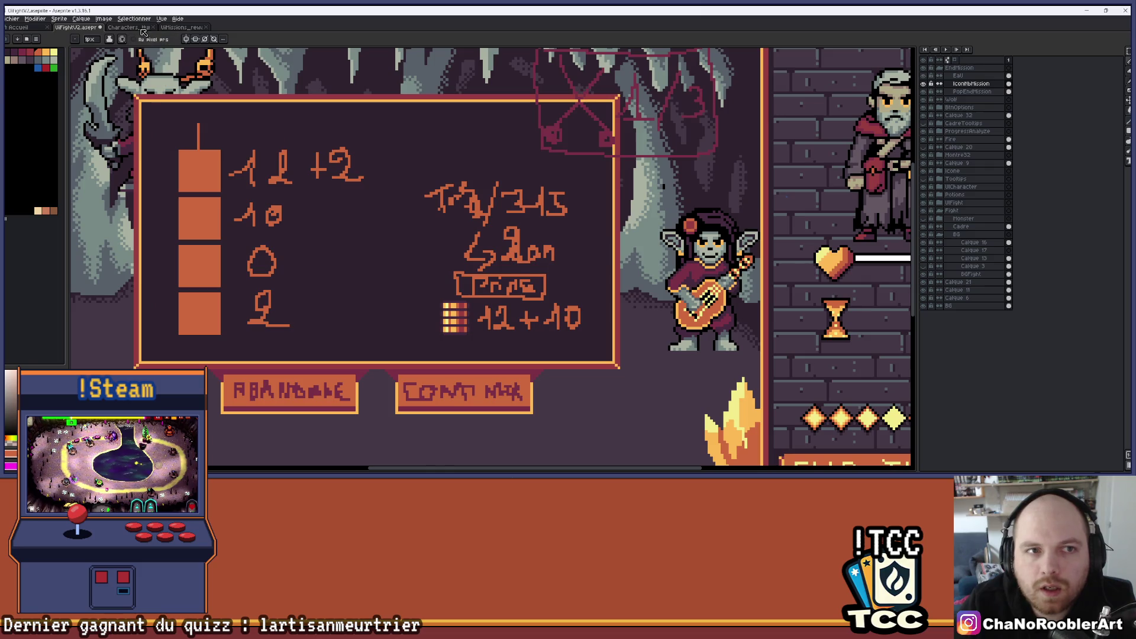
Step: Look through the open Characters, UiMissions_reward and UiFightV2 documents
{"action": "left_click", "coordinate": [142, 27]}
{"action": "left_click", "coordinate": [179, 28]}
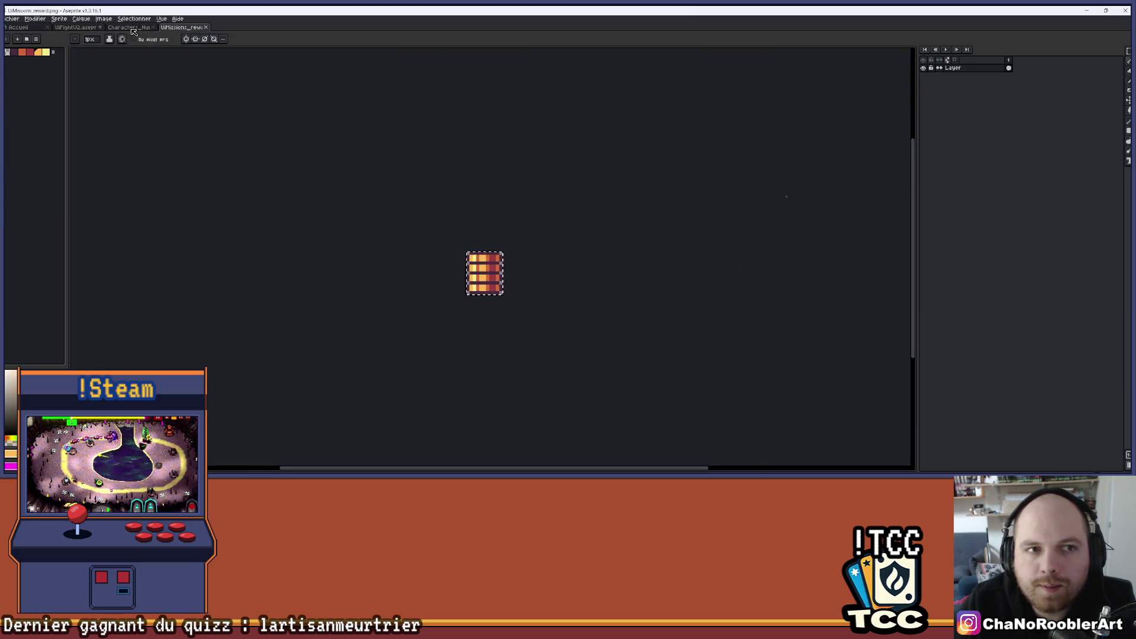
{"action": "left_click", "coordinate": [131, 27]}
{"action": "left_click", "coordinate": [75, 28]}
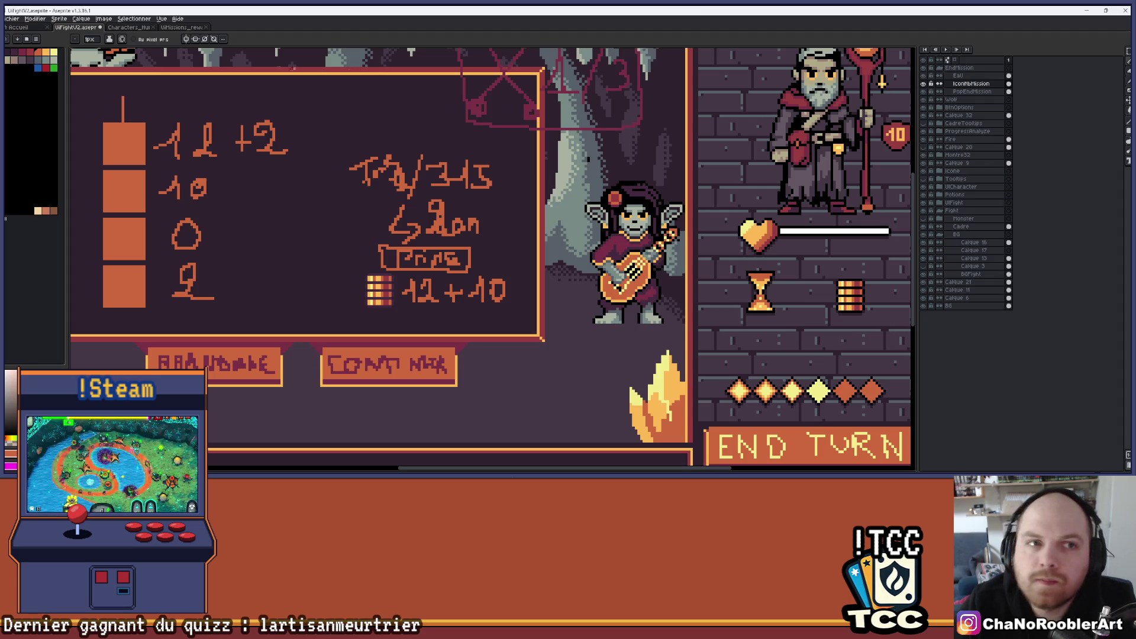
{"action": "scroll", "coordinate": [414, 192], "scroll_direction": "up", "scroll_amount": 2}
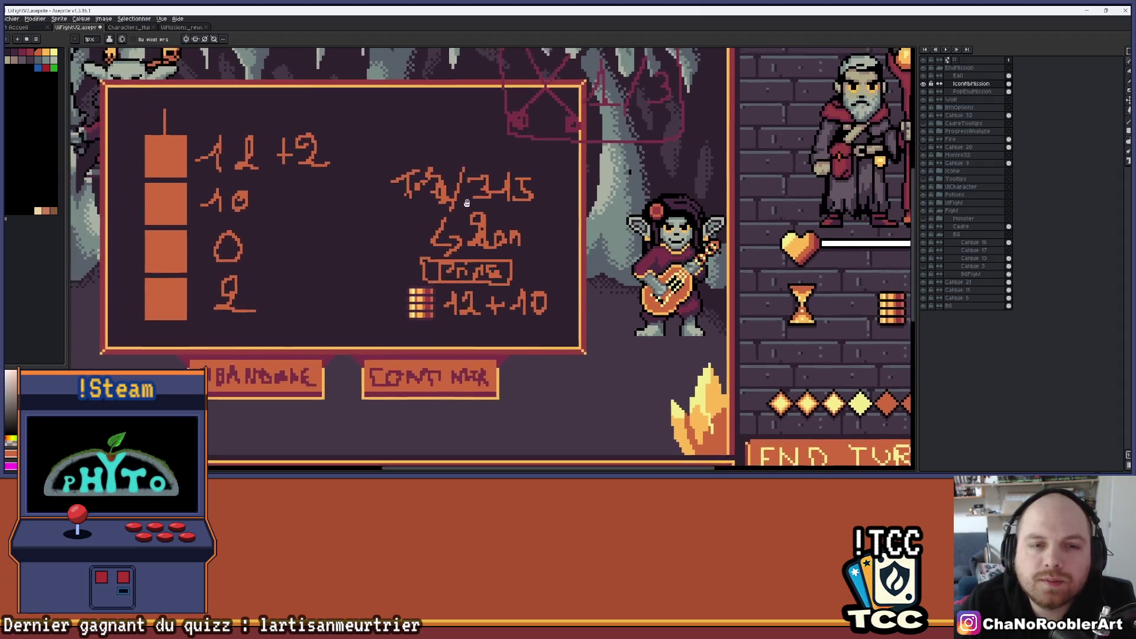
{"action": "scroll", "coordinate": [497, 226], "scroll_direction": "down", "scroll_amount": 1}
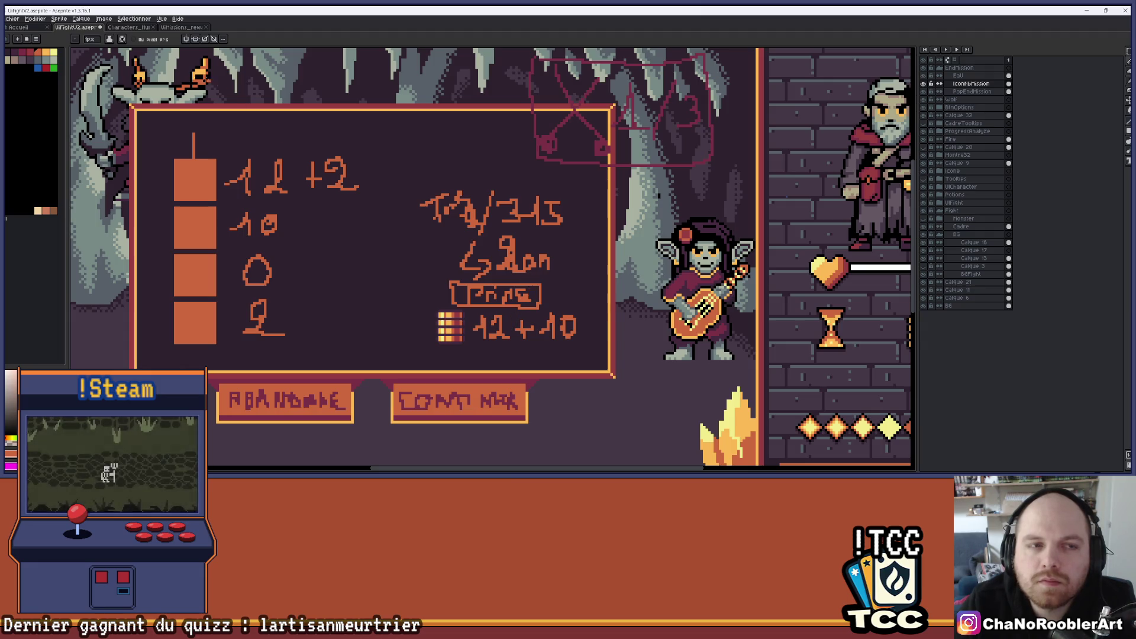
{"action": "left_click", "coordinate": [182, 27]}
{"action": "left_click", "coordinate": [131, 27]}
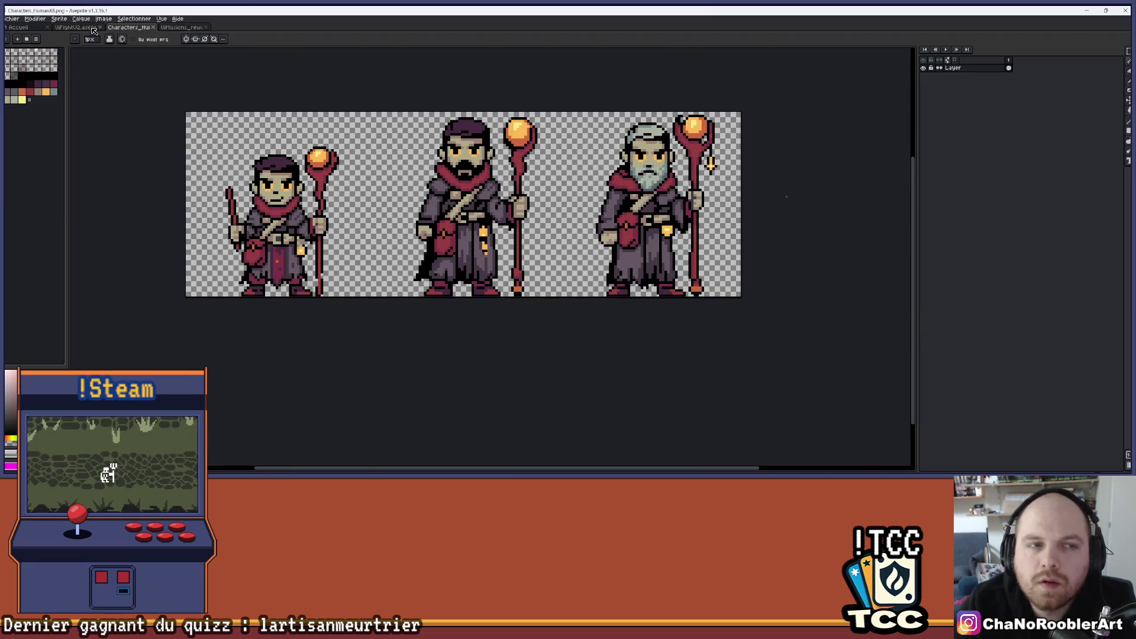
{"action": "left_click", "coordinate": [94, 27]}
Step: Open Icone12-3.png from the Export/UI folder
{"action": "left_click", "coordinate": [12, 18]}
{"action": "left_click", "coordinate": [17, 45]}
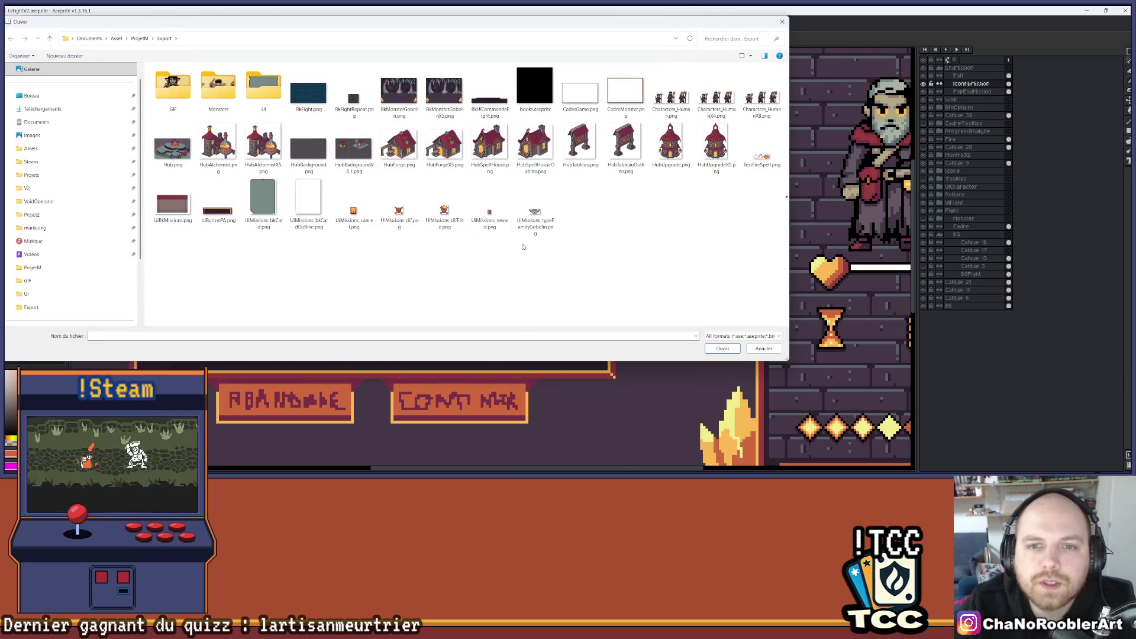
{"action": "double_click", "coordinate": [262, 89]}
{"action": "scroll", "coordinate": [610, 290], "scroll_direction": "down", "scroll_amount": 5}
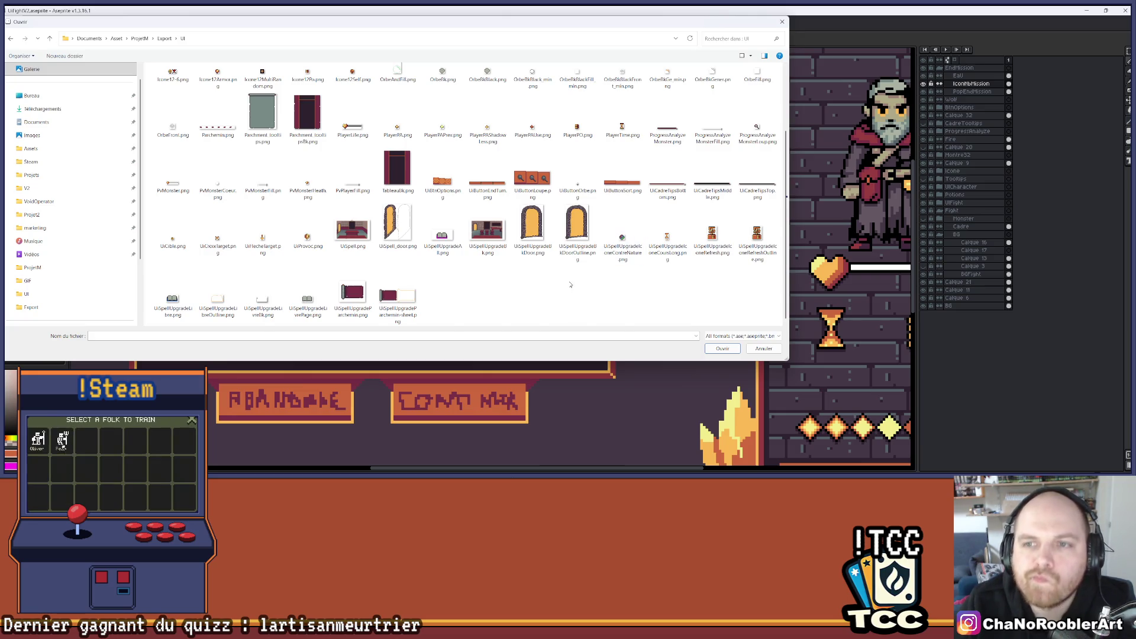
{"action": "scroll", "coordinate": [572, 280], "scroll_direction": "up", "scroll_amount": 2}
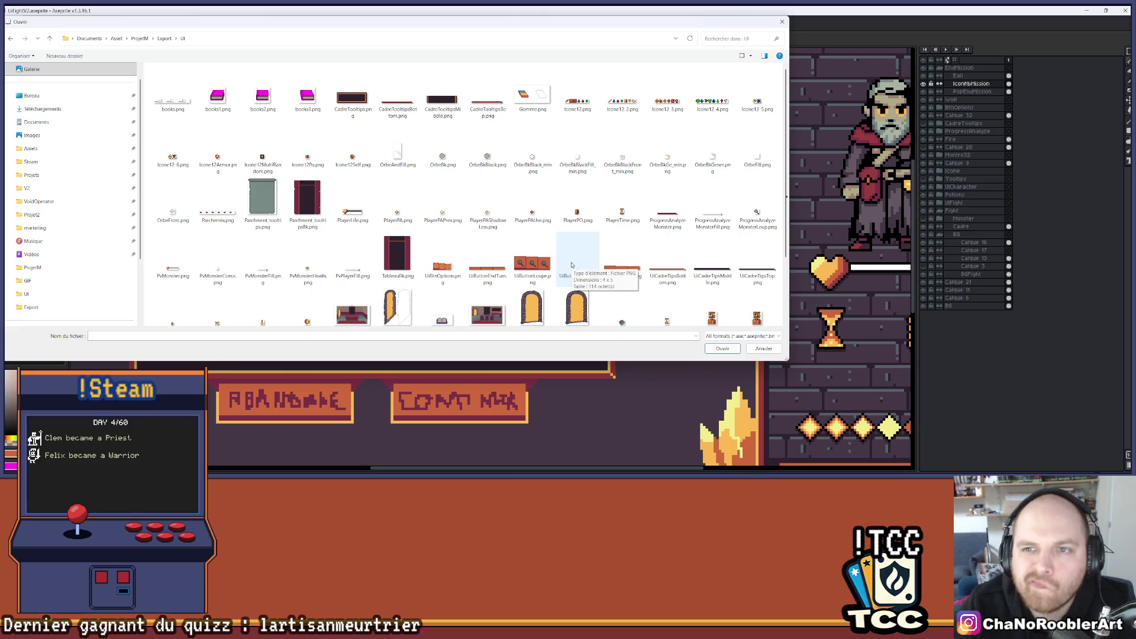
{"action": "double_click", "coordinate": [667, 98]}
{"action": "scroll", "coordinate": [328, 292], "scroll_direction": "up", "scroll_amount": 3}
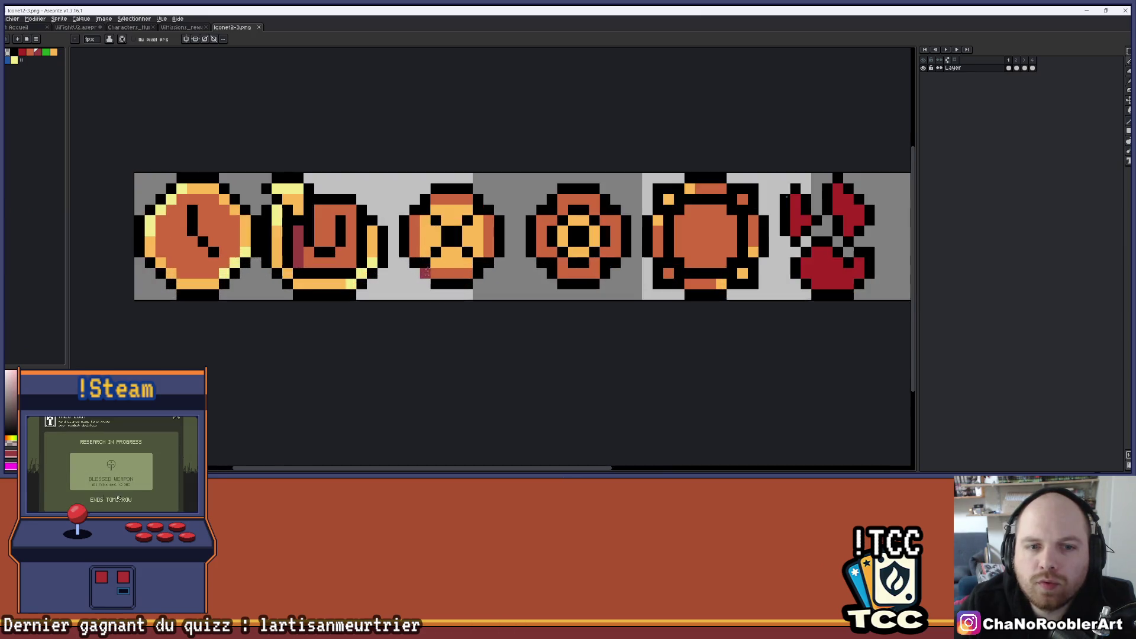
Step: Copy the clock icon from the strip and paste it next to the turn note in UiFightV2
{"action": "scroll", "coordinate": [449, 199], "scroll_direction": "down", "scroll_amount": 1}
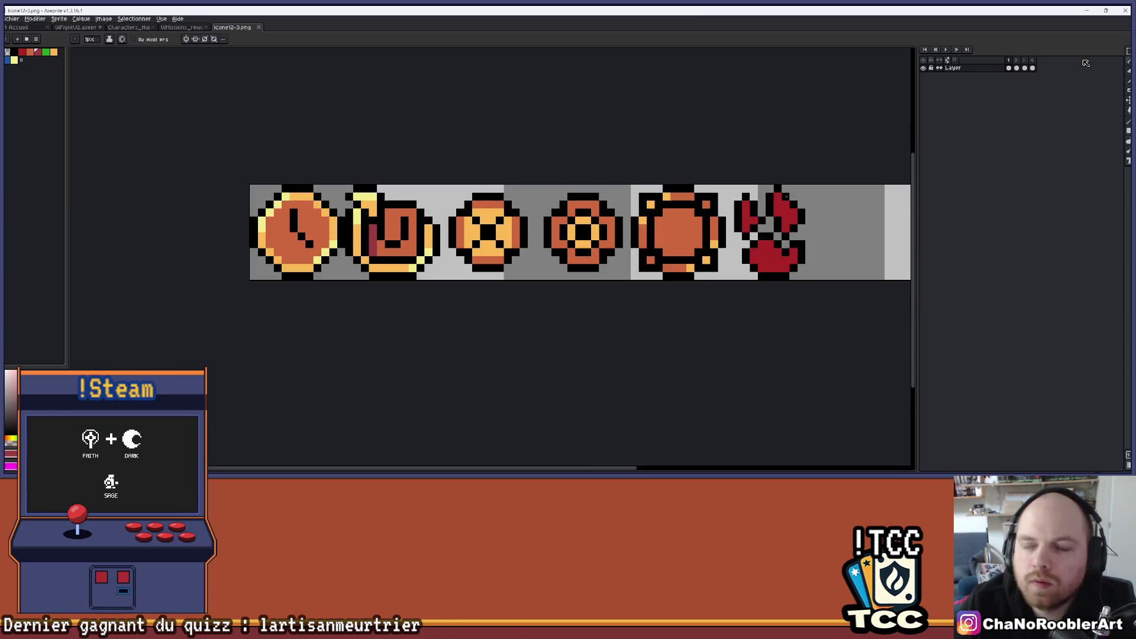
{"action": "left_click", "coordinate": [1125, 52]}
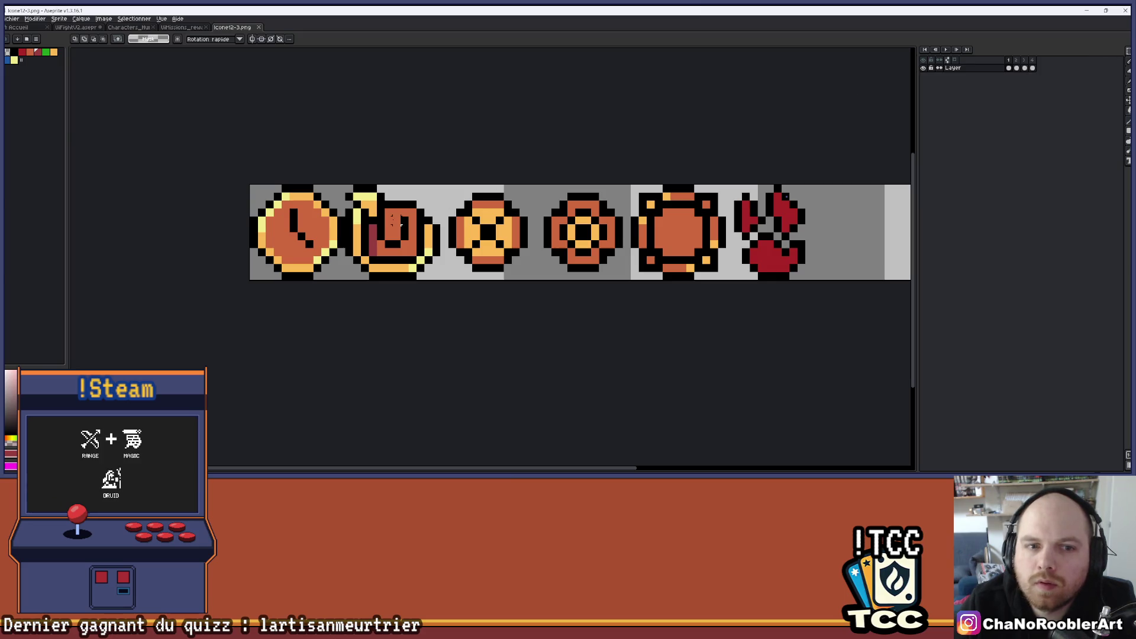
{"action": "mouse_move", "coordinate": [251, 186]}
{"action": "left_mouse_down"}
{"action": "mouse_move", "coordinate": [325, 275]}
{"action": "mouse_move", "coordinate": [341, 276]}
{"action": "left_mouse_up"}
{"action": "left_click", "coordinate": [81, 27]}
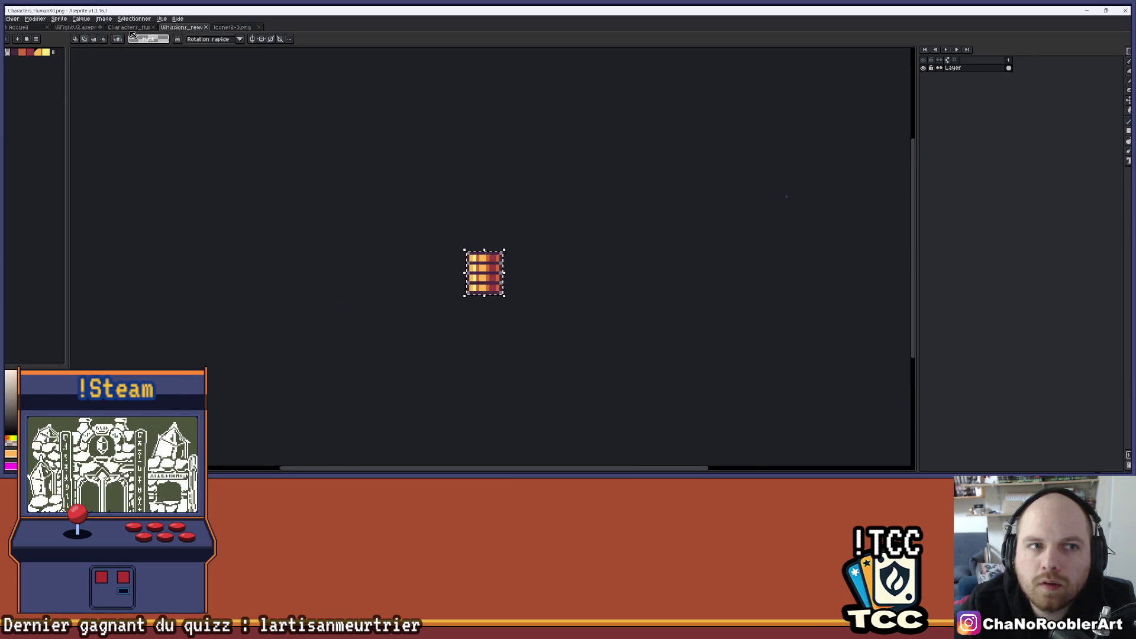
{"action": "key", "text": "ctrl+v"}
{"action": "scroll", "coordinate": [474, 214], "scroll_direction": "up", "scroll_amount": 1}
{"action": "mouse_move", "coordinate": [496, 302]}
{"action": "left_mouse_down"}
{"action": "mouse_move", "coordinate": [417, 207]}
{"action": "mouse_move", "coordinate": [447, 219]}
{"action": "mouse_move", "coordinate": [491, 185]}
{"action": "mouse_move", "coordinate": [509, 201]}
{"action": "left_mouse_up"}
{"action": "key", "text": "Return"}
Step: Erase the old 'T/' turn label and re-place the clock icon at the top of the notes
{"action": "scroll", "coordinate": [512, 223], "scroll_direction": "down", "scroll_amount": 1}
{"action": "scroll", "coordinate": [513, 223], "scroll_direction": "up", "scroll_amount": 1}
{"action": "key", "text": "e"}
{"action": "scroll", "coordinate": [513, 223], "scroll_direction": "up", "scroll_amount": 1}
{"action": "key", "text": "ctrl+z"}
{"action": "mouse_move", "coordinate": [474, 247]}
{"action": "left_mouse_down"}
{"action": "mouse_move", "coordinate": [400, 198]}
{"action": "mouse_move", "coordinate": [567, 180]}
{"action": "mouse_move", "coordinate": [528, 312]}
{"action": "mouse_move", "coordinate": [406, 302]}
{"action": "mouse_move", "coordinate": [604, 313]}
{"action": "left_mouse_up"}
{"action": "key", "text": "ctrl+v"}
{"action": "scroll", "coordinate": [558, 189], "scroll_direction": "down", "scroll_amount": 5}
{"action": "scroll", "coordinate": [588, 203], "scroll_direction": "up", "scroll_amount": 4}
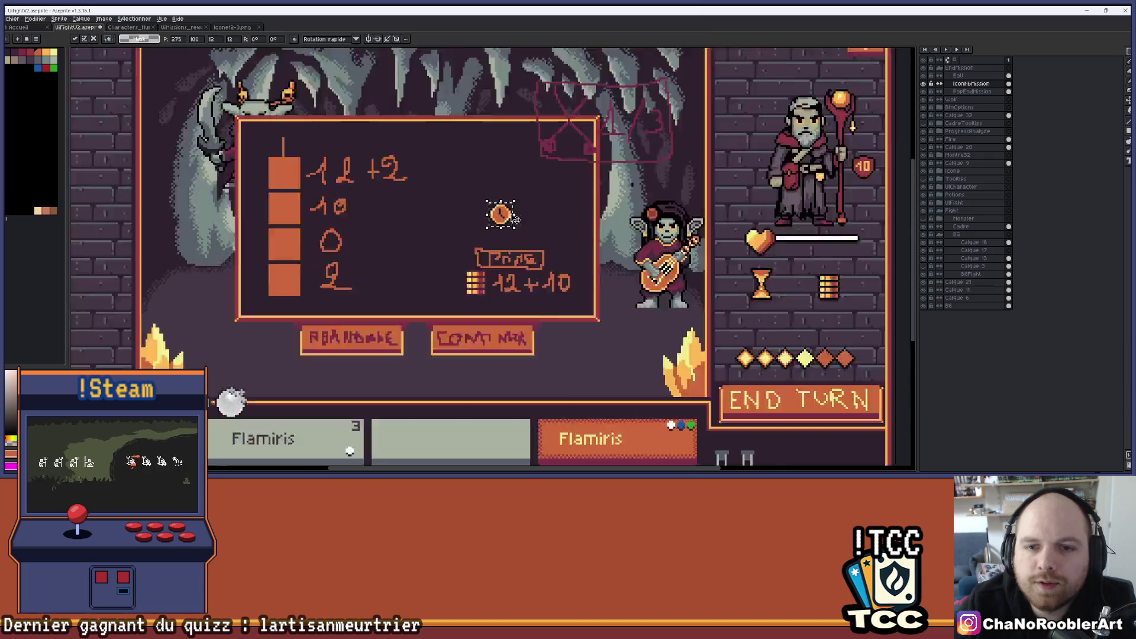
{"action": "scroll", "coordinate": [588, 203], "scroll_direction": "up", "scroll_amount": 2}
{"action": "scroll", "coordinate": [589, 203], "scroll_direction": "down", "scroll_amount": 3}
{"action": "mouse_move", "coordinate": [566, 230]}
{"action": "left_mouse_down"}
{"action": "mouse_move", "coordinate": [543, 206]}
{"action": "mouse_move", "coordinate": [572, 215]}
{"action": "left_mouse_up"}
{"action": "scroll", "coordinate": [544, 204], "scroll_direction": "up", "scroll_amount": 3}
Step: Pencil a 3 so the number beside the clock reads 13
{"action": "key", "text": "b"}
{"action": "mouse_move", "coordinate": [598, 177]}
{"action": "left_mouse_down"}
{"action": "mouse_move", "coordinate": [618, 214]}
{"action": "mouse_move", "coordinate": [494, 215]}
{"action": "left_mouse_up"}
{"action": "scroll", "coordinate": [598, 230], "scroll_direction": "down", "scroll_amount": 3}
{"action": "scroll", "coordinate": [600, 240], "scroll_direction": "up", "scroll_amount": 1}
{"action": "left_click", "coordinate": [228, 30]}
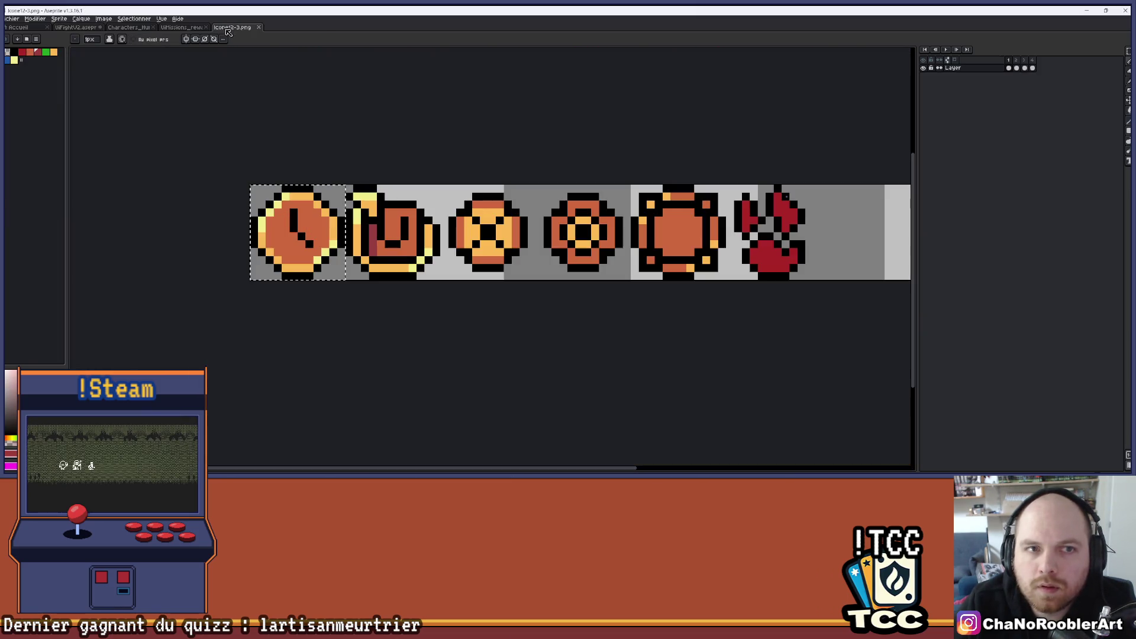
Step: Open PlayerTime.png and return to the UIFightV2 fight screen
{"action": "left_click", "coordinate": [12, 19]}
{"action": "left_click", "coordinate": [20, 34]}
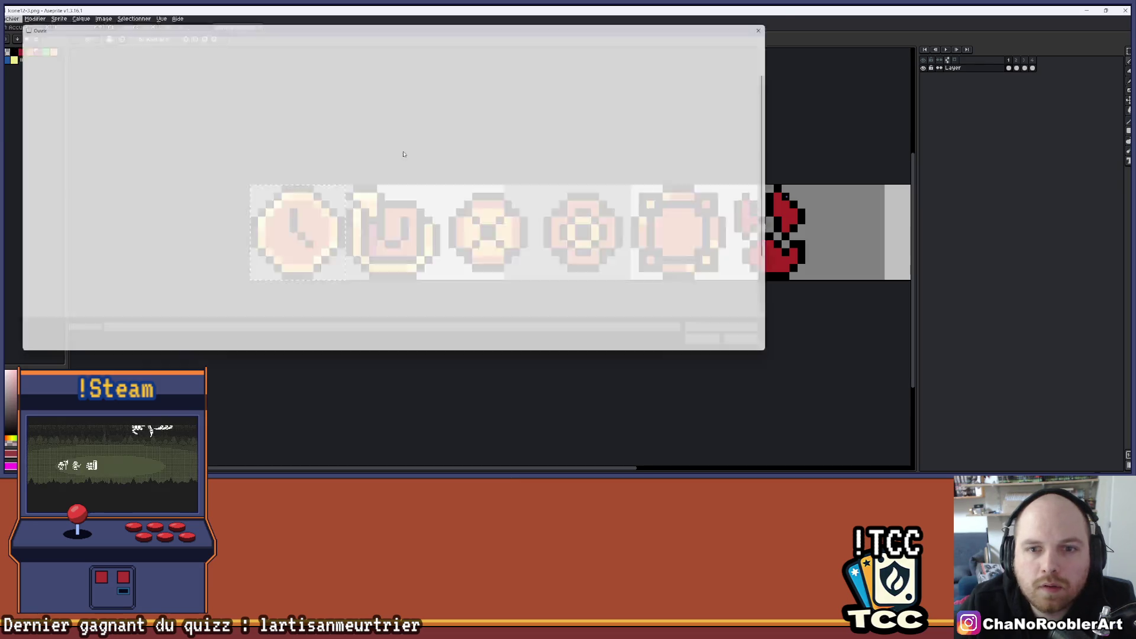
{"action": "scroll", "coordinate": [577, 225], "scroll_direction": "down", "scroll_amount": 3}
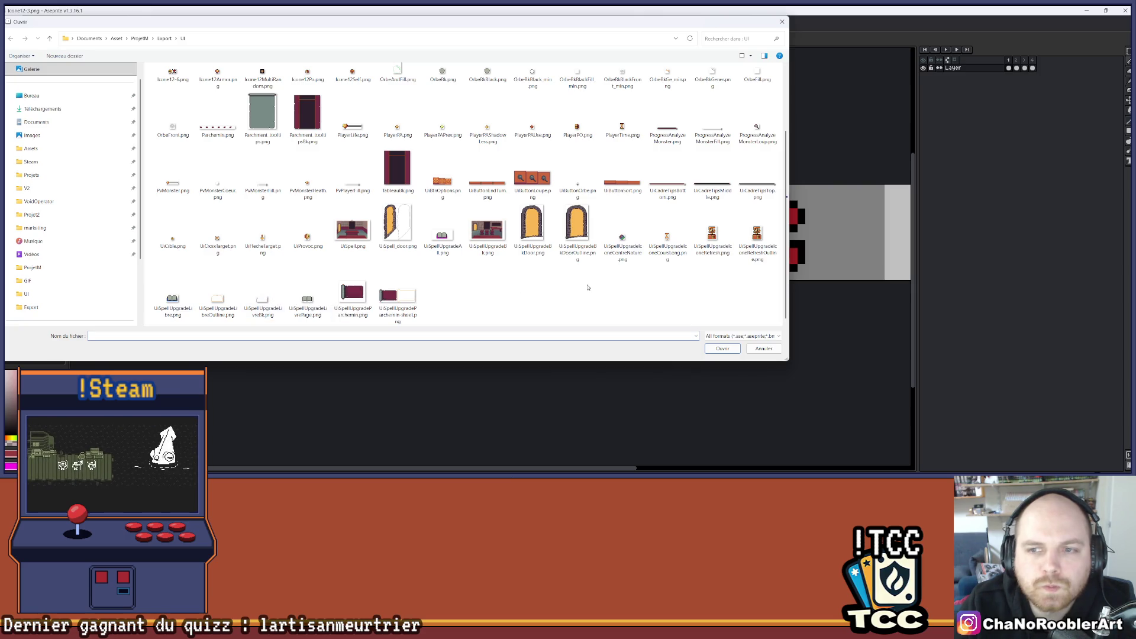
{"action": "scroll", "coordinate": [587, 287], "scroll_direction": "up", "scroll_amount": 3}
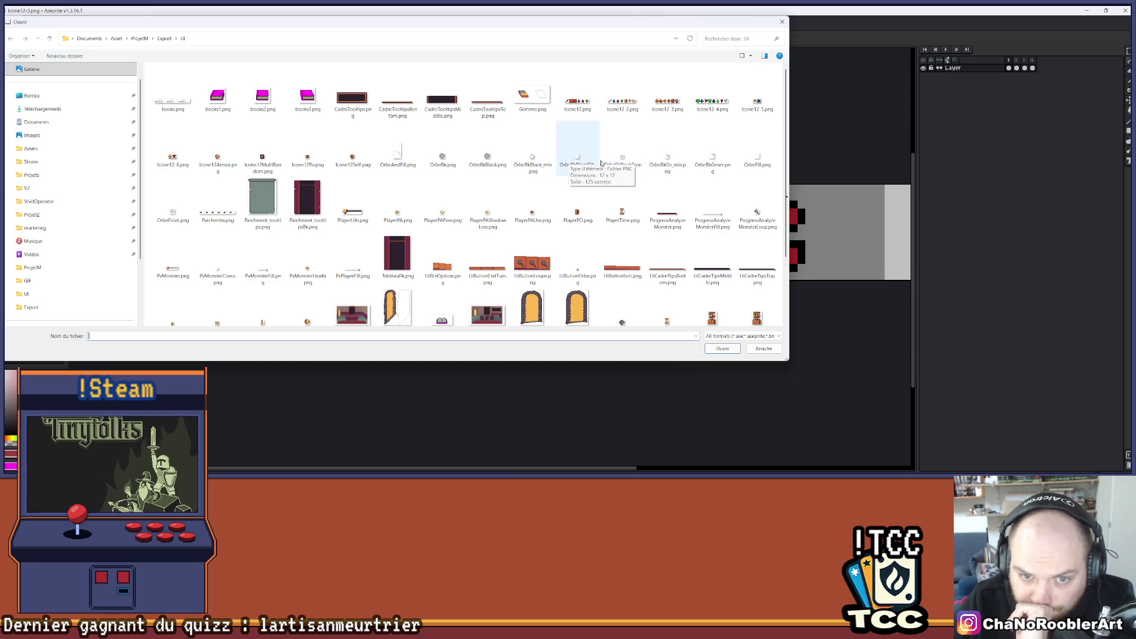
{"action": "double_click", "coordinate": [622, 212]}
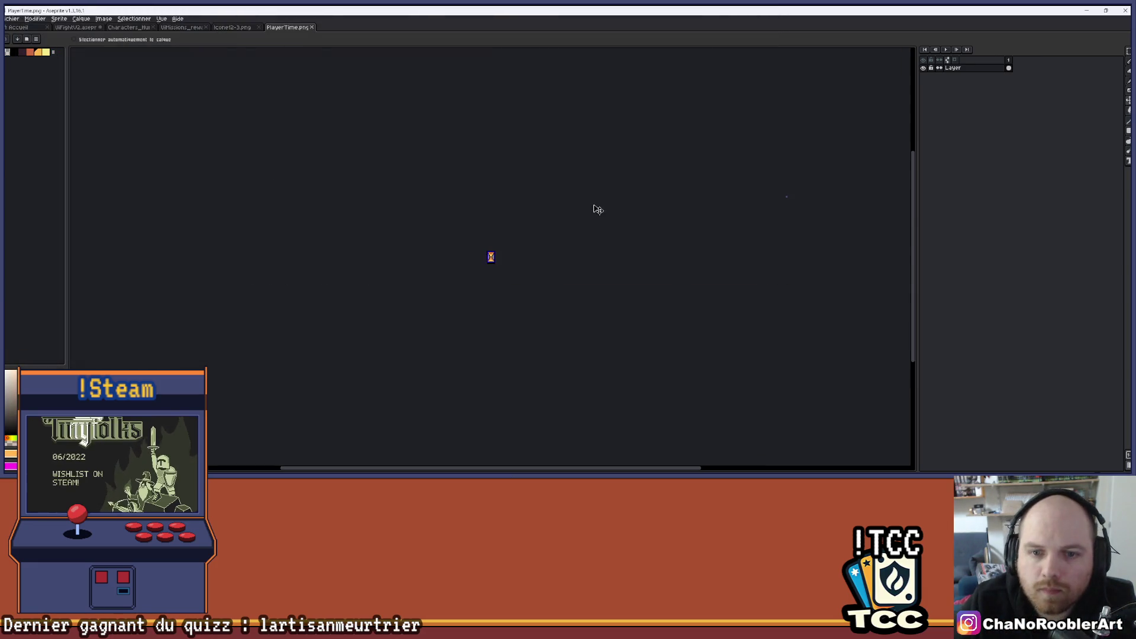
{"action": "left_click", "coordinate": [237, 27]}
{"action": "key", "text": "ctrl+Tab"}
{"action": "key", "text": "ctrl+Tab"}
{"action": "key", "text": "ctrl+Tab"}
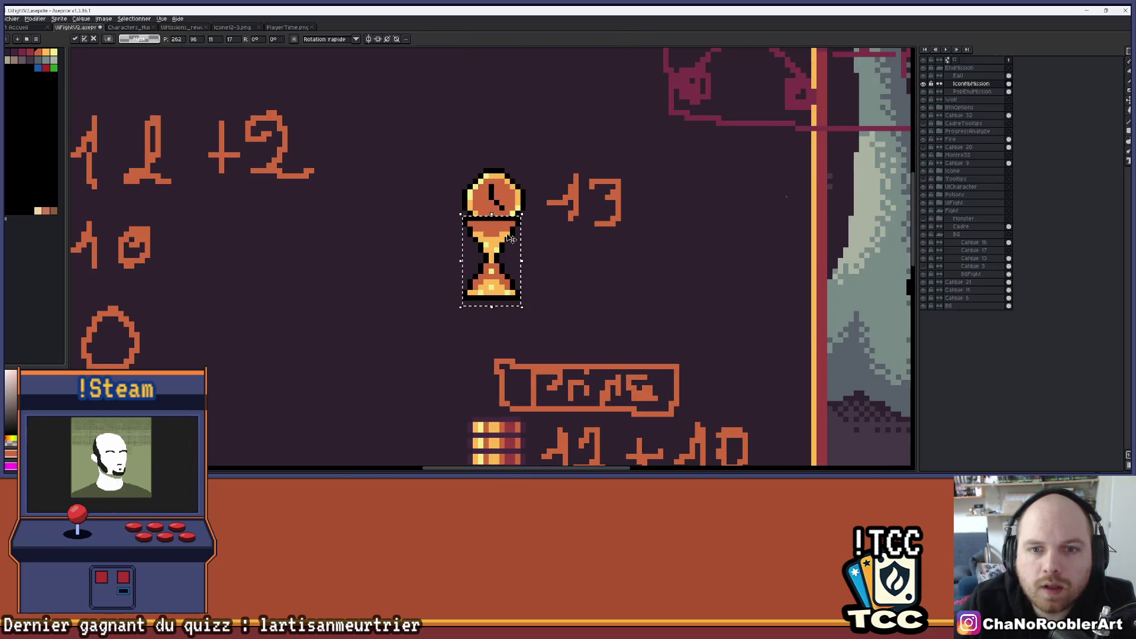
Step: Move the hourglass icon down beneath the clock
{"action": "left_click_drag", "start_coordinate": [511, 238], "coordinate": [502, 304]}
{"action": "key", "text": "ctrl+d"}
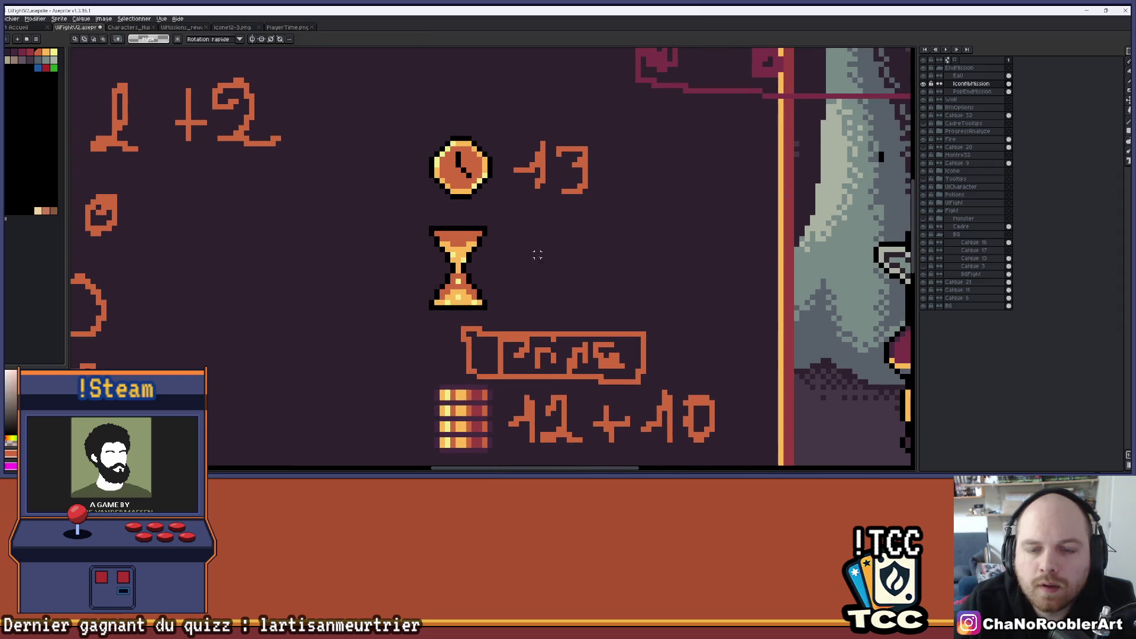
{"action": "scroll", "coordinate": [525, 249], "scroll_direction": "down", "scroll_amount": 2}
{"action": "scroll", "coordinate": [525, 248], "scroll_direction": "right", "scroll_amount": 2}
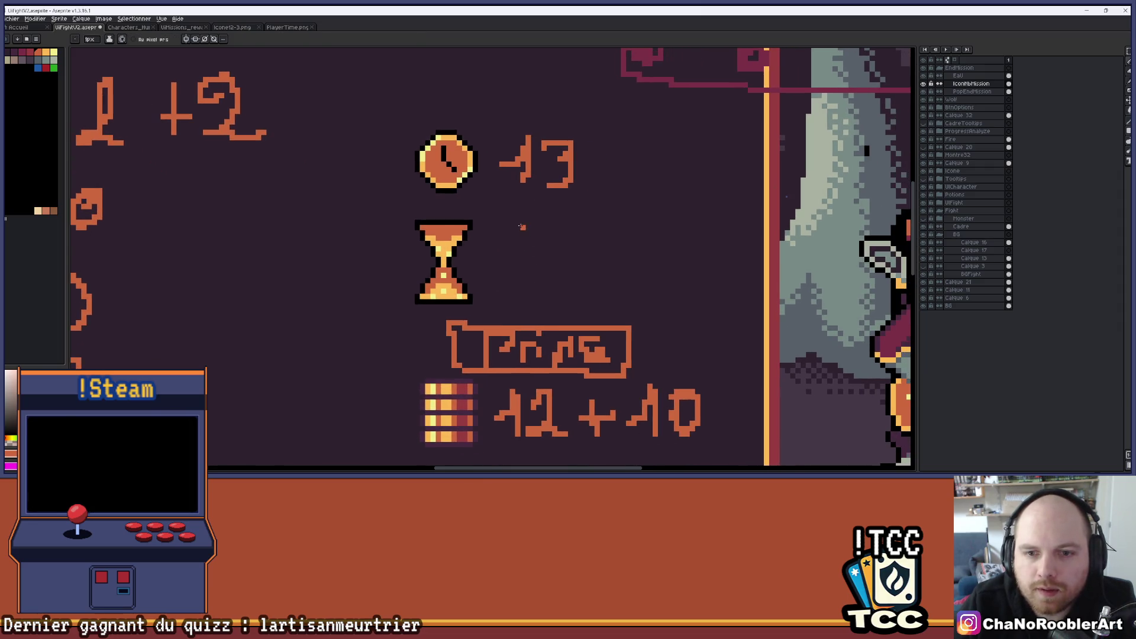
Step: Draw the number 5 beside the hourglass
{"action": "mouse_move", "coordinate": [522, 222]}
{"action": "left_mouse_down"}
{"action": "mouse_move", "coordinate": [568, 222]}
{"action": "mouse_move", "coordinate": [521, 254]}
{"action": "mouse_move", "coordinate": [536, 260]}
{"action": "mouse_move", "coordinate": [556, 232]}
{"action": "mouse_move", "coordinate": [521, 244]}
{"action": "left_mouse_up"}
{"action": "key", "text": "ctrl+z"}
{"action": "key", "text": "ctrl+z"}
{"action": "mouse_move", "coordinate": [532, 259]}
{"action": "left_mouse_down"}
{"action": "mouse_move", "coordinate": [556, 259]}
{"action": "mouse_move", "coordinate": [550, 298]}
{"action": "mouse_move", "coordinate": [554, 288]}
{"action": "mouse_move", "coordinate": [522, 286]}
{"action": "left_mouse_up"}
{"action": "key", "text": "ctrl+z"}
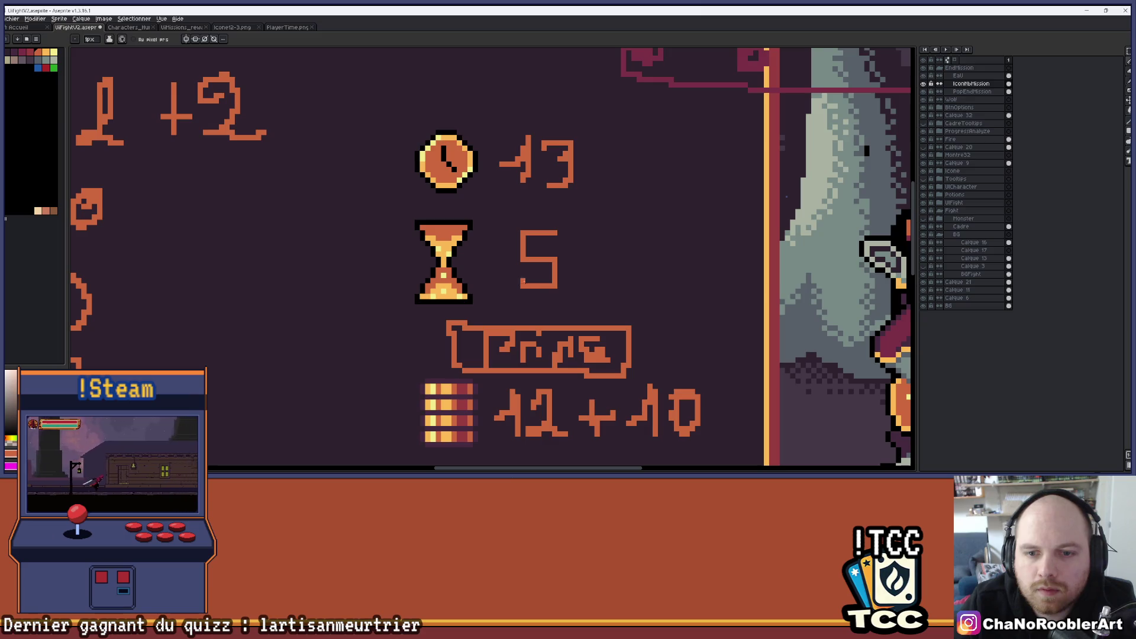
{"action": "scroll", "coordinate": [557, 264], "scroll_direction": "down", "scroll_amount": 3}
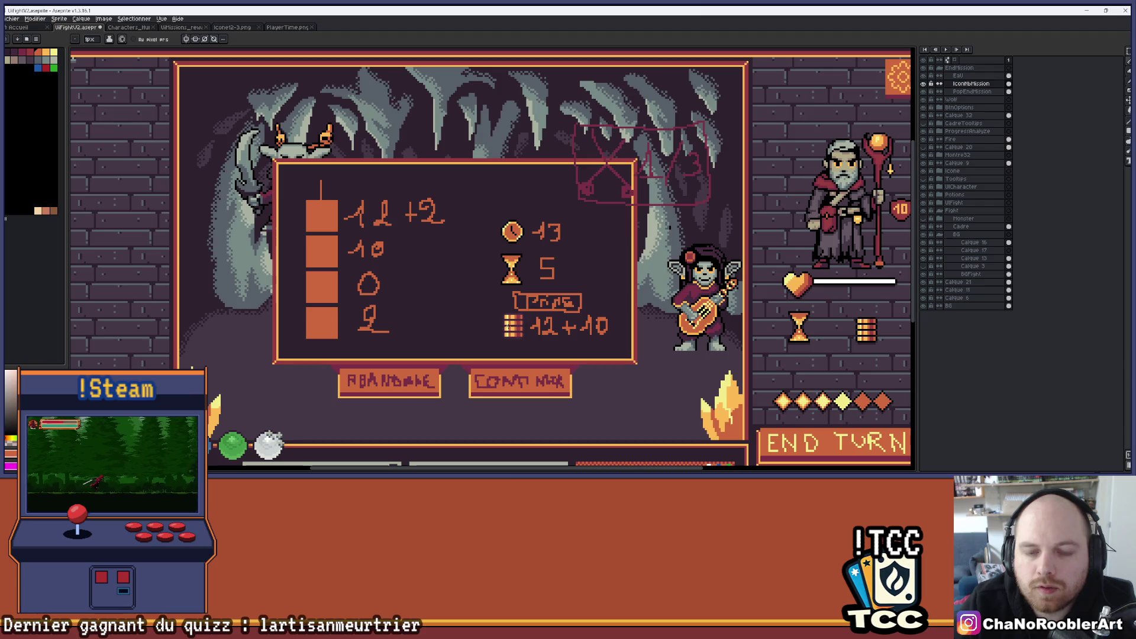
{"action": "scroll", "coordinate": [630, 292], "scroll_direction": "down", "scroll_amount": 1}
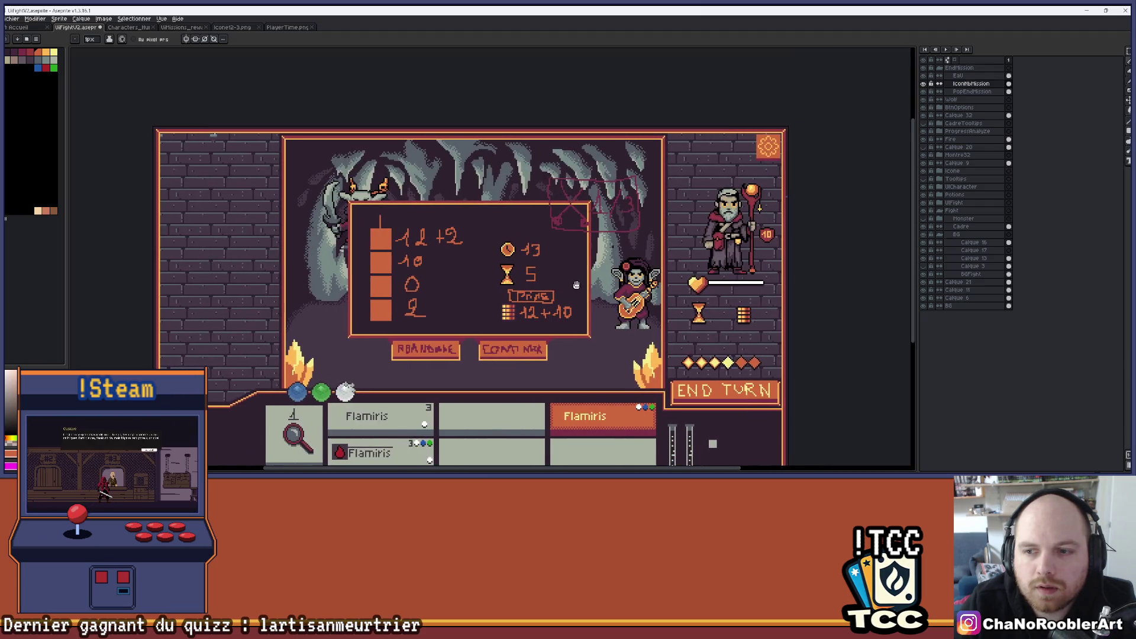
Step: Paint black pixels along the coin stack's top edge, right side, gap row and left edge
{"action": "scroll", "coordinate": [564, 277], "scroll_direction": "up", "scroll_amount": 2}
{"action": "scroll", "coordinate": [565, 276], "scroll_direction": "up", "scroll_amount": 2}
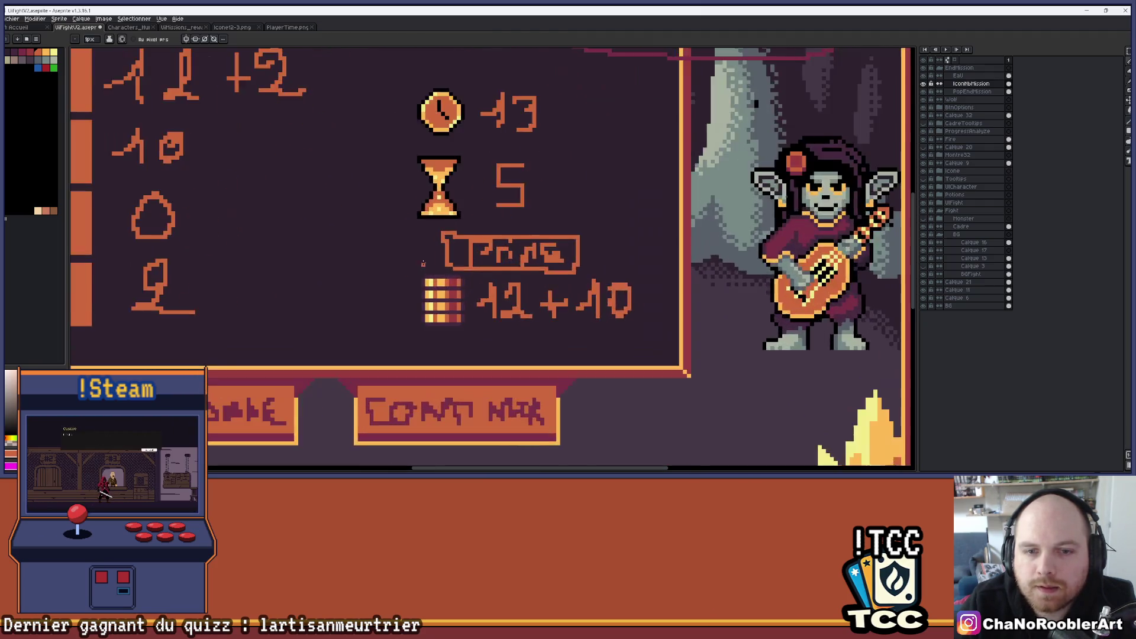
{"action": "scroll", "coordinate": [551, 279], "scroll_direction": "up", "scroll_amount": 3}
{"action": "scroll", "coordinate": [532, 283], "scroll_direction": "down", "scroll_amount": 4}
{"action": "scroll", "coordinate": [533, 283], "scroll_direction": "down", "scroll_amount": 1}
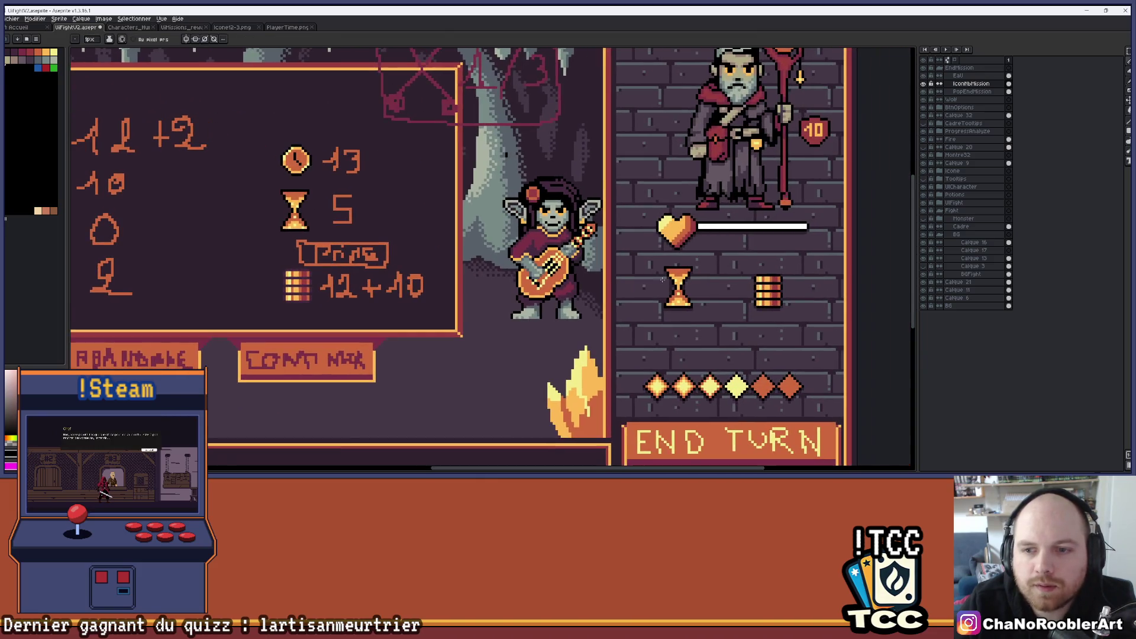
{"action": "scroll", "coordinate": [289, 296], "scroll_direction": "up", "scroll_amount": 3}
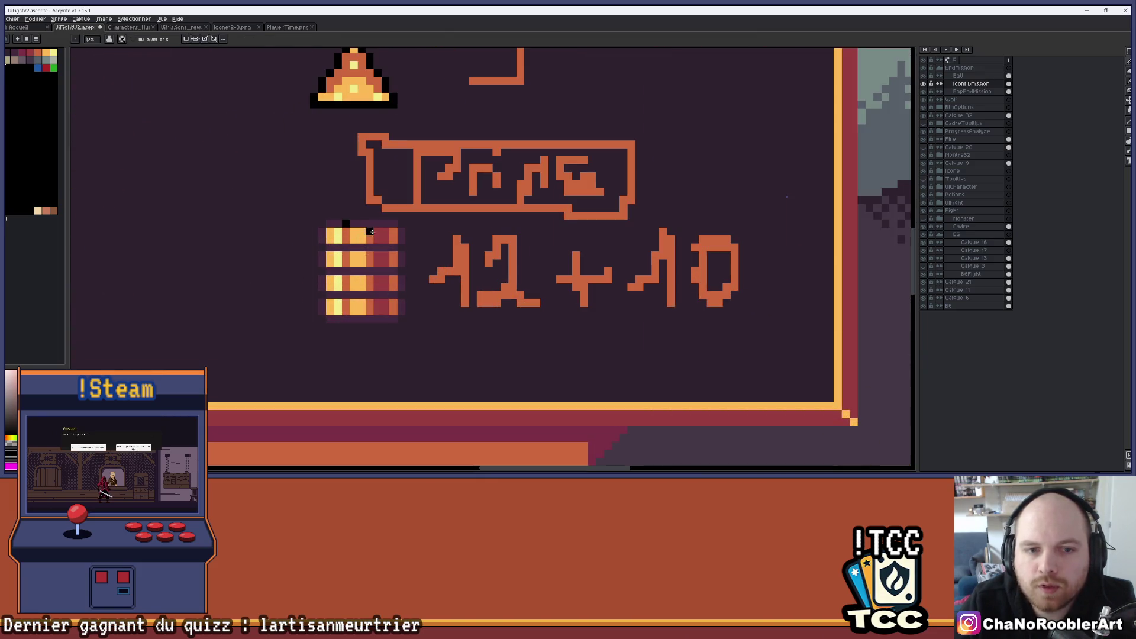
{"action": "scroll", "coordinate": [355, 225], "scroll_direction": "up", "scroll_amount": 3}
{"action": "left_click_drag", "start_coordinate": [389, 205], "coordinate": [712, 210]}
{"action": "left_click_drag", "start_coordinate": [769, 246], "coordinate": [770, 290]}
{"action": "left_click_drag", "start_coordinate": [704, 217], "coordinate": [374, 218]}
{"action": "mouse_move", "coordinate": [322, 131]}
{"action": "left_mouse_down"}
{"action": "mouse_move", "coordinate": [332, 211]}
{"action": "mouse_move", "coordinate": [530, 214]}
{"action": "mouse_move", "coordinate": [527, 178]}
{"action": "mouse_move", "coordinate": [507, 215]}
{"action": "mouse_move", "coordinate": [323, 217]}
{"action": "mouse_move", "coordinate": [518, 215]}
{"action": "mouse_move", "coordinate": [526, 256]}
{"action": "left_mouse_up"}
Step: Complete the black outline around the lower coins
{"action": "scroll", "coordinate": [322, 177], "scroll_direction": "down", "scroll_amount": 4}
{"action": "scroll", "coordinate": [322, 189], "scroll_direction": "up", "scroll_amount": 2}
{"action": "mouse_move", "coordinate": [316, 236]}
{"action": "left_mouse_down"}
{"action": "mouse_move", "coordinate": [337, 279]}
{"action": "mouse_move", "coordinate": [509, 278]}
{"action": "mouse_move", "coordinate": [523, 310]}
{"action": "mouse_move", "coordinate": [507, 343]}
{"action": "mouse_move", "coordinate": [354, 343]}
{"action": "mouse_move", "coordinate": [316, 300]}
{"action": "mouse_move", "coordinate": [315, 319]}
{"action": "left_mouse_up"}
{"action": "scroll", "coordinate": [325, 307], "scroll_direction": "down", "scroll_amount": 2}
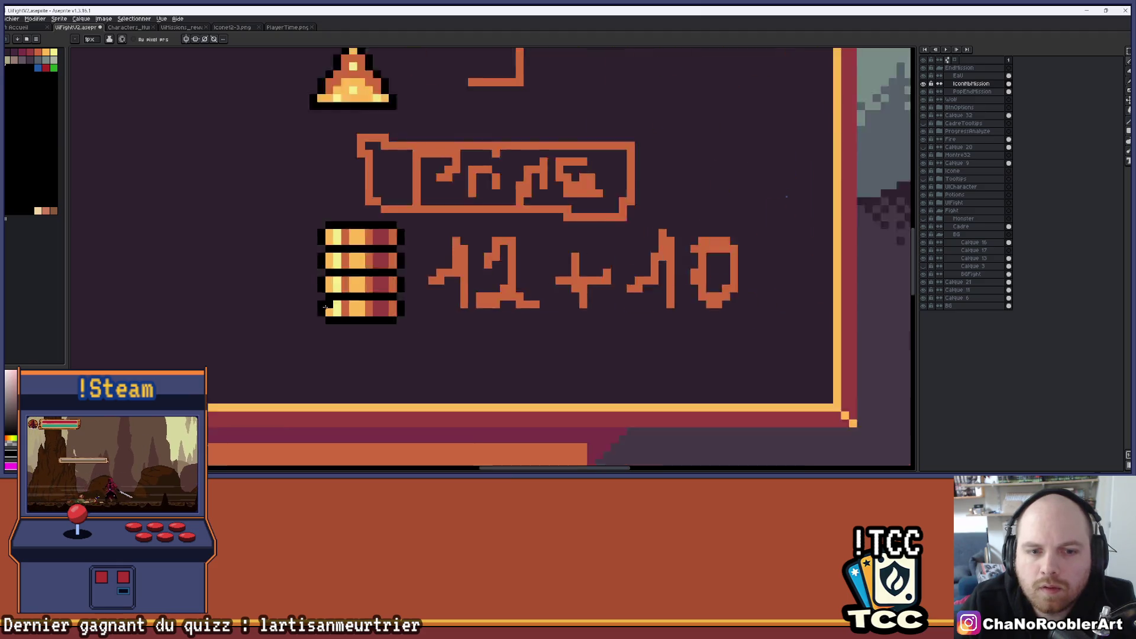
{"action": "scroll", "coordinate": [325, 307], "scroll_direction": "down", "scroll_amount": 4}
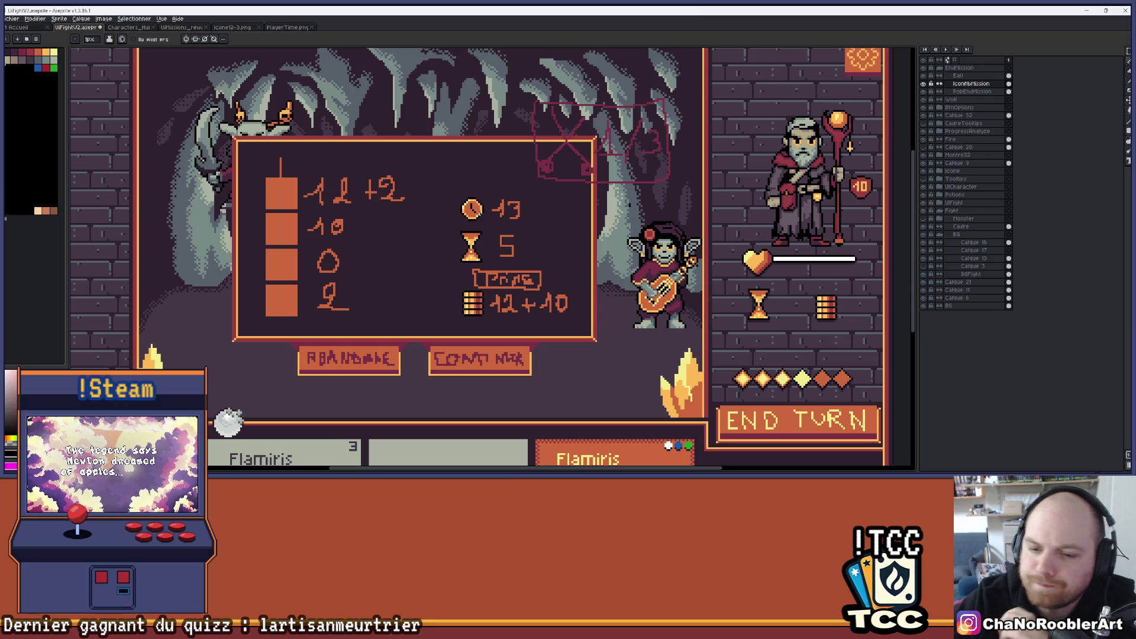
{"action": "scroll", "coordinate": [469, 215], "scroll_direction": "down", "scroll_amount": 1}
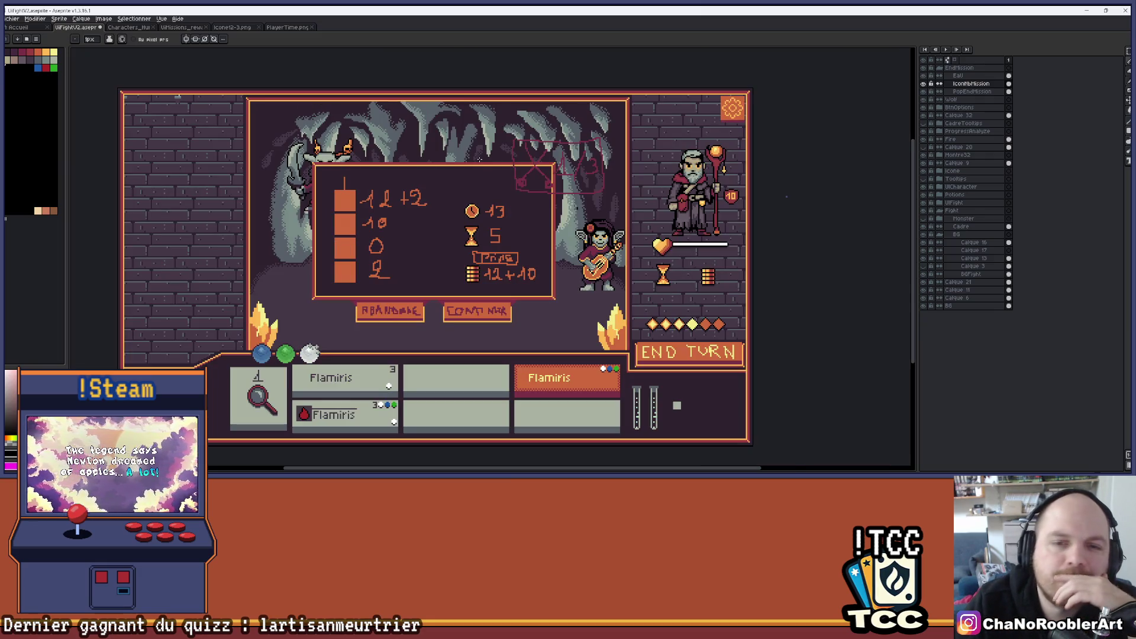
Step: Move the clock, hourglass and coin rows up and slightly left, then deselect
{"action": "scroll", "coordinate": [482, 177], "scroll_direction": "up", "scroll_amount": 2}
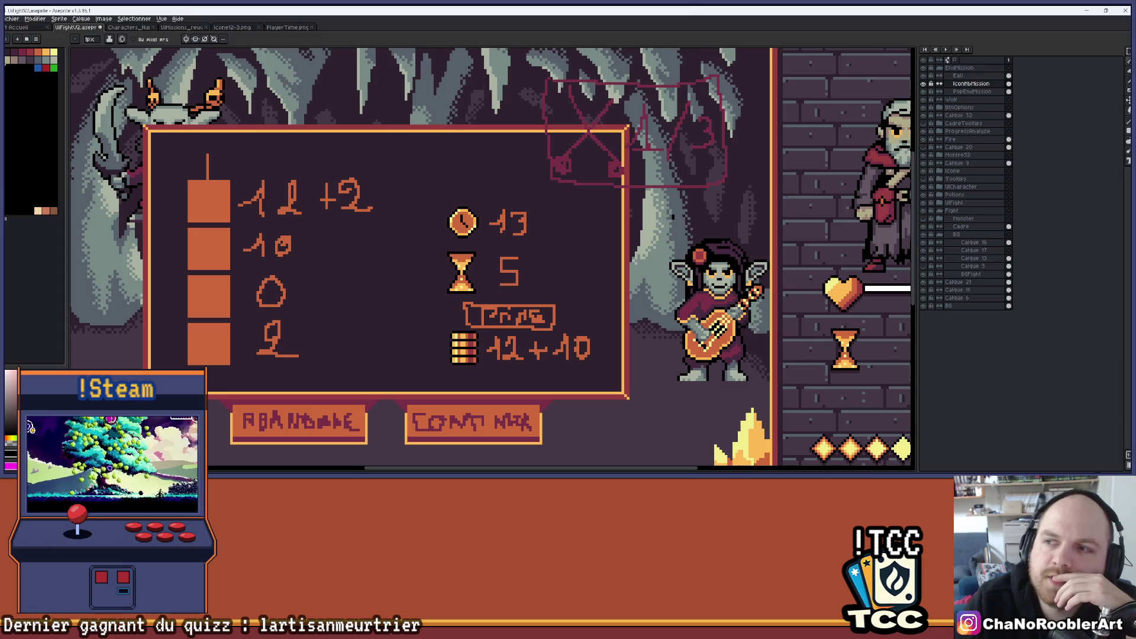
{"action": "left_click", "coordinate": [1128, 52]}
{"action": "left_click_drag", "start_coordinate": [398, 190], "coordinate": [615, 391]}
{"action": "left_click_drag", "start_coordinate": [598, 330], "coordinate": [592, 312]}
{"action": "mouse_move", "coordinate": [160, 165]}
{"action": "left_mouse_down"}
{"action": "mouse_move", "coordinate": [251, 277]}
{"action": "mouse_move", "coordinate": [370, 381]}
{"action": "left_mouse_up"}
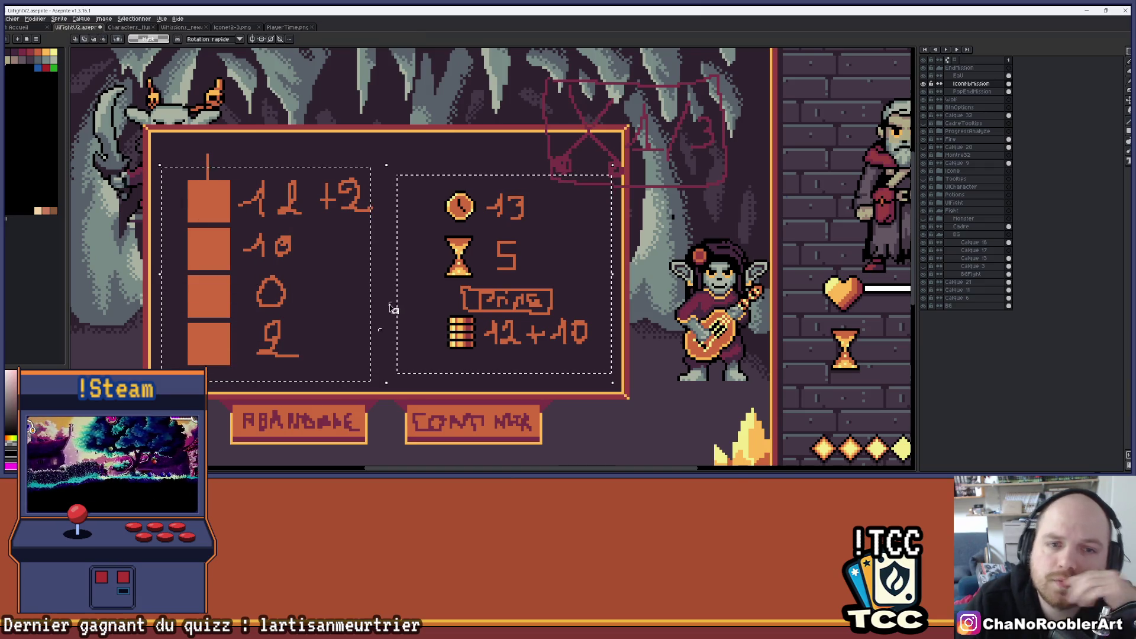
{"action": "key", "text": "ctrl+d"}
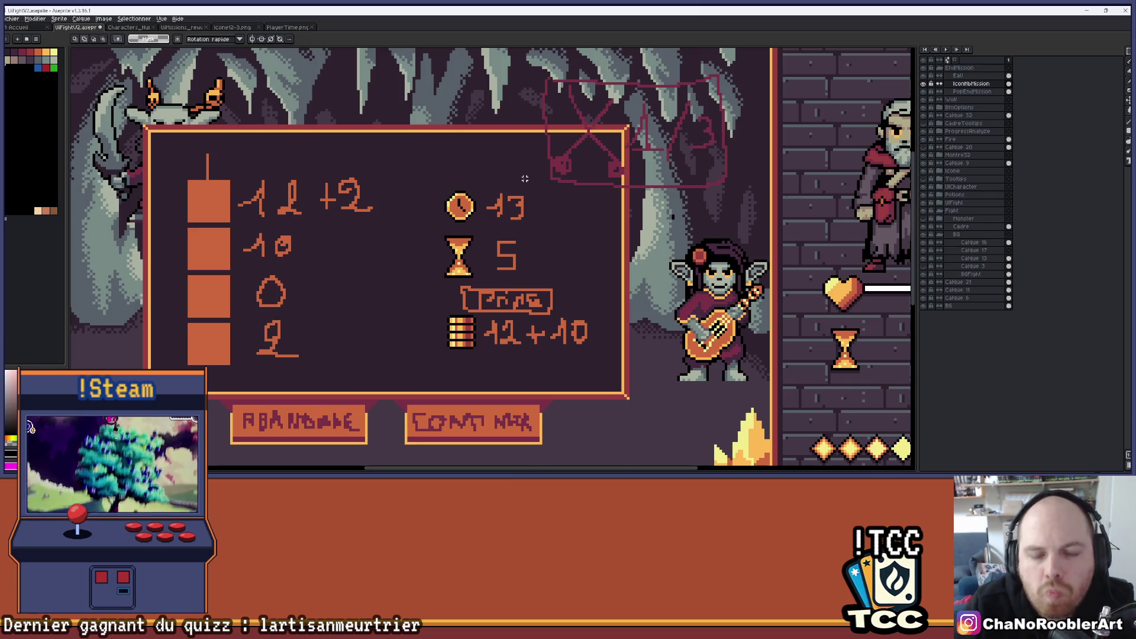
Step: Bring the 'harry potter gba' Google Images search to the front
{"action": "scroll", "coordinate": [525, 178], "scroll_direction": "down", "scroll_amount": 1}
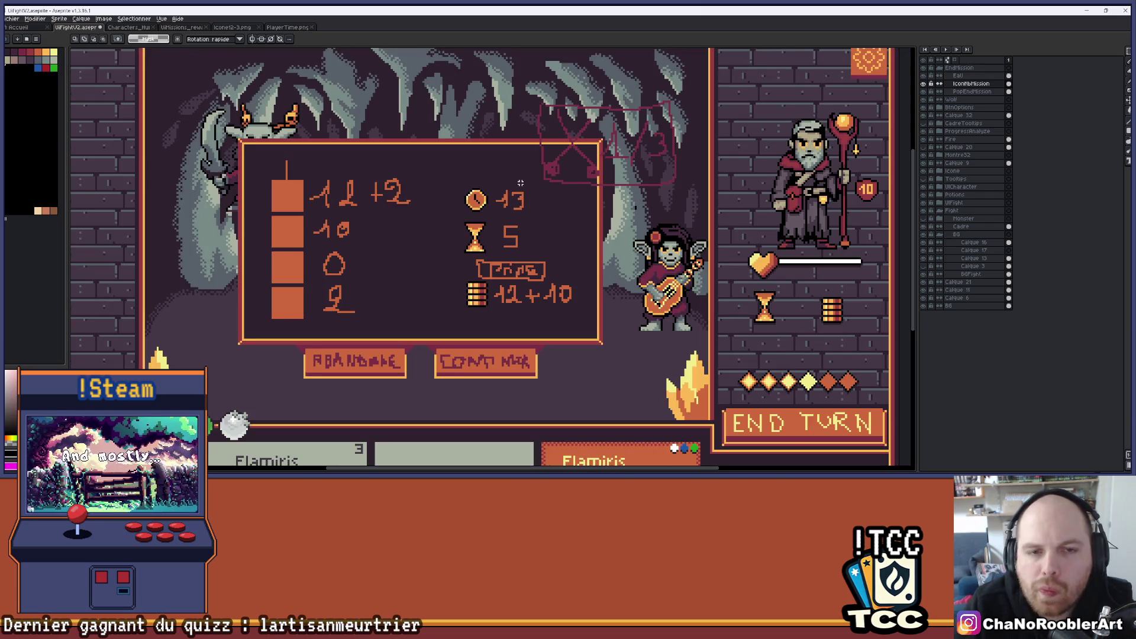
{"action": "scroll", "coordinate": [383, 135], "scroll_direction": "up", "scroll_amount": 3}
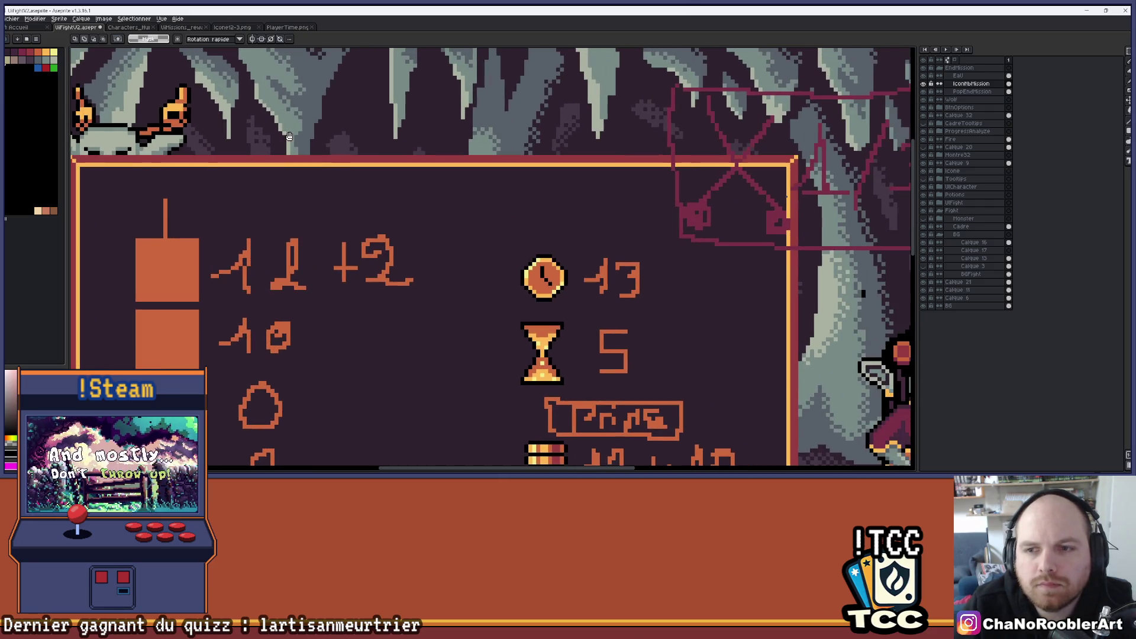
{"action": "scroll", "coordinate": [575, 115], "scroll_direction": "down", "scroll_amount": 2}
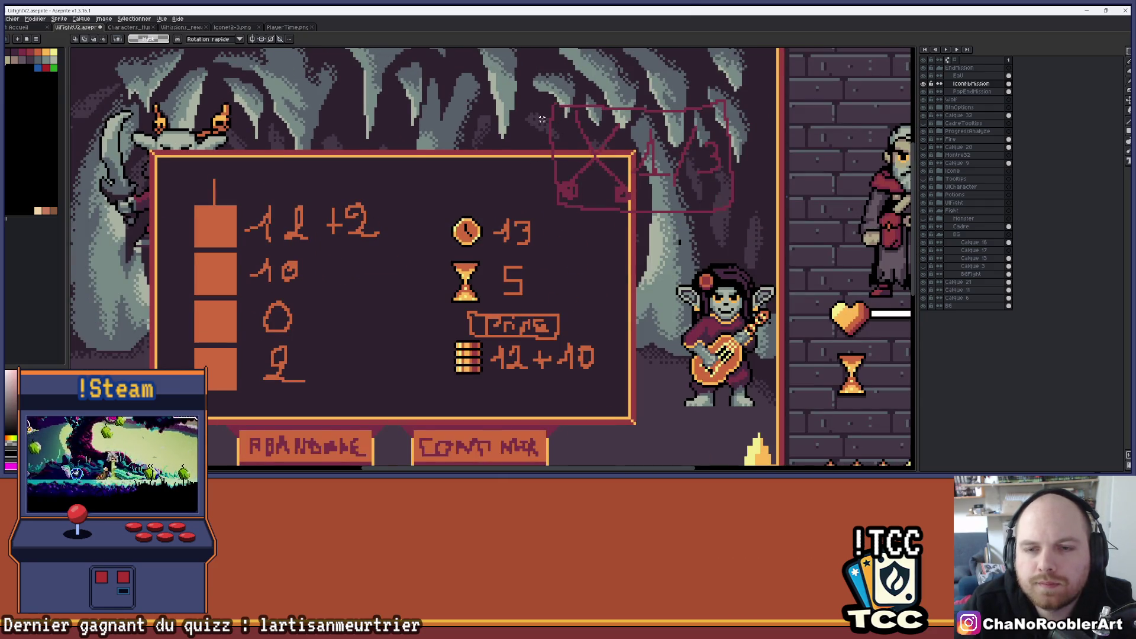
{"action": "scroll", "coordinate": [543, 132], "scroll_direction": "up", "scroll_amount": 1}
{"action": "scroll", "coordinate": [306, 277], "scroll_direction": "left", "scroll_amount": 2}
{"action": "scroll", "coordinate": [306, 276], "scroll_direction": "down", "scroll_amount": 1}
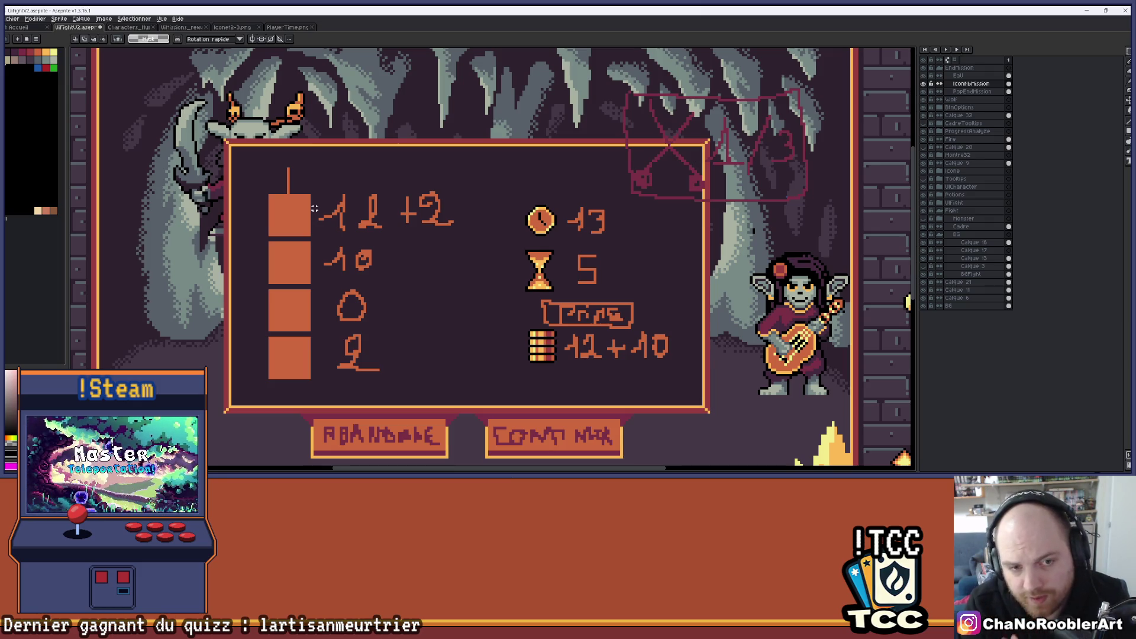
{"action": "mouse_move", "coordinate": [320, 472]}
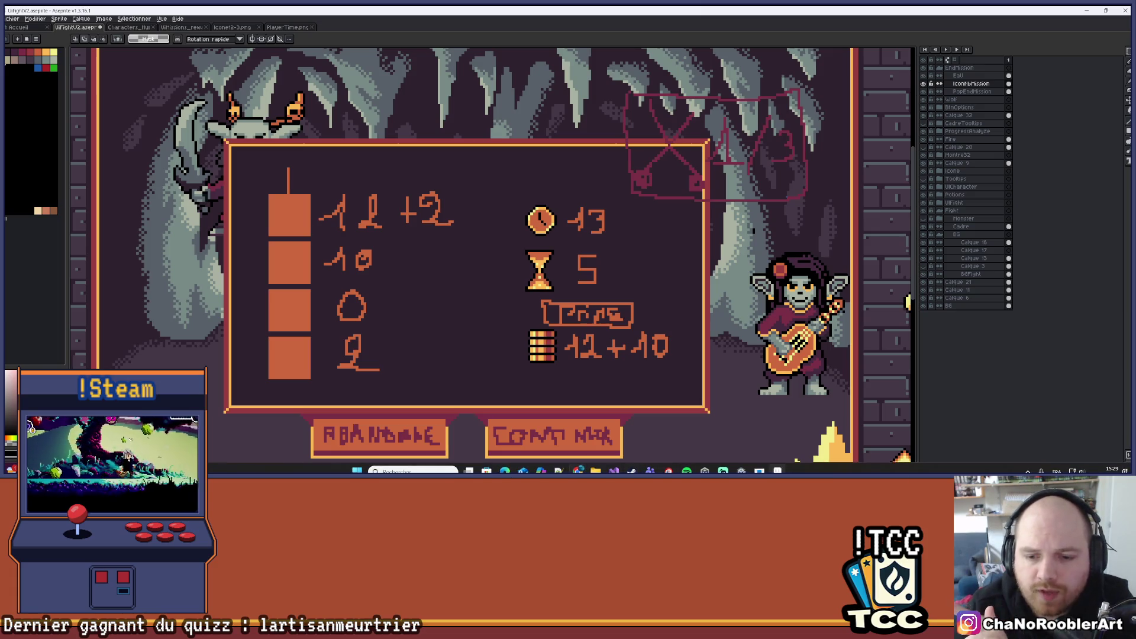
{"action": "mouse_move", "coordinate": [614, 472]}
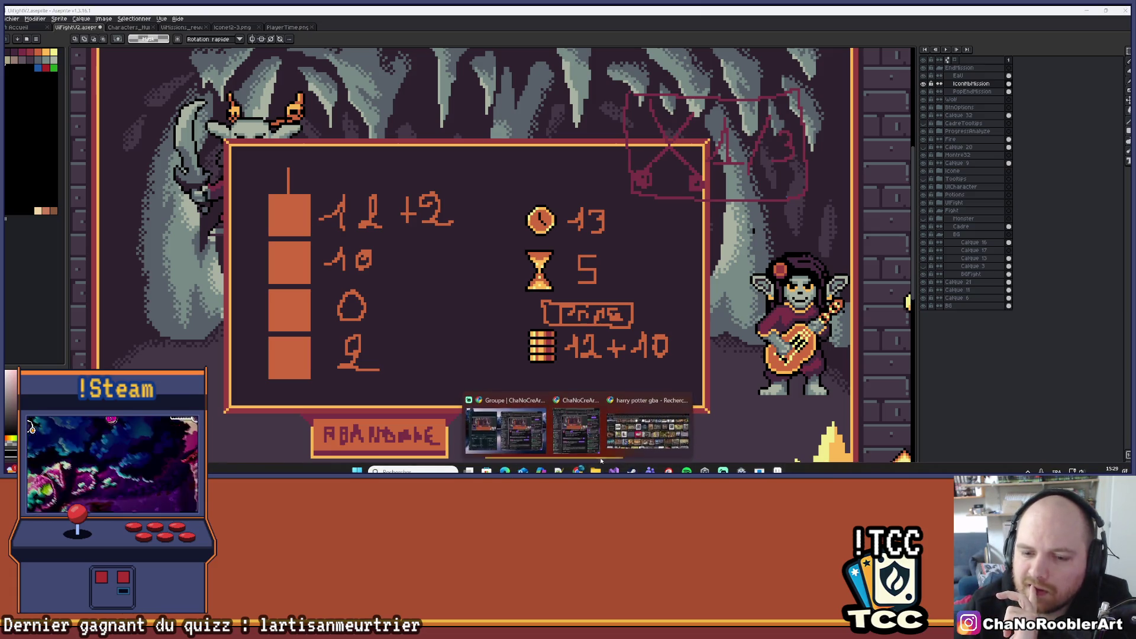
{"action": "mouse_move", "coordinate": [578, 472]}
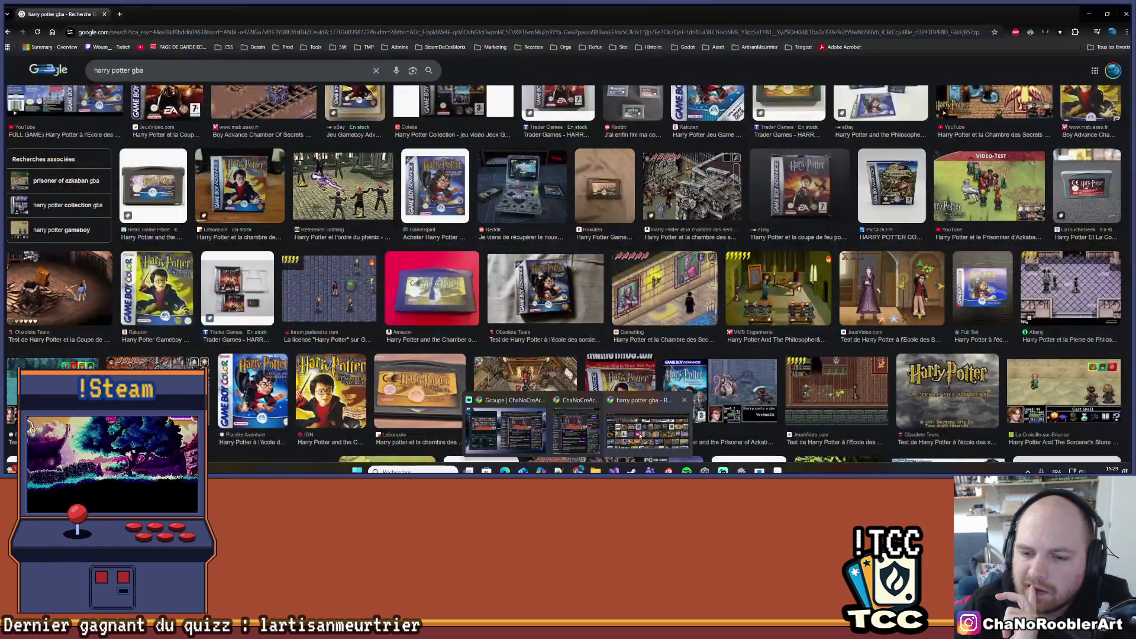
{"action": "left_click", "coordinate": [640, 436]}
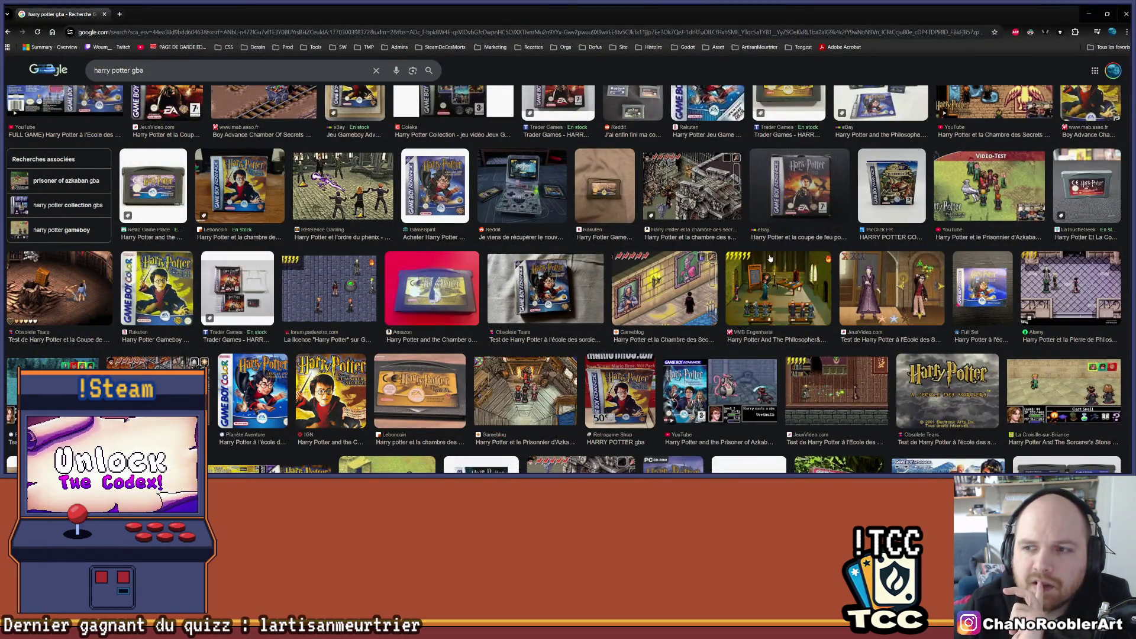
Step: Preview two Prisoner of Azkaban screenshots, then narrow the search to Azkaban GBA images
{"action": "scroll", "coordinate": [766, 255], "scroll_direction": "down", "scroll_amount": 1}
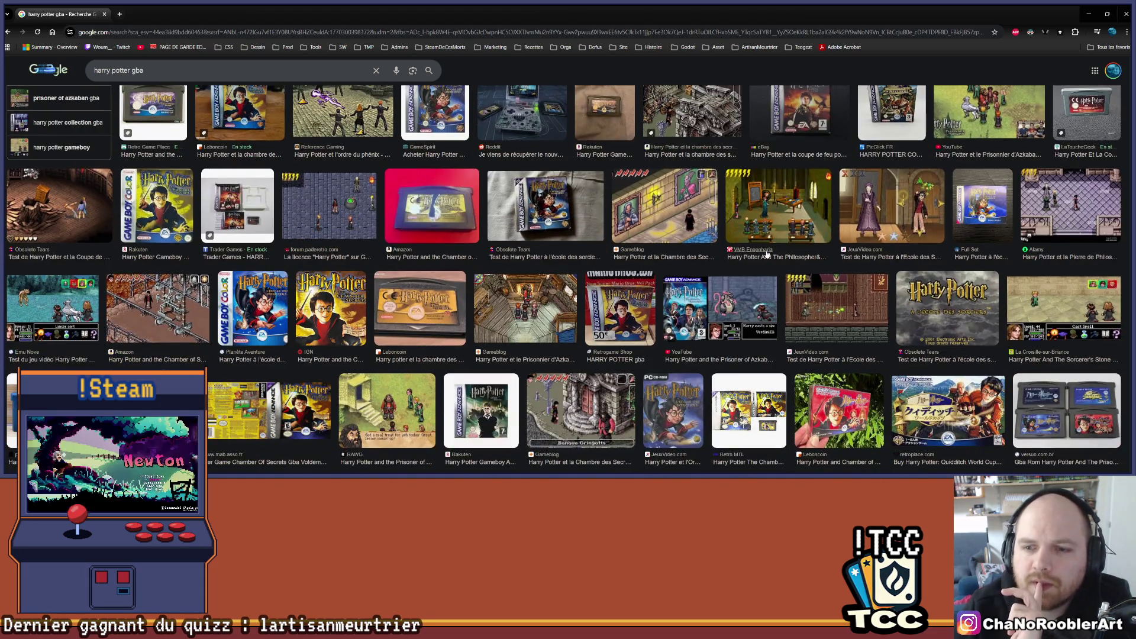
{"action": "left_click", "coordinate": [735, 310]}
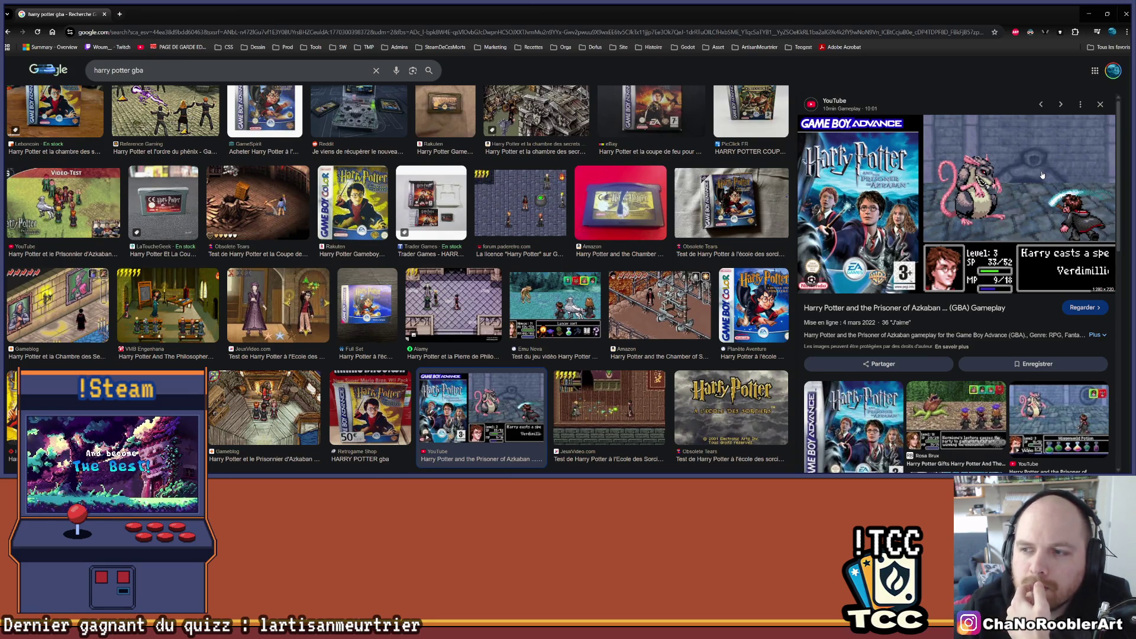
{"action": "left_click", "coordinate": [955, 414]}
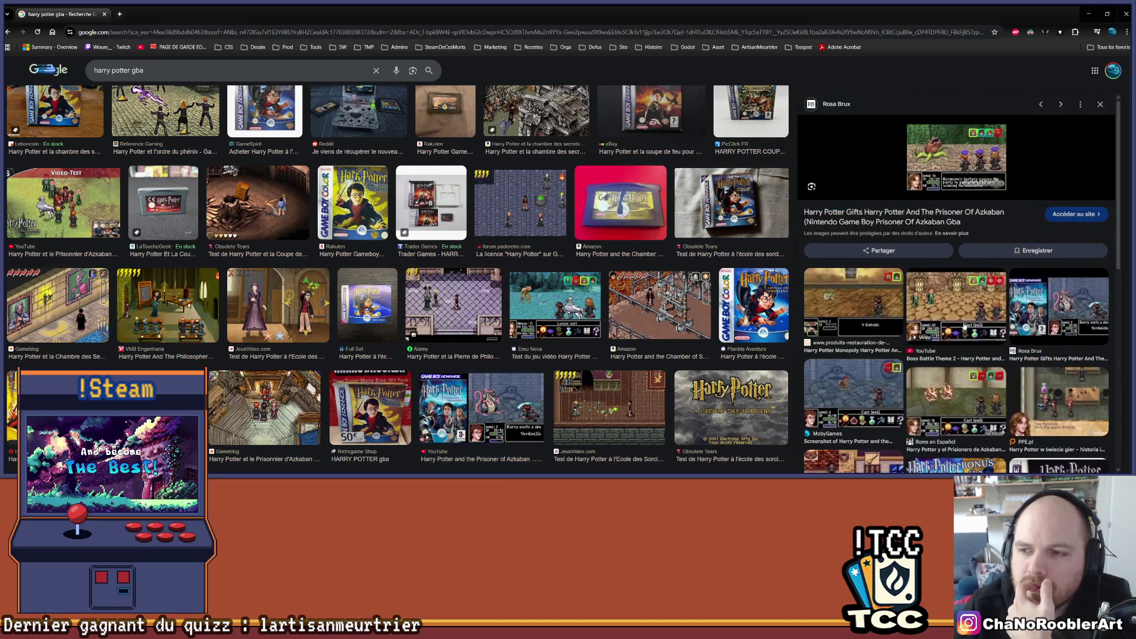
{"action": "left_click", "coordinate": [985, 146]}
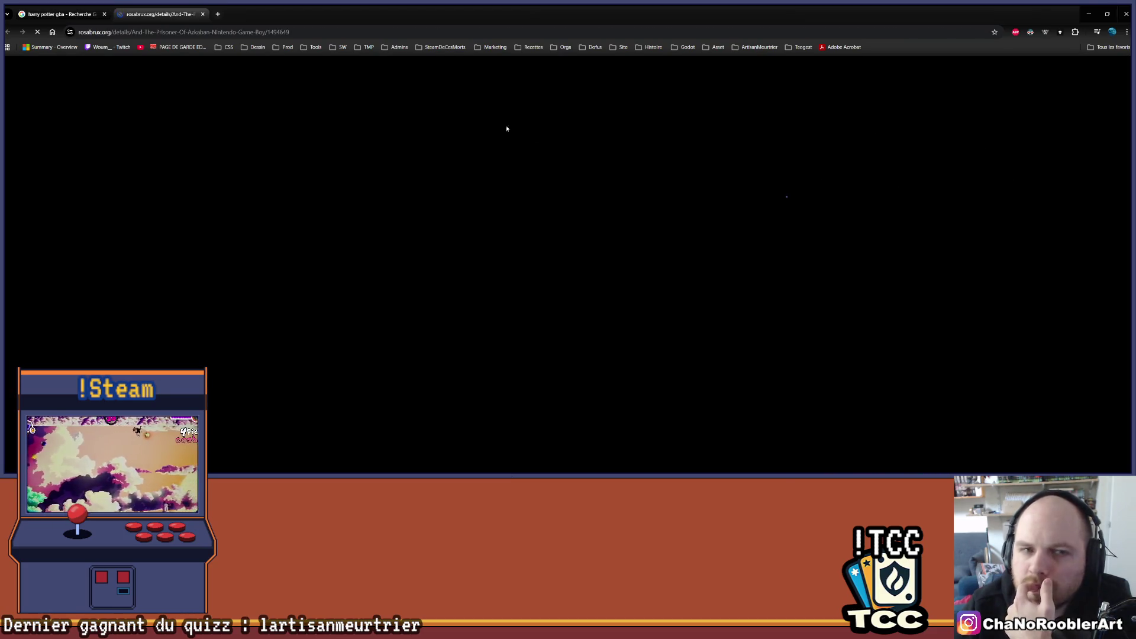
{"action": "left_click", "coordinate": [202, 14]}
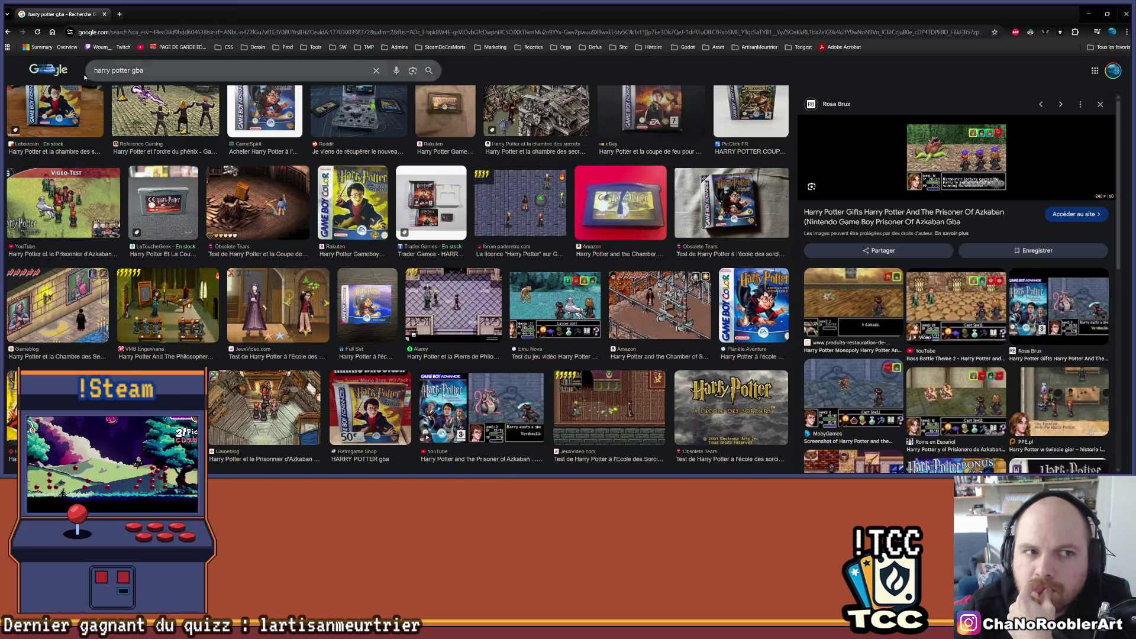
{"action": "scroll", "coordinate": [1030, 364], "scroll_direction": "up", "scroll_amount": 2}
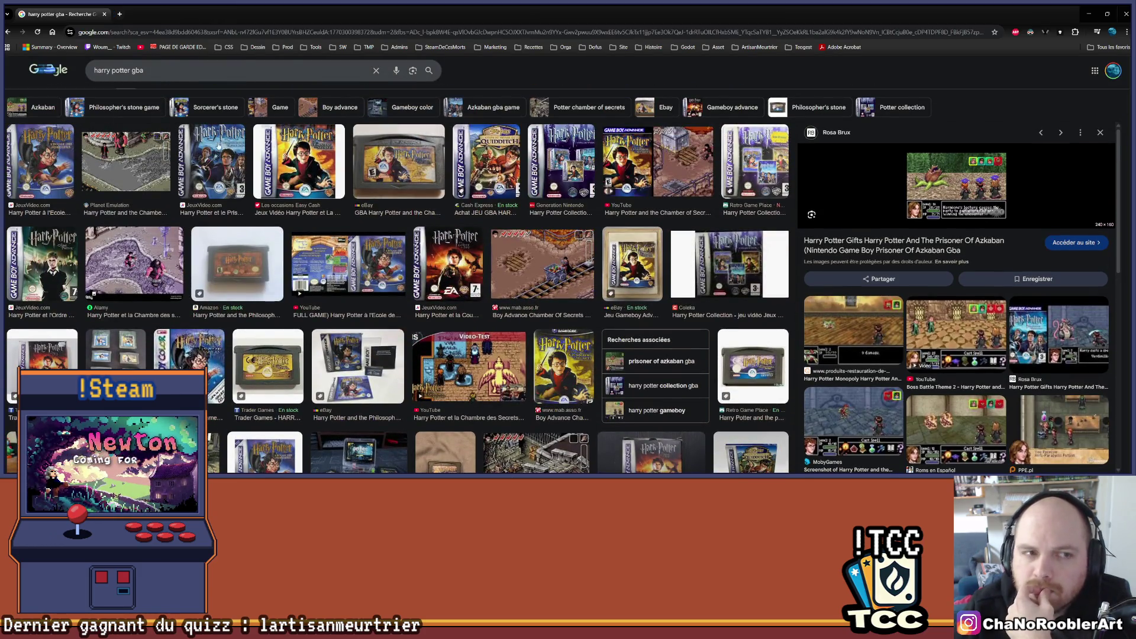
{"action": "left_click", "coordinate": [495, 110]}
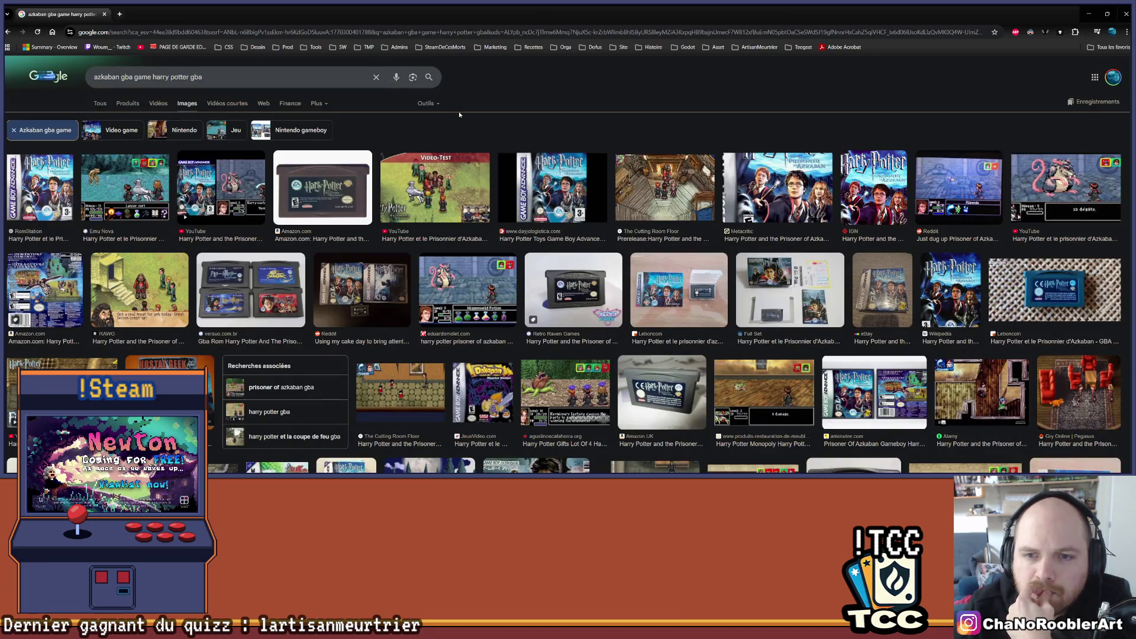
Step: Preview several GBA battle screenshots, ending on the Wiggenweld Potion battle menu
{"action": "scroll", "coordinate": [333, 197], "scroll_direction": "down", "scroll_amount": 2}
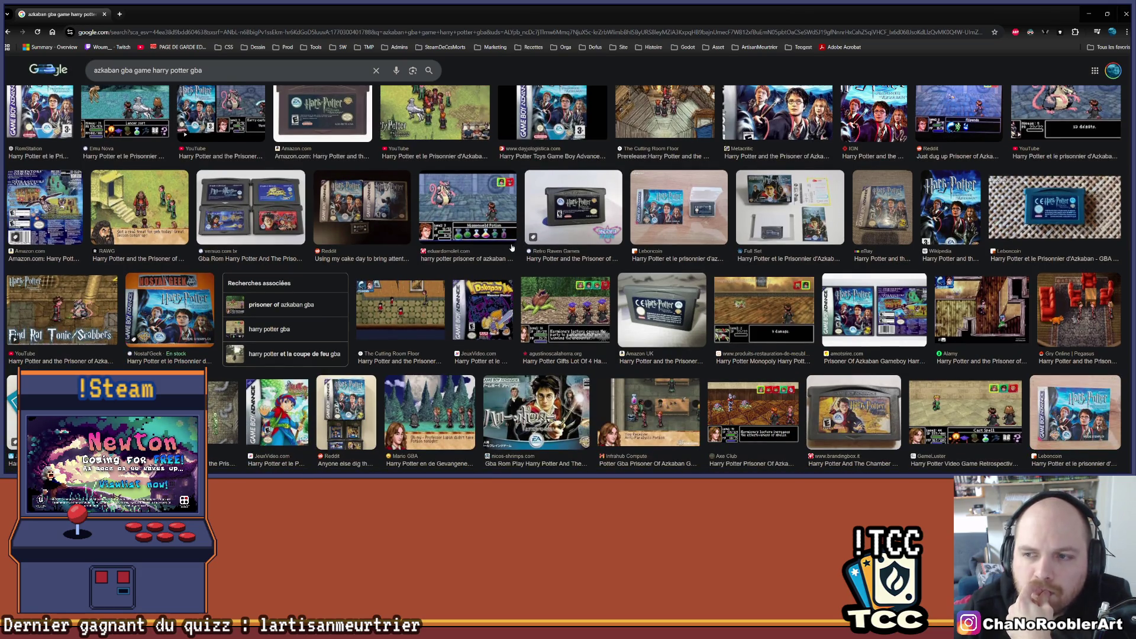
{"action": "scroll", "coordinate": [512, 248], "scroll_direction": "up", "scroll_amount": 2}
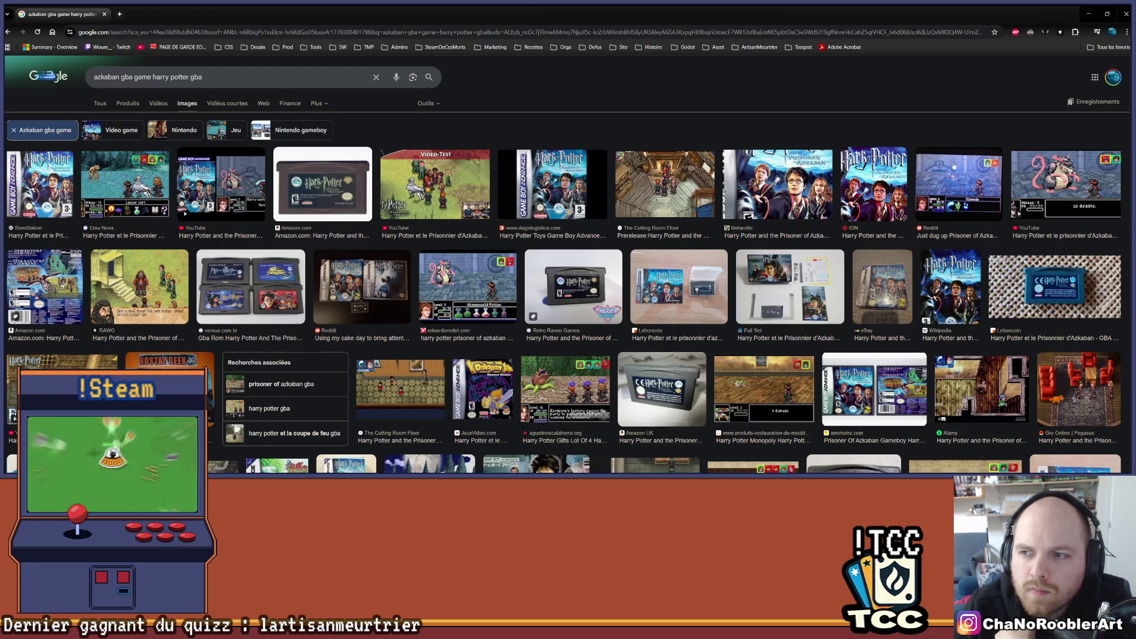
{"action": "left_click", "coordinate": [962, 178]}
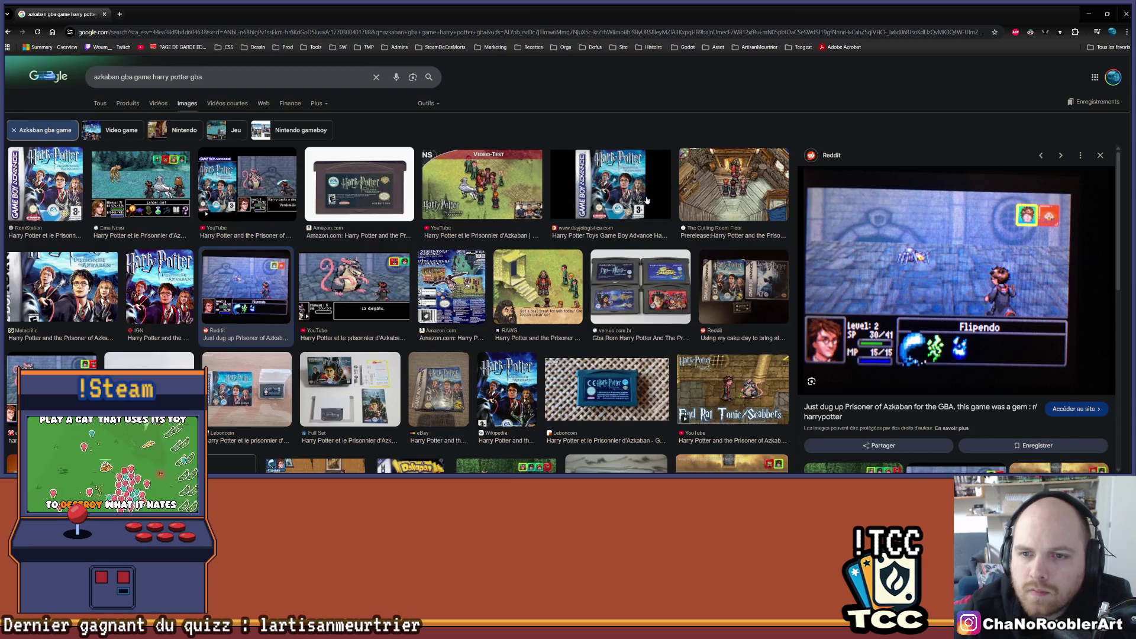
{"action": "scroll", "coordinate": [561, 200], "scroll_direction": "down", "scroll_amount": 3}
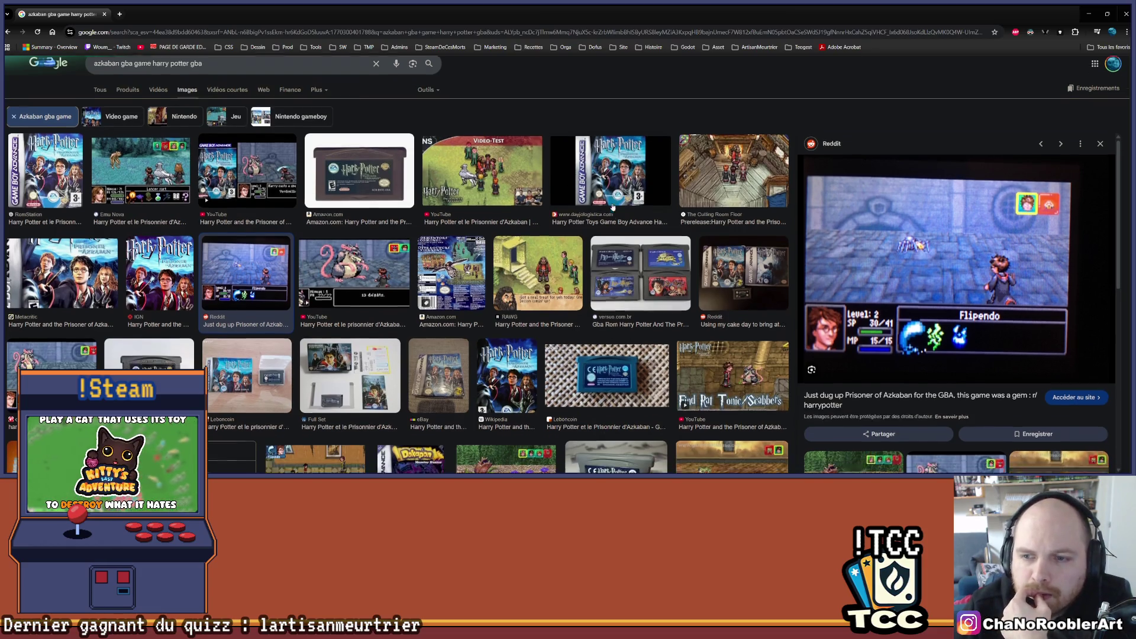
{"action": "scroll", "coordinate": [1012, 301], "scroll_direction": "down", "scroll_amount": 5}
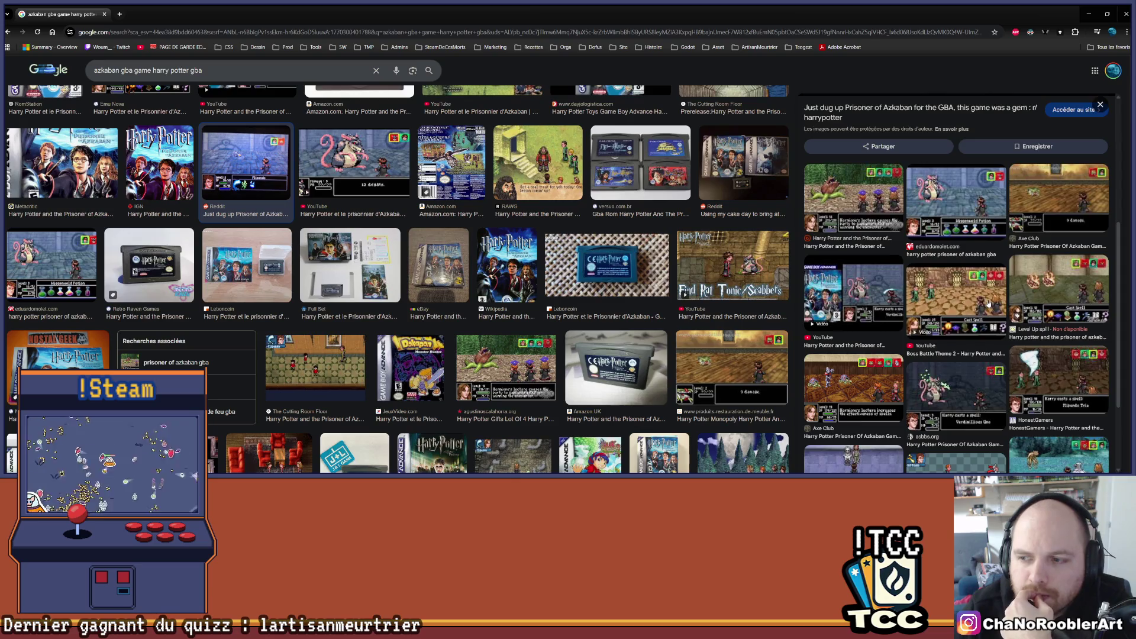
{"action": "left_click", "coordinate": [987, 303]}
{"action": "scroll", "coordinate": [985, 303], "scroll_direction": "down", "scroll_amount": 3}
{"action": "left_click", "coordinate": [855, 322]}
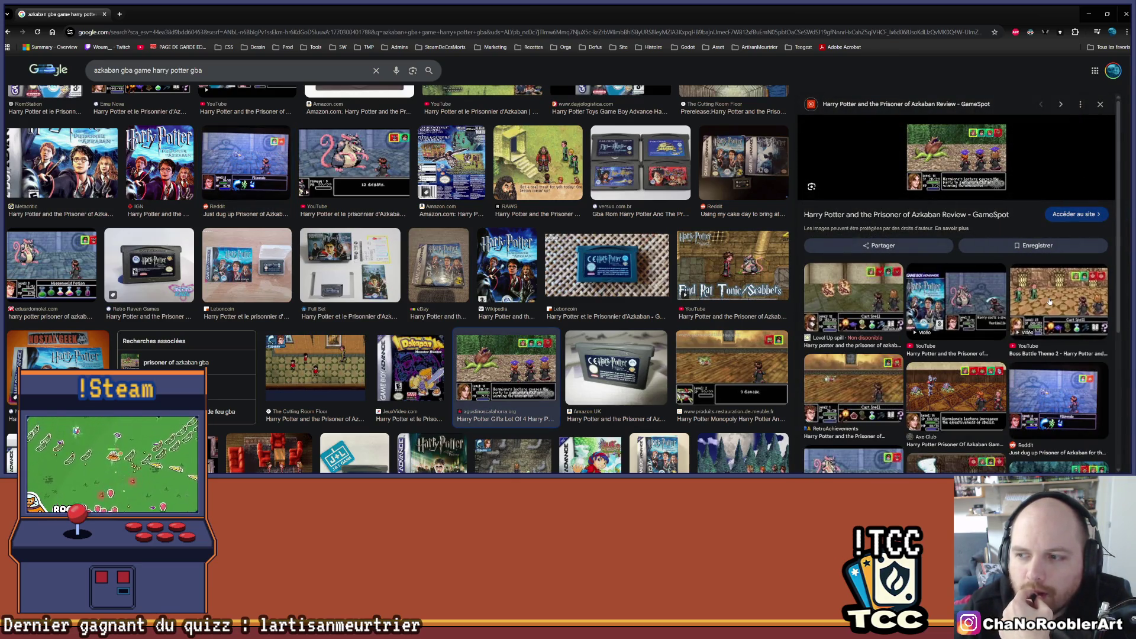
{"action": "left_click", "coordinate": [1049, 302]}
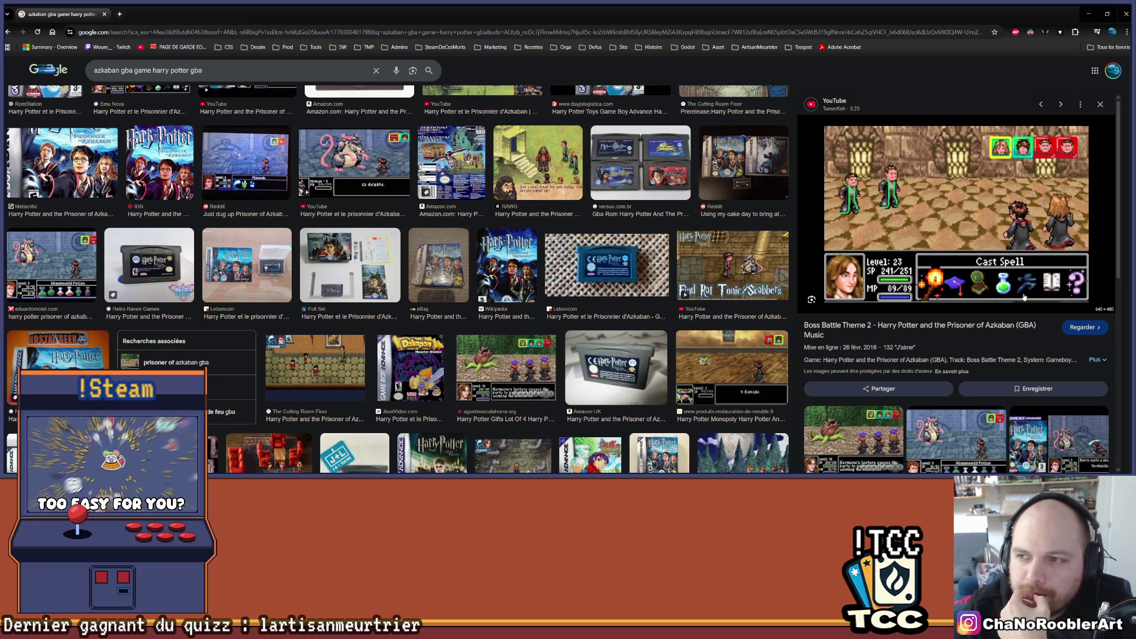
{"action": "scroll", "coordinate": [1006, 288], "scroll_direction": "down", "scroll_amount": 3}
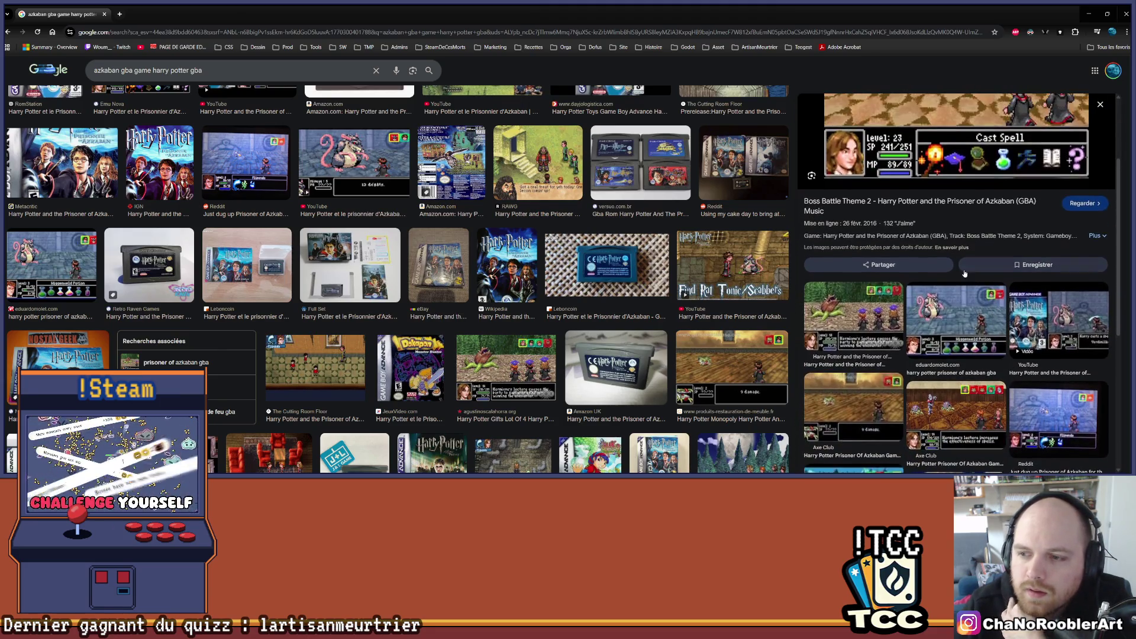
{"action": "left_click", "coordinate": [953, 291]}
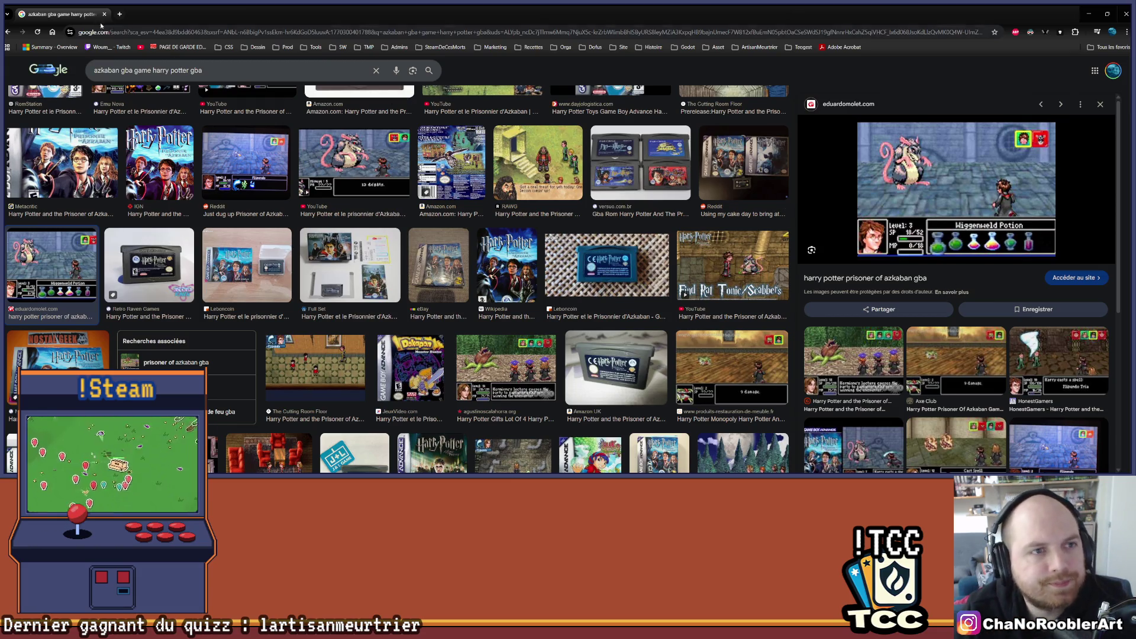
Step: Open the project's Miro board from the Orga bookmarks folder
{"action": "mouse_move", "coordinate": [287, 9]}
{"action": "left_mouse_down"}
{"action": "mouse_move", "coordinate": [363, 279]}
{"action": "mouse_move", "coordinate": [495, 378]}
{"action": "mouse_move", "coordinate": [312, 8]}
{"action": "left_mouse_up"}
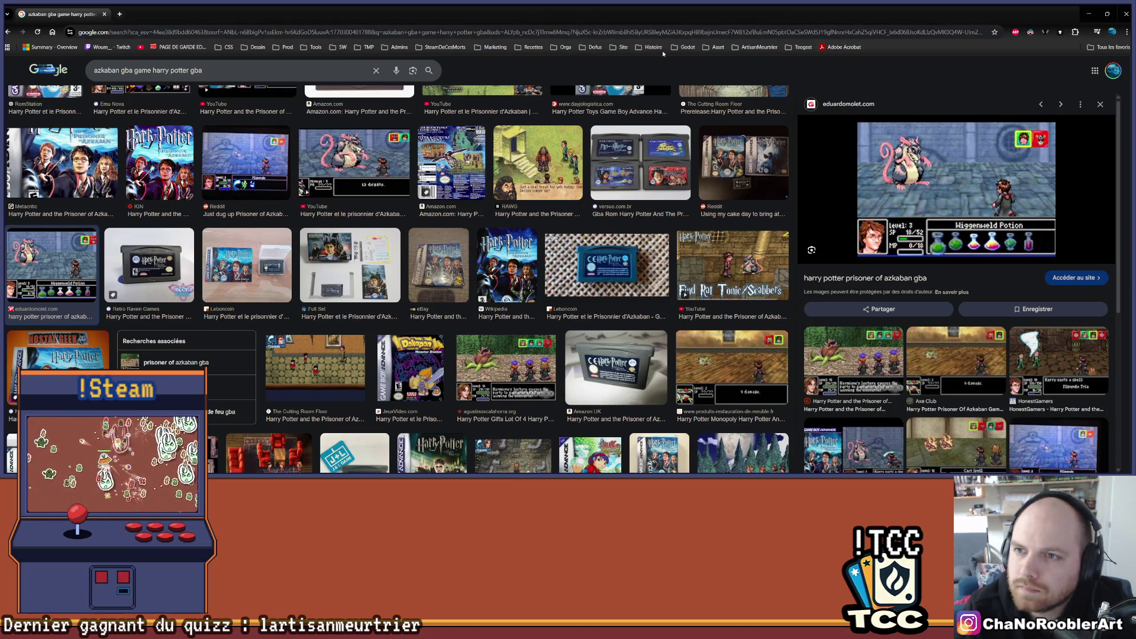
{"action": "left_click", "coordinate": [564, 47]}
{"action": "scroll", "coordinate": [573, 93], "scroll_direction": "up", "scroll_amount": 2}
{"action": "left_click", "coordinate": [565, 46]}
{"action": "left_click", "coordinate": [583, 80]}
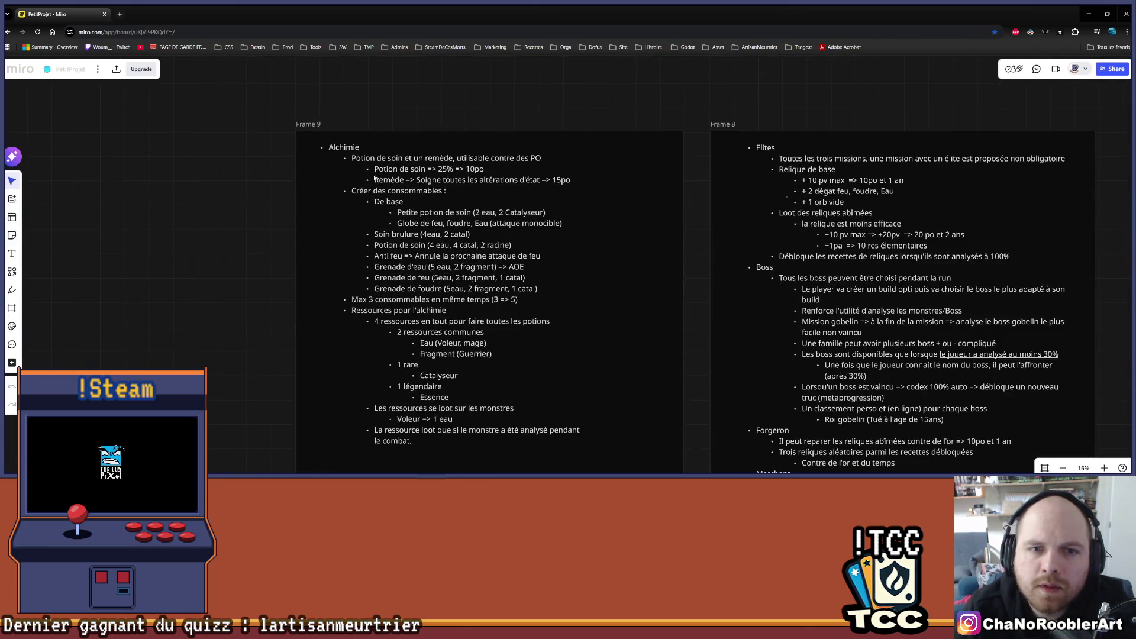
Step: Zoom into the board's Alchimie list of potions and consumables, then bring Aseprite to the front
{"action": "scroll", "coordinate": [499, 194], "scroll_direction": "down", "scroll_amount": 5}
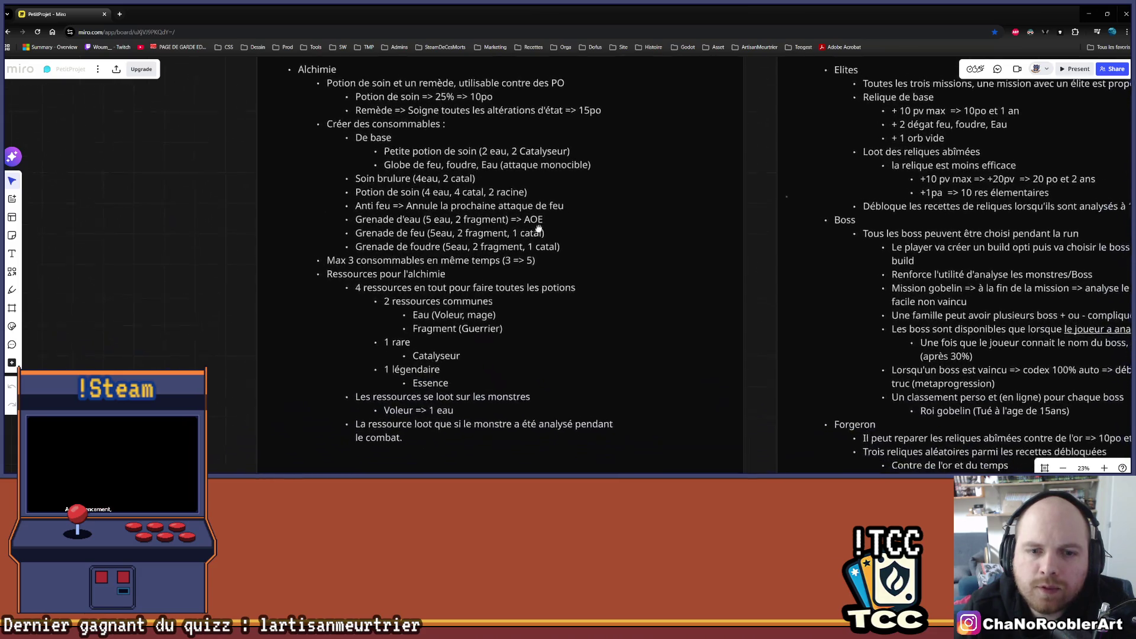
{"action": "scroll", "coordinate": [297, 246], "scroll_direction": "down", "scroll_amount": 5}
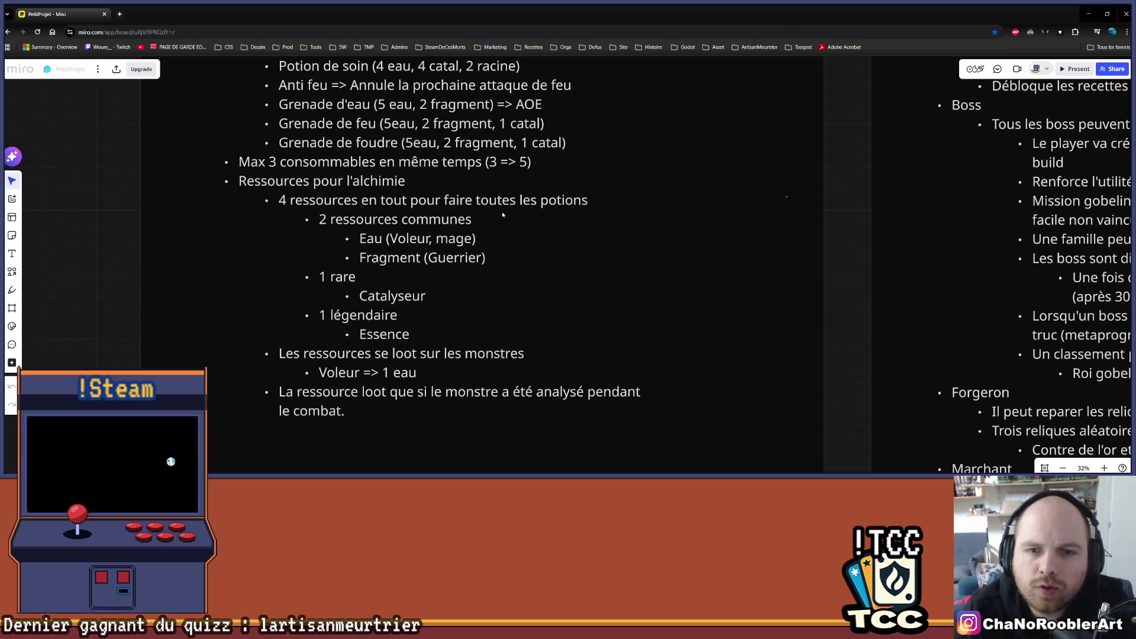
{"action": "scroll", "coordinate": [369, 204], "scroll_direction": "up", "scroll_amount": 3}
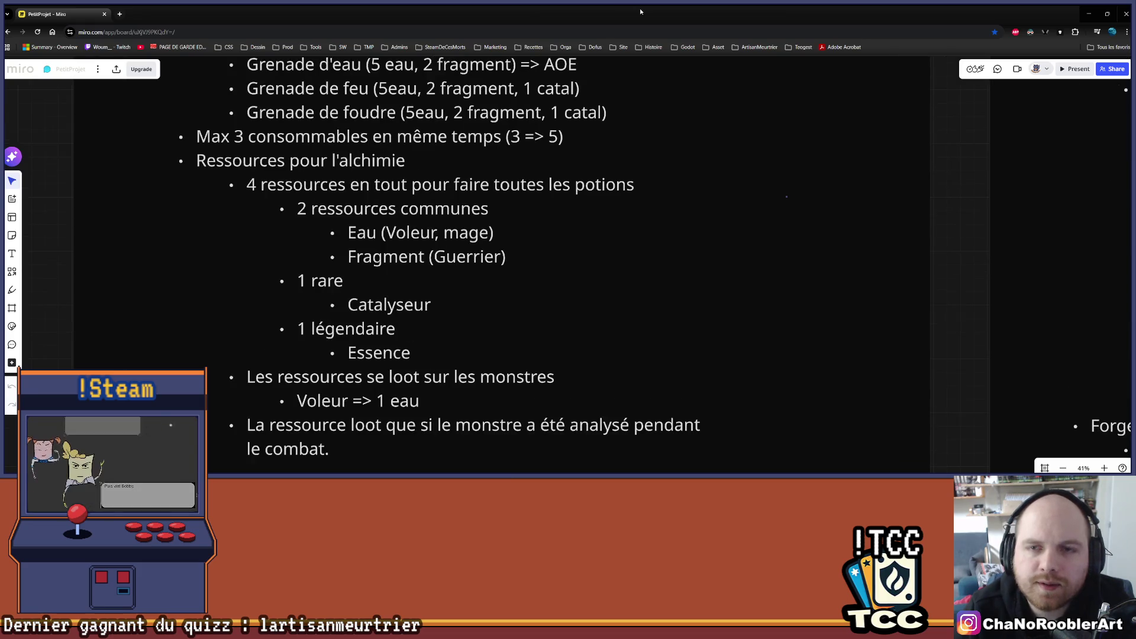
{"action": "left_click_drag", "start_coordinate": [615, 13], "coordinate": [889, 80]}
{"action": "left_click", "coordinate": [1010, 71]}
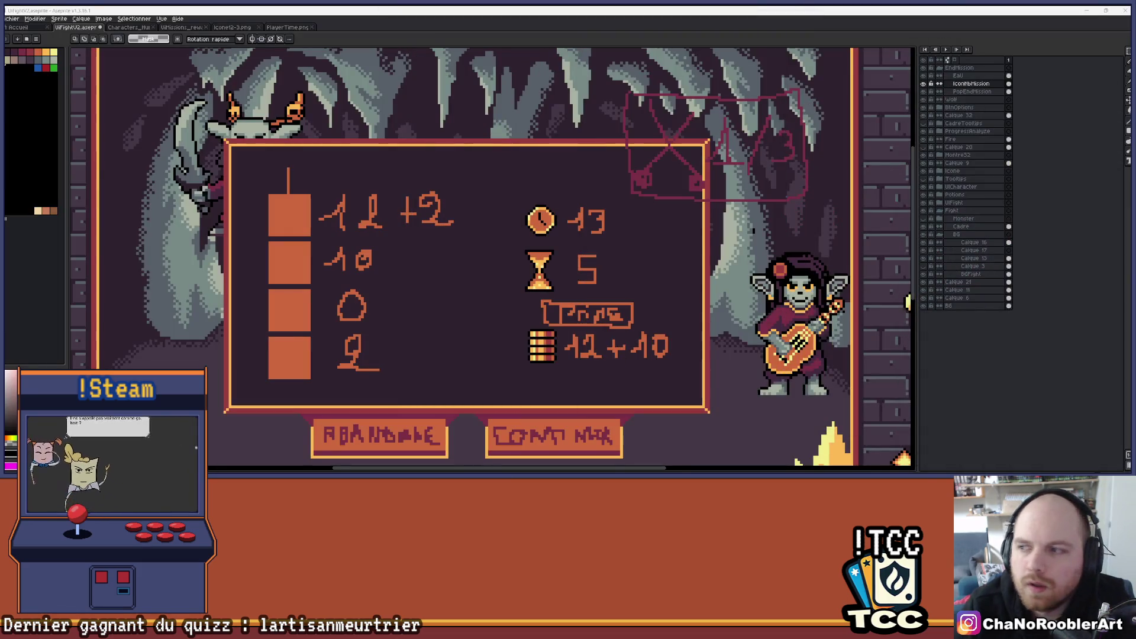
Step: Select the Eau layer, zoom onto the top orange square, and switch to the one-pixel pencil (B)
{"action": "scroll", "coordinate": [294, 200], "scroll_direction": "up", "scroll_amount": 2}
{"action": "scroll", "coordinate": [294, 200], "scroll_direction": "up", "scroll_amount": 2}
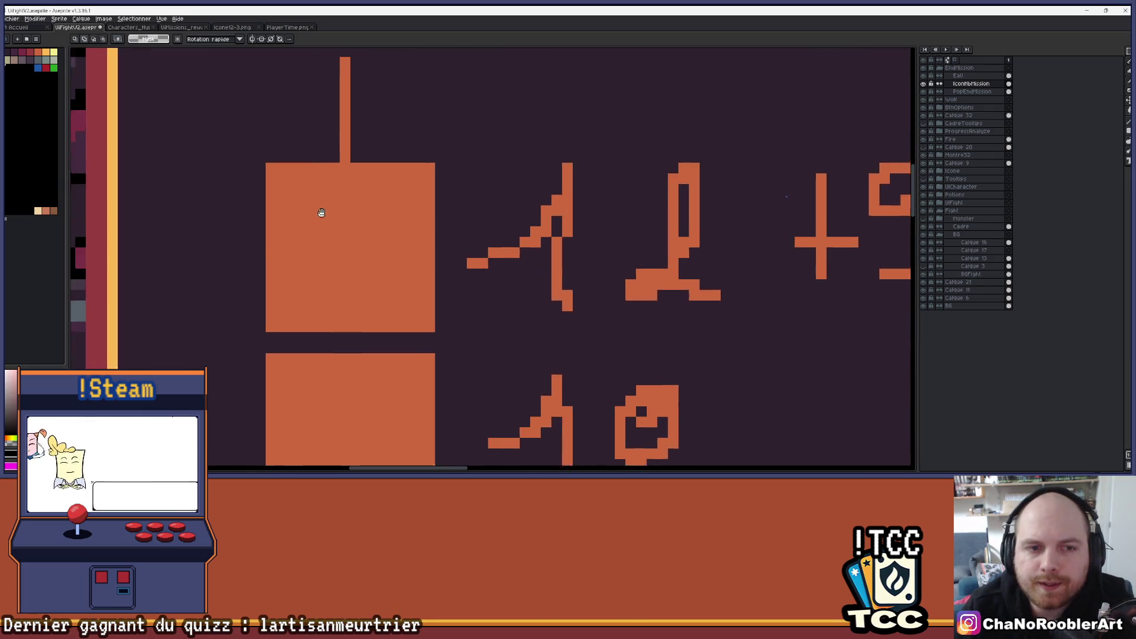
{"action": "scroll", "coordinate": [319, 210], "scroll_direction": "down", "scroll_amount": 3}
{"action": "scroll", "coordinate": [320, 211], "scroll_direction": "up", "scroll_amount": 3}
{"action": "left_click", "coordinate": [958, 76]}
{"action": "scroll", "coordinate": [469, 196], "scroll_direction": "down", "scroll_amount": 3}
{"action": "left_click_drag", "start_coordinate": [469, 196], "coordinate": [408, 191]}
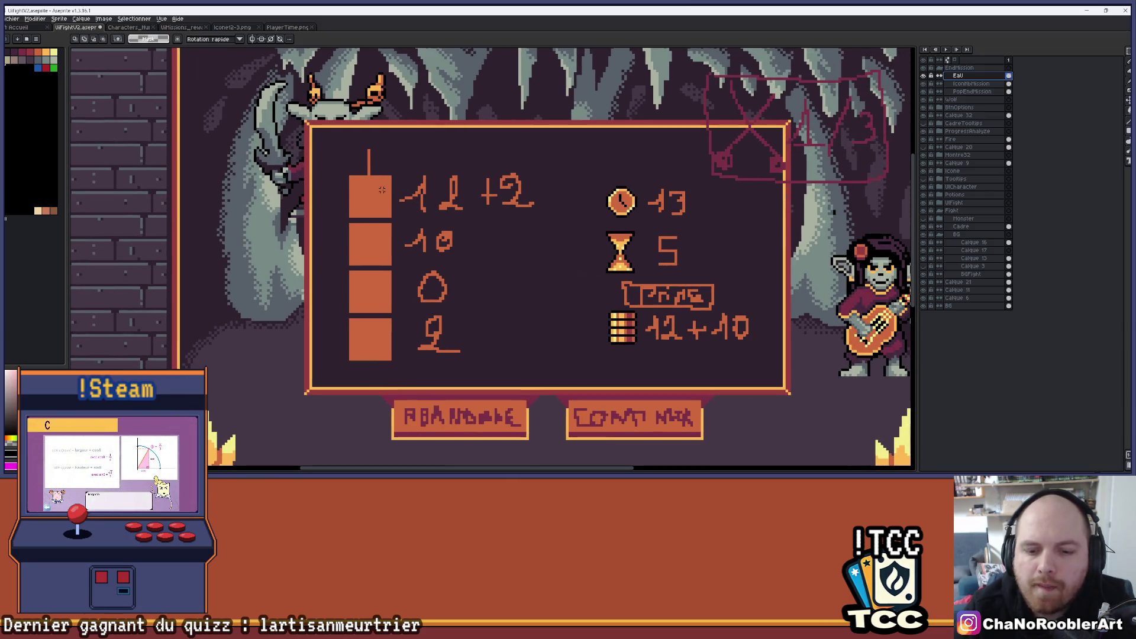
{"action": "scroll", "coordinate": [381, 189], "scroll_direction": "up", "scroll_amount": 4}
{"action": "scroll", "coordinate": [365, 176], "scroll_direction": "down", "scroll_amount": 2}
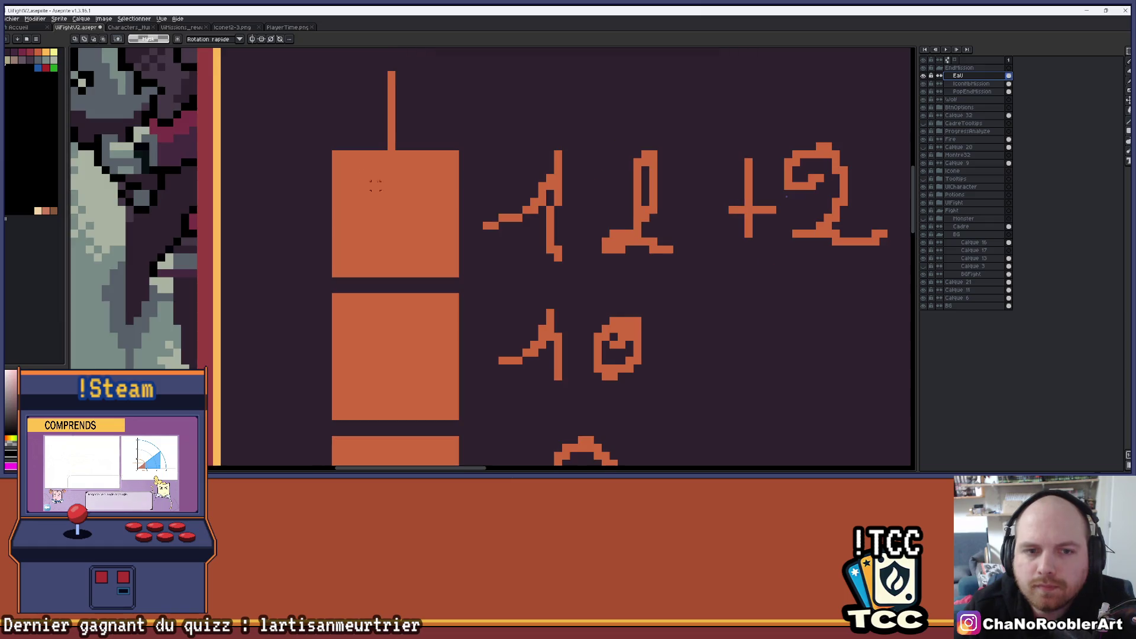
{"action": "scroll", "coordinate": [331, 188], "scroll_direction": "down", "scroll_amount": 1}
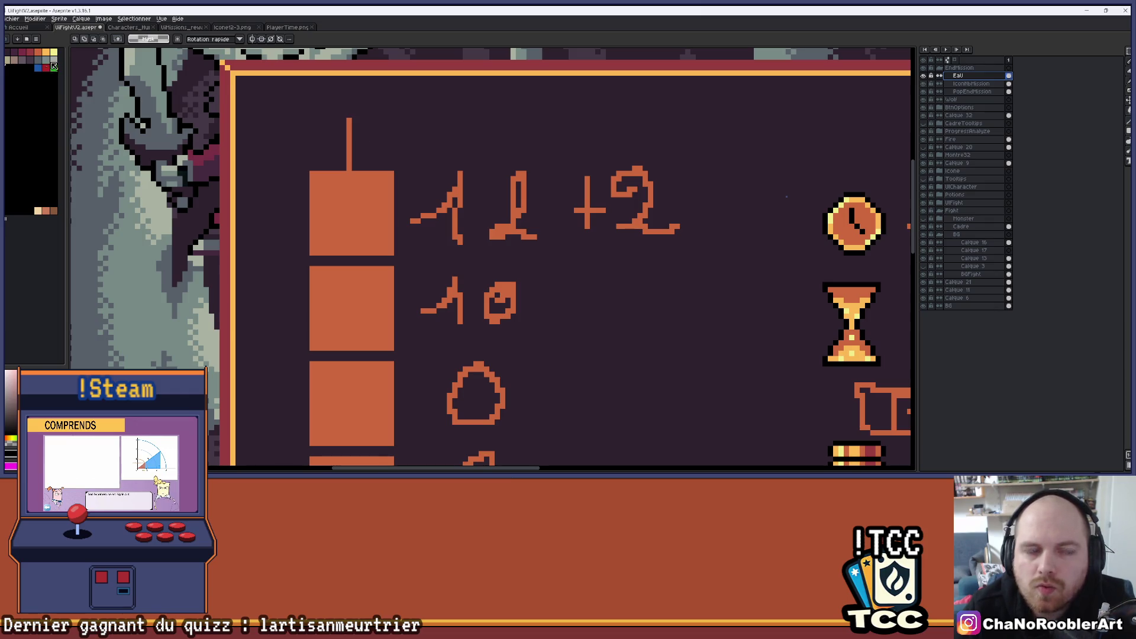
{"action": "scroll", "coordinate": [177, 119], "scroll_direction": "down", "scroll_amount": 2}
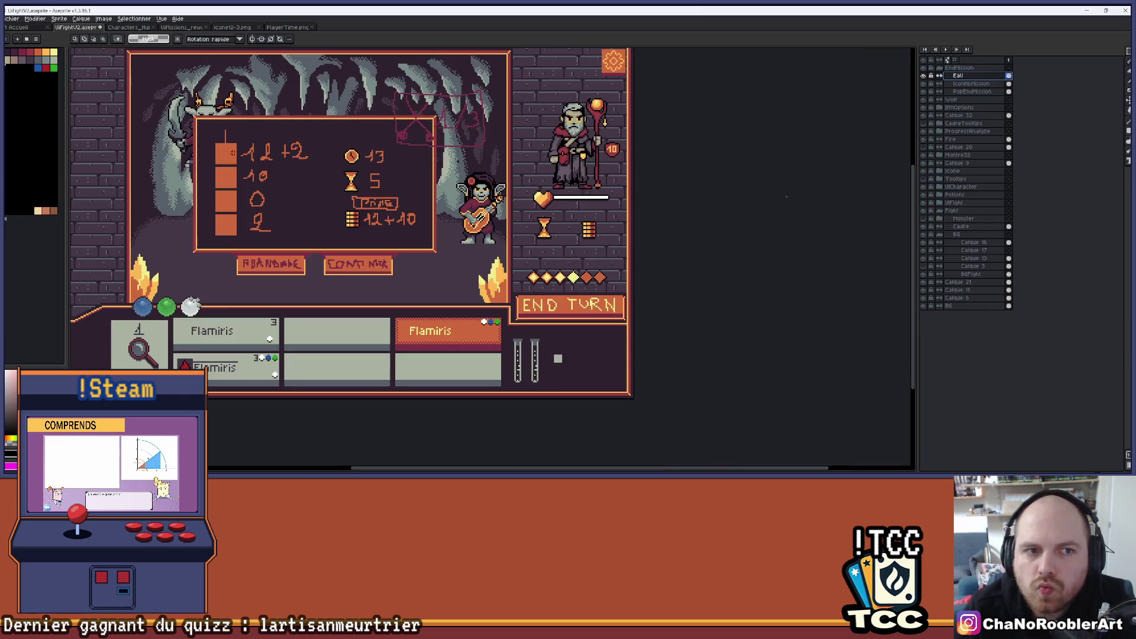
{"action": "scroll", "coordinate": [292, 185], "scroll_direction": "up", "scroll_amount": 5}
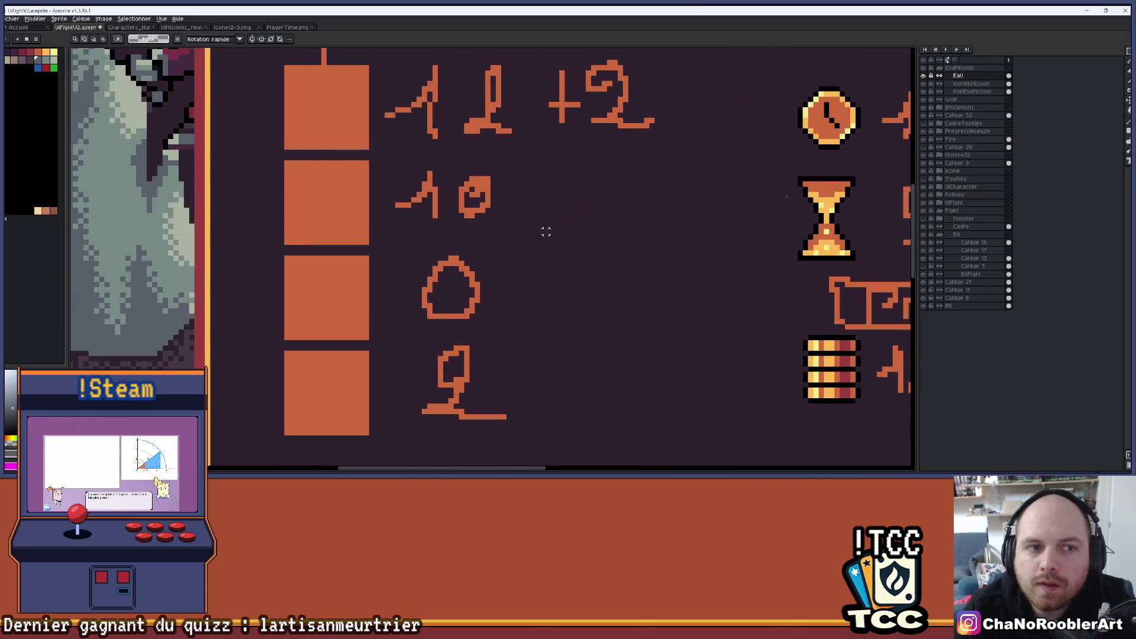
{"action": "key", "text": "b"}
{"action": "scroll", "coordinate": [352, 178], "scroll_direction": "up", "scroll_amount": 3}
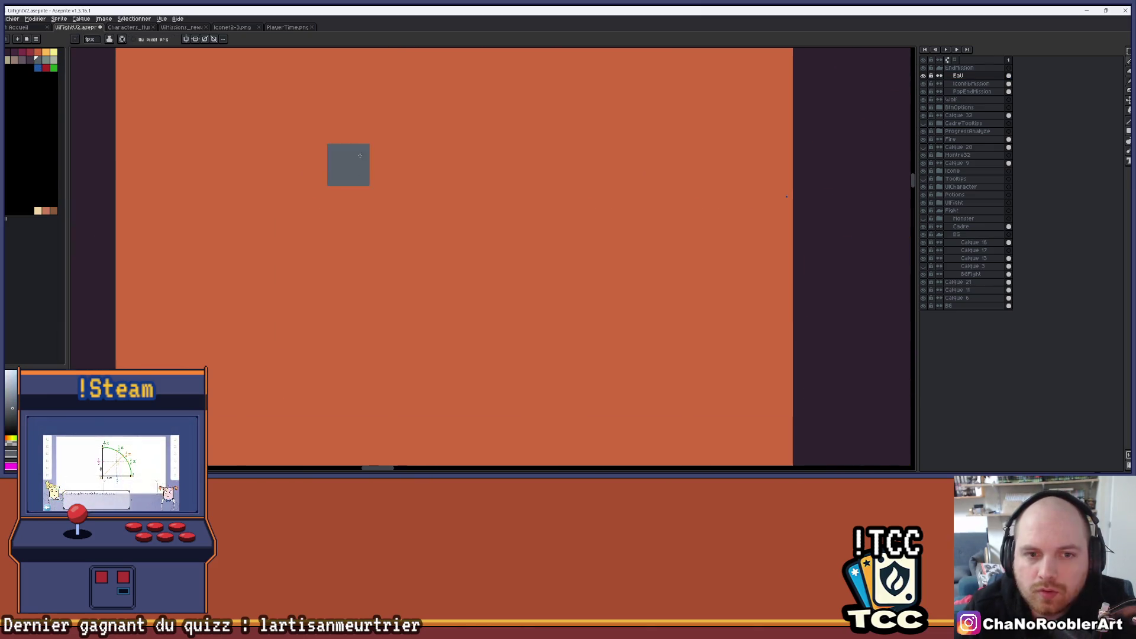
Step: Outline a grey drop in the top orange square and fill its stem, sides and interior grey
{"action": "scroll", "coordinate": [348, 162], "scroll_direction": "down", "scroll_amount": 3}
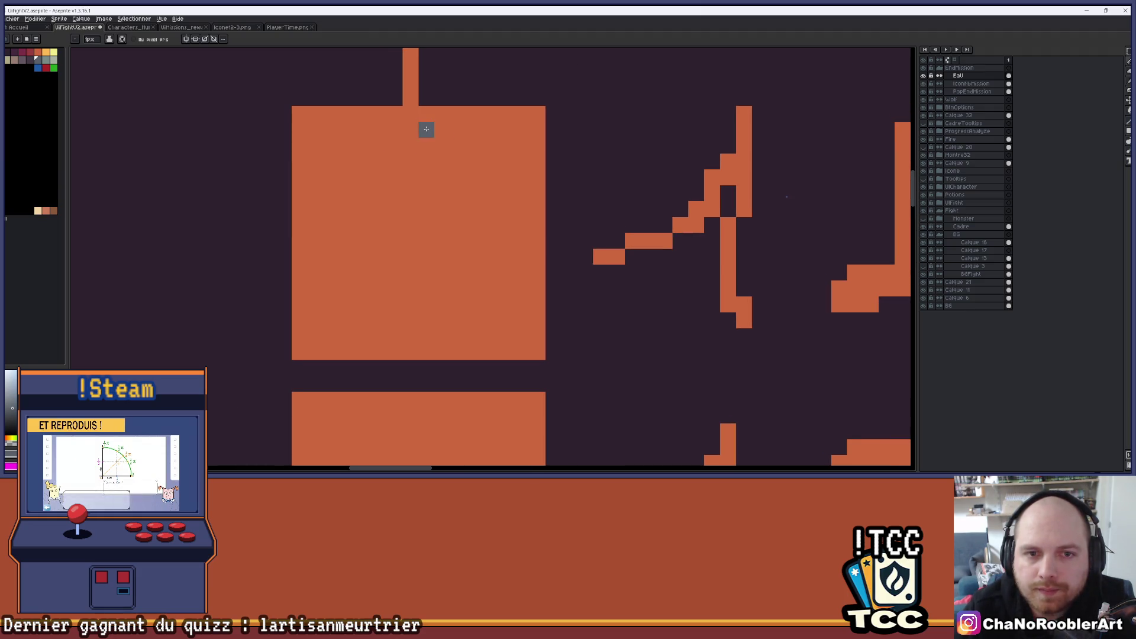
{"action": "mouse_move", "coordinate": [426, 130]}
{"action": "left_mouse_down"}
{"action": "mouse_move", "coordinate": [363, 178]}
{"action": "mouse_move", "coordinate": [358, 292]}
{"action": "mouse_move", "coordinate": [482, 322]}
{"action": "mouse_move", "coordinate": [419, 204]}
{"action": "mouse_move", "coordinate": [362, 243]}
{"action": "left_mouse_up"}
{"action": "scroll", "coordinate": [400, 190], "scroll_direction": "down", "scroll_amount": 1}
{"action": "scroll", "coordinate": [400, 189], "scroll_direction": "up", "scroll_amount": 1}
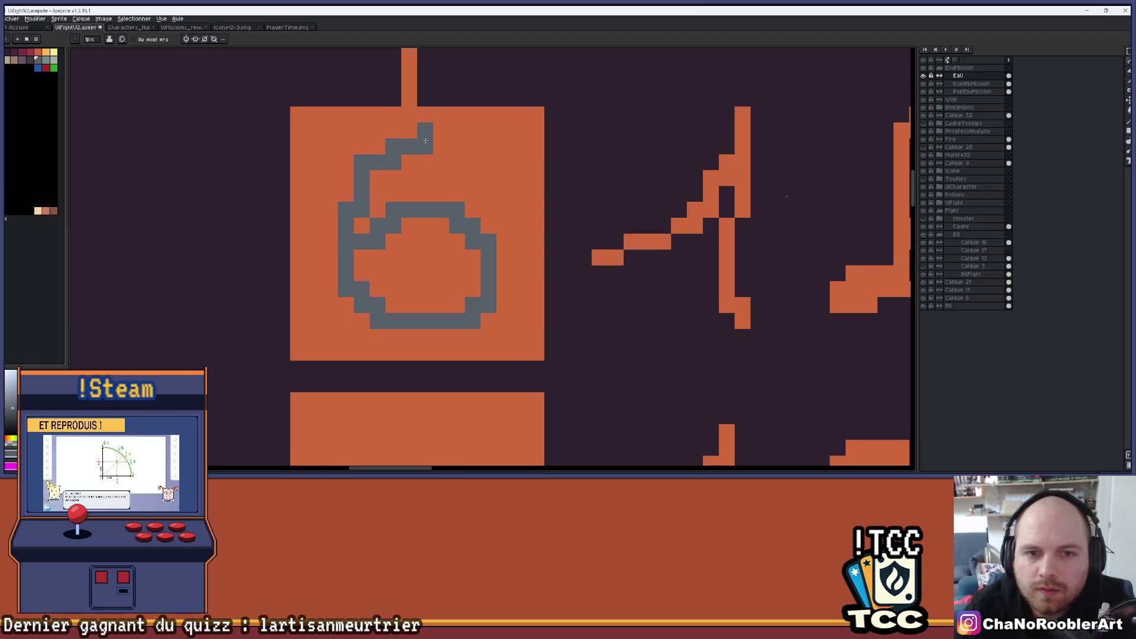
{"action": "left_click_drag", "start_coordinate": [425, 162], "coordinate": [394, 195]}
{"action": "mouse_move", "coordinate": [440, 225]}
{"action": "left_mouse_down"}
{"action": "mouse_move", "coordinate": [455, 276]}
{"action": "mouse_move", "coordinate": [472, 288]}
{"action": "mouse_move", "coordinate": [391, 296]}
{"action": "mouse_move", "coordinate": [366, 267]}
{"action": "mouse_move", "coordinate": [392, 248]}
{"action": "mouse_move", "coordinate": [425, 266]}
{"action": "mouse_move", "coordinate": [425, 225]}
{"action": "left_mouse_up"}
{"action": "left_click_drag", "start_coordinate": [378, 177], "coordinate": [368, 235]}
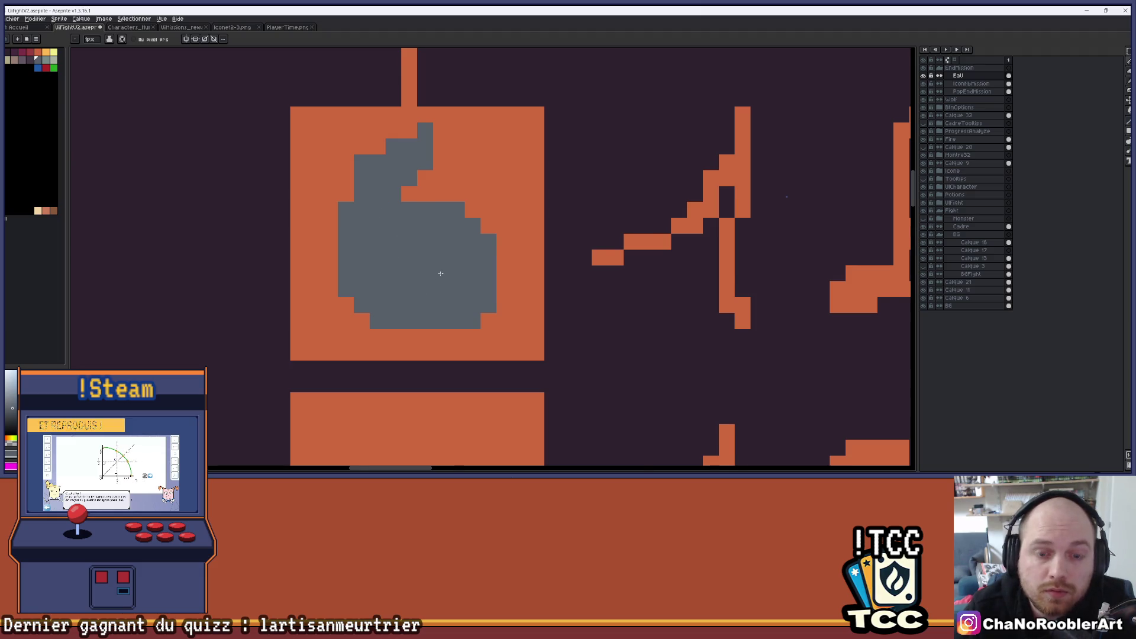
{"action": "scroll", "coordinate": [441, 265], "scroll_direction": "up", "scroll_amount": 1}
{"action": "left_click_drag", "start_coordinate": [395, 169], "coordinate": [424, 169]}
{"action": "scroll", "coordinate": [481, 239], "scroll_direction": "down", "scroll_amount": 1}
{"action": "scroll", "coordinate": [482, 239], "scroll_direction": "down", "scroll_amount": 4}
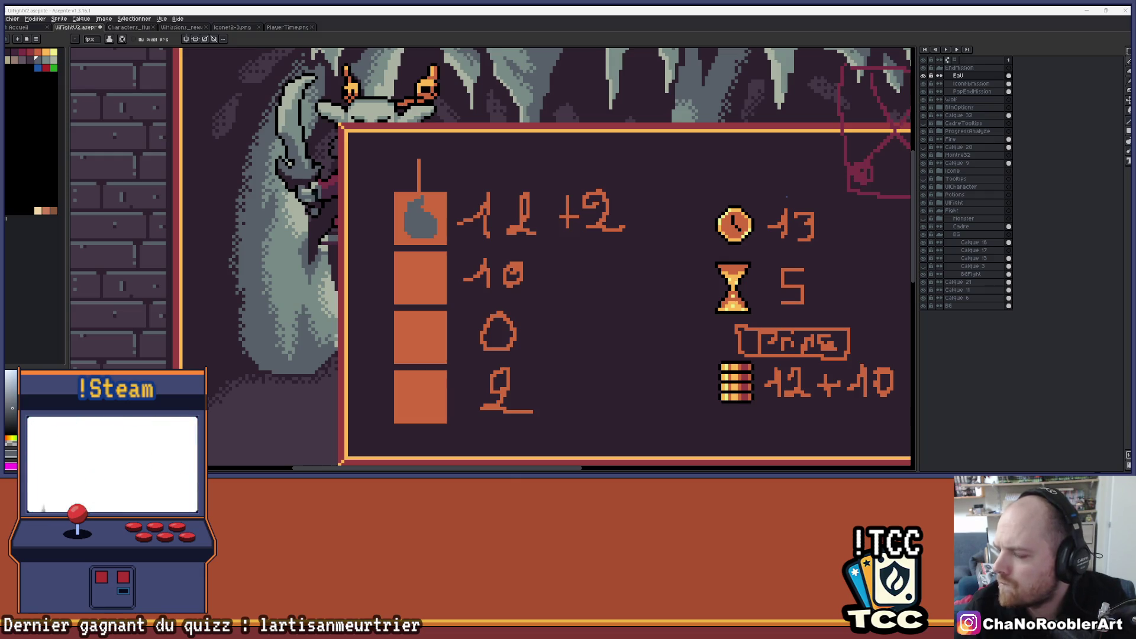
Step: Zoom in on the grey drop, then switch to the 'humeurs grecques' image search in Chrome
{"action": "scroll", "coordinate": [481, 228], "scroll_direction": "up", "scroll_amount": 1}
{"action": "scroll", "coordinate": [491, 225], "scroll_direction": "up", "scroll_amount": 1}
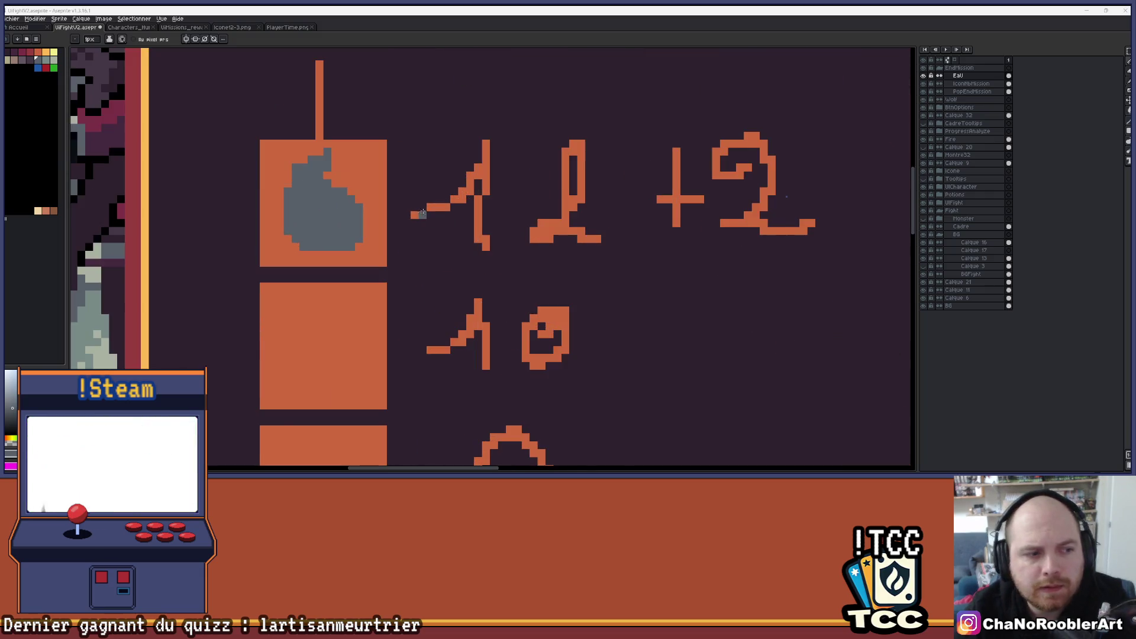
{"action": "scroll", "coordinate": [515, 213], "scroll_direction": "down", "scroll_amount": 1}
{"action": "scroll", "coordinate": [526, 201], "scroll_direction": "up", "scroll_amount": 1}
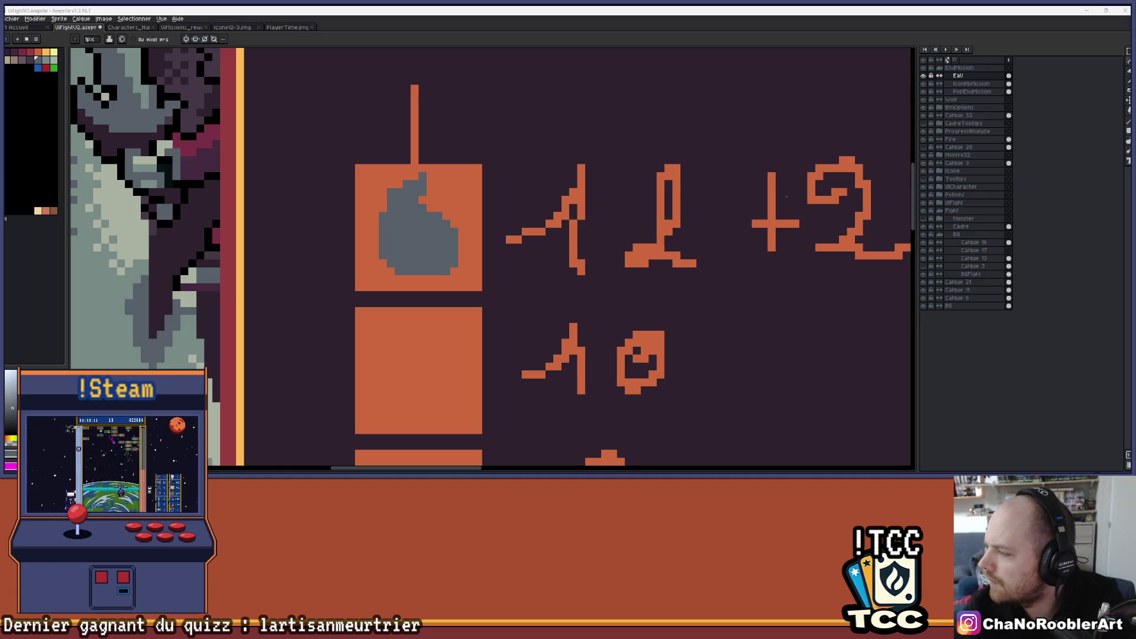
{"action": "key", "text": "alt+Tab"}
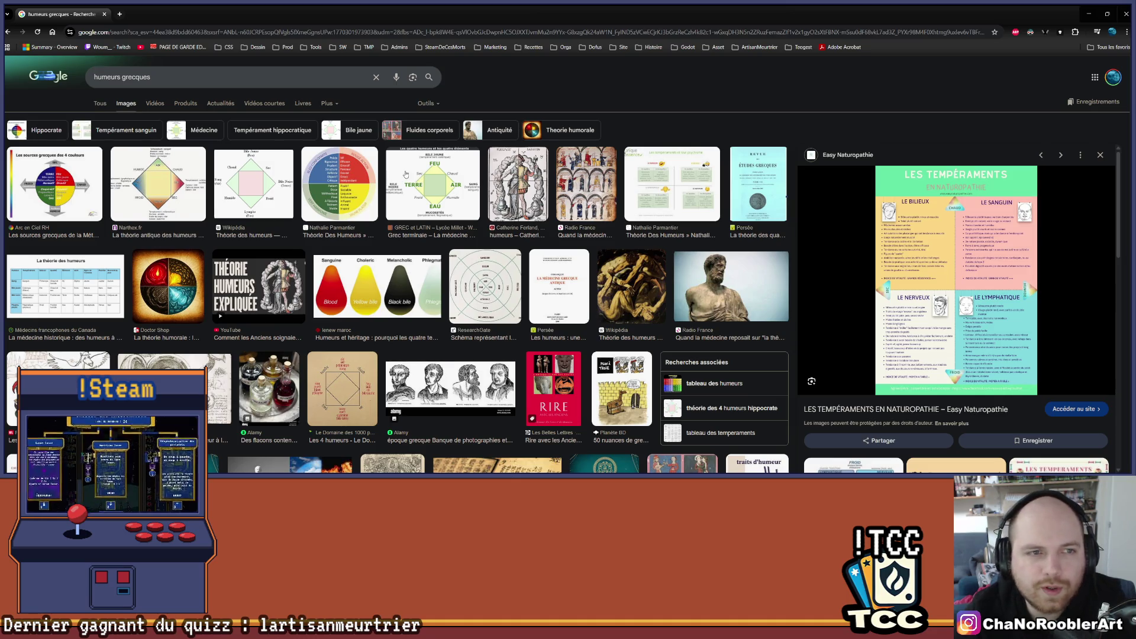
Step: Preview the Narthex.fr humours diagram, then switch to the related search 'tableau des humeurs'
{"action": "left_click", "coordinate": [163, 188]}
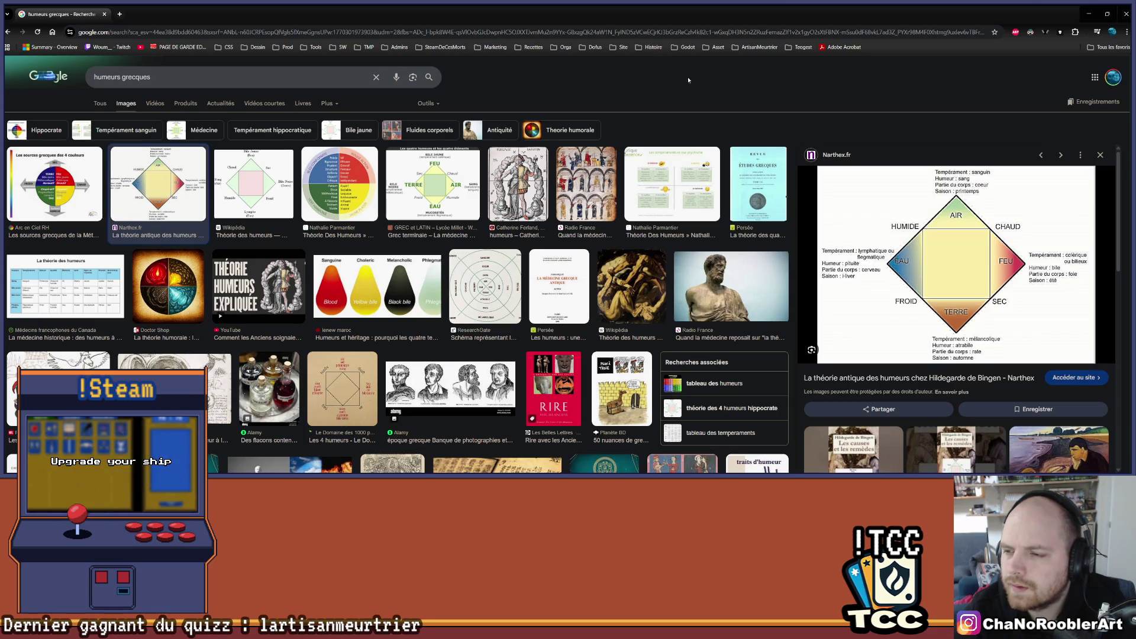
{"action": "scroll", "coordinate": [858, 283], "scroll_direction": "down", "scroll_amount": 3}
{"action": "scroll", "coordinate": [763, 308], "scroll_direction": "down", "scroll_amount": 3}
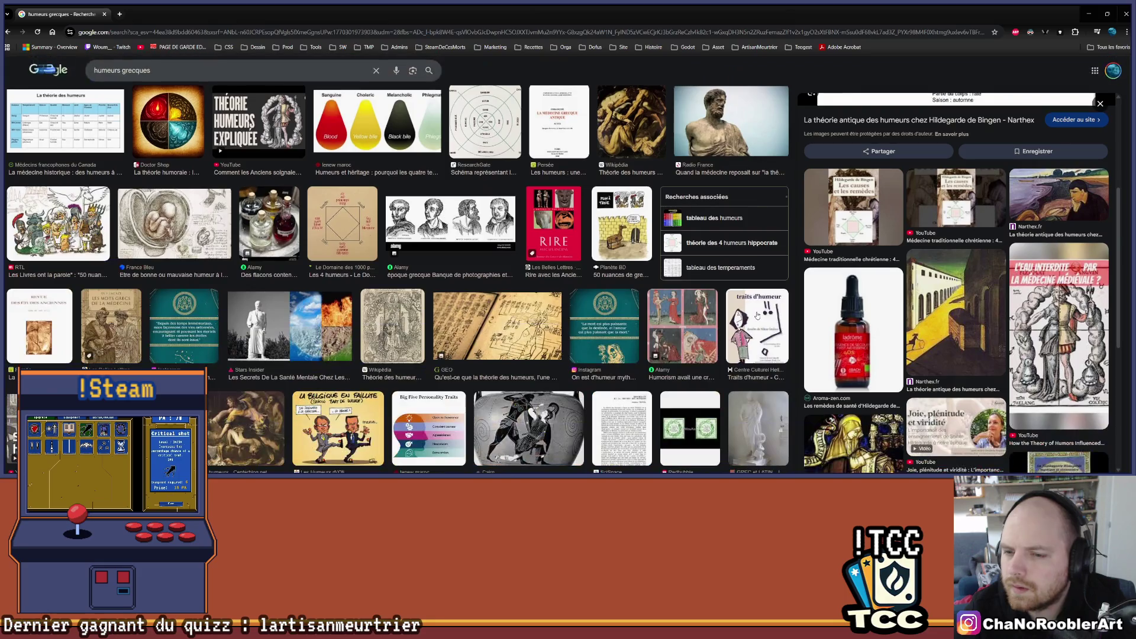
{"action": "left_click", "coordinate": [711, 223]}
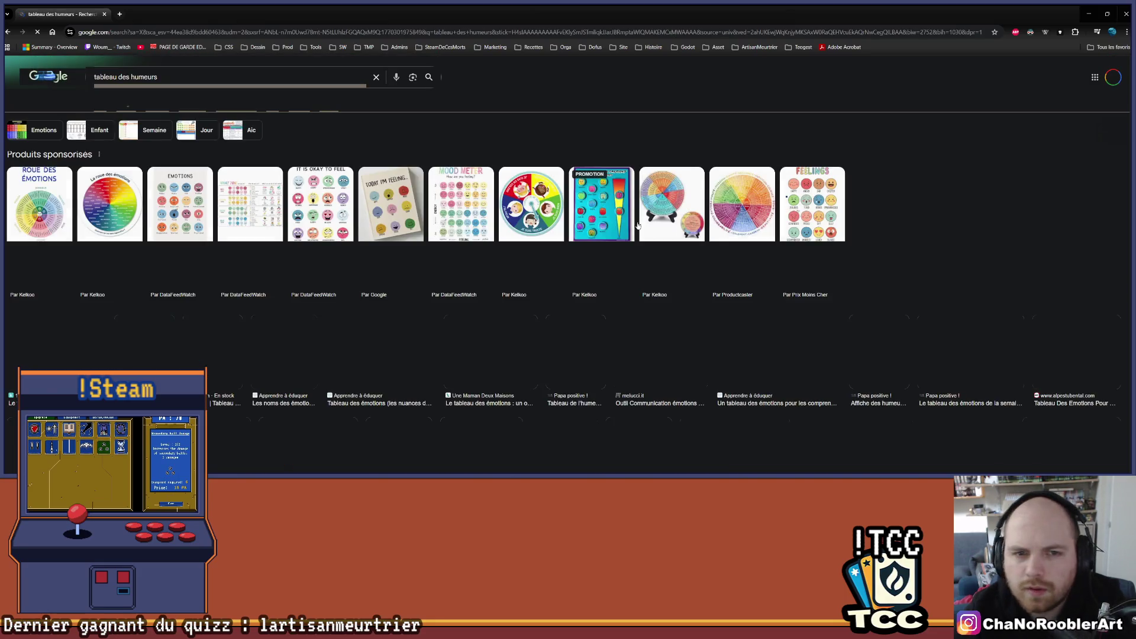
Step: Enlarge the emotion-wheel image, then minimize Chrome to return to Aseprite
{"action": "scroll", "coordinate": [140, 218], "scroll_direction": "down", "scroll_amount": 1}
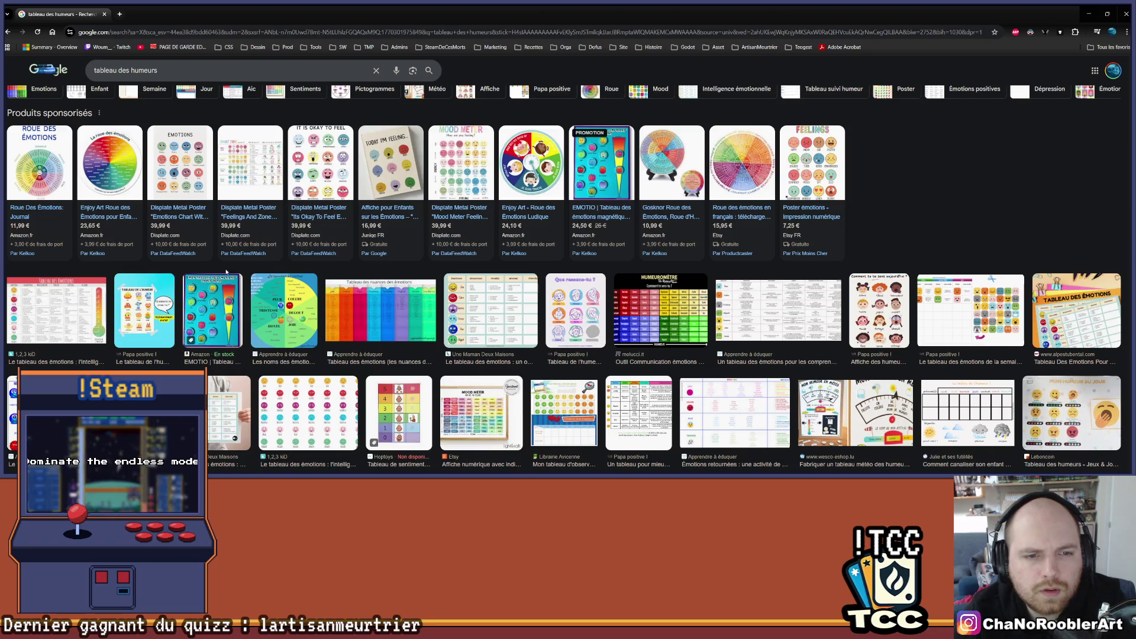
{"action": "scroll", "coordinate": [114, 300], "scroll_direction": "down", "scroll_amount": 1}
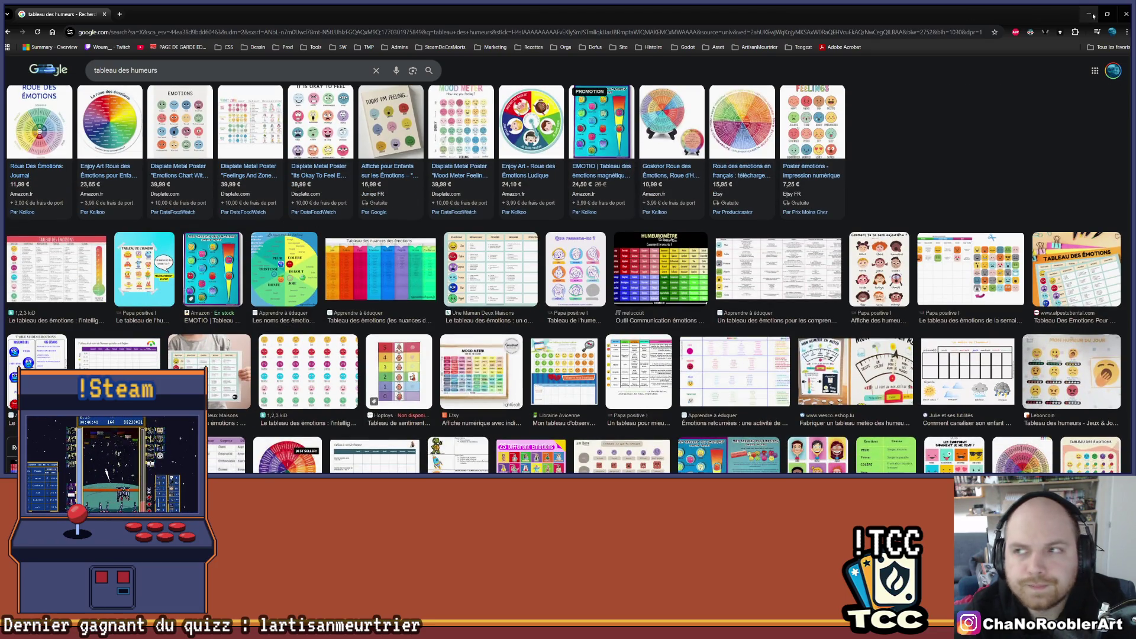
{"action": "left_click", "coordinate": [268, 274]}
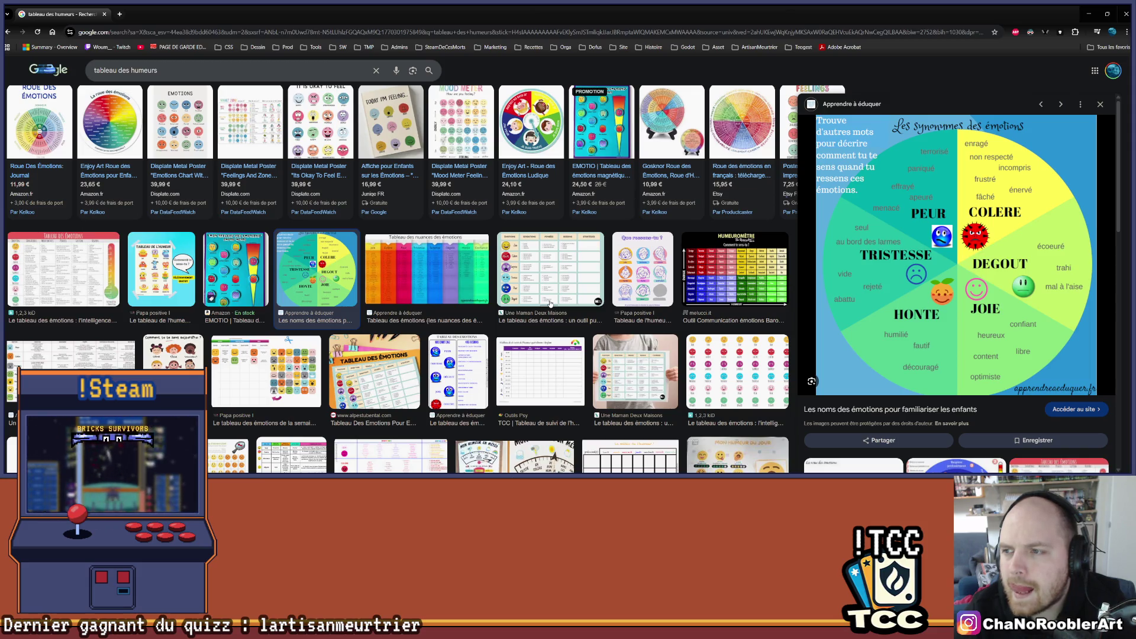
{"action": "left_click", "coordinate": [1088, 13]}
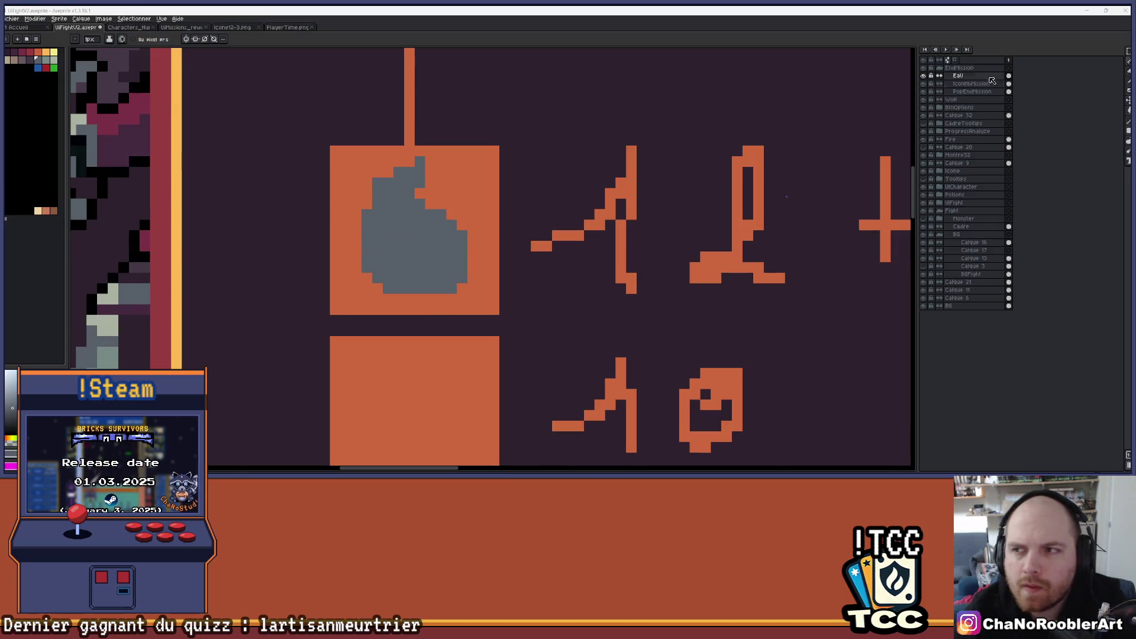
Step: Erase the grey drop from the top icon slot
{"action": "mouse_move", "coordinate": [461, 225]}
{"action": "left_mouse_down"}
{"action": "mouse_move", "coordinate": [473, 215]}
{"action": "mouse_move", "coordinate": [436, 248]}
{"action": "mouse_move", "coordinate": [416, 238]}
{"action": "mouse_move", "coordinate": [418, 177]}
{"action": "mouse_move", "coordinate": [394, 154]}
{"action": "left_mouse_up"}
{"action": "key", "text": "e"}
{"action": "scroll", "coordinate": [416, 239], "scroll_direction": "up", "scroll_amount": 1}
{"action": "scroll", "coordinate": [431, 203], "scroll_direction": "down", "scroll_amount": 3}
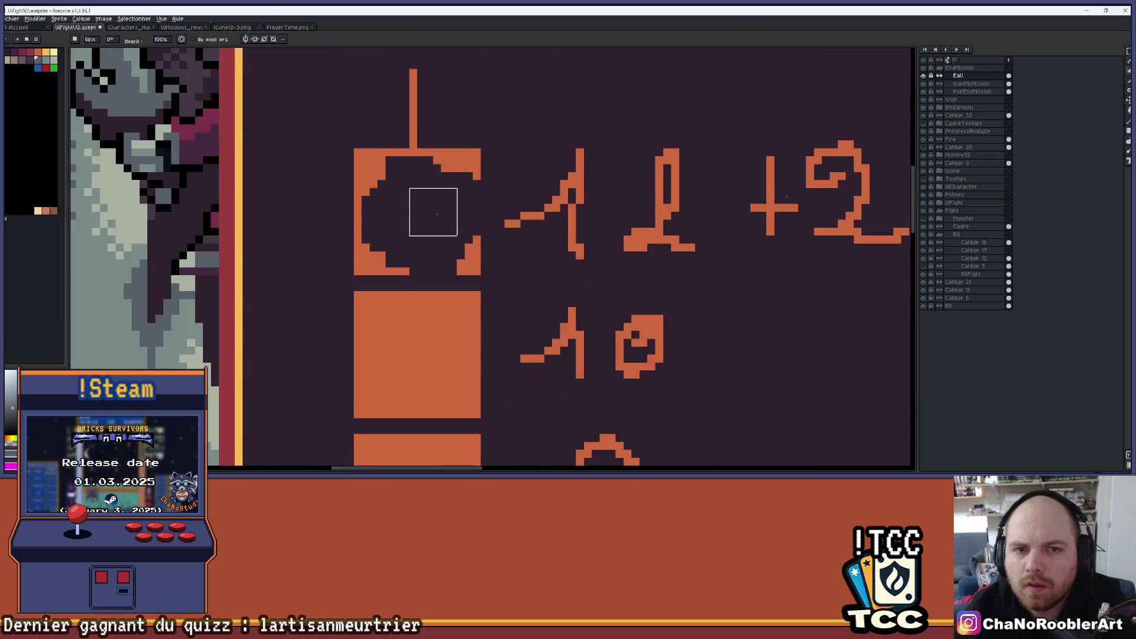
Step: On the Eau layer, move a selected lower orange square over the top slot and commit it
{"action": "left_click", "coordinate": [970, 76]}
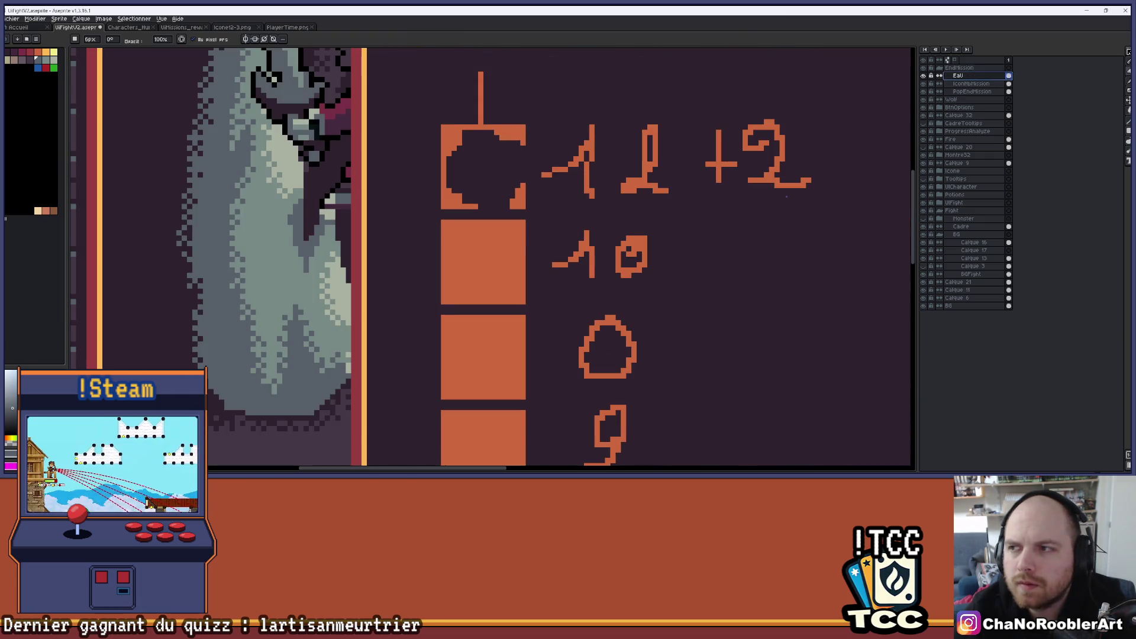
{"action": "left_click", "coordinate": [1128, 51]}
{"action": "scroll", "coordinate": [581, 217], "scroll_direction": "up", "scroll_amount": 1}
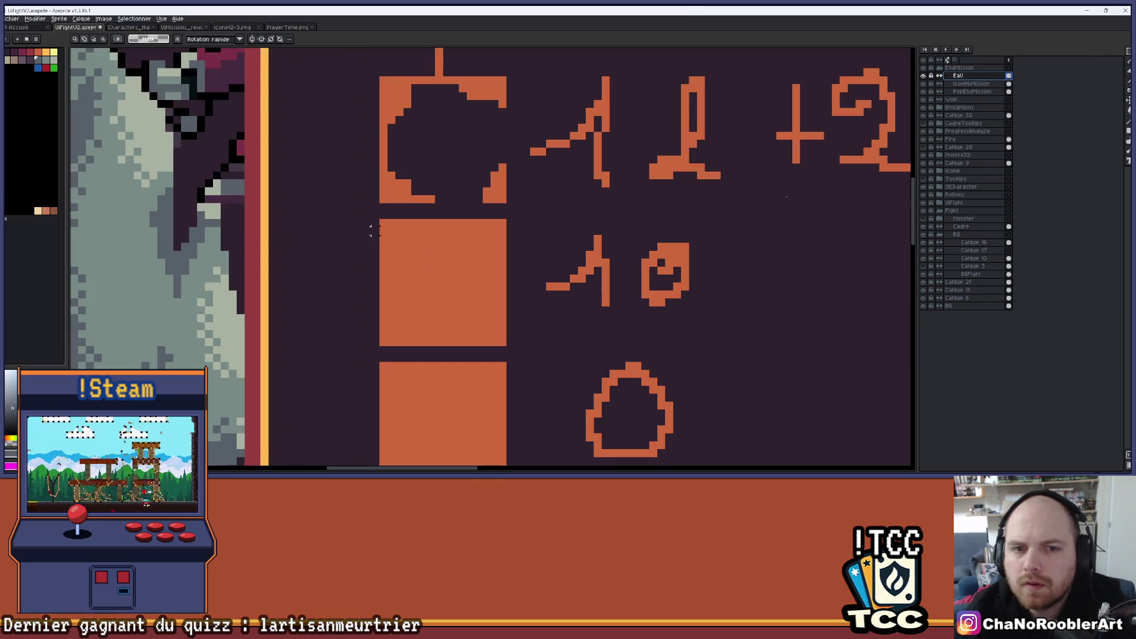
{"action": "left_click_drag", "start_coordinate": [383, 227], "coordinate": [506, 345]}
{"action": "left_click_drag", "start_coordinate": [457, 298], "coordinate": [457, 155]}
{"action": "key", "text": "Return"}
Step: Undo the stray erase to restore the line above the top square
{"action": "scroll", "coordinate": [418, 185], "scroll_direction": "down", "scroll_amount": 3}
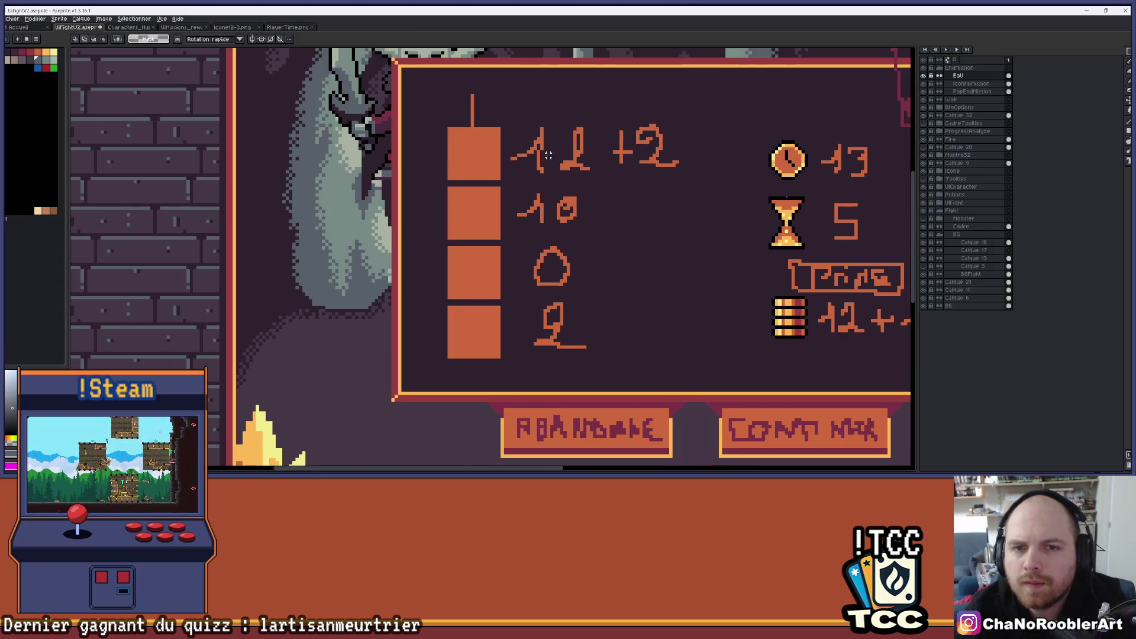
{"action": "scroll", "coordinate": [348, 190], "scroll_direction": "up", "scroll_amount": 3}
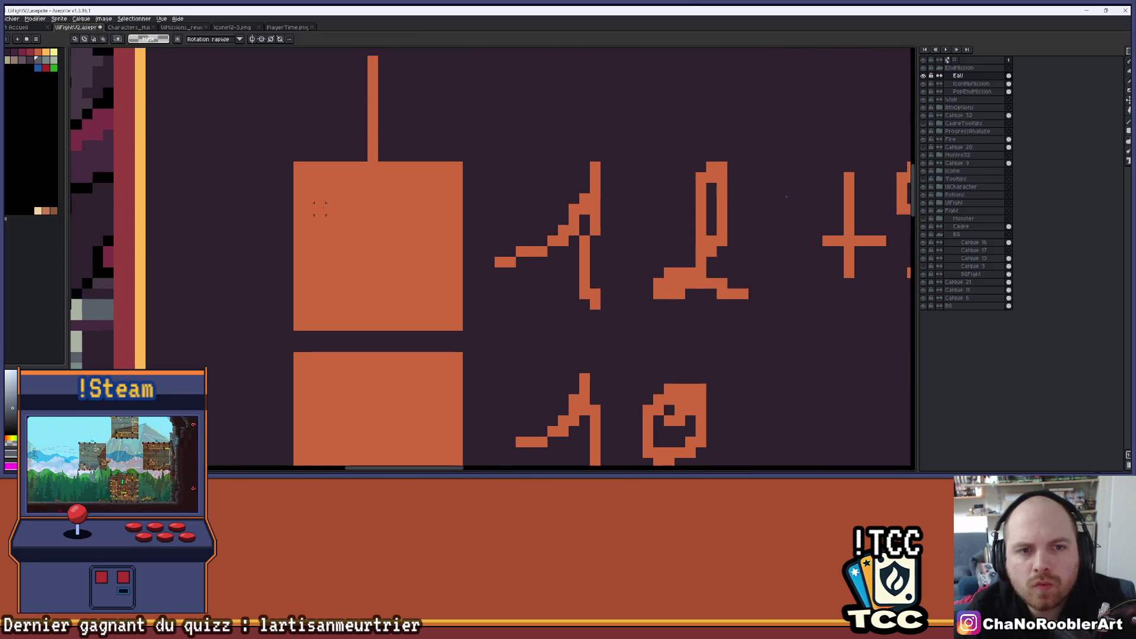
{"action": "scroll", "coordinate": [477, 243], "scroll_direction": "down", "scroll_amount": 1}
{"action": "key", "text": "e"}
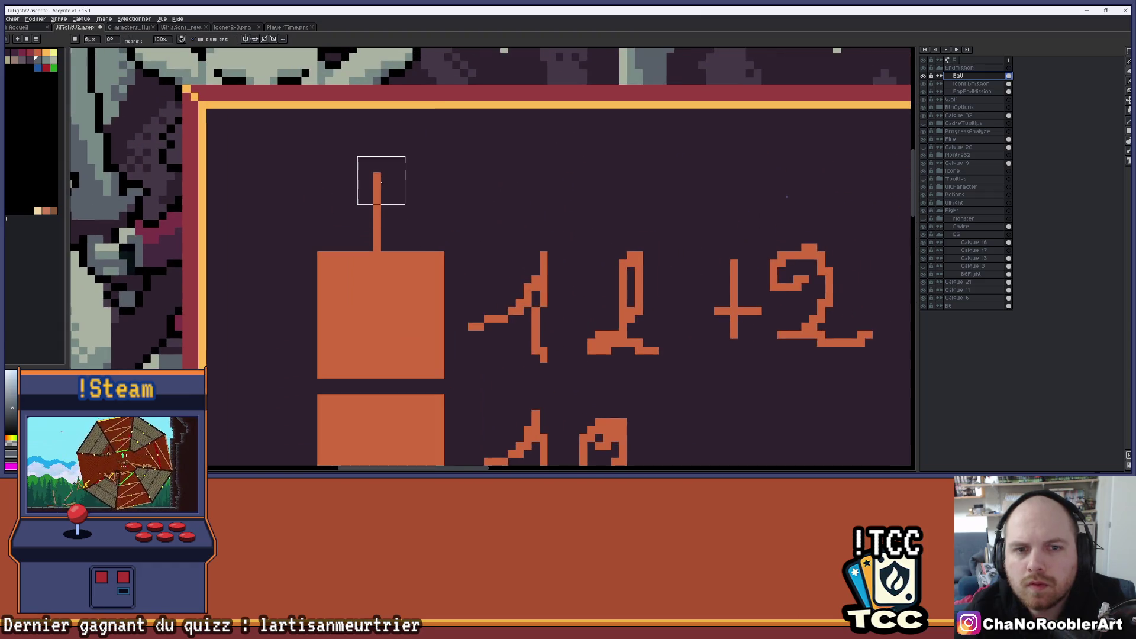
{"action": "key", "text": "ctrl+z"}
{"action": "scroll", "coordinate": [538, 183], "scroll_direction": "up", "scroll_amount": 2}
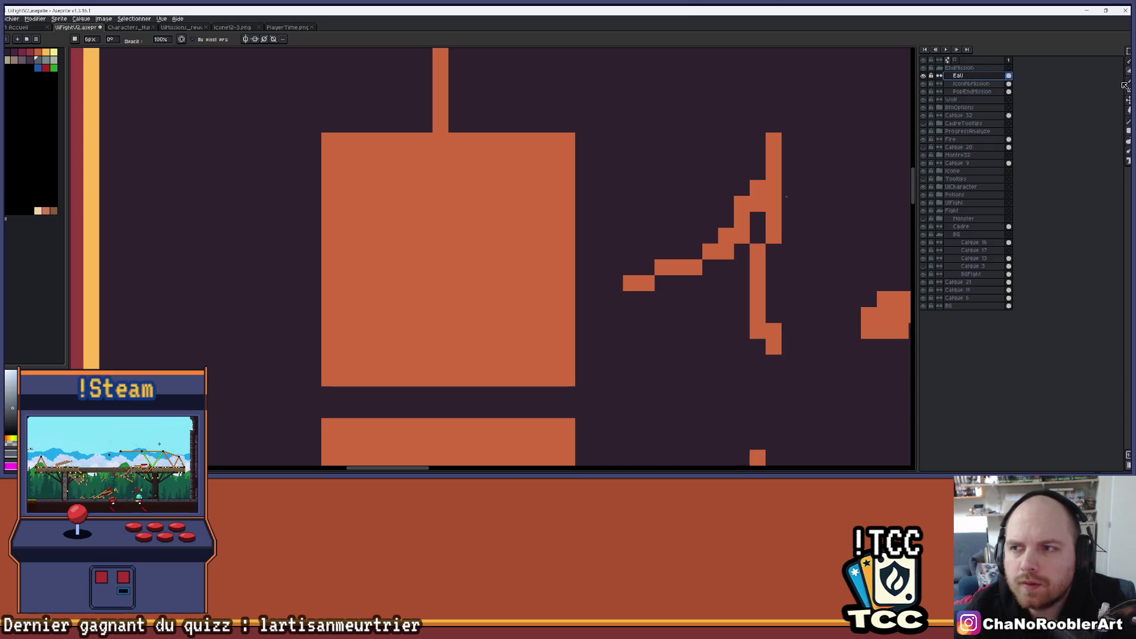
{"action": "left_click", "coordinate": [1128, 132]}
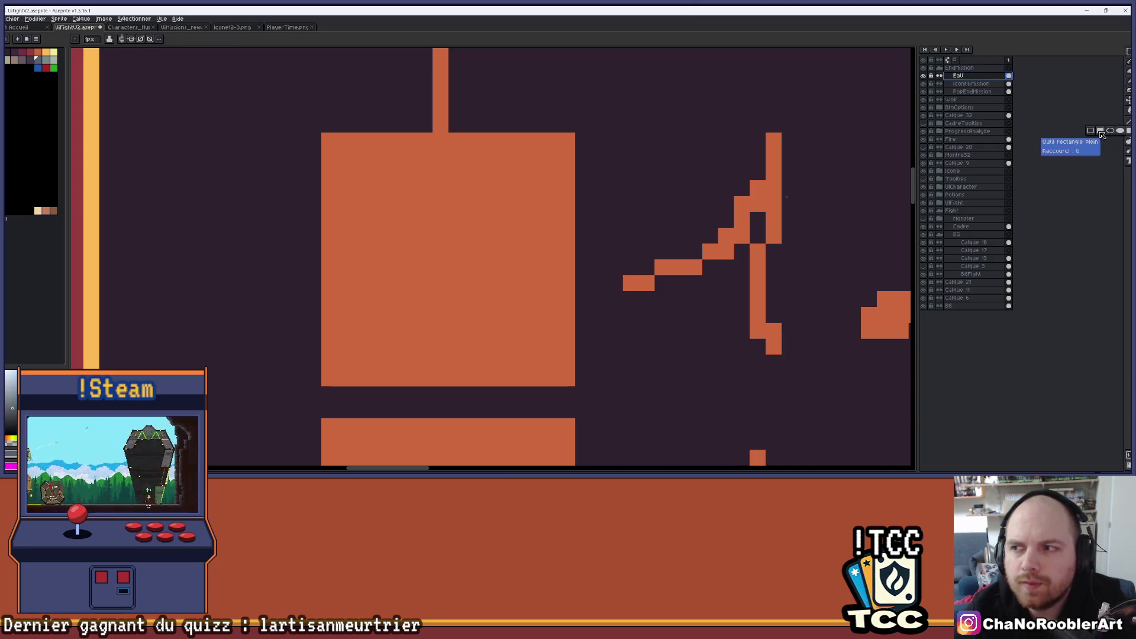
Step: Draw a light-orange rectangle outline framing the top orange square
{"action": "left_click", "coordinate": [54, 52]}
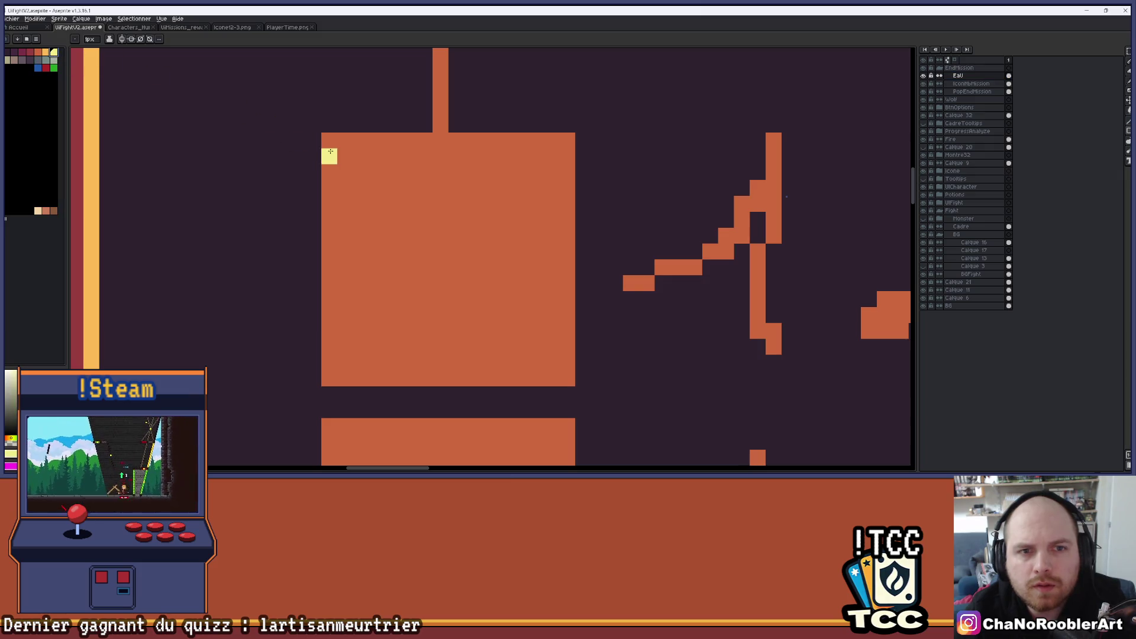
{"action": "left_click", "coordinate": [47, 54]}
{"action": "mouse_move", "coordinate": [329, 148]}
{"action": "left_mouse_down"}
{"action": "mouse_move", "coordinate": [437, 232]}
{"action": "mouse_move", "coordinate": [575, 386]}
{"action": "left_mouse_up"}
{"action": "scroll", "coordinate": [586, 325], "scroll_direction": "down", "scroll_amount": 3}
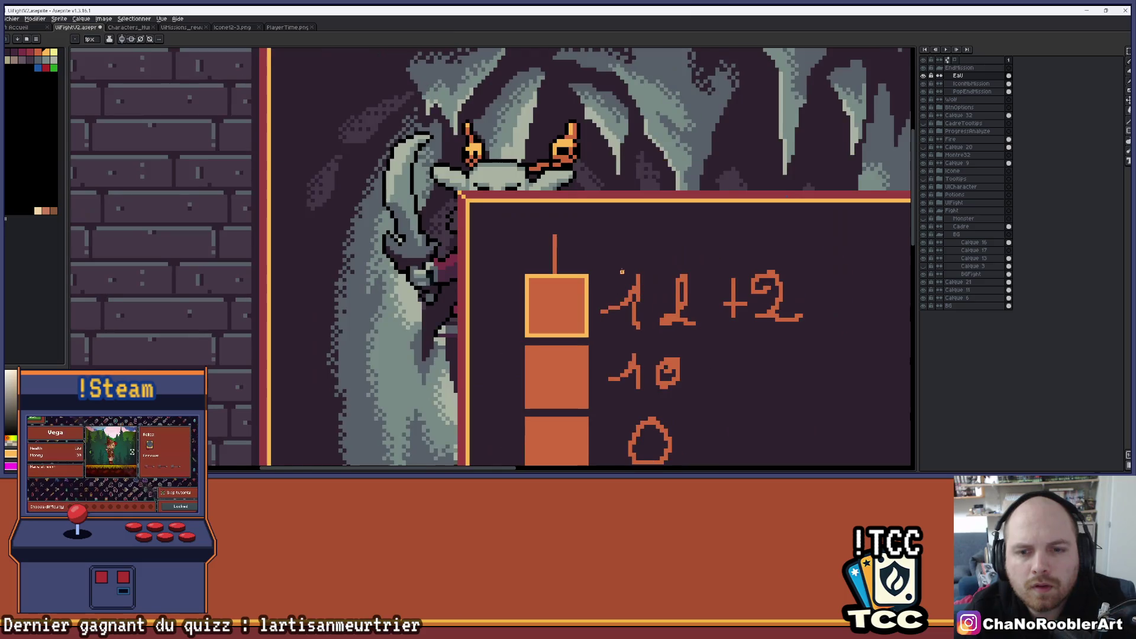
{"action": "scroll", "coordinate": [488, 247], "scroll_direction": "up", "scroll_amount": 3}
{"action": "mouse_move", "coordinate": [571, 215]}
{"action": "left_mouse_down"}
{"action": "mouse_move", "coordinate": [534, 155]}
{"action": "mouse_move", "coordinate": [566, 157]}
{"action": "left_mouse_up"}
{"action": "scroll", "coordinate": [487, 211], "scroll_direction": "up", "scroll_amount": 1}
{"action": "scroll", "coordinate": [464, 207], "scroll_direction": "down", "scroll_amount": 2}
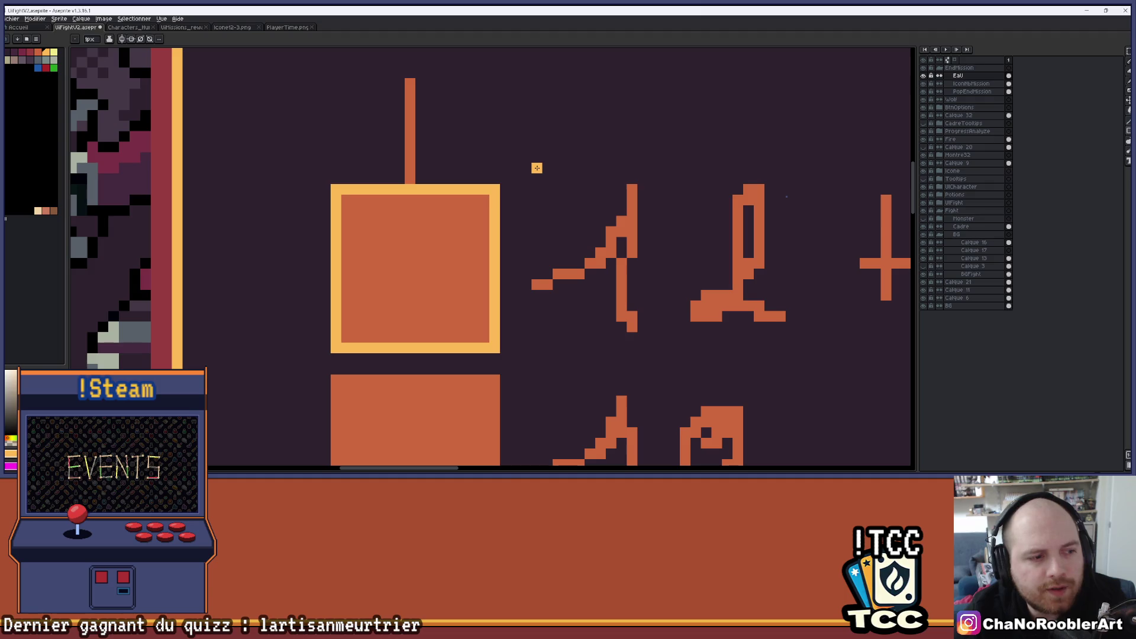
{"action": "scroll", "coordinate": [537, 168], "scroll_direction": "down", "scroll_amount": 5}
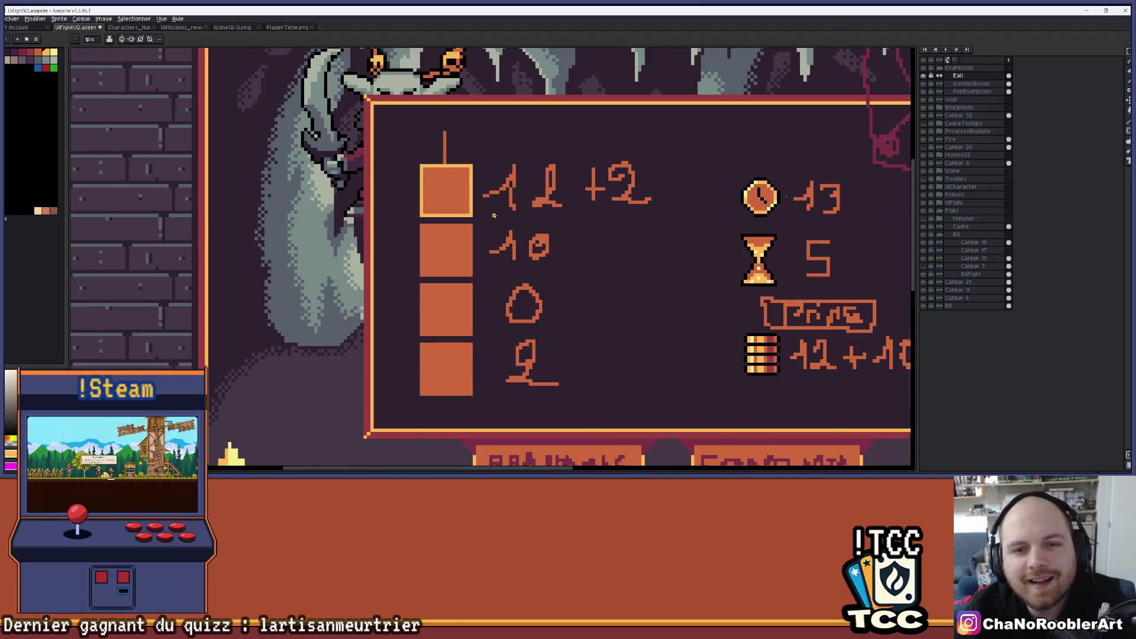
{"action": "scroll", "coordinate": [498, 215], "scroll_direction": "down", "scroll_amount": 1}
{"action": "scroll", "coordinate": [455, 171], "scroll_direction": "up", "scroll_amount": 3}
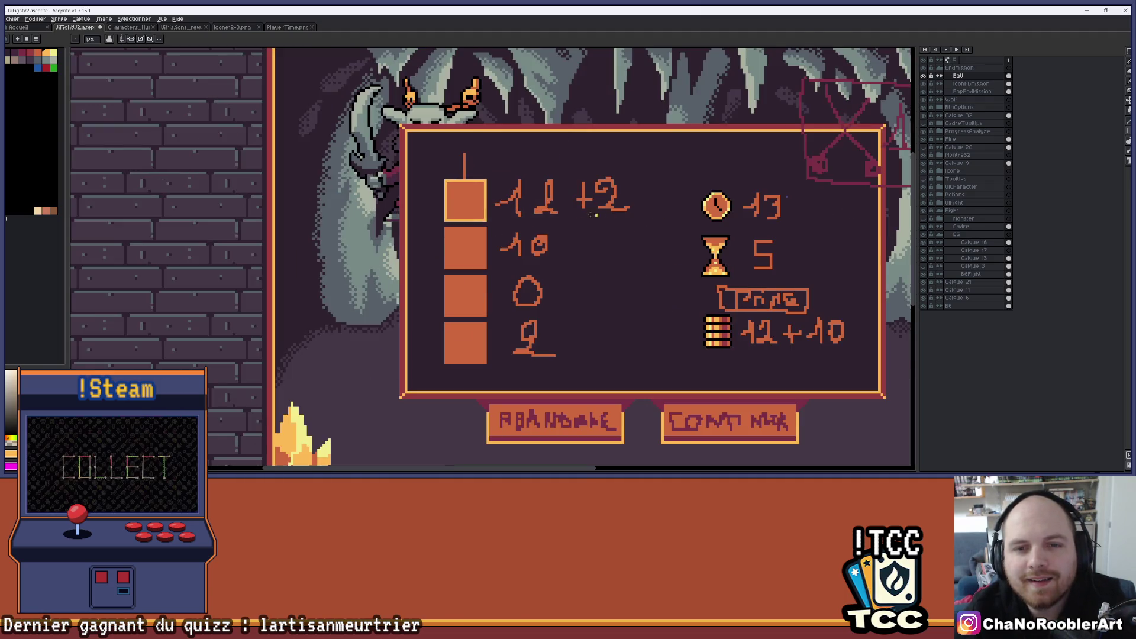
{"action": "scroll", "coordinate": [455, 171], "scroll_direction": "up", "scroll_amount": 3}
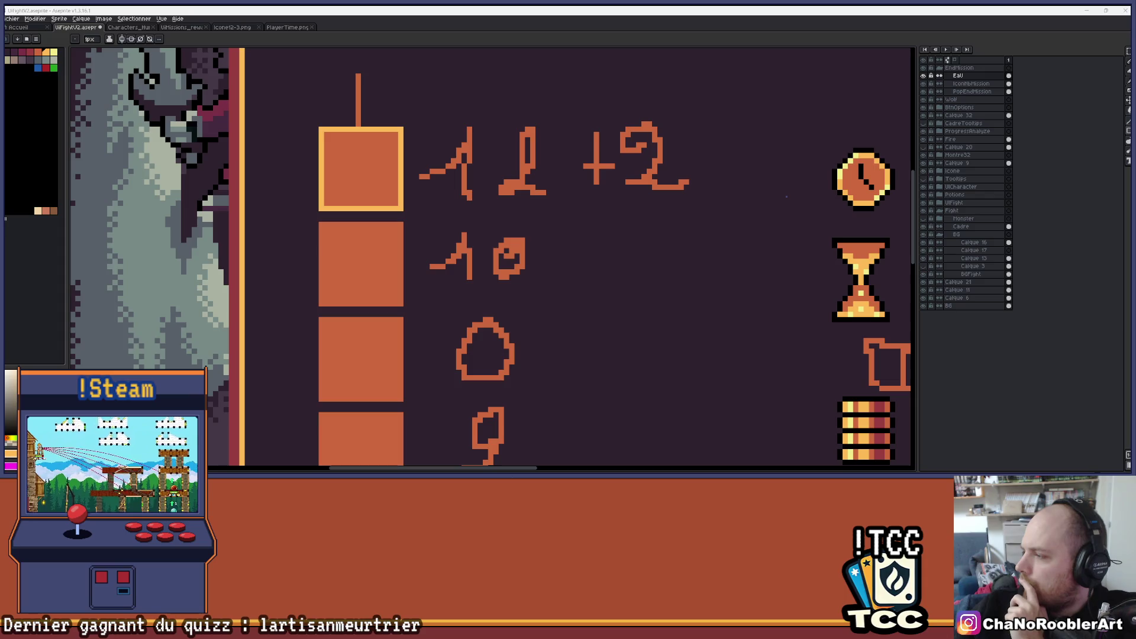
{"action": "scroll", "coordinate": [305, 129], "scroll_direction": "up", "scroll_amount": 2}
Step: Draw a grey diagonal outline for the sword icon inside the framed square
{"action": "scroll", "coordinate": [329, 132], "scroll_direction": "down", "scroll_amount": 1}
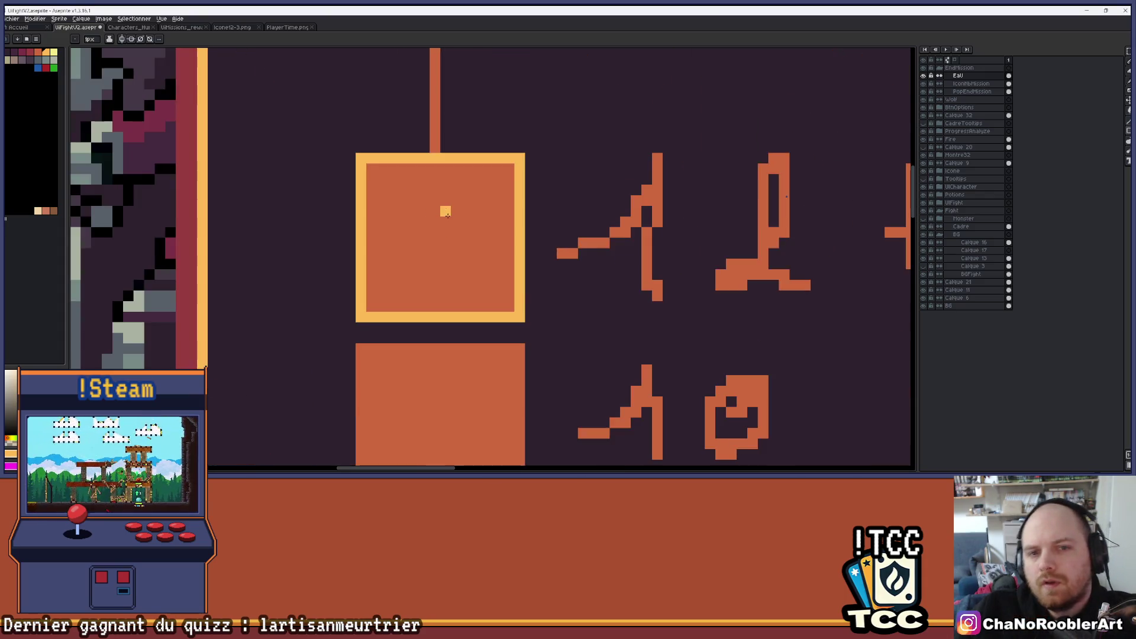
{"action": "left_click", "coordinate": [55, 69]}
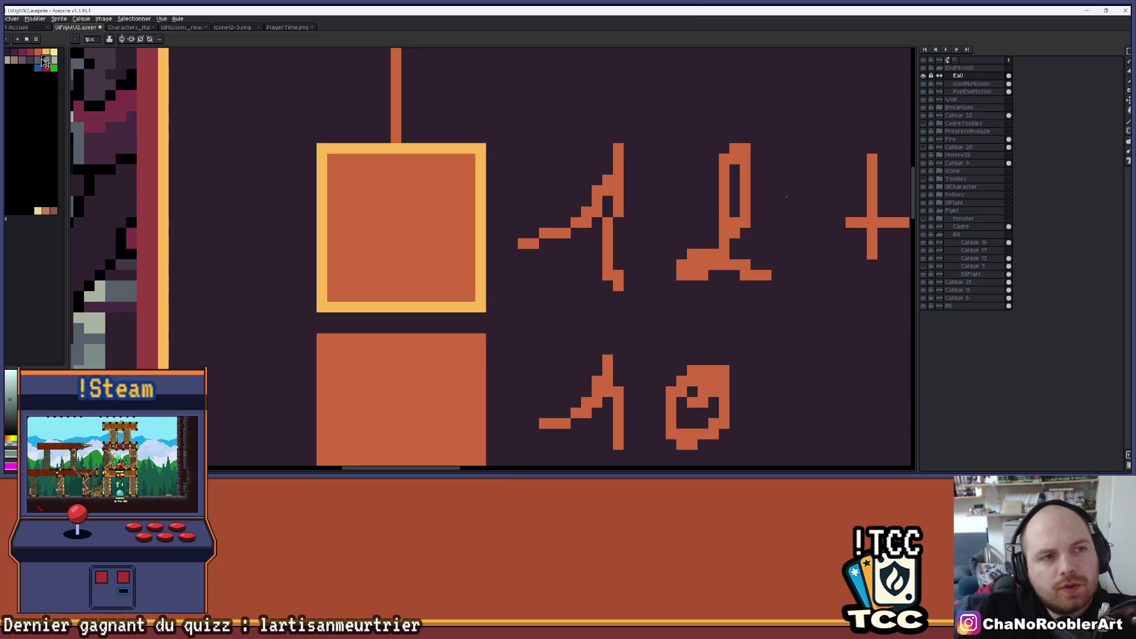
{"action": "left_click", "coordinate": [375, 201]}
{"action": "scroll", "coordinate": [378, 198], "scroll_direction": "up", "scroll_amount": 2}
{"action": "scroll", "coordinate": [408, 192], "scroll_direction": "down", "scroll_amount": 1}
{"action": "scroll", "coordinate": [416, 188], "scroll_direction": "up", "scroll_amount": 1}
{"action": "scroll", "coordinate": [375, 175], "scroll_direction": "down", "scroll_amount": 1}
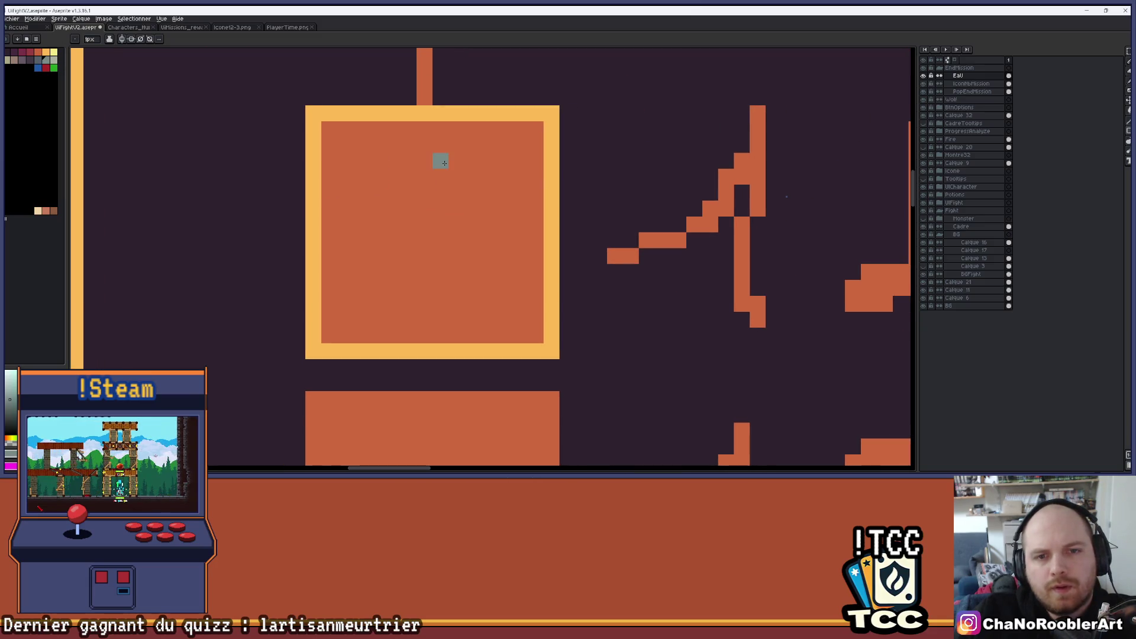
{"action": "mouse_move", "coordinate": [453, 160]}
{"action": "left_mouse_down"}
{"action": "mouse_move", "coordinate": [380, 241]}
{"action": "mouse_move", "coordinate": [347, 253]}
{"action": "mouse_move", "coordinate": [451, 160]}
{"action": "mouse_move", "coordinate": [338, 275]}
{"action": "mouse_move", "coordinate": [350, 296]}
{"action": "left_mouse_up"}
{"action": "scroll", "coordinate": [550, 249], "scroll_direction": "up", "scroll_amount": 1}
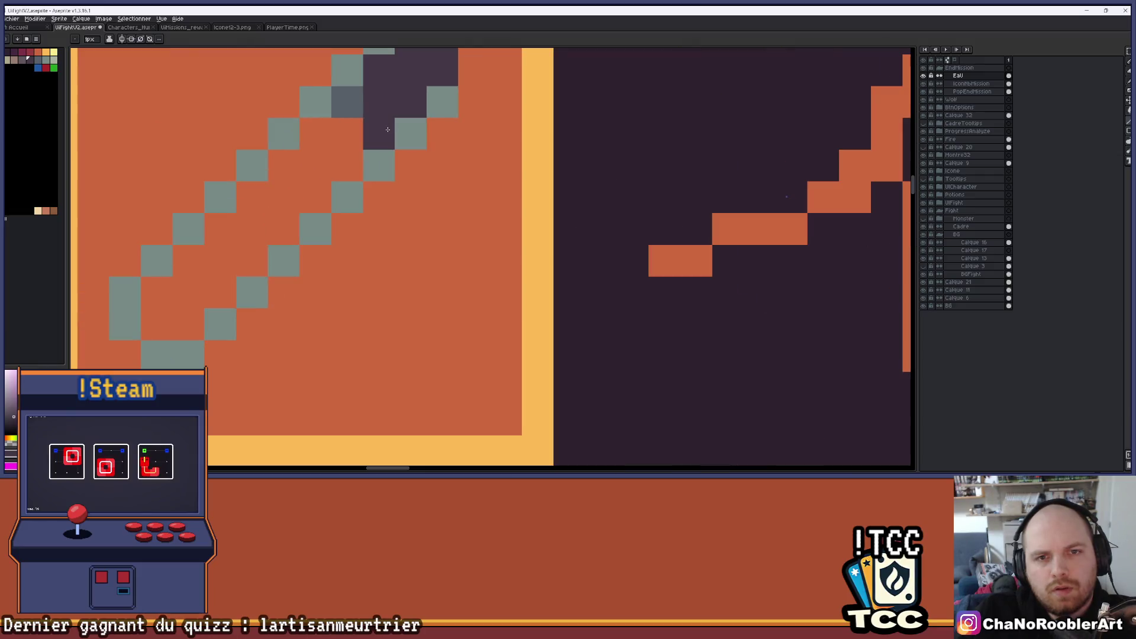
{"action": "scroll", "coordinate": [455, 225], "scroll_direction": "down", "scroll_amount": 1}
{"action": "left_click_drag", "start_coordinate": [455, 224], "coordinate": [457, 239]}
{"action": "scroll", "coordinate": [368, 167], "scroll_direction": "up", "scroll_amount": 1}
Step: Fill the sword's interior with blue, keeping its end pixel grey
{"action": "key", "text": "e"}
{"action": "left_click", "coordinate": [368, 167]}
{"action": "key", "text": "ctrl+z"}
{"action": "key", "text": "b"}
{"action": "scroll", "coordinate": [417, 146], "scroll_direction": "down", "scroll_amount": 3}
{"action": "scroll", "coordinate": [417, 146], "scroll_direction": "up", "scroll_amount": 4}
{"action": "left_click_drag", "start_coordinate": [417, 145], "coordinate": [410, 101]}
{"action": "scroll", "coordinate": [443, 251], "scroll_direction": "up", "scroll_amount": 3}
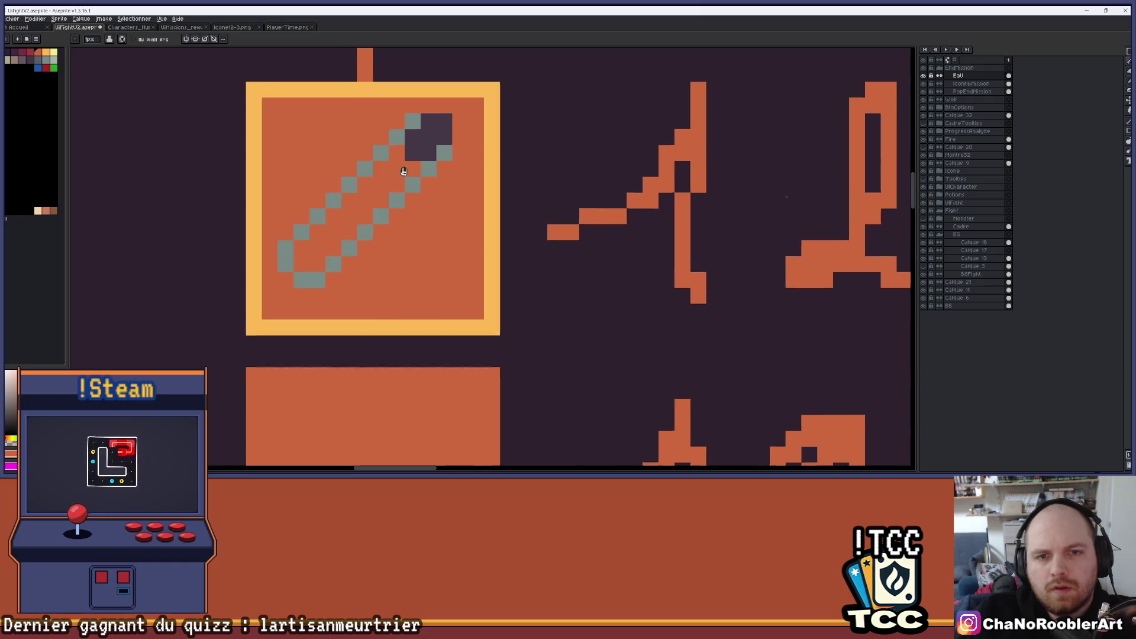
{"action": "left_click", "coordinate": [38, 67]}
{"action": "left_click", "coordinate": [316, 289]}
{"action": "key", "text": "ctrl+z"}
{"action": "mouse_move", "coordinate": [303, 254]}
{"action": "left_mouse_down"}
{"action": "mouse_move", "coordinate": [318, 263]}
{"action": "mouse_move", "coordinate": [334, 222]}
{"action": "mouse_move", "coordinate": [353, 217]}
{"action": "mouse_move", "coordinate": [366, 190]}
{"action": "mouse_move", "coordinate": [408, 194]}
{"action": "left_mouse_up"}
{"action": "right_click", "coordinate": [409, 194]}
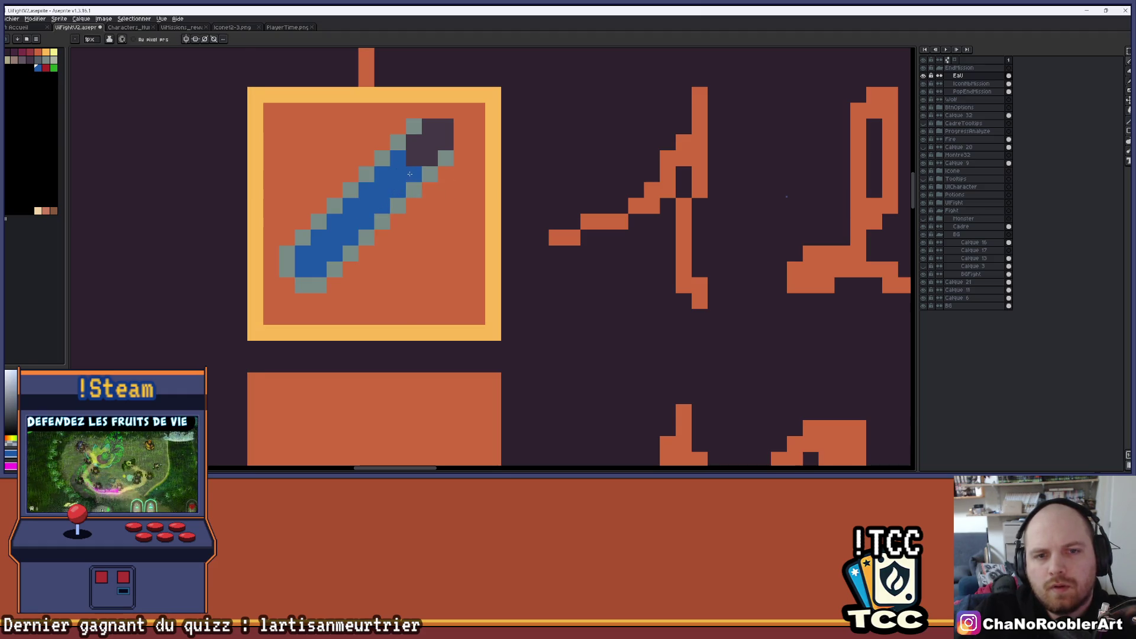
{"action": "scroll", "coordinate": [397, 163], "scroll_direction": "down", "scroll_amount": 2}
{"action": "scroll", "coordinate": [407, 258], "scroll_direction": "up", "scroll_amount": 3}
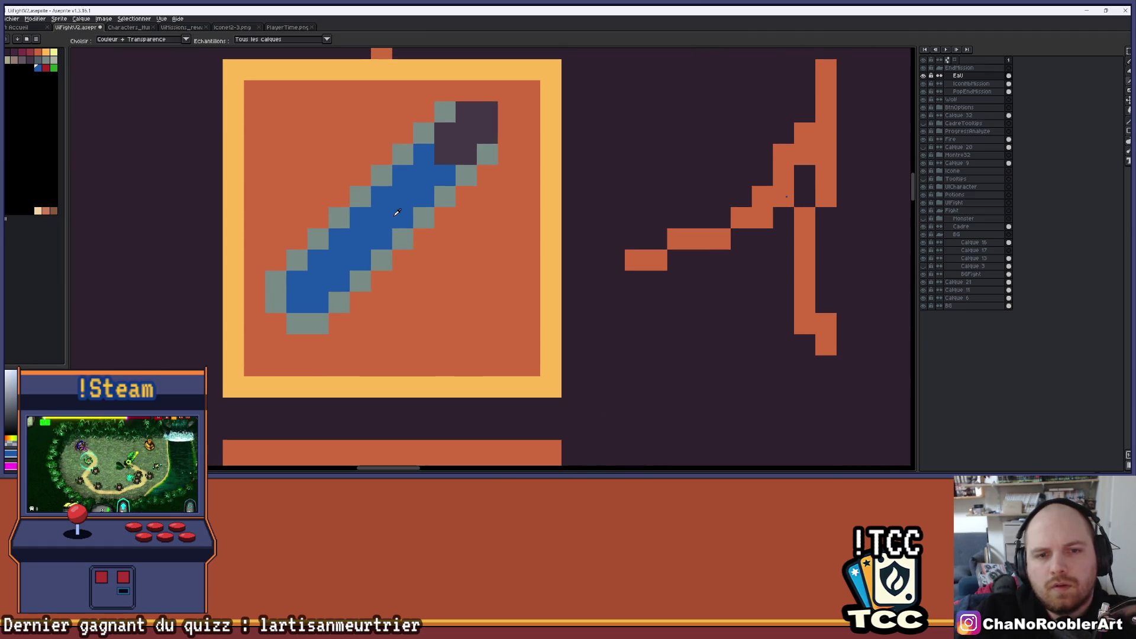
Step: Touch up the sword with grey pixels along its lower edge
{"action": "key", "text": "e"}
{"action": "left_click", "coordinate": [360, 240]}
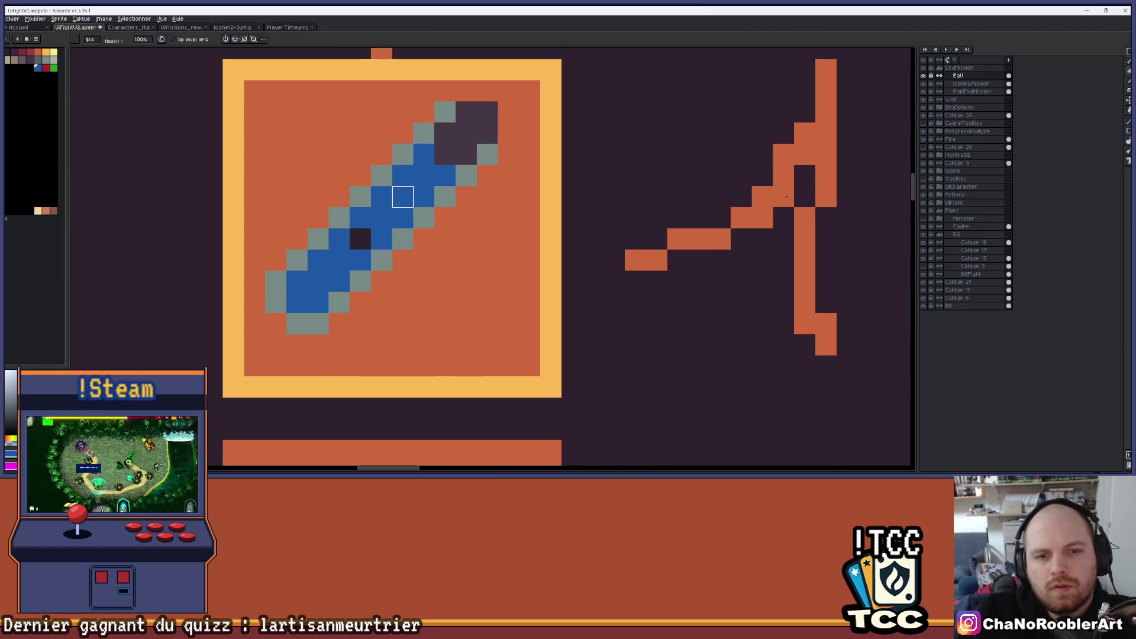
{"action": "key", "text": "ctrl+z"}
{"action": "key", "text": "b"}
{"action": "left_click_drag", "start_coordinate": [381, 259], "coordinate": [337, 259]}
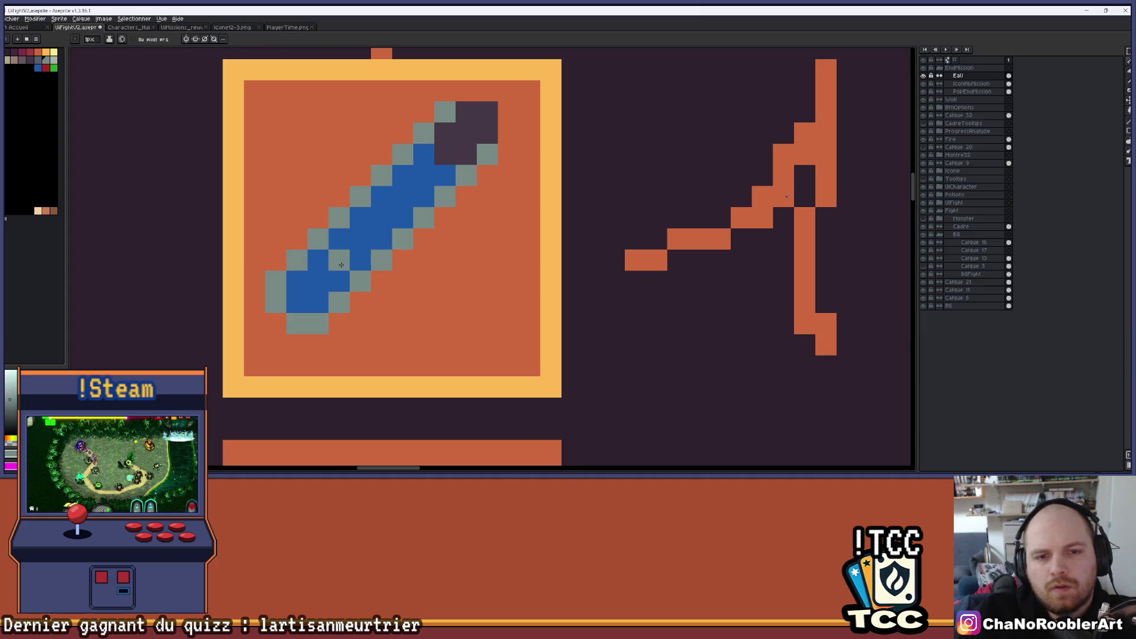
{"action": "left_click", "coordinate": [381, 217]}
{"action": "left_click", "coordinate": [381, 238]}
{"action": "key", "text": "ctrl+z"}
{"action": "scroll", "coordinate": [364, 267], "scroll_direction": "down", "scroll_amount": 3}
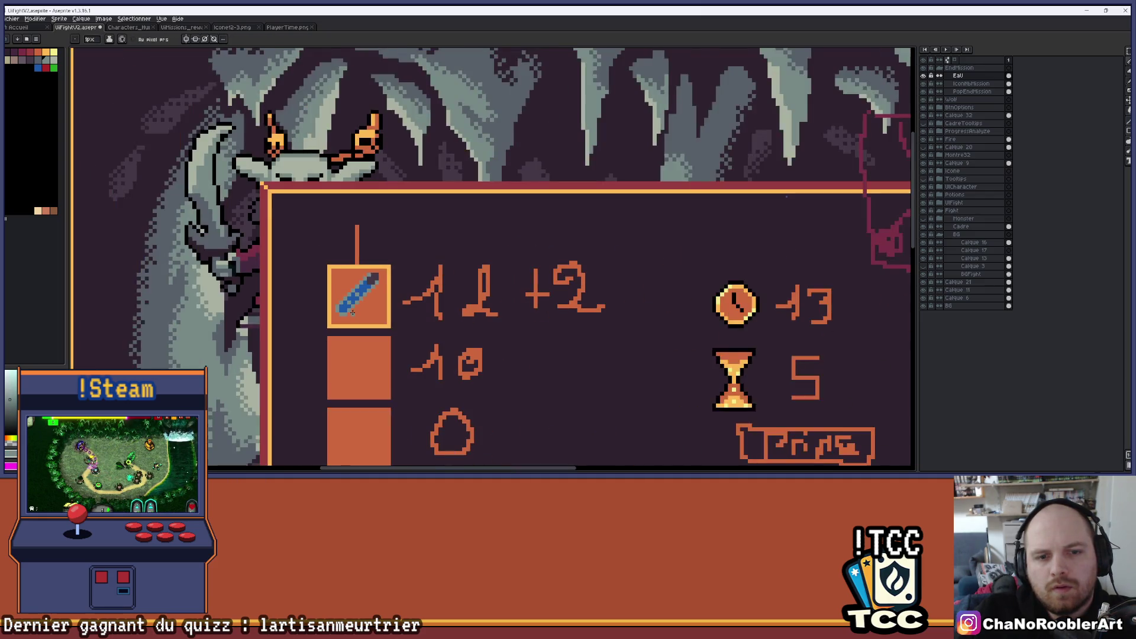
{"action": "scroll", "coordinate": [365, 266], "scroll_direction": "up", "scroll_amount": 2}
{"action": "scroll", "coordinate": [364, 267], "scroll_direction": "down", "scroll_amount": 4}
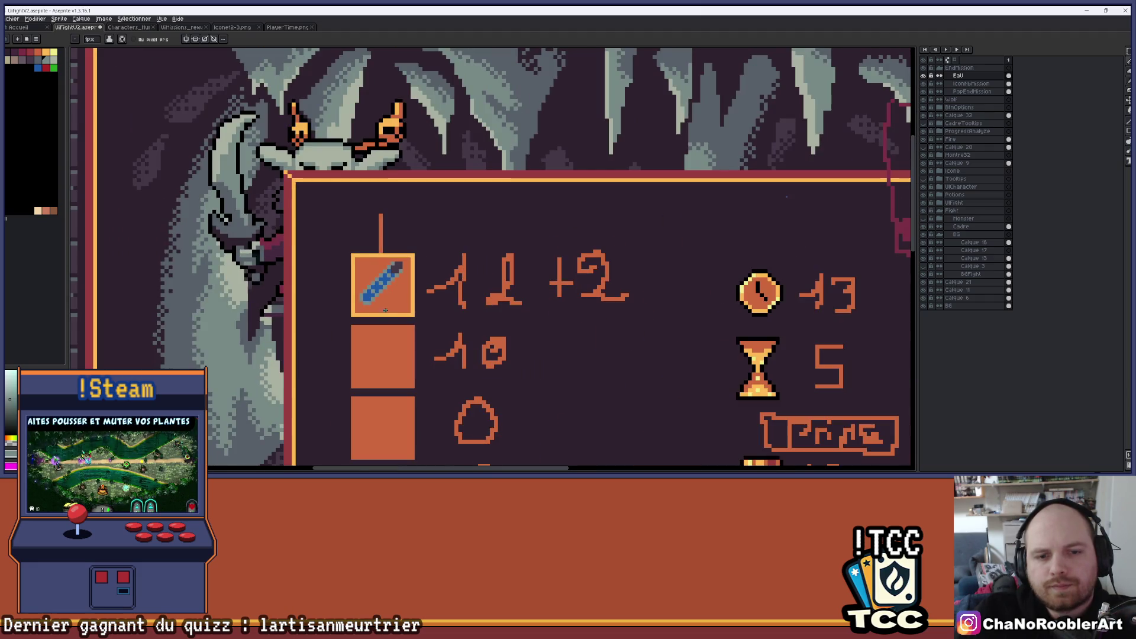
{"action": "scroll", "coordinate": [356, 248], "scroll_direction": "down", "scroll_amount": 1}
{"action": "scroll", "coordinate": [365, 170], "scroll_direction": "up", "scroll_amount": 4}
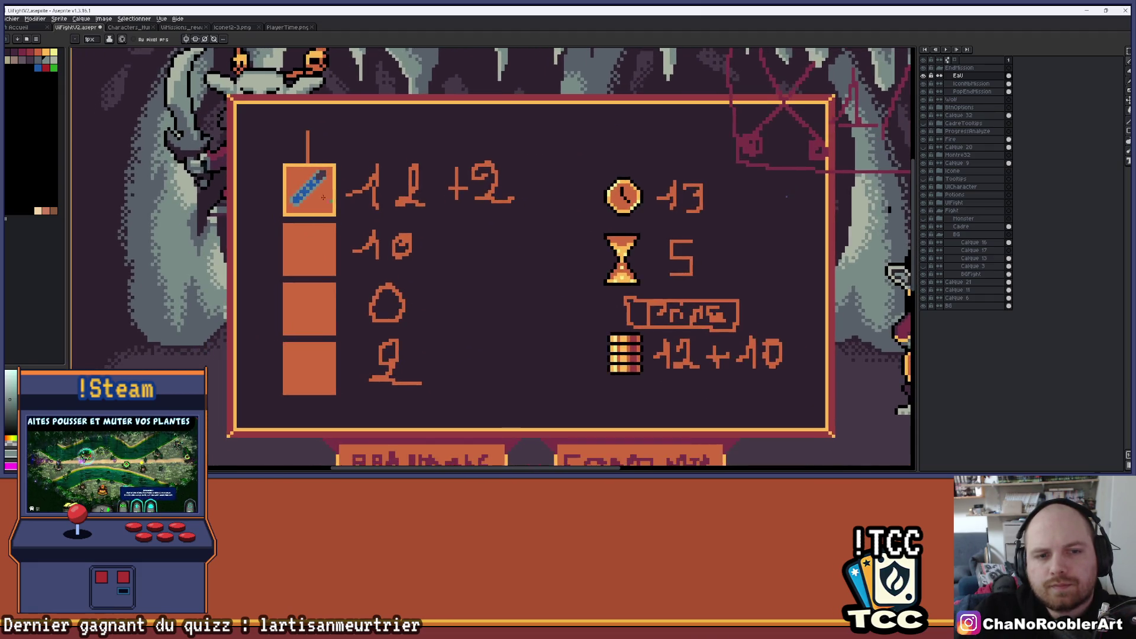
{"action": "left_click_drag", "start_coordinate": [382, 174], "coordinate": [400, 183]}
{"action": "scroll", "coordinate": [408, 190], "scroll_direction": "down", "scroll_amount": 3}
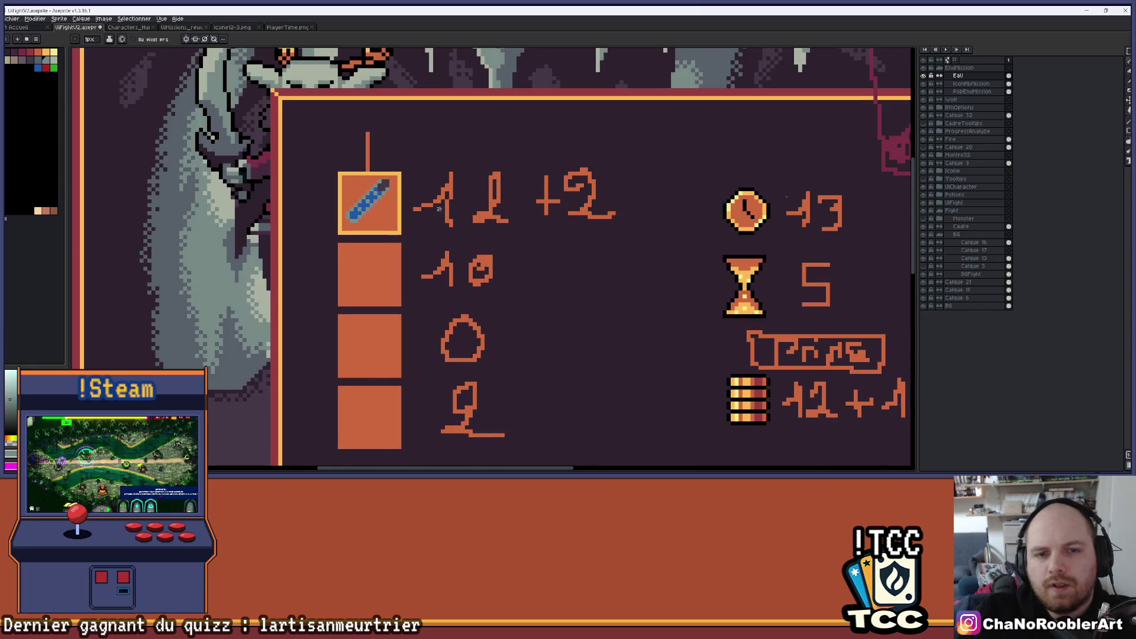
{"action": "scroll", "coordinate": [289, 196], "scroll_direction": "up", "scroll_amount": 3}
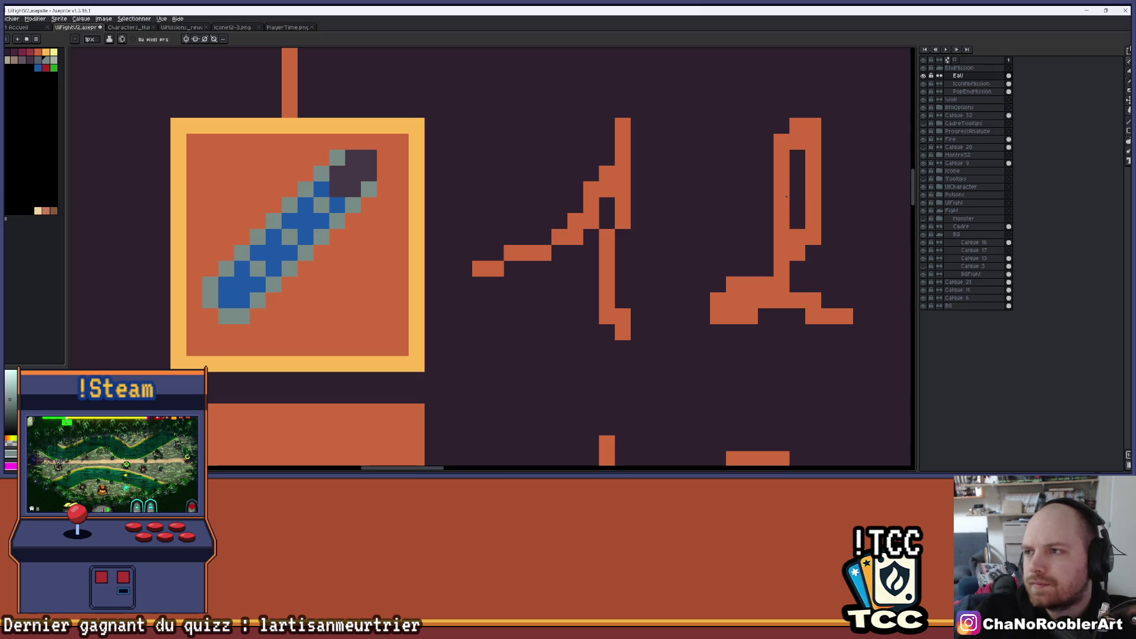
{"action": "key", "text": "m"}
{"action": "left_click_drag", "start_coordinate": [342, 216], "coordinate": [371, 232]}
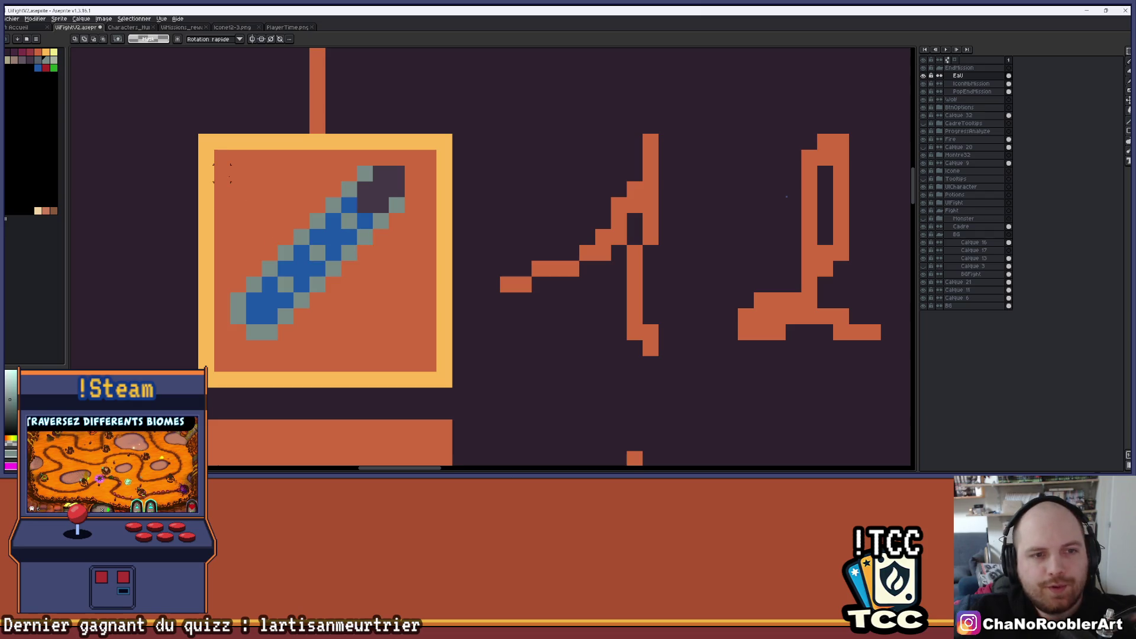
{"action": "left_click_drag", "start_coordinate": [238, 172], "coordinate": [406, 342]}
{"action": "key", "text": "Down"}
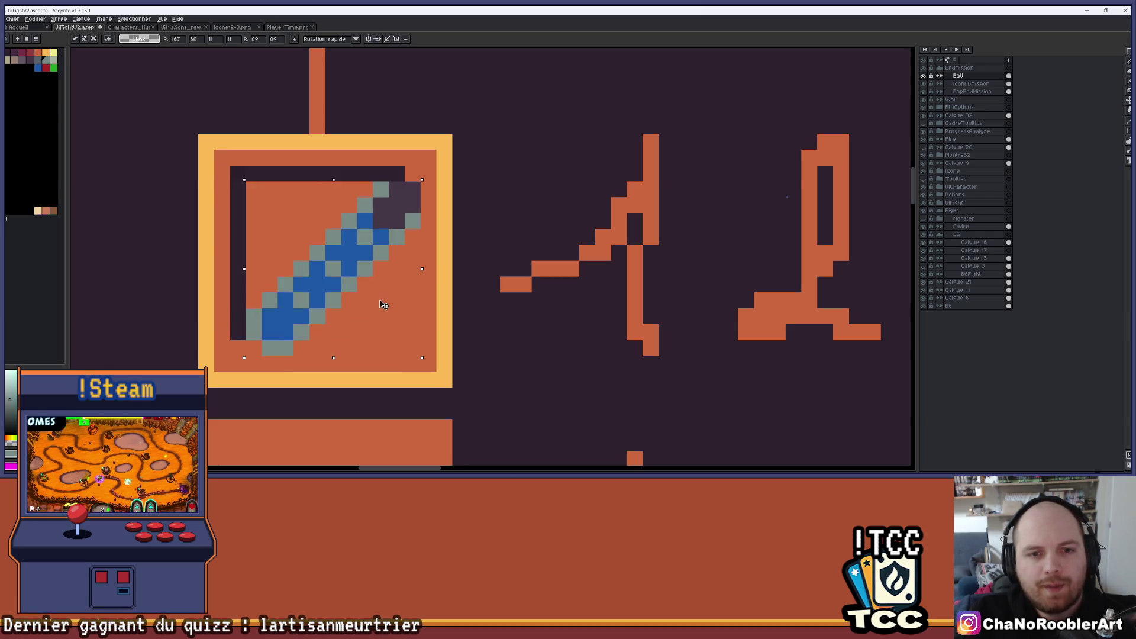
{"action": "key", "text": "Right"}
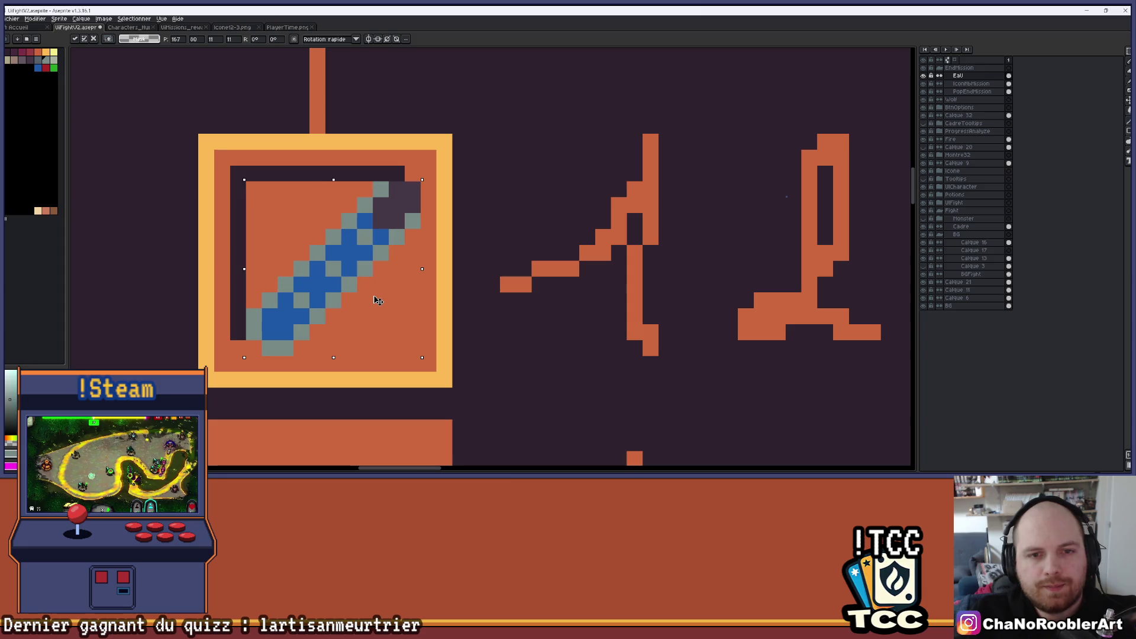
{"action": "key", "text": "Escape"}
{"action": "key", "text": "i"}
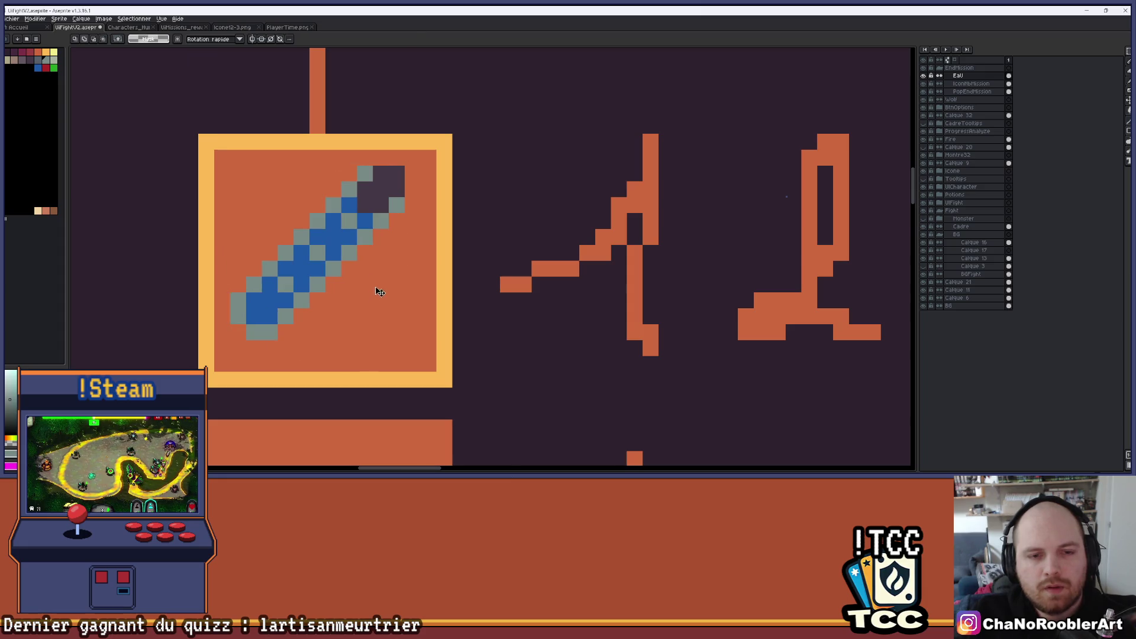
{"action": "scroll", "coordinate": [375, 296], "scroll_direction": "down", "scroll_amount": 2}
{"action": "scroll", "coordinate": [338, 278], "scroll_direction": "up", "scroll_amount": 3}
{"action": "key", "text": "b"}
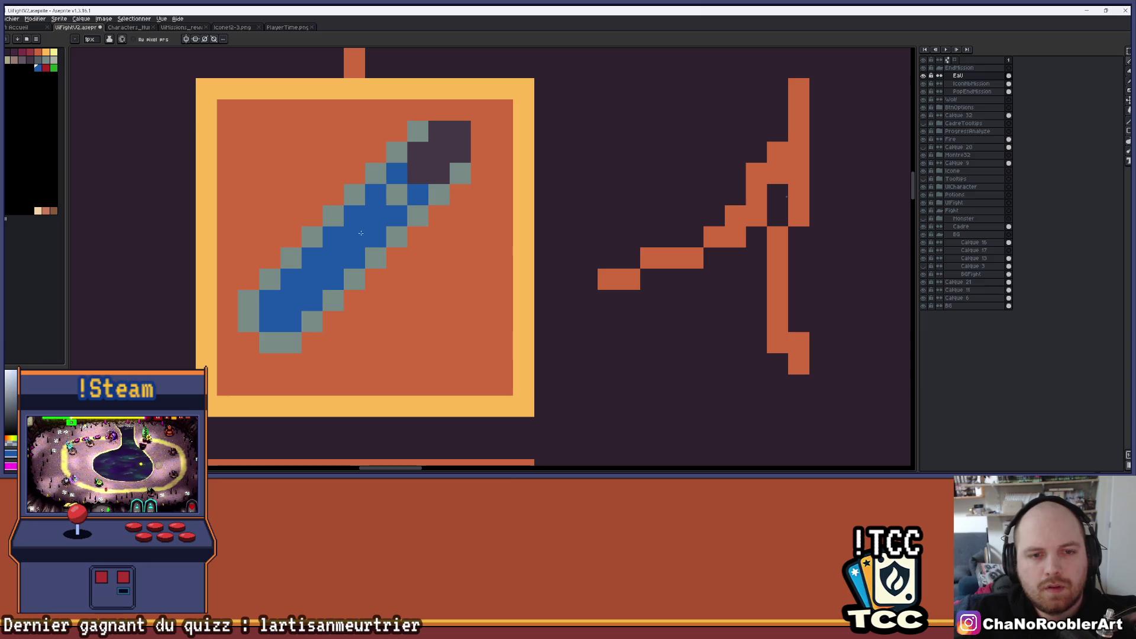
{"action": "scroll", "coordinate": [368, 235], "scroll_direction": "down", "scroll_amount": 2}
{"action": "scroll", "coordinate": [368, 234], "scroll_direction": "down", "scroll_amount": 2}
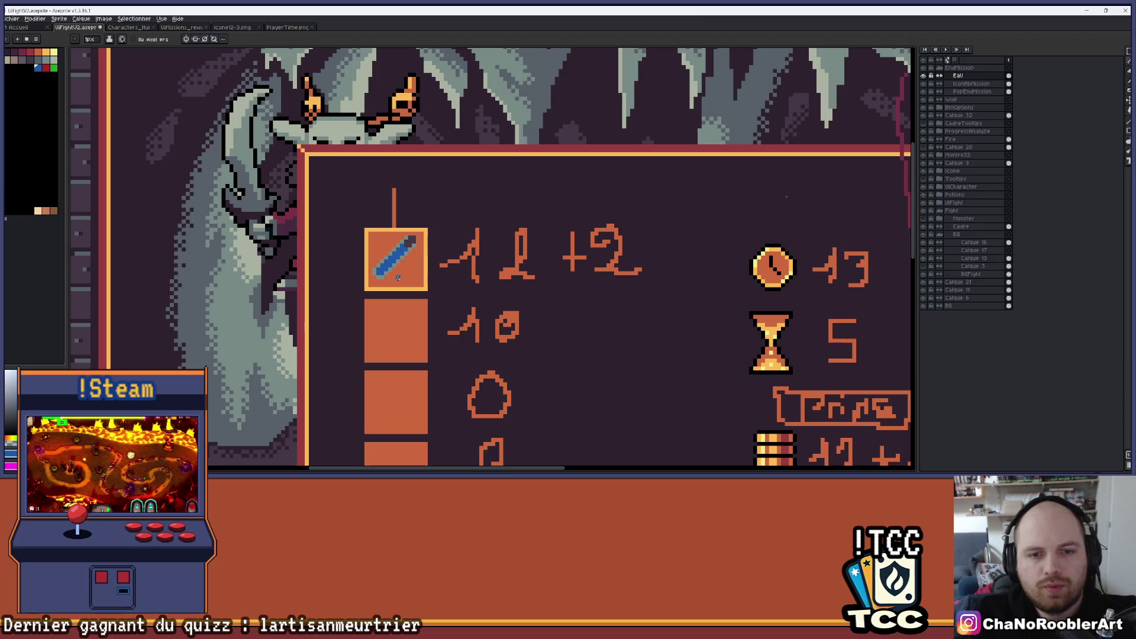
{"action": "scroll", "coordinate": [394, 277], "scroll_direction": "down", "scroll_amount": 1}
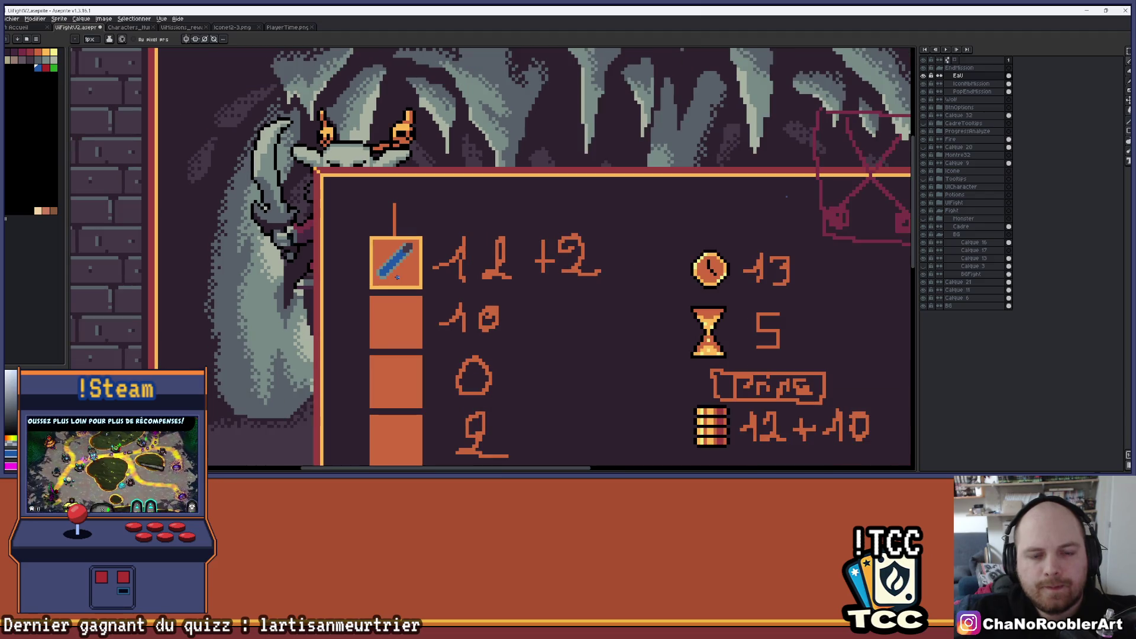
{"action": "scroll", "coordinate": [397, 276], "scroll_direction": "down", "scroll_amount": 2}
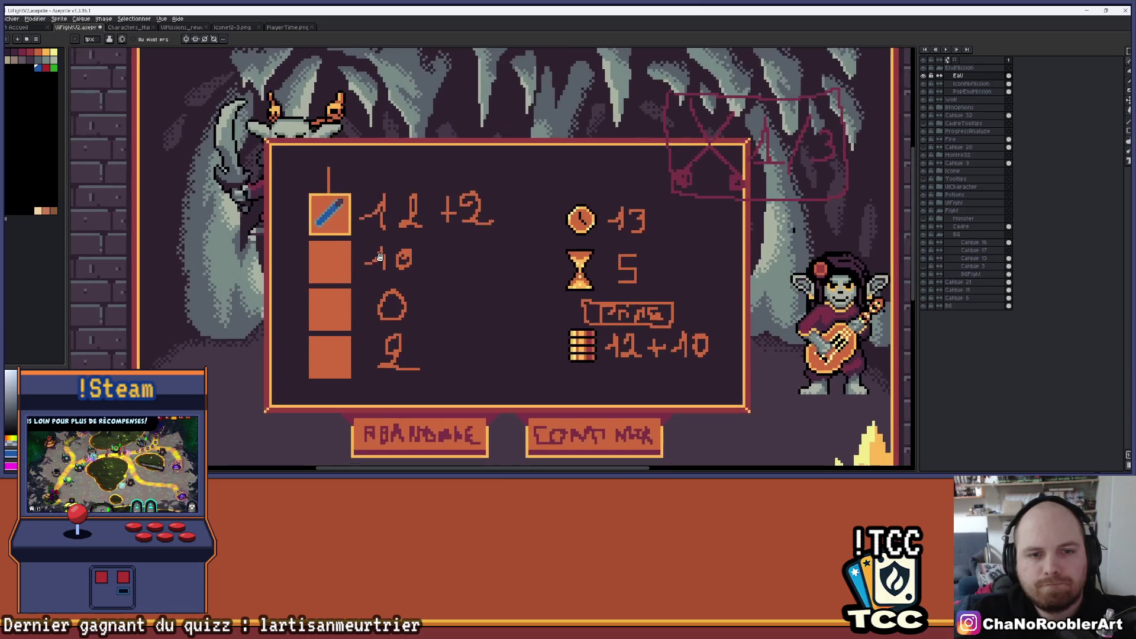
{"action": "left_click_drag", "start_coordinate": [374, 242], "coordinate": [391, 238]}
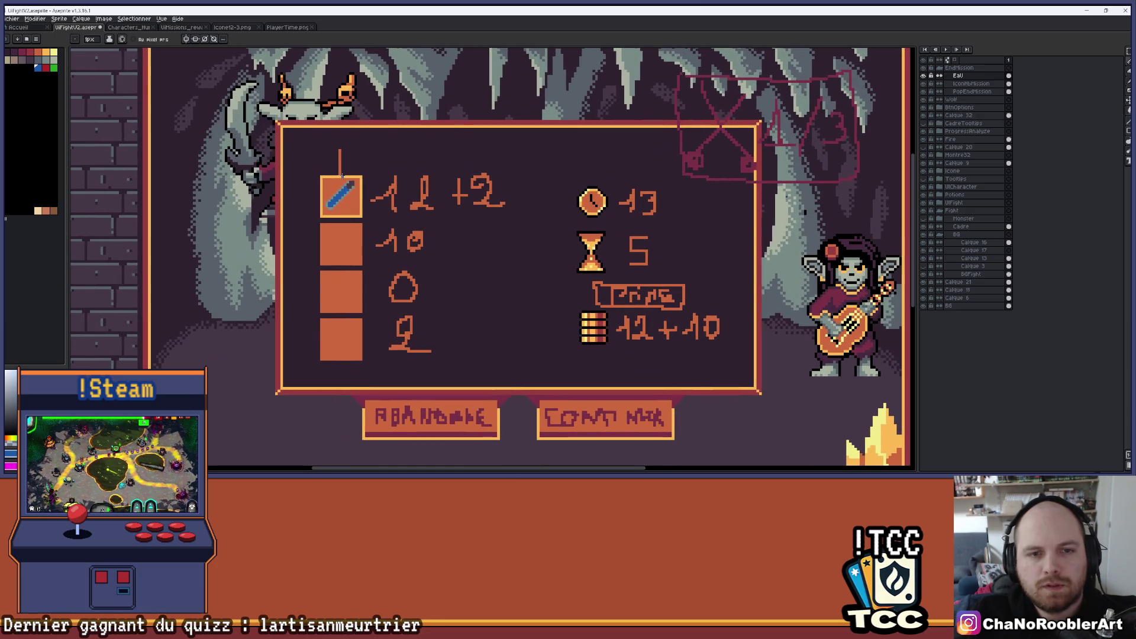
{"action": "scroll", "coordinate": [342, 175], "scroll_direction": "up", "scroll_amount": 2}
{"action": "scroll", "coordinate": [346, 177], "scroll_direction": "up", "scroll_amount": 1}
{"action": "scroll", "coordinate": [405, 191], "scroll_direction": "down", "scroll_amount": 2}
{"action": "scroll", "coordinate": [409, 204], "scroll_direction": "up", "scroll_amount": 1}
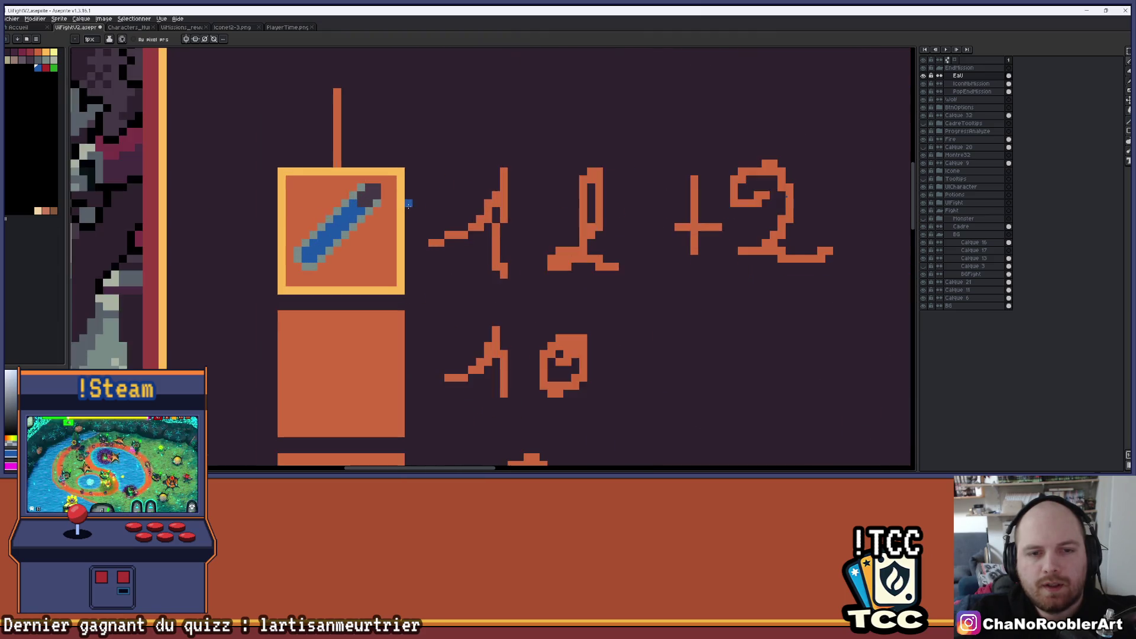
{"action": "scroll", "coordinate": [407, 209], "scroll_direction": "up", "scroll_amount": 1}
{"action": "scroll", "coordinate": [439, 213], "scroll_direction": "down", "scroll_amount": 1}
{"action": "scroll", "coordinate": [495, 219], "scroll_direction": "up", "scroll_amount": 2}
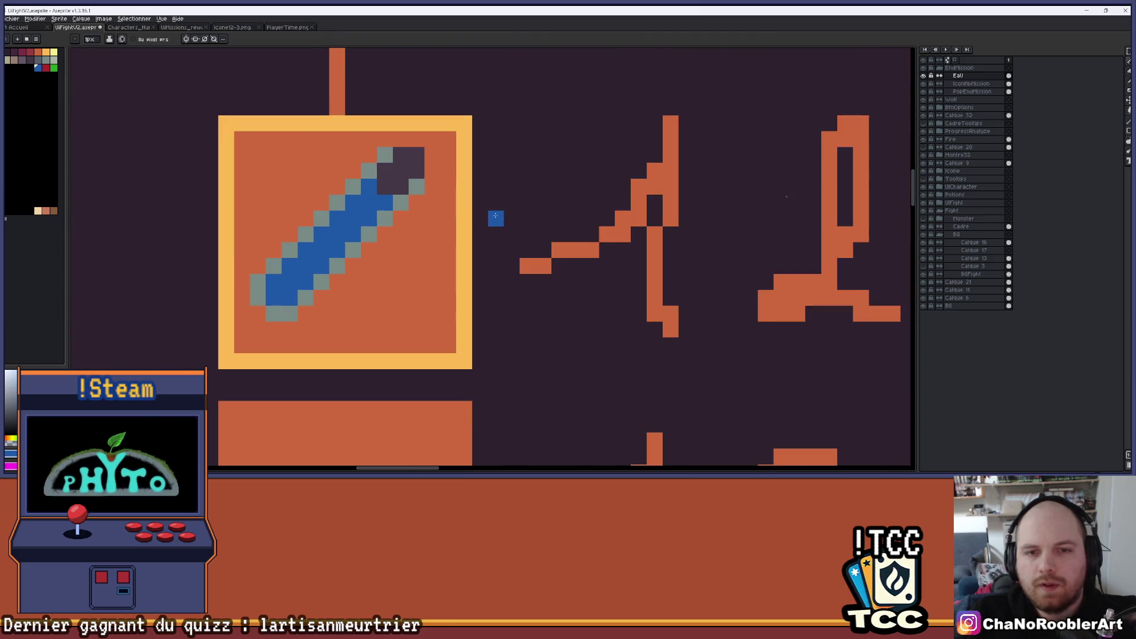
{"action": "scroll", "coordinate": [495, 218], "scroll_direction": "down", "scroll_amount": 1}
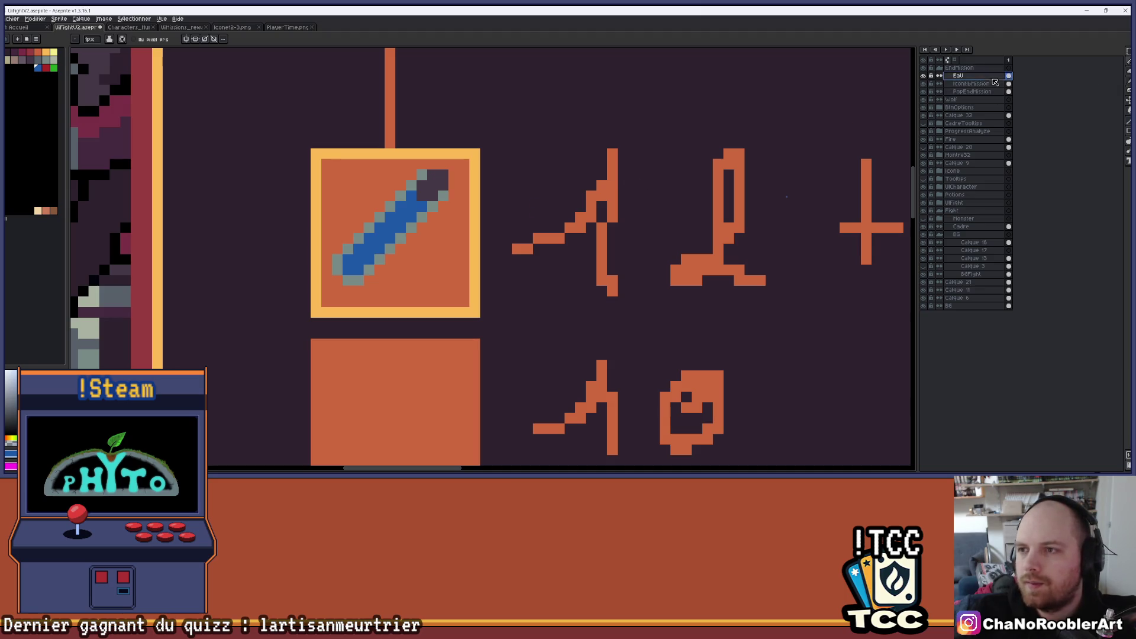
Step: Add a new empty layer above Eau with Shift+N
{"action": "key", "text": "shift+n"}
{"action": "left_click", "coordinate": [968, 84]}
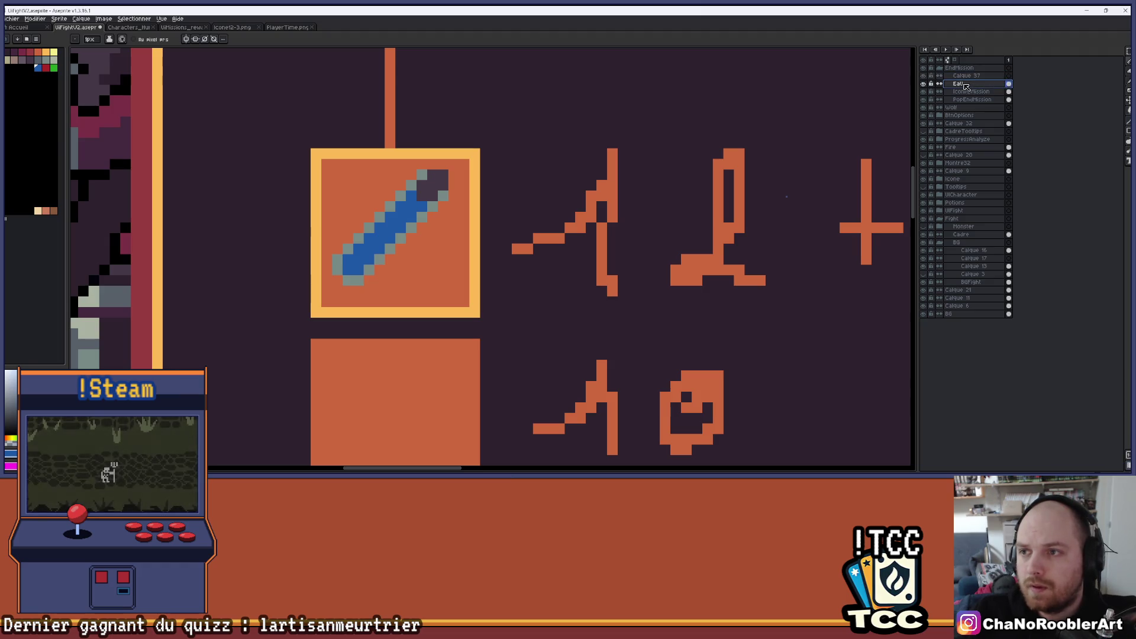
{"action": "key", "text": "Up"}
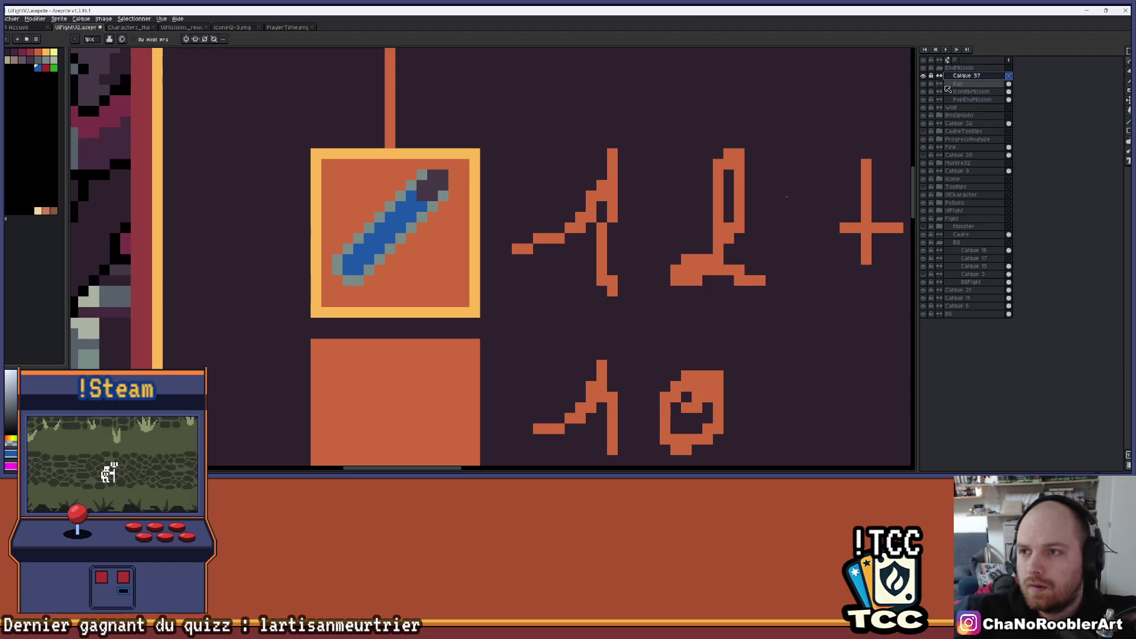
{"action": "left_click", "coordinate": [926, 86]}
Step: Erase the sword from the top icon box on the Eau layer
{"action": "key", "text": "i"}
{"action": "key", "text": "e"}
{"action": "mouse_move", "coordinate": [433, 207]}
{"action": "left_mouse_down"}
{"action": "mouse_move", "coordinate": [355, 278]}
{"action": "mouse_move", "coordinate": [374, 235]}
{"action": "mouse_move", "coordinate": [441, 177]}
{"action": "mouse_move", "coordinate": [436, 197]}
{"action": "left_mouse_up"}
{"action": "scroll", "coordinate": [436, 198], "scroll_direction": "up", "scroll_amount": 2}
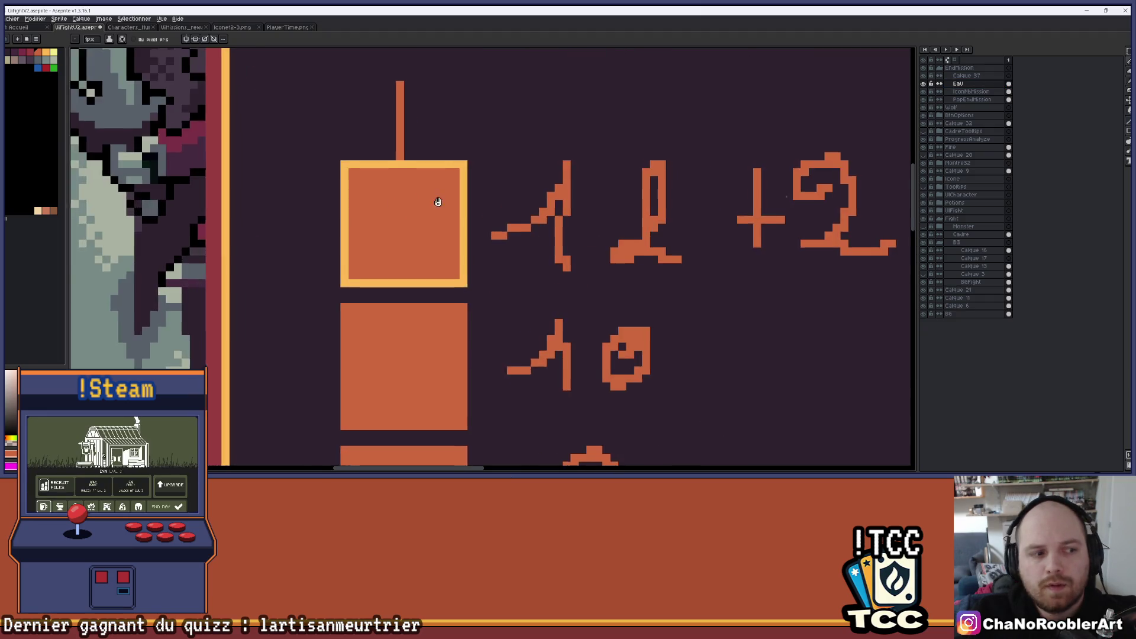
Step: Rename the new layer to Eau
{"action": "double_click", "coordinate": [963, 77]}
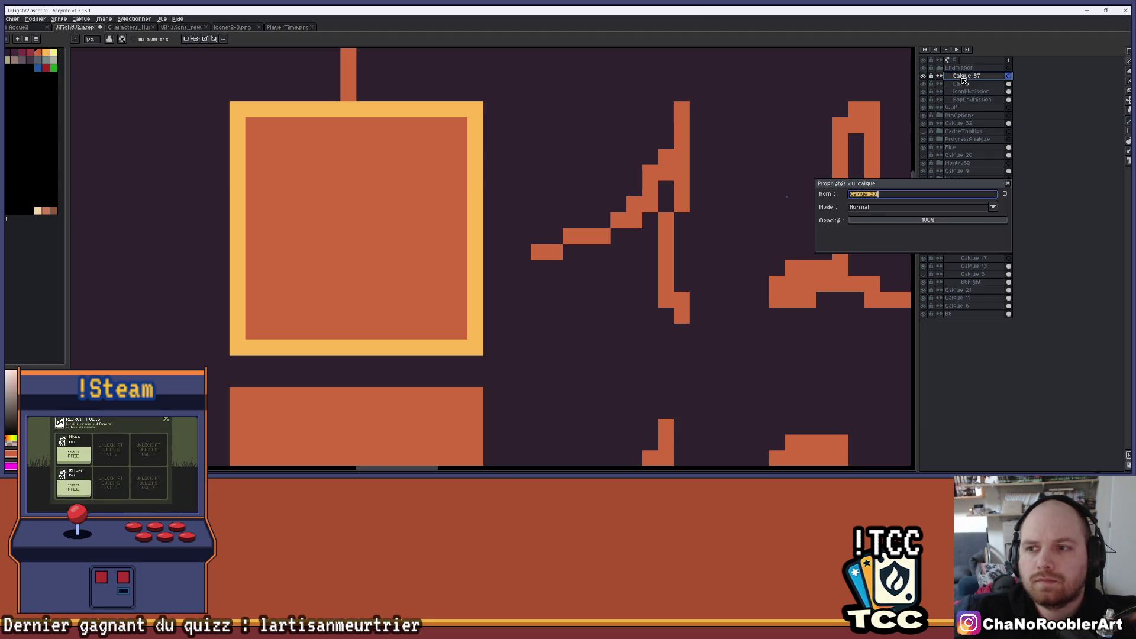
{"action": "type", "text": "u"}
{"action": "key", "text": "Return"}
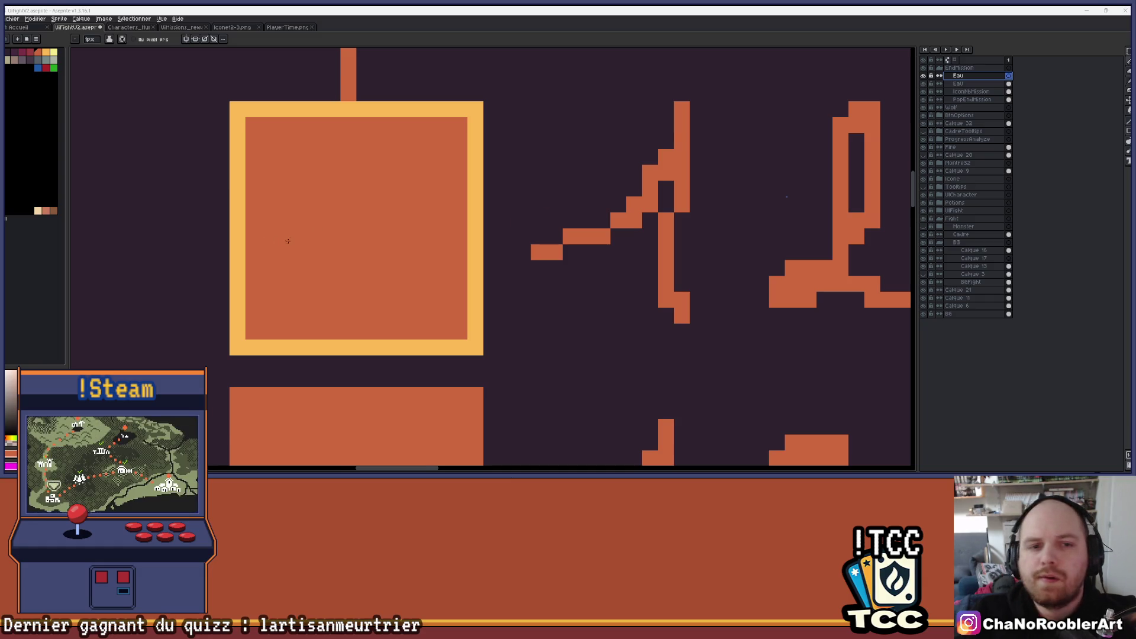
Step: Pan around the results panel, then hide the Eau layer to remove the orange box and glyphs
{"action": "scroll", "coordinate": [286, 241], "scroll_direction": "up", "scroll_amount": 1}
{"action": "mouse_move", "coordinate": [347, 249]}
{"action": "left_mouse_down"}
{"action": "mouse_move", "coordinate": [407, 248]}
{"action": "mouse_move", "coordinate": [375, 256]}
{"action": "left_mouse_up"}
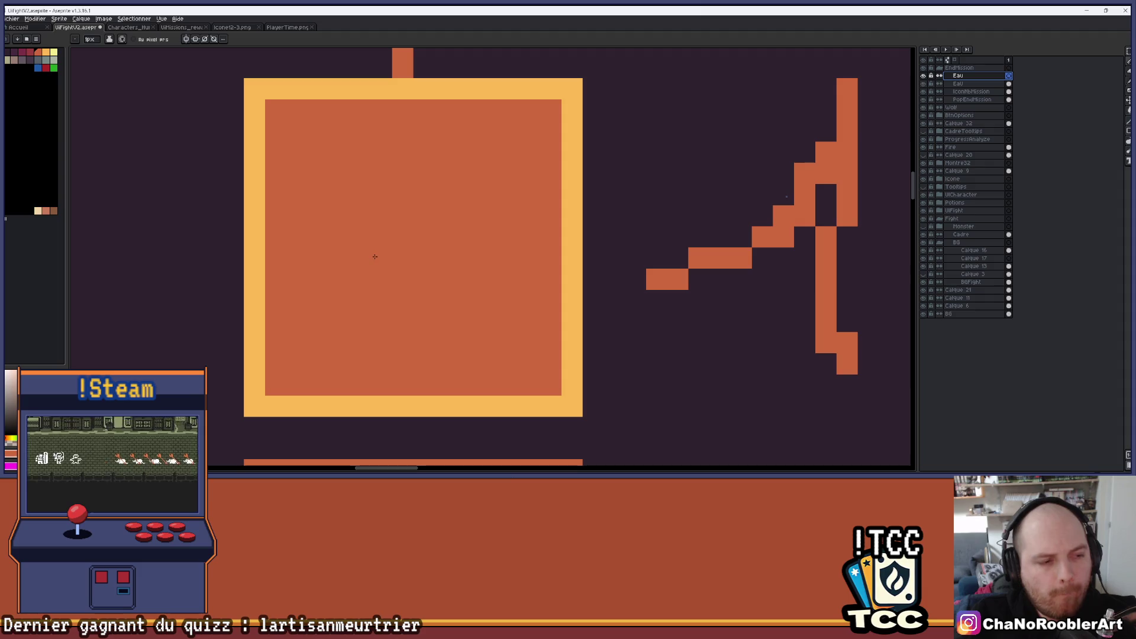
{"action": "scroll", "coordinate": [372, 246], "scroll_direction": "down", "scroll_amount": 4}
{"action": "left_click_drag", "start_coordinate": [388, 262], "coordinate": [391, 229]}
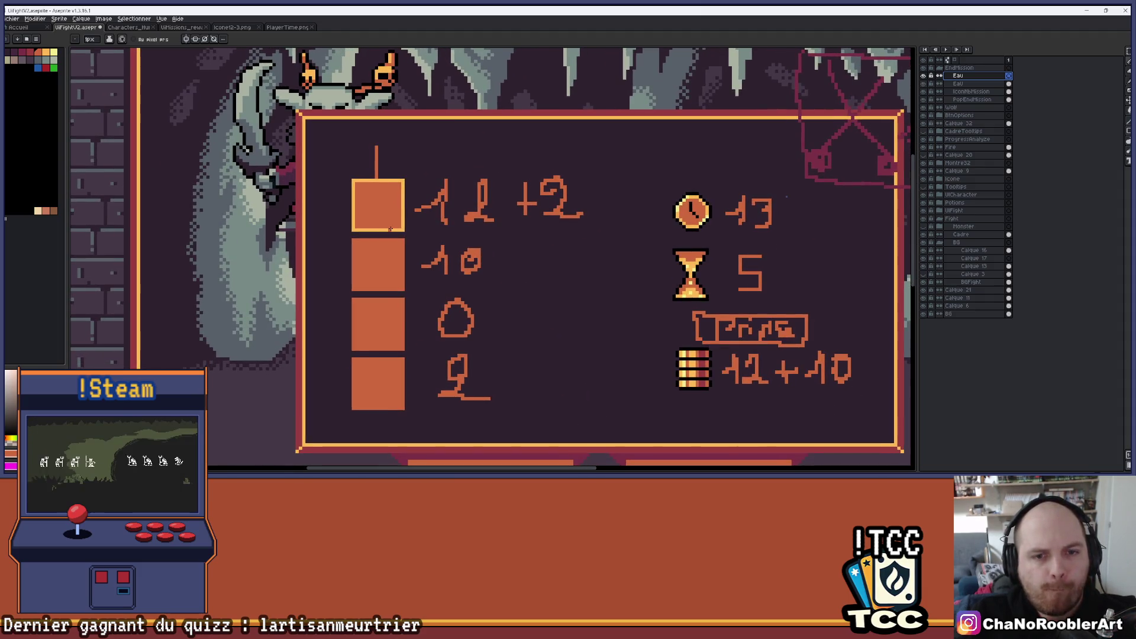
{"action": "scroll", "coordinate": [390, 229], "scroll_direction": "down", "scroll_amount": 4}
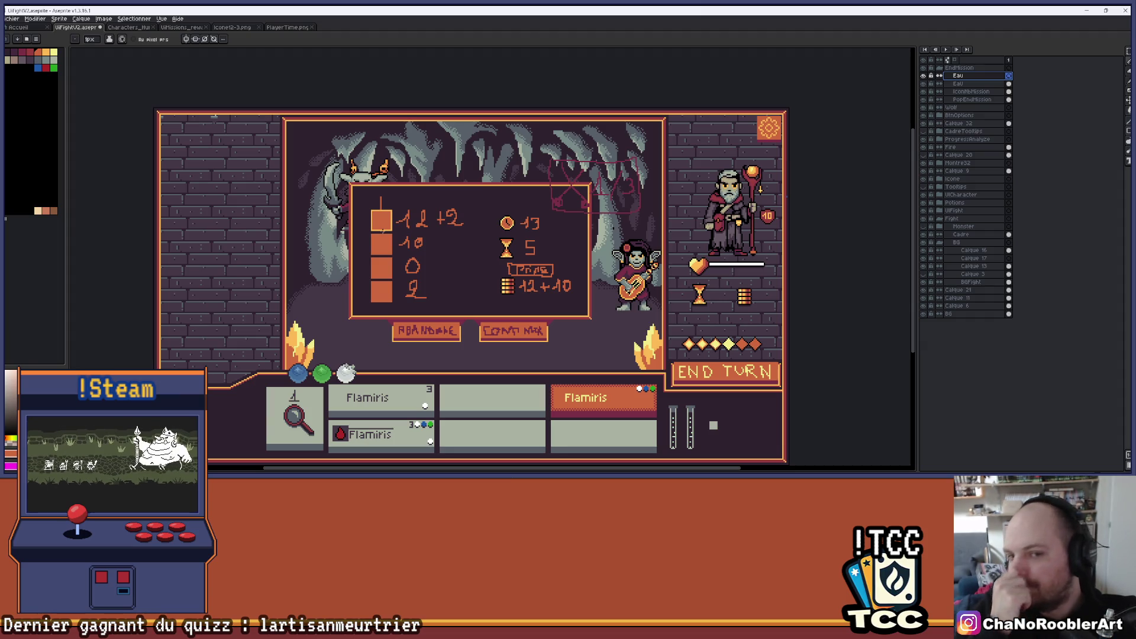
{"action": "scroll", "coordinate": [381, 221], "scroll_direction": "up", "scroll_amount": 5}
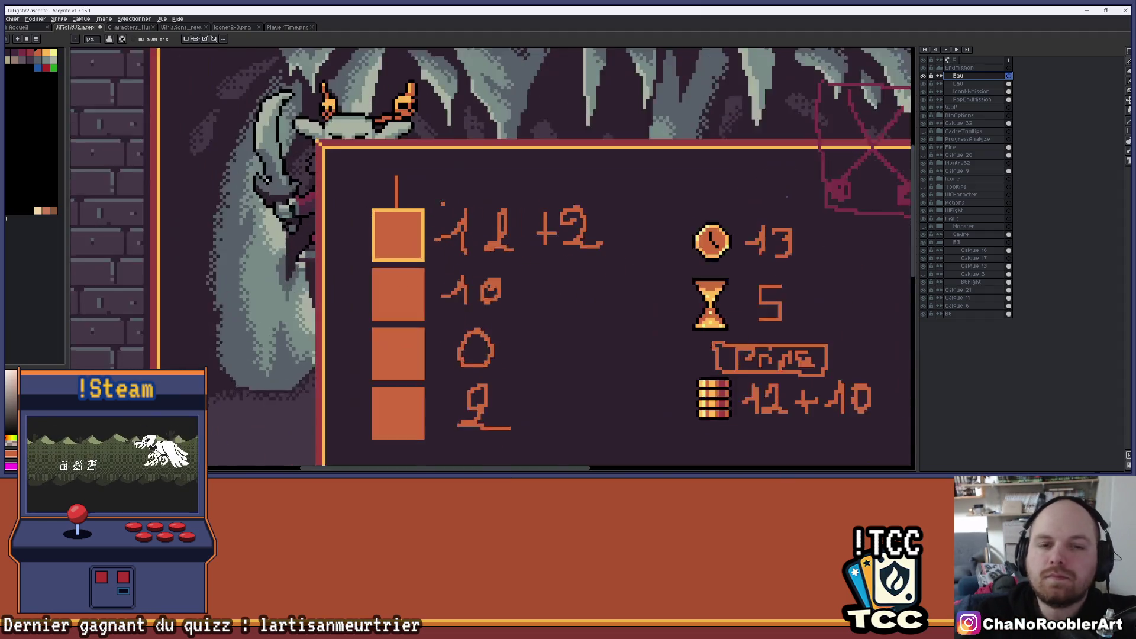
{"action": "scroll", "coordinate": [349, 221], "scroll_direction": "up", "scroll_amount": 3}
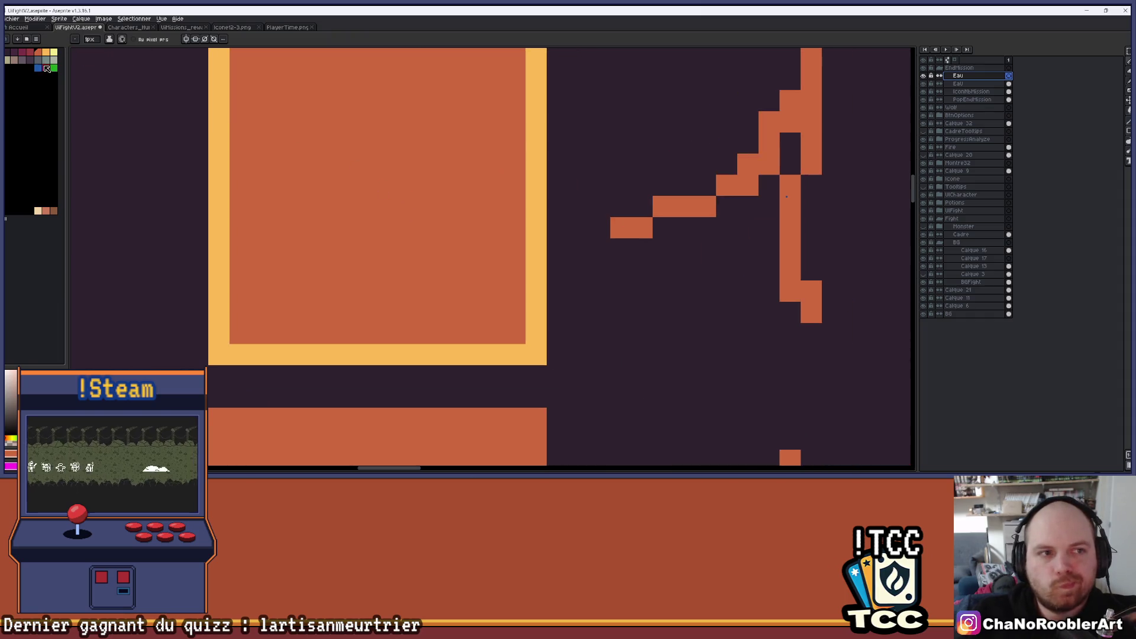
{"action": "scroll", "coordinate": [332, 146], "scroll_direction": "down", "scroll_amount": 1}
{"action": "scroll", "coordinate": [366, 250], "scroll_direction": "up", "scroll_amount": 1}
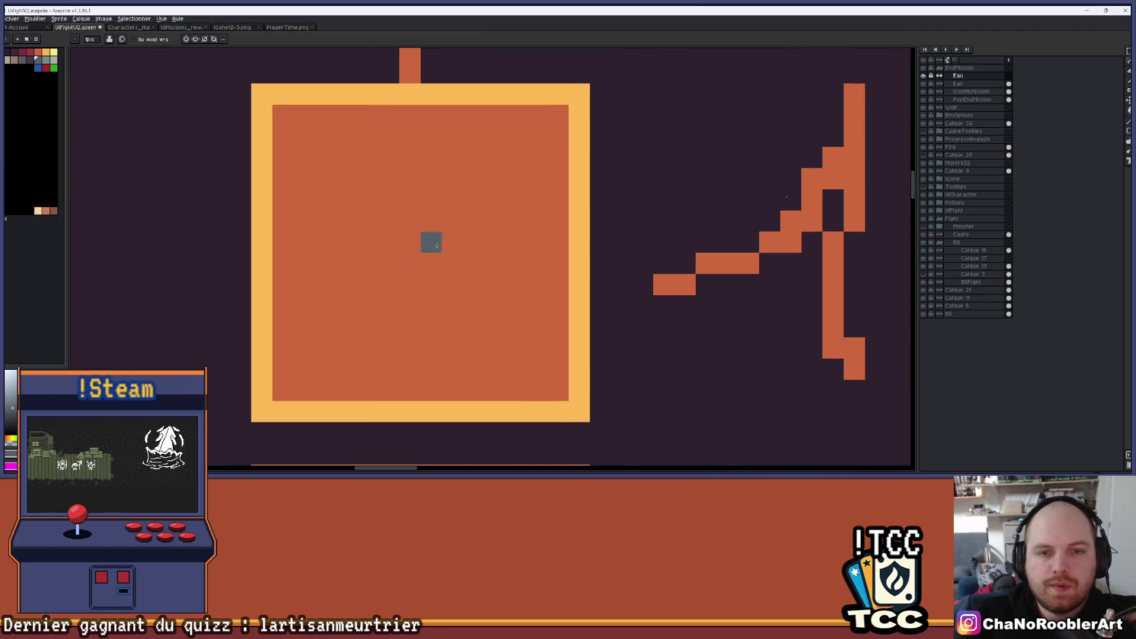
{"action": "left_click", "coordinate": [923, 84]}
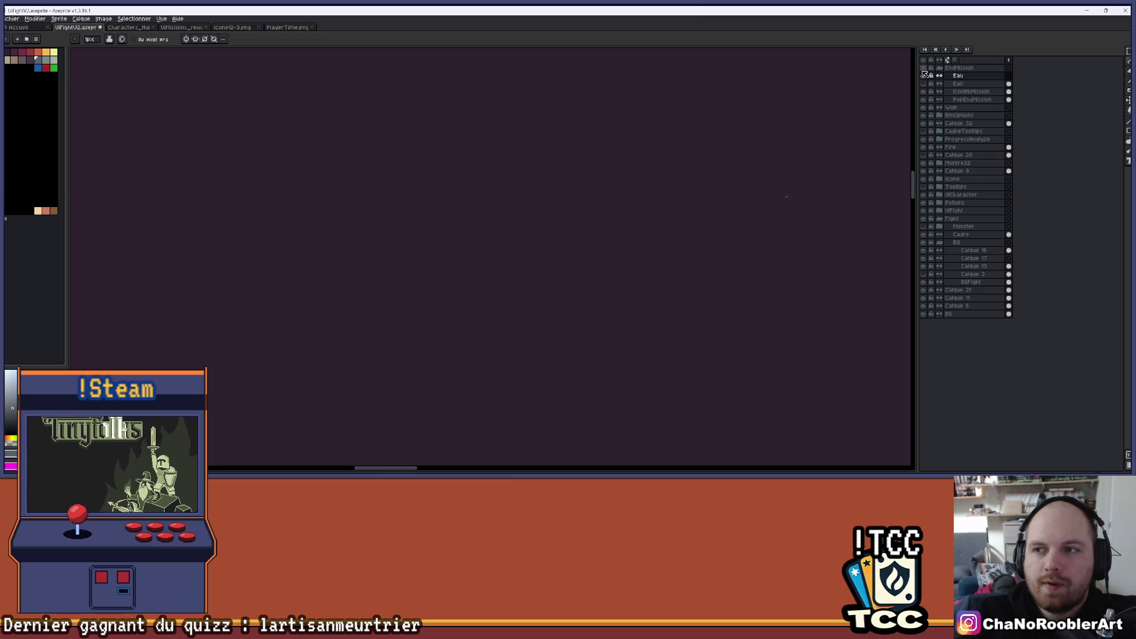
Step: Make the Eau layer visible again so the orange box and glyphs return
{"action": "left_click", "coordinate": [923, 83]}
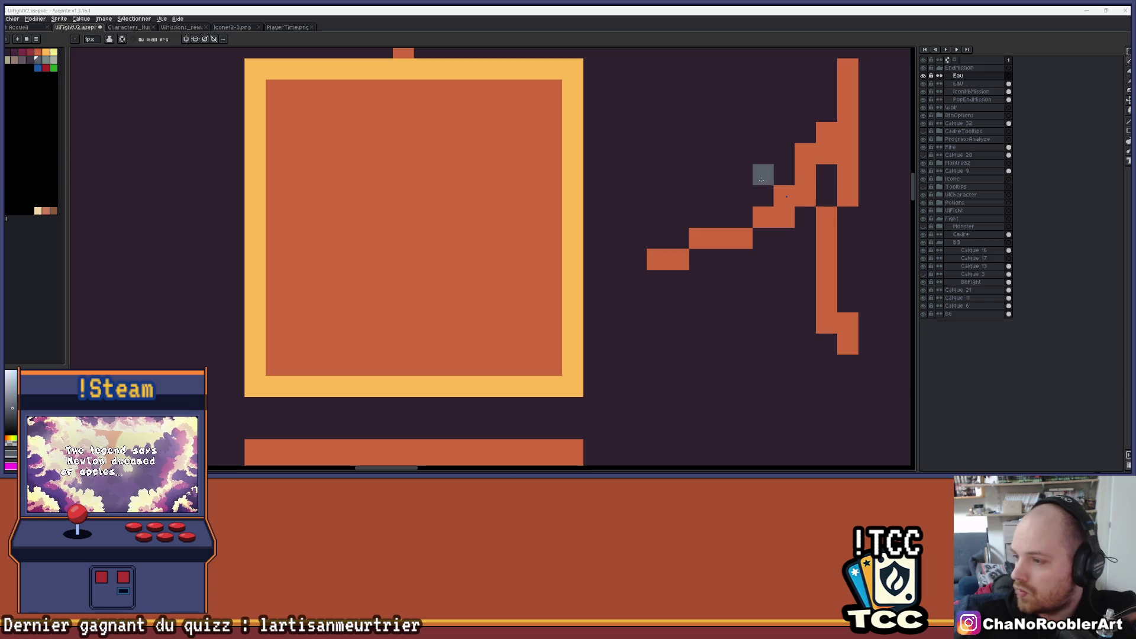
Step: Centre the orange box and draw two grey vertical bars for the flask's neck
{"action": "scroll", "coordinate": [314, 283], "scroll_direction": "down", "scroll_amount": 1}
{"action": "scroll", "coordinate": [327, 248], "scroll_direction": "up", "scroll_amount": 1}
{"action": "mouse_move", "coordinate": [327, 248]}
{"action": "left_mouse_down"}
{"action": "mouse_move", "coordinate": [375, 215]}
{"action": "mouse_move", "coordinate": [380, 233]}
{"action": "left_mouse_up"}
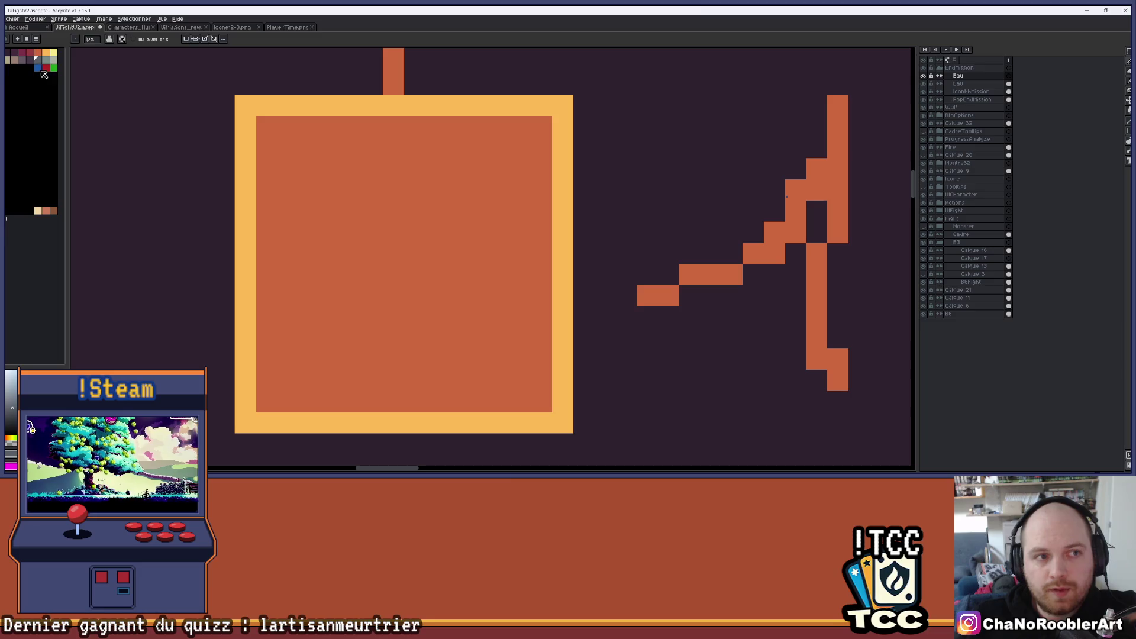
{"action": "scroll", "coordinate": [393, 148], "scroll_direction": "up", "scroll_amount": 1}
{"action": "scroll", "coordinate": [397, 148], "scroll_direction": "down", "scroll_amount": 1}
{"action": "scroll", "coordinate": [386, 158], "scroll_direction": "up", "scroll_amount": 1}
{"action": "scroll", "coordinate": [369, 151], "scroll_direction": "down", "scroll_amount": 1}
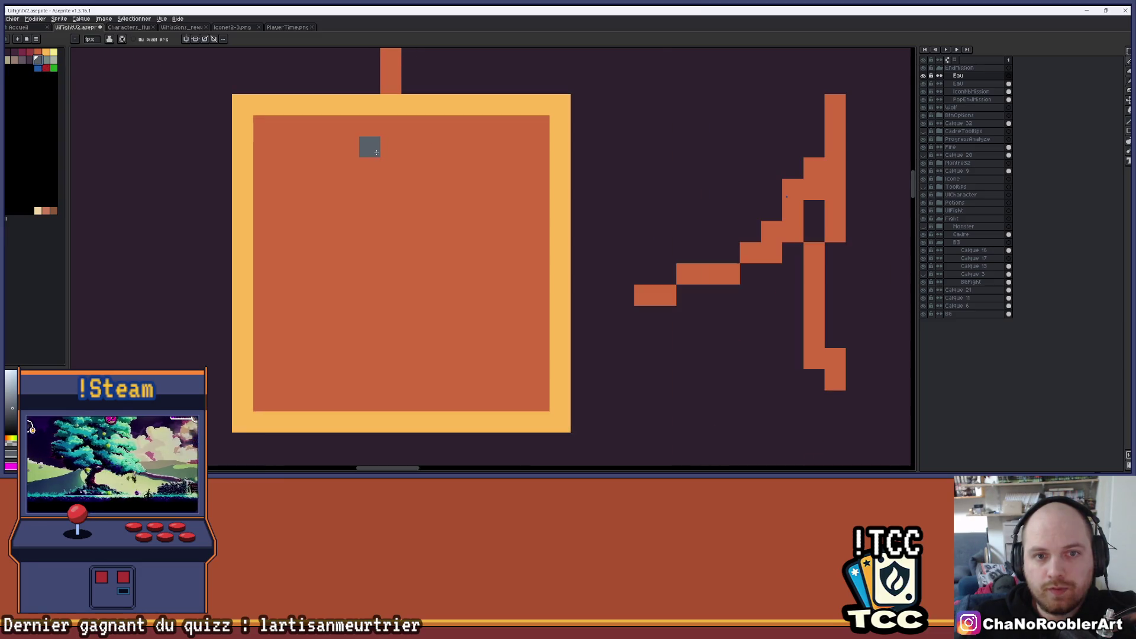
{"action": "left_click_drag", "start_coordinate": [369, 147], "coordinate": [369, 202]}
{"action": "left_click_drag", "start_coordinate": [412, 147], "coordinate": [411, 211]}
Step: Add mirrored grey diagonals below both bars and a bottom row closing the round flask outline
{"action": "left_click", "coordinate": [340, 267]}
{"action": "left_click", "coordinate": [349, 231]}
{"action": "left_click", "coordinate": [327, 253]}
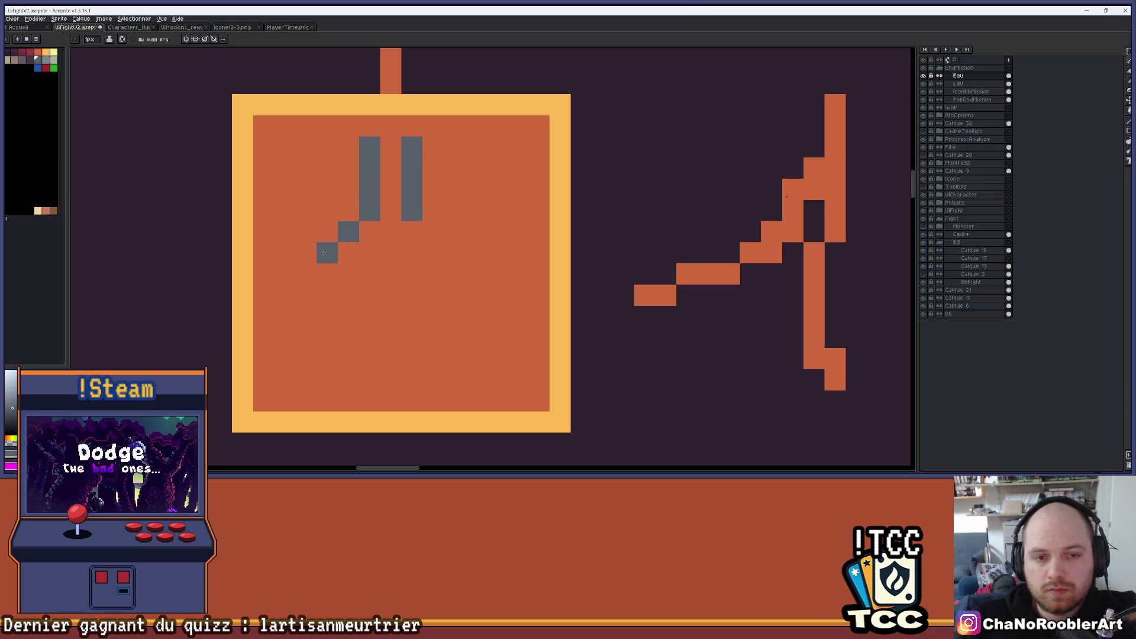
{"action": "left_click", "coordinate": [312, 272]}
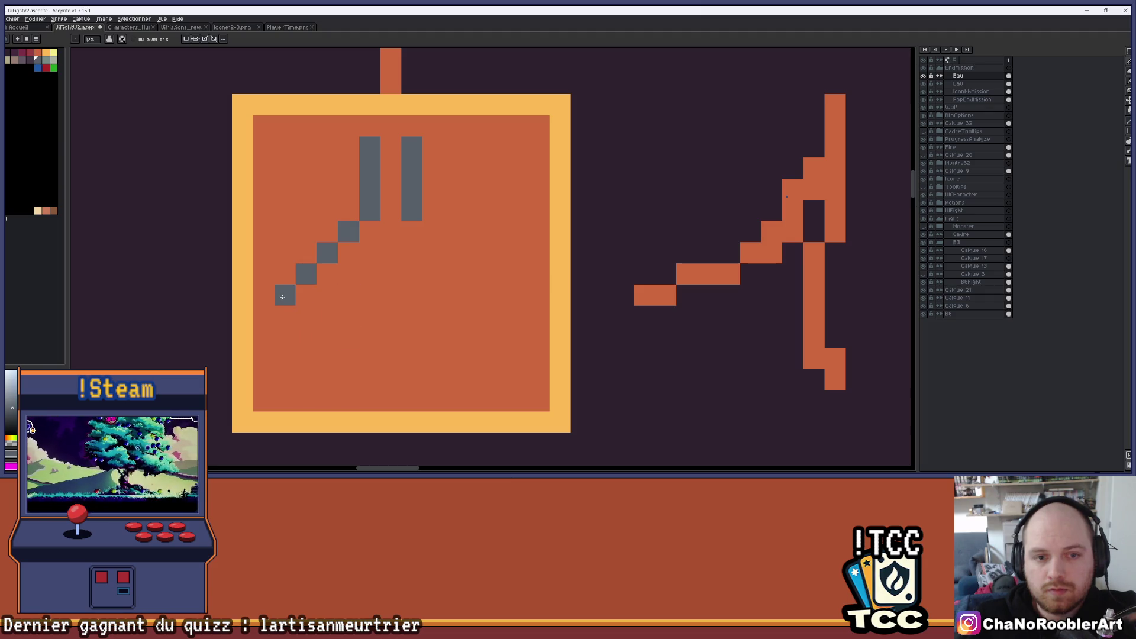
{"action": "left_click", "coordinate": [433, 231]}
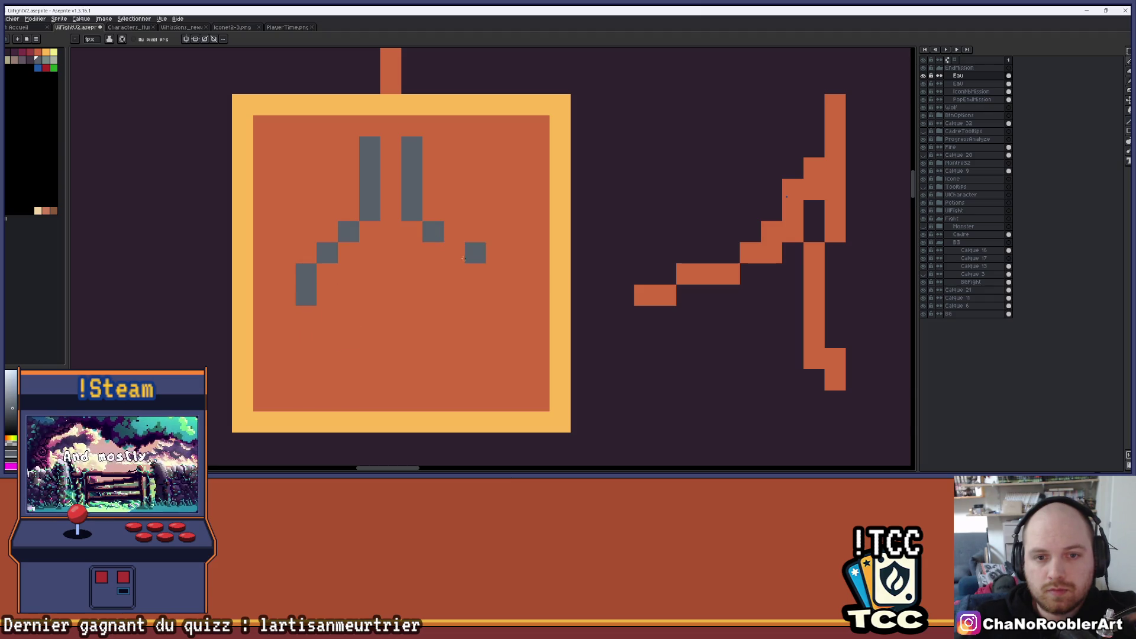
{"action": "left_click", "coordinate": [454, 253]}
{"action": "left_click_drag", "start_coordinate": [475, 273], "coordinate": [475, 294]}
{"action": "scroll", "coordinate": [465, 315], "scroll_direction": "down", "scroll_amount": 2}
{"action": "scroll", "coordinate": [466, 314], "scroll_direction": "up", "scroll_amount": 2}
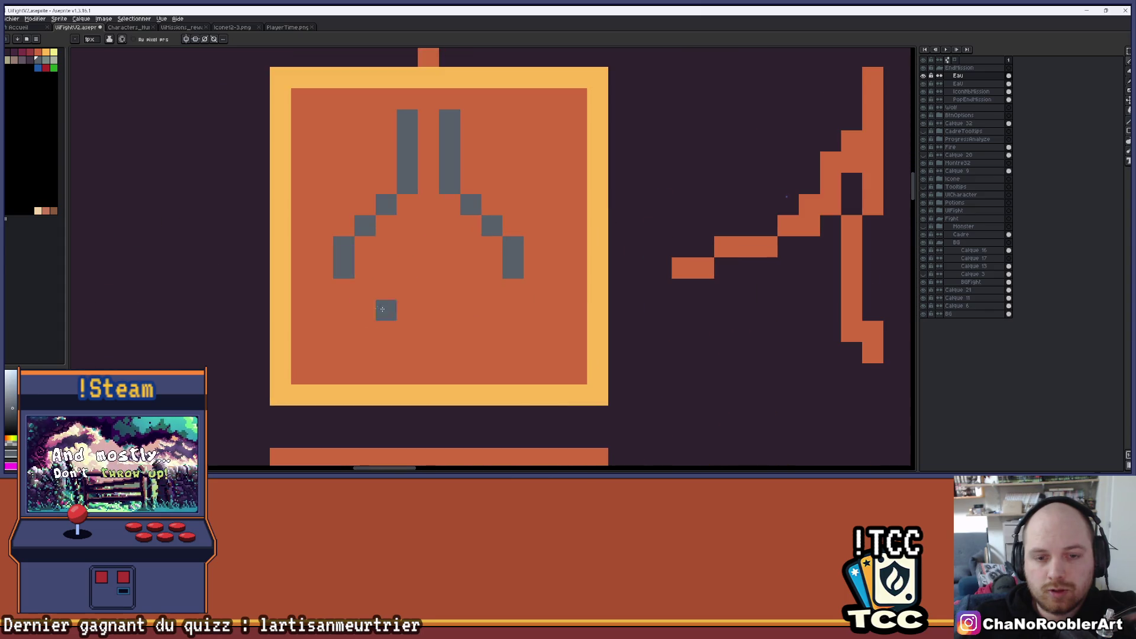
{"action": "left_click", "coordinate": [348, 293]}
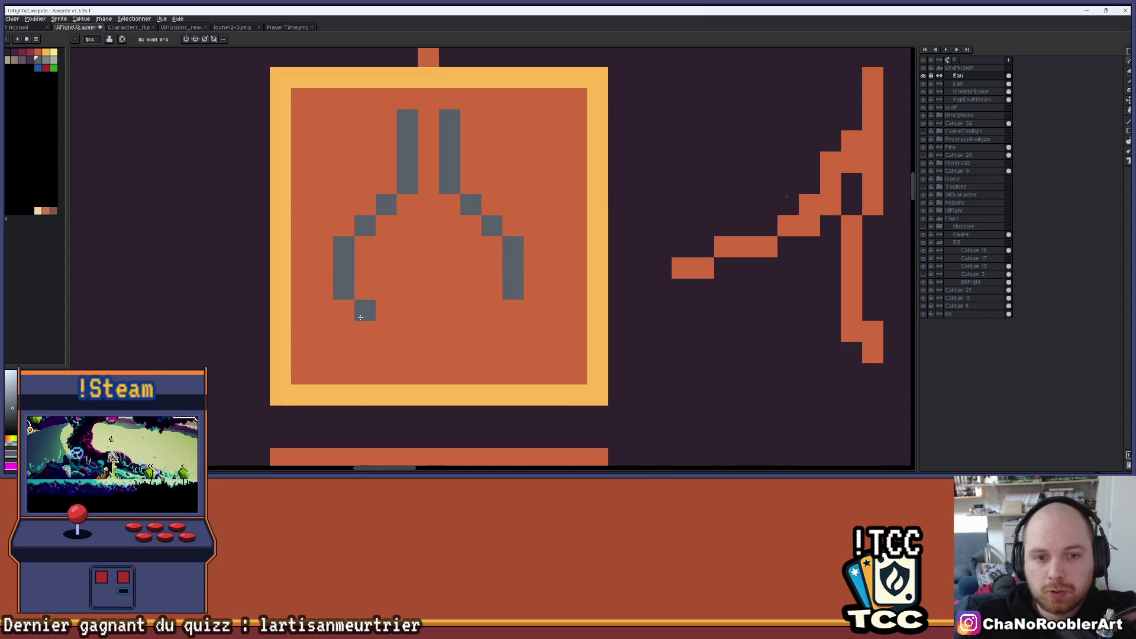
{"action": "mouse_move", "coordinate": [361, 317]}
{"action": "left_mouse_down"}
{"action": "mouse_move", "coordinate": [387, 332]}
{"action": "mouse_move", "coordinate": [492, 332]}
{"action": "mouse_move", "coordinate": [502, 306]}
{"action": "left_mouse_up"}
{"action": "scroll", "coordinate": [503, 306], "scroll_direction": "down", "scroll_amount": 4}
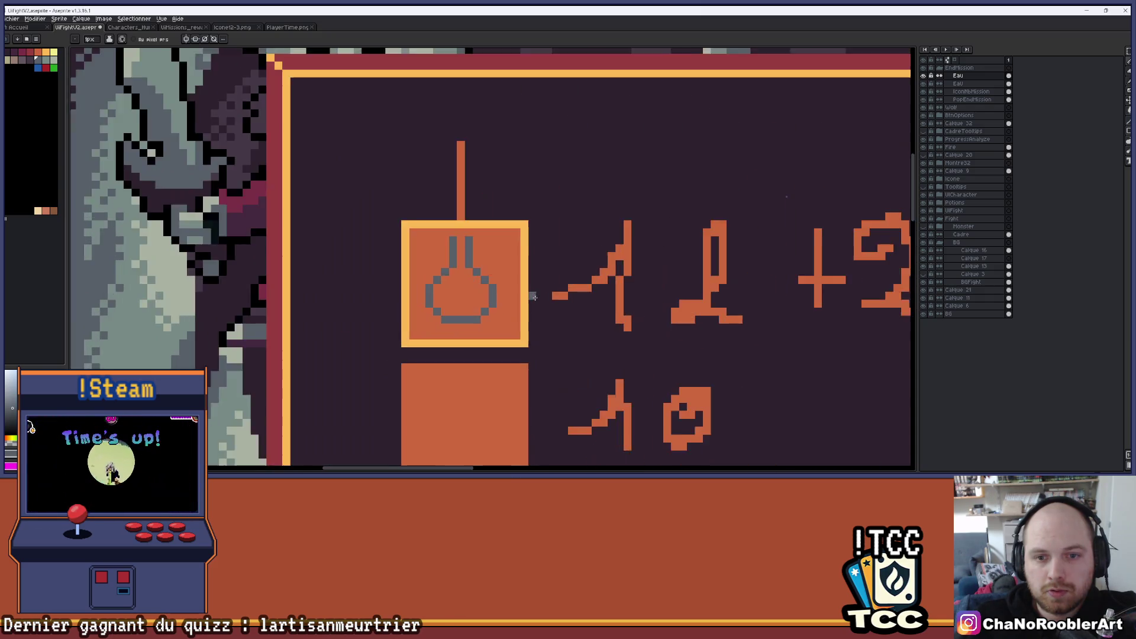
Step: Move the flask outline slightly left and down within its gold frame
{"action": "scroll", "coordinate": [434, 174], "scroll_direction": "up", "scroll_amount": 1}
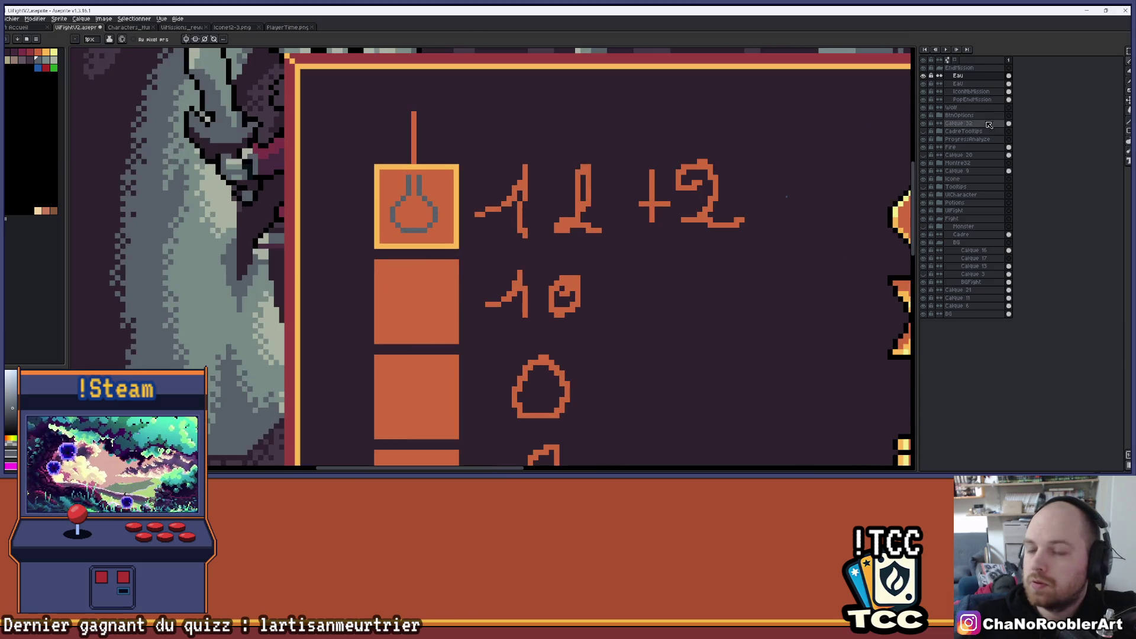
{"action": "key", "text": "v"}
{"action": "scroll", "coordinate": [357, 195], "scroll_direction": "up", "scroll_amount": 2}
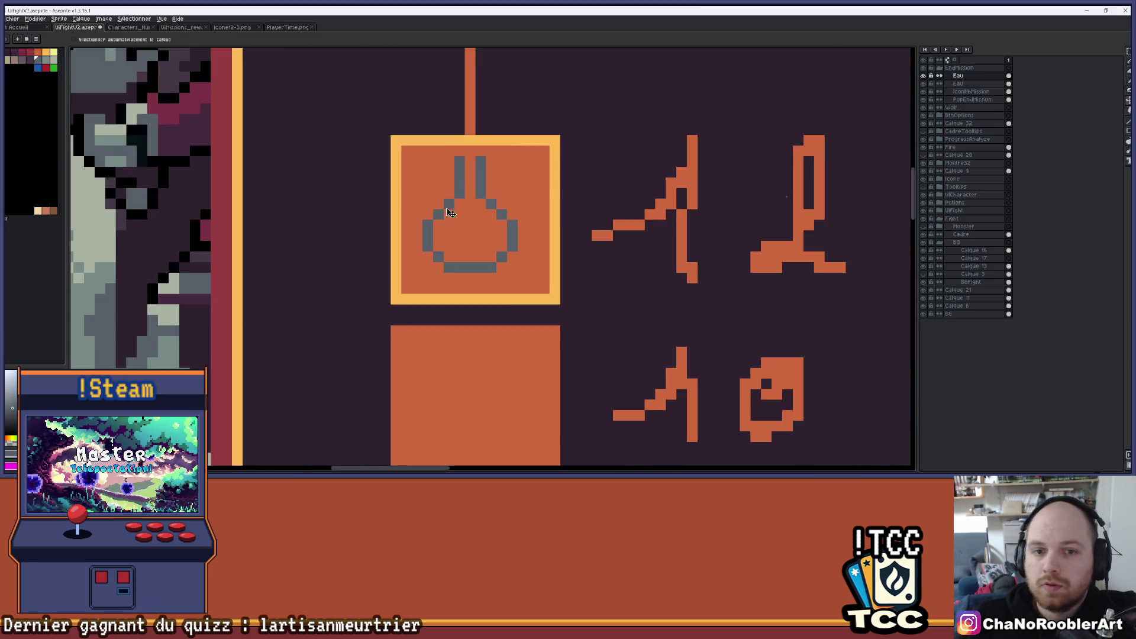
{"action": "left_click_drag", "start_coordinate": [517, 221], "coordinate": [513, 224]}
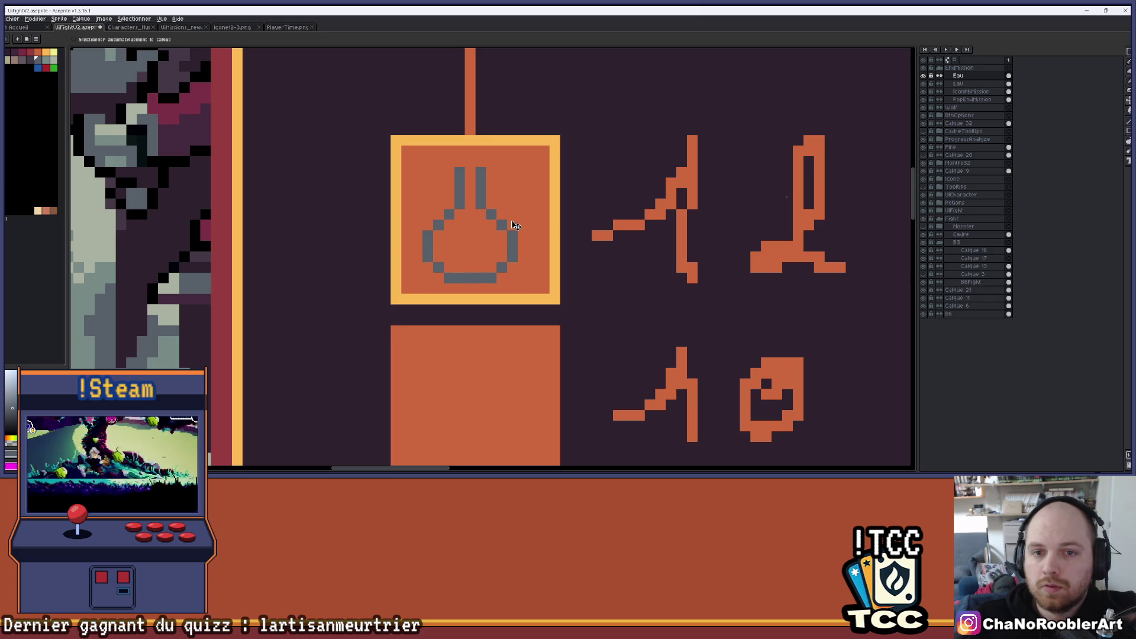
{"action": "scroll", "coordinate": [518, 231], "scroll_direction": "up", "scroll_amount": 4}
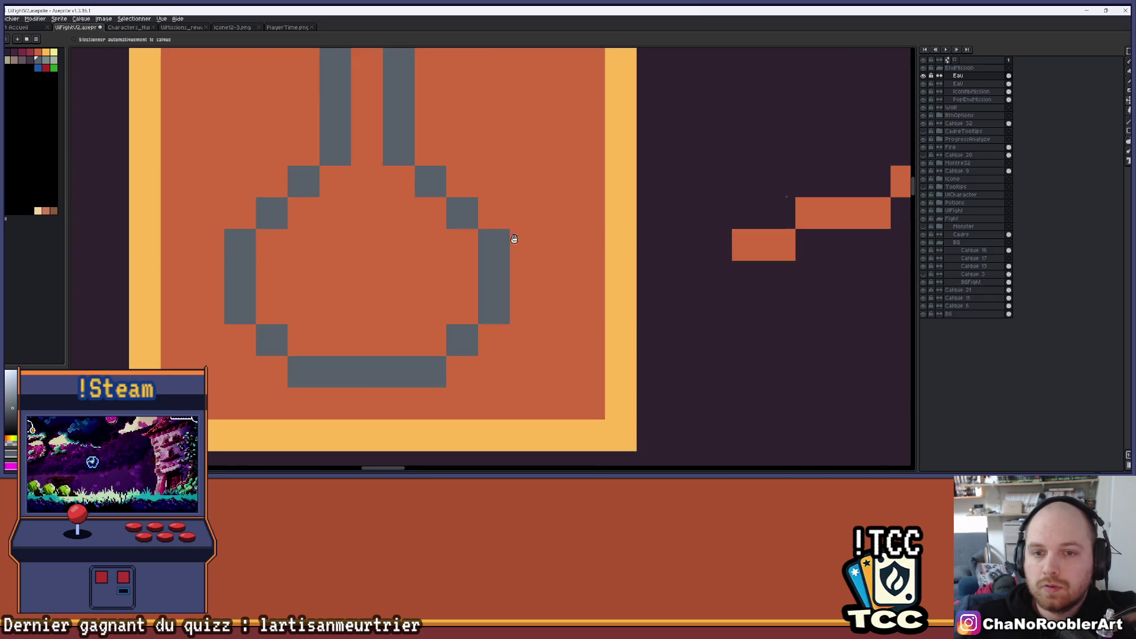
Step: Adjust the flask's right neck, drawing and then erasing an extra grey column
{"action": "key", "text": "b"}
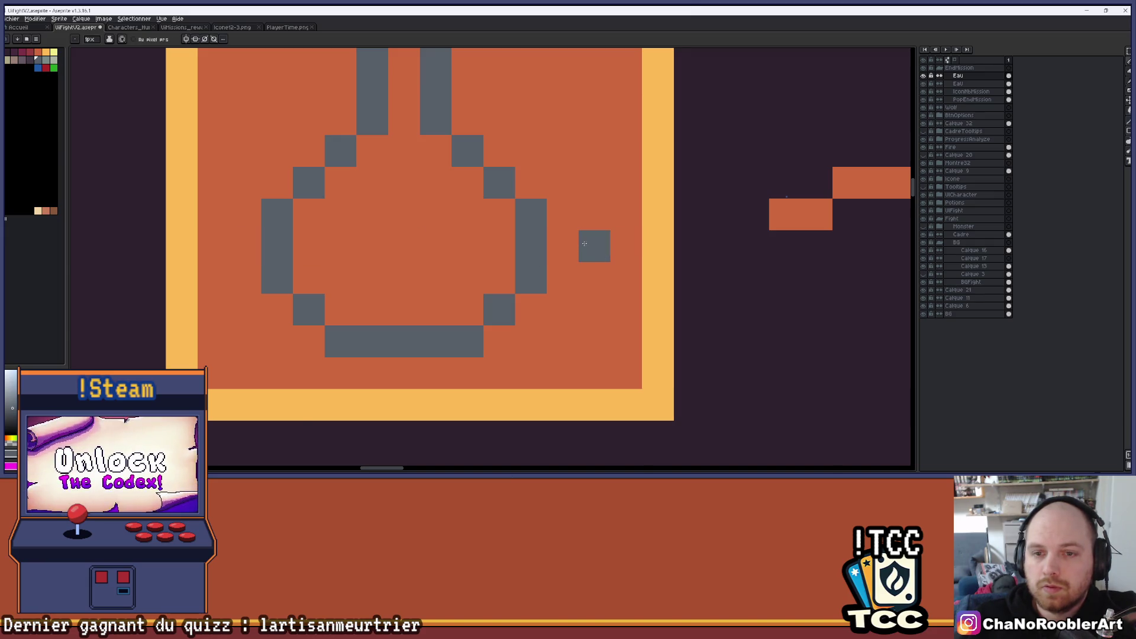
{"action": "scroll", "coordinate": [565, 243], "scroll_direction": "down", "scroll_amount": 3}
{"action": "scroll", "coordinate": [577, 228], "scroll_direction": "up", "scroll_amount": 1}
{"action": "mouse_move", "coordinate": [508, 99]}
{"action": "left_mouse_down"}
{"action": "mouse_move", "coordinate": [509, 171]}
{"action": "mouse_move", "coordinate": [572, 227]}
{"action": "mouse_move", "coordinate": [572, 270]}
{"action": "mouse_move", "coordinate": [550, 312]}
{"action": "mouse_move", "coordinate": [520, 284]}
{"action": "left_mouse_up"}
{"action": "key", "text": "e"}
{"action": "mouse_move", "coordinate": [487, 99]}
{"action": "left_mouse_down"}
{"action": "mouse_move", "coordinate": [487, 162]}
{"action": "mouse_move", "coordinate": [509, 206]}
{"action": "mouse_move", "coordinate": [529, 204]}
{"action": "mouse_move", "coordinate": [550, 246]}
{"action": "mouse_move", "coordinate": [529, 290]}
{"action": "left_mouse_up"}
{"action": "scroll", "coordinate": [550, 248], "scroll_direction": "up", "scroll_amount": 1}
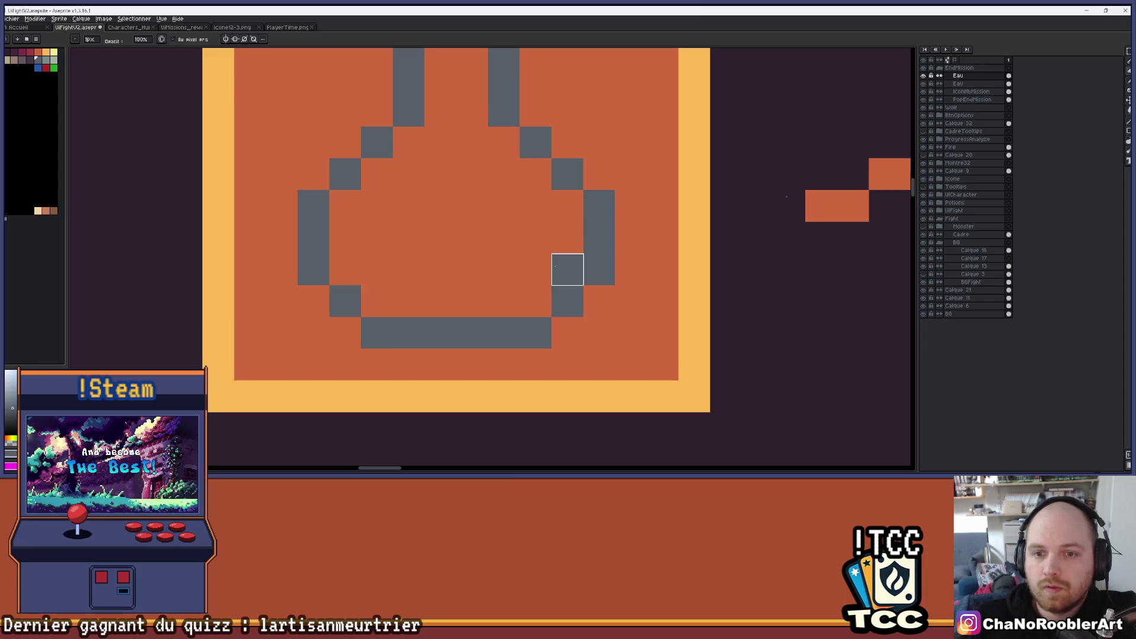
{"action": "scroll", "coordinate": [495, 236], "scroll_direction": "down", "scroll_amount": 4}
{"action": "scroll", "coordinate": [495, 236], "scroll_direction": "down", "scroll_amount": 1}
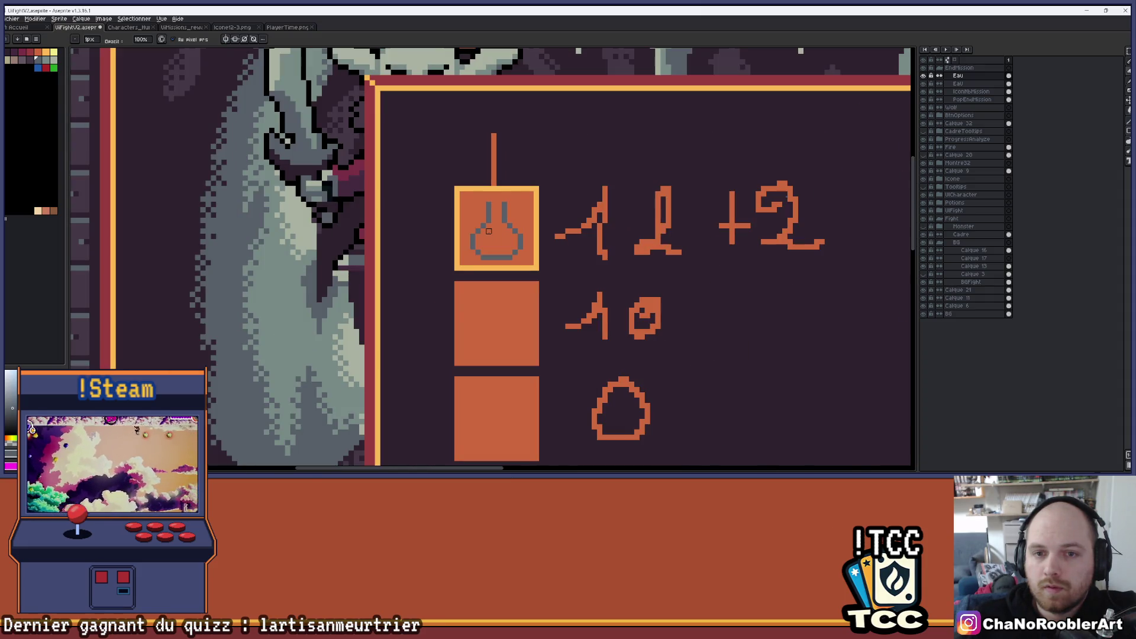
{"action": "scroll", "coordinate": [488, 230], "scroll_direction": "up", "scroll_amount": 3}
{"action": "key", "text": "e"}
{"action": "scroll", "coordinate": [526, 171], "scroll_direction": "up", "scroll_amount": 1}
Step: Add grey pixels above both necks and paint a dark cork into the flask's top
{"action": "mouse_move", "coordinate": [527, 155]}
{"action": "left_mouse_down"}
{"action": "mouse_move", "coordinate": [479, 155]}
{"action": "mouse_move", "coordinate": [492, 168]}
{"action": "left_mouse_up"}
{"action": "scroll", "coordinate": [492, 168], "scroll_direction": "up", "scroll_amount": 1}
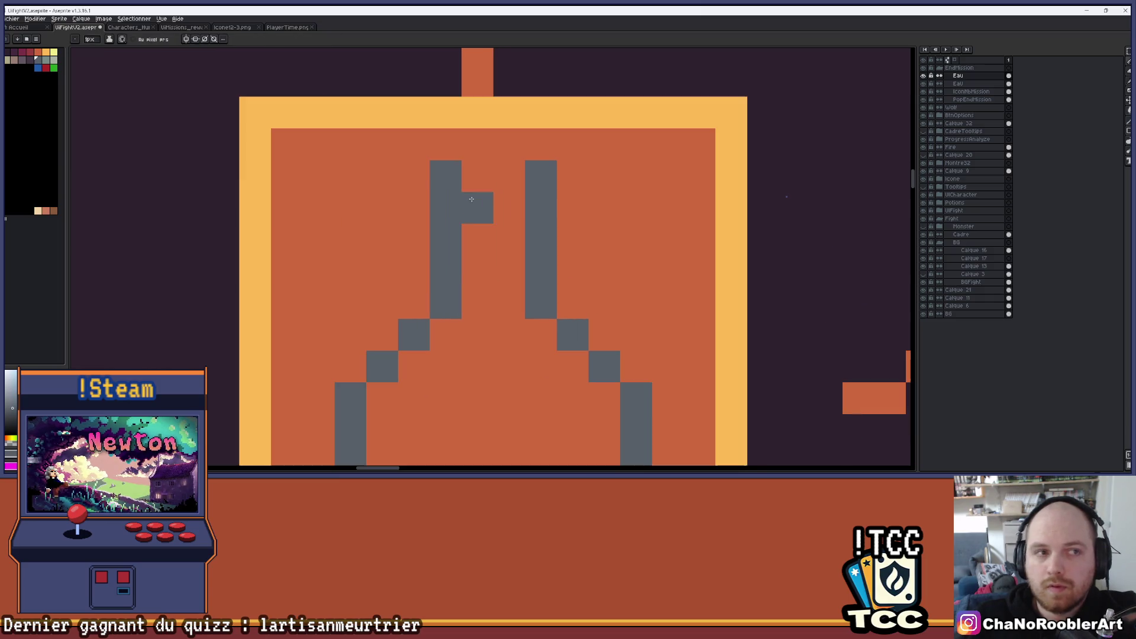
{"action": "left_click", "coordinate": [478, 144]}
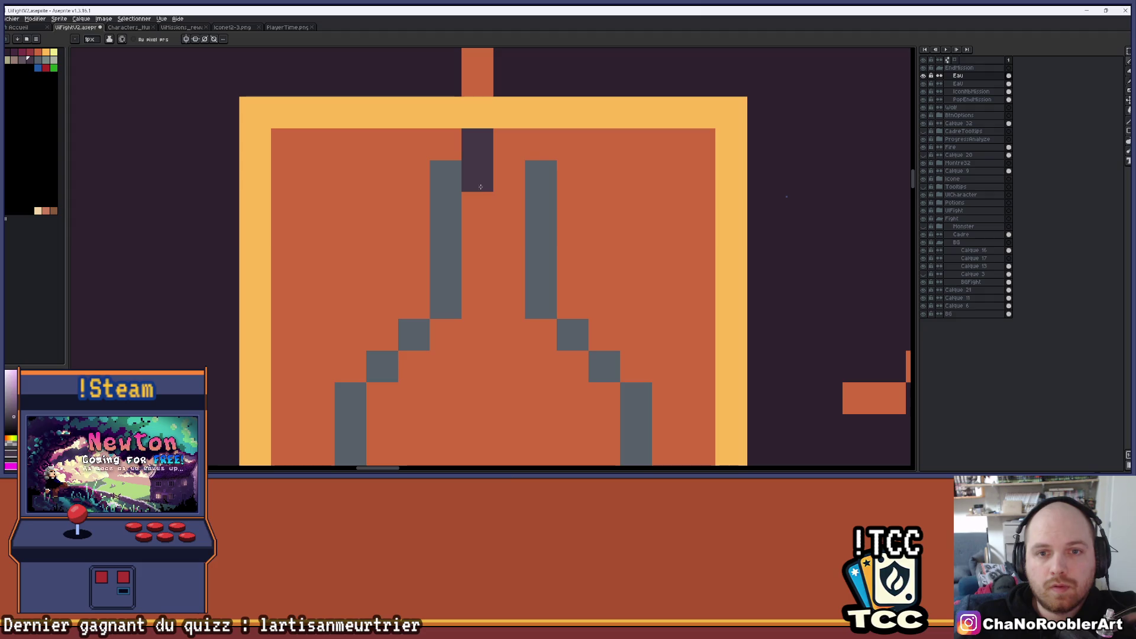
{"action": "left_click_drag", "start_coordinate": [509, 145], "coordinate": [508, 207]}
{"action": "left_click", "coordinate": [477, 207]}
{"action": "scroll", "coordinate": [488, 203], "scroll_direction": "down", "scroll_amount": 2}
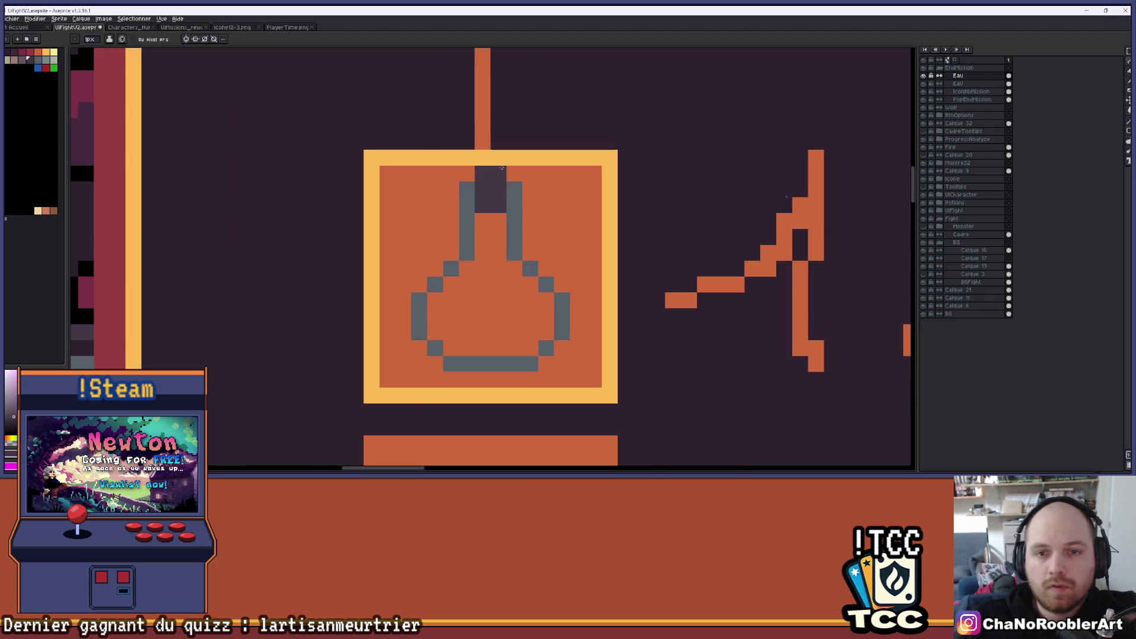
{"action": "scroll", "coordinate": [502, 168], "scroll_direction": "down", "scroll_amount": 1}
{"action": "scroll", "coordinate": [508, 188], "scroll_direction": "up", "scroll_amount": 1}
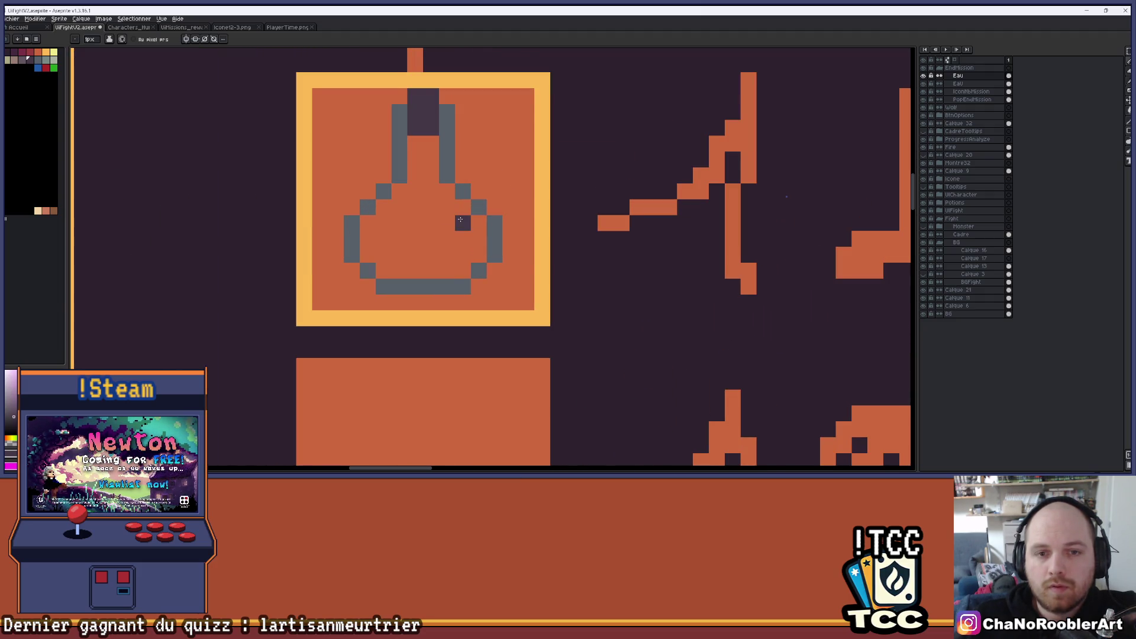
{"action": "scroll", "coordinate": [456, 213], "scroll_direction": "up", "scroll_amount": 1}
{"action": "left_click", "coordinate": [54, 60]}
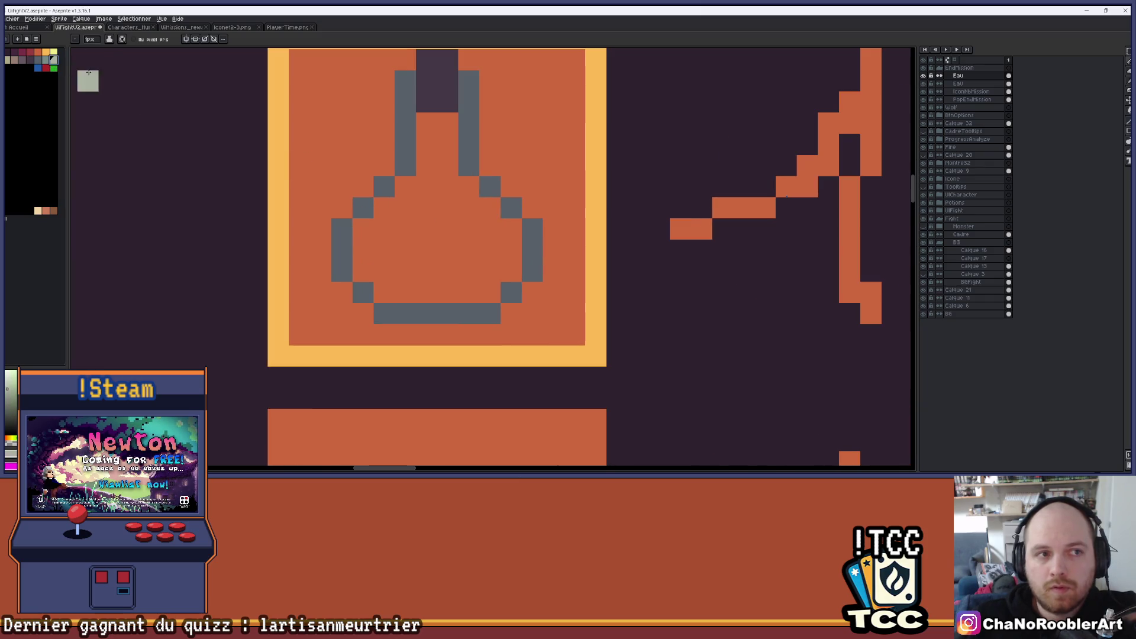
Step: Fill the flask's shoulder row and bulb interior with light grey-green
{"action": "left_click_drag", "start_coordinate": [385, 207], "coordinate": [471, 213]}
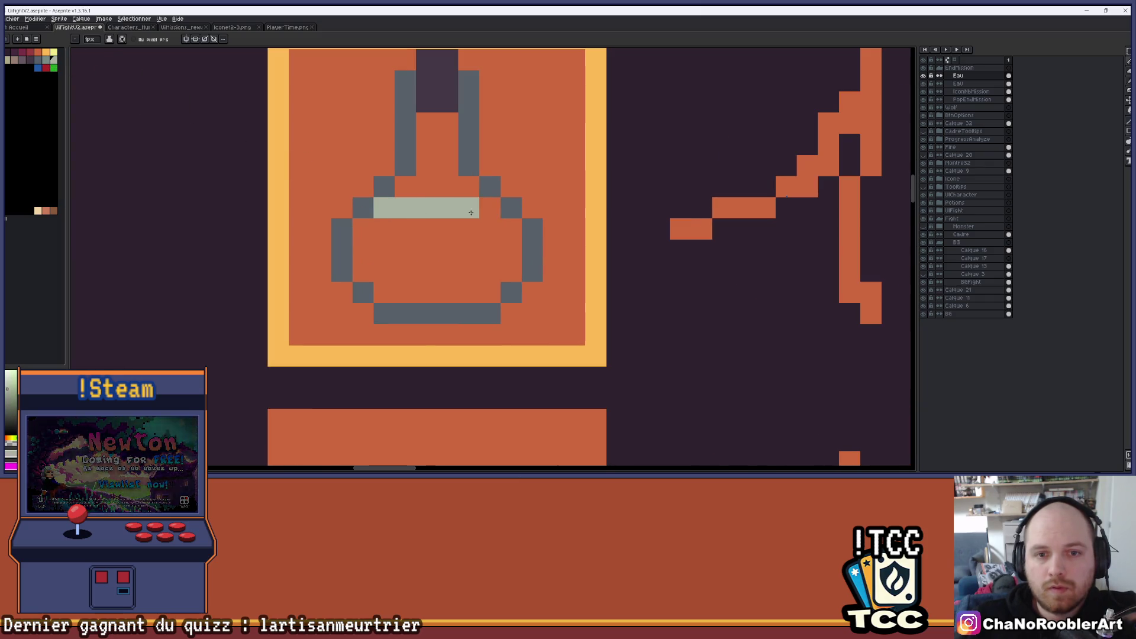
{"action": "key", "text": "g"}
{"action": "left_click", "coordinate": [405, 249]}
{"action": "scroll", "coordinate": [408, 248], "scroll_direction": "down", "scroll_amount": 3}
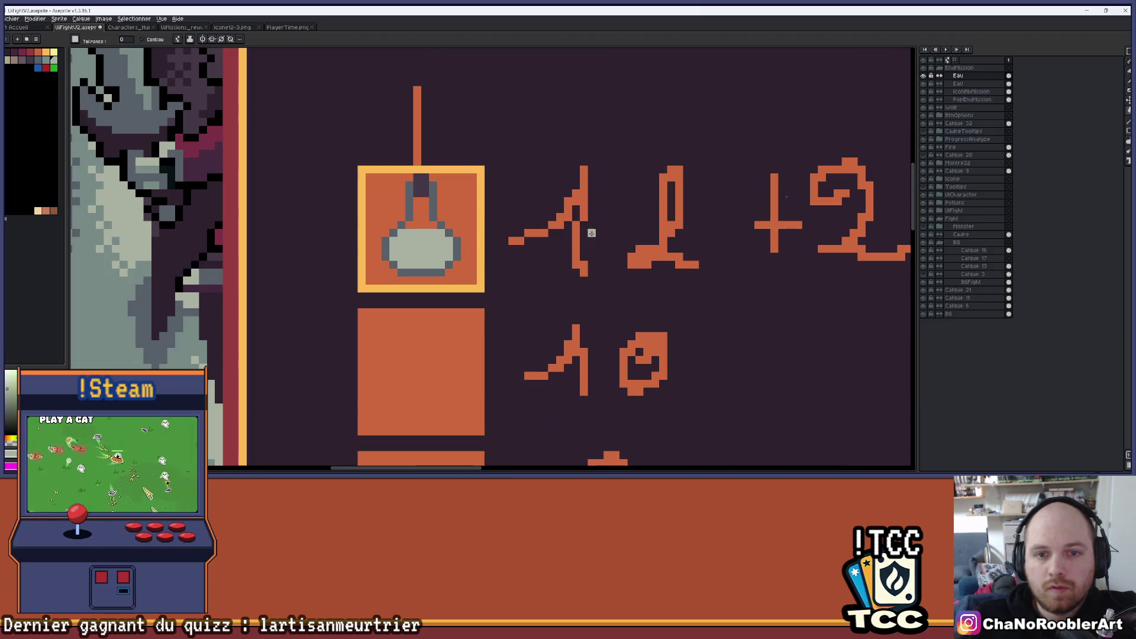
Step: Hide the orange frames and numbers layer, then bring up the Outline effect settings
{"action": "left_click", "coordinate": [923, 92]}
{"action": "scroll", "coordinate": [657, 172], "scroll_direction": "down", "scroll_amount": 2}
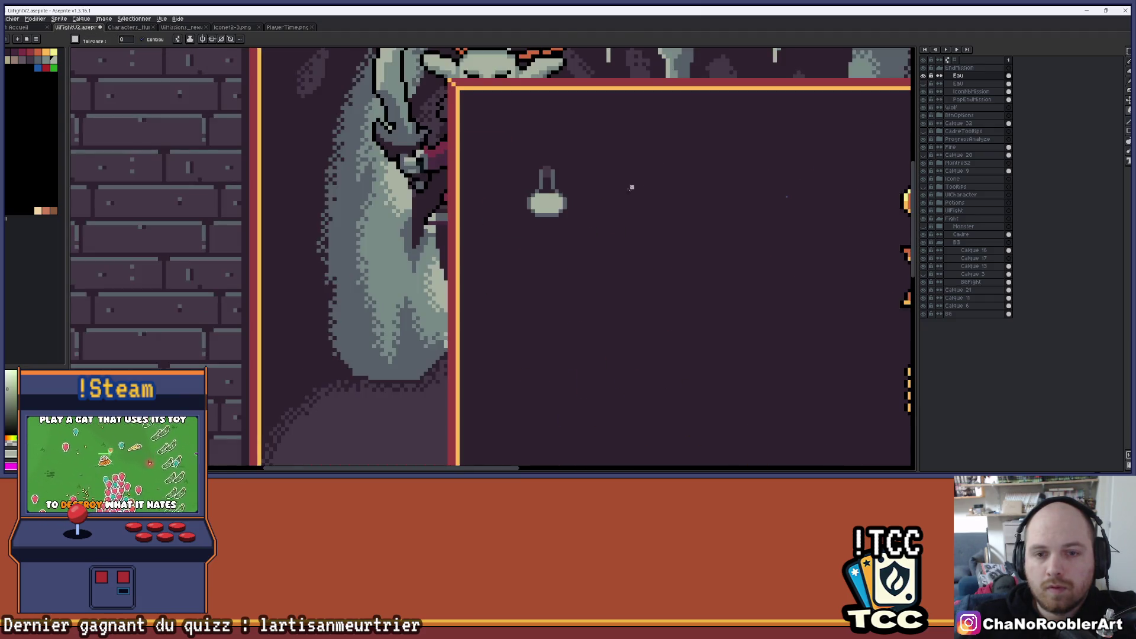
{"action": "left_click_drag", "start_coordinate": [631, 188], "coordinate": [428, 152]}
{"action": "scroll", "coordinate": [416, 150], "scroll_direction": "down", "scroll_amount": 1}
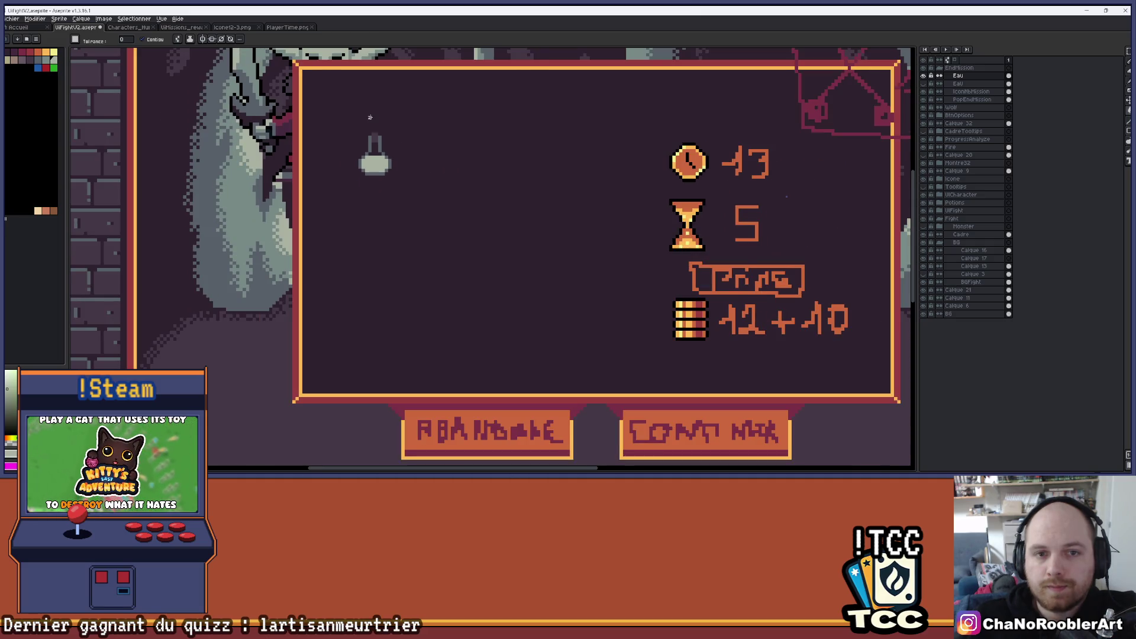
{"action": "scroll", "coordinate": [379, 125], "scroll_direction": "up", "scroll_amount": 1}
{"action": "scroll", "coordinate": [377, 129], "scroll_direction": "up", "scroll_amount": 1}
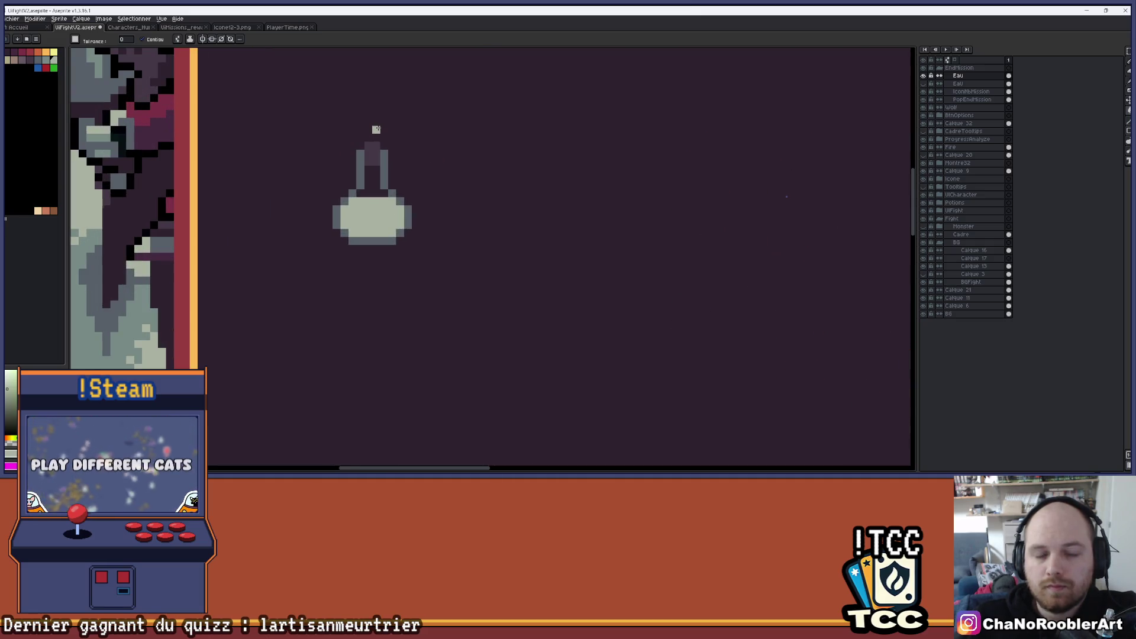
{"action": "key", "text": "shift+o"}
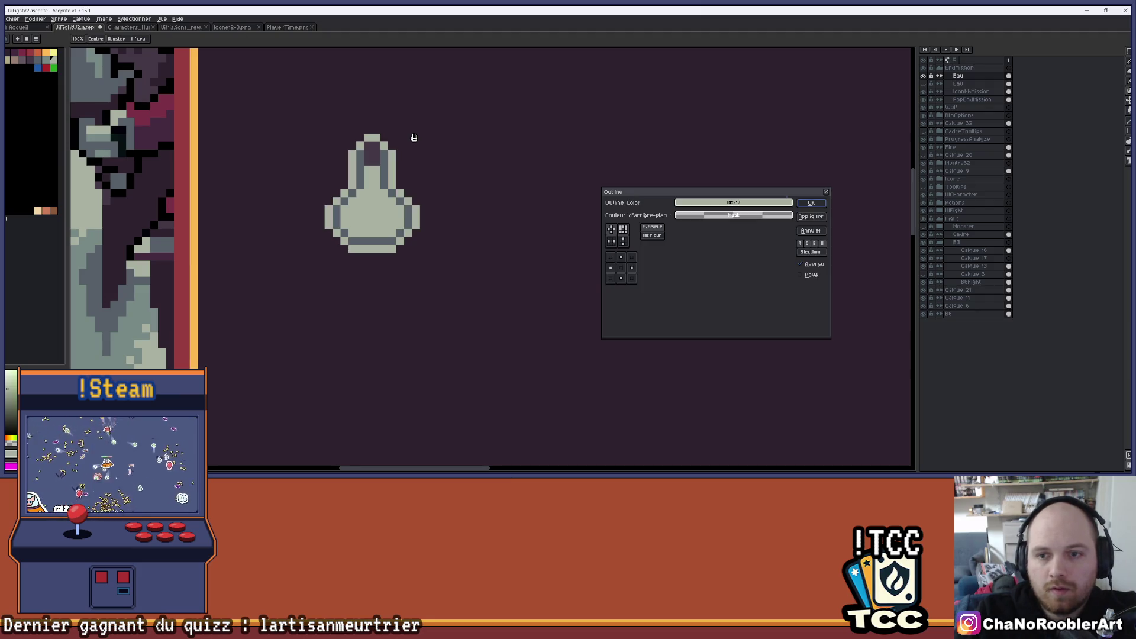
Step: Try a white outline colour with red 255 in RGB, then cancel the Outline effect
{"action": "left_click", "coordinate": [700, 204]}
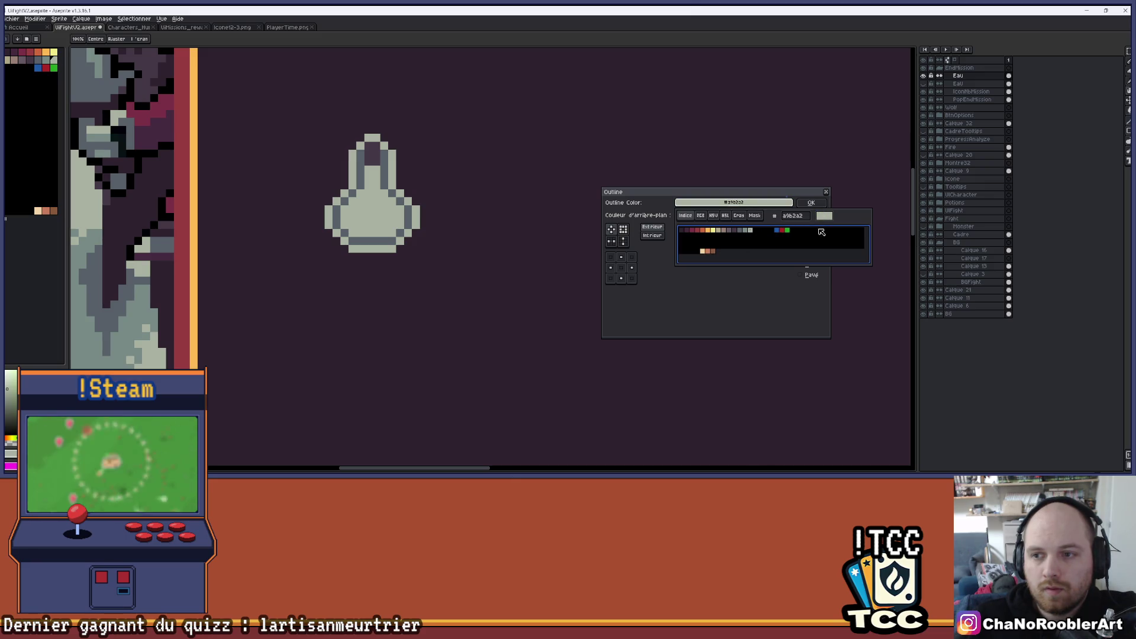
{"action": "left_click", "coordinate": [701, 215]}
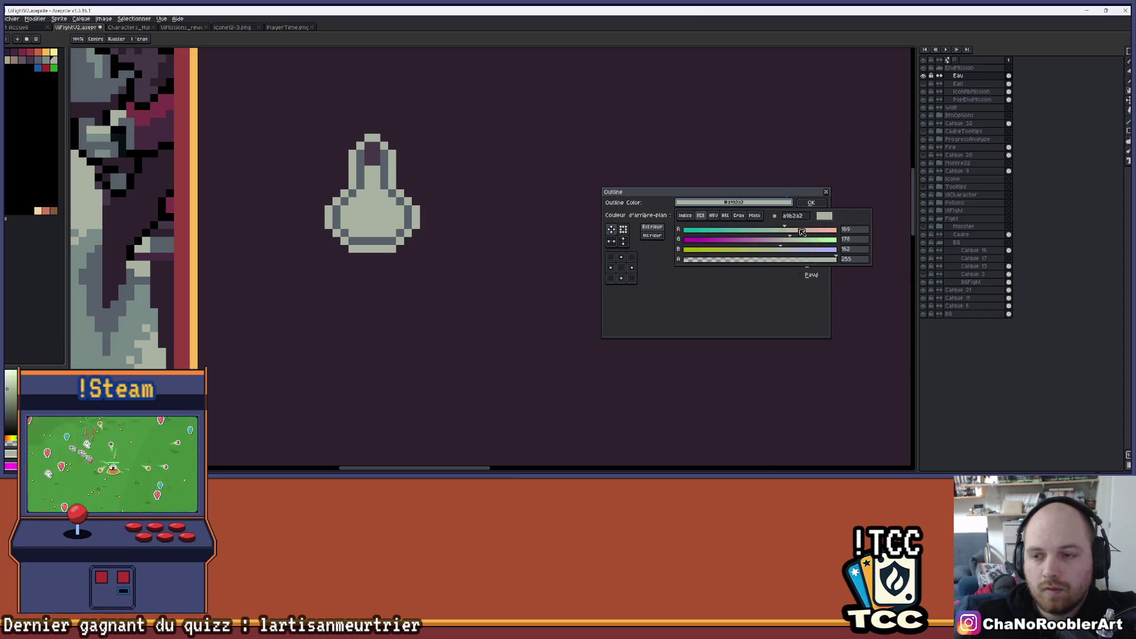
{"action": "mouse_move", "coordinate": [790, 231]}
{"action": "left_mouse_down"}
{"action": "mouse_move", "coordinate": [857, 239]}
{"action": "mouse_move", "coordinate": [825, 257]}
{"action": "left_mouse_up"}
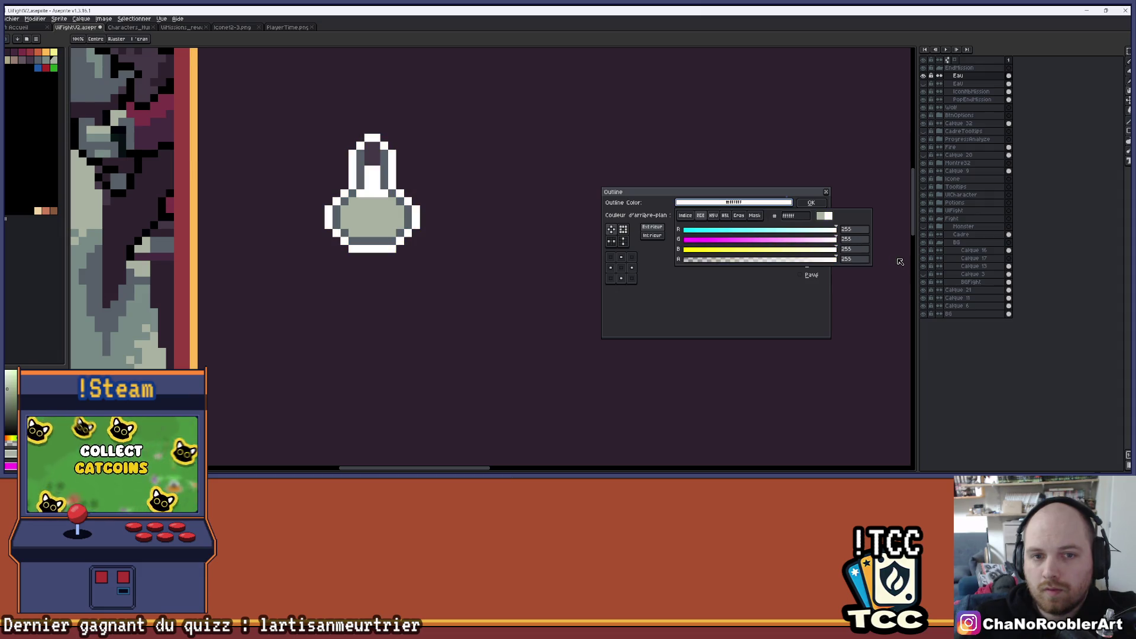
{"action": "scroll", "coordinate": [573, 207], "scroll_direction": "down", "scroll_amount": 2}
{"action": "scroll", "coordinate": [532, 219], "scroll_direction": "up", "scroll_amount": 3}
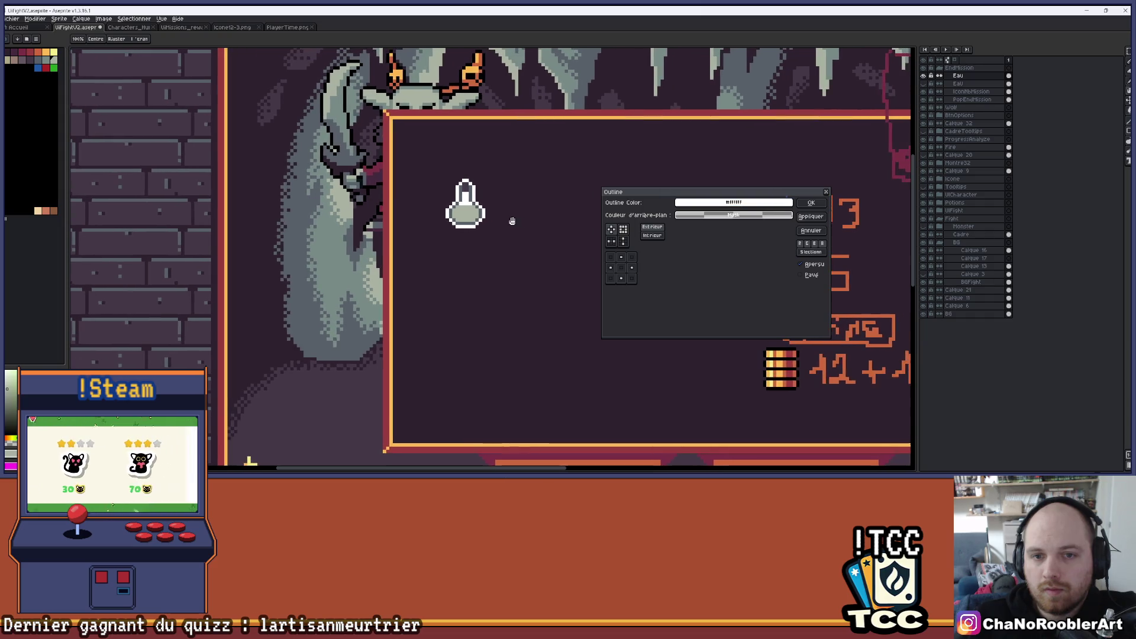
{"action": "key", "text": "Escape"}
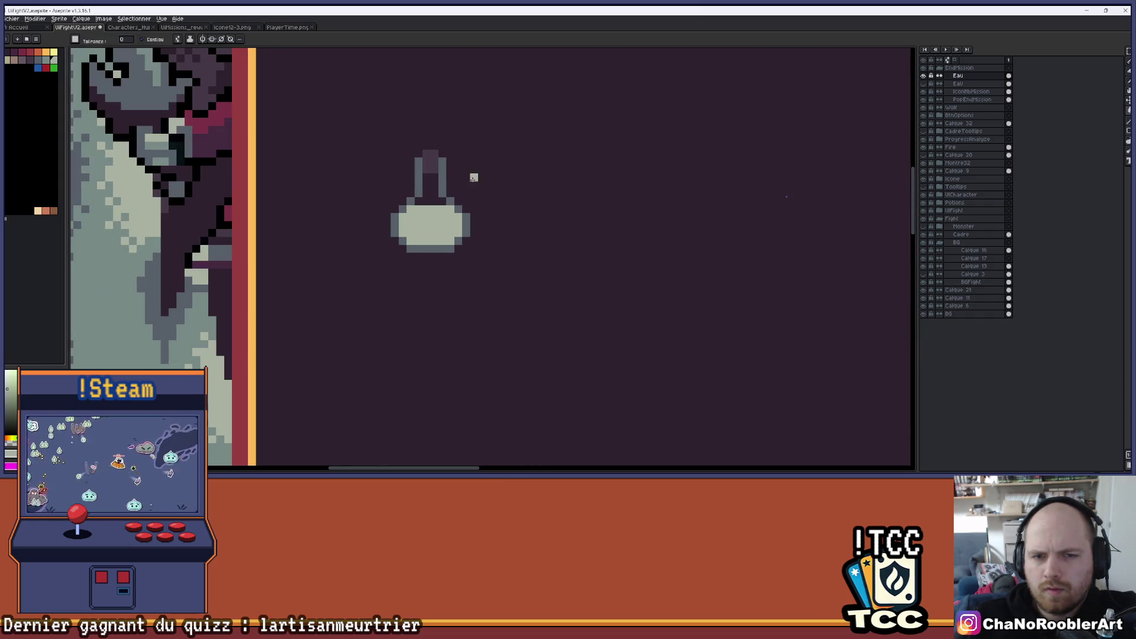
{"action": "scroll", "coordinate": [494, 187], "scroll_direction": "up", "scroll_amount": 3}
{"action": "scroll", "coordinate": [487, 195], "scroll_direction": "down", "scroll_amount": 2}
Step: Pencil light grey-green into the flask neck up to the cork, briefly comparing with slot numbers shown
{"action": "key", "text": "b"}
{"action": "left_click_drag", "start_coordinate": [428, 188], "coordinate": [437, 214]}
{"action": "left_click", "coordinate": [428, 179]}
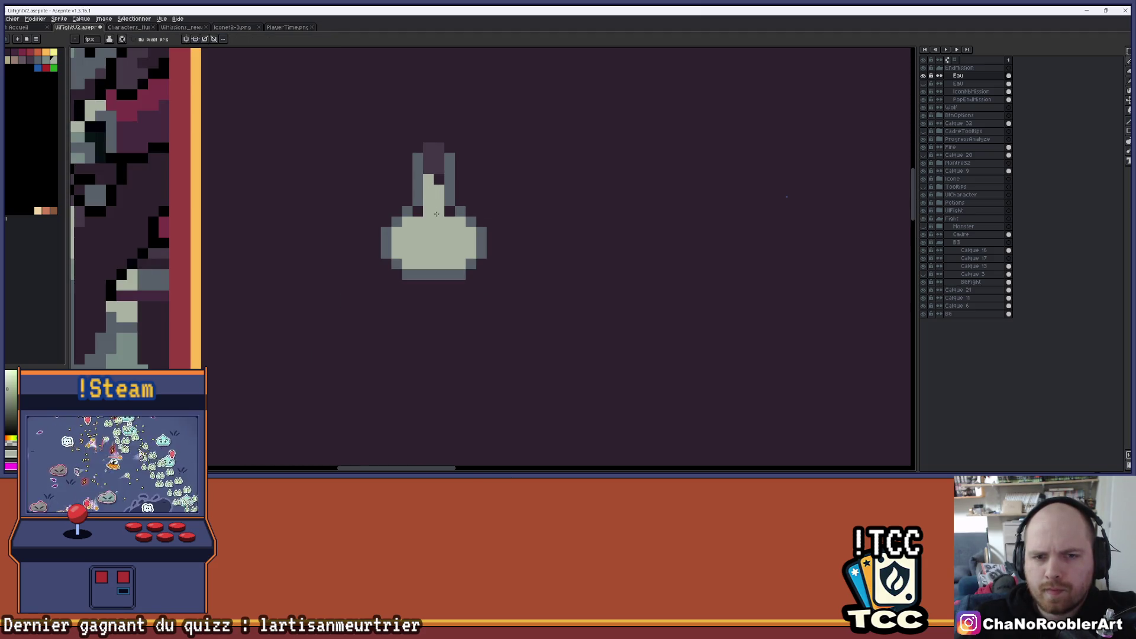
{"action": "scroll", "coordinate": [426, 207], "scroll_direction": "down", "scroll_amount": 3}
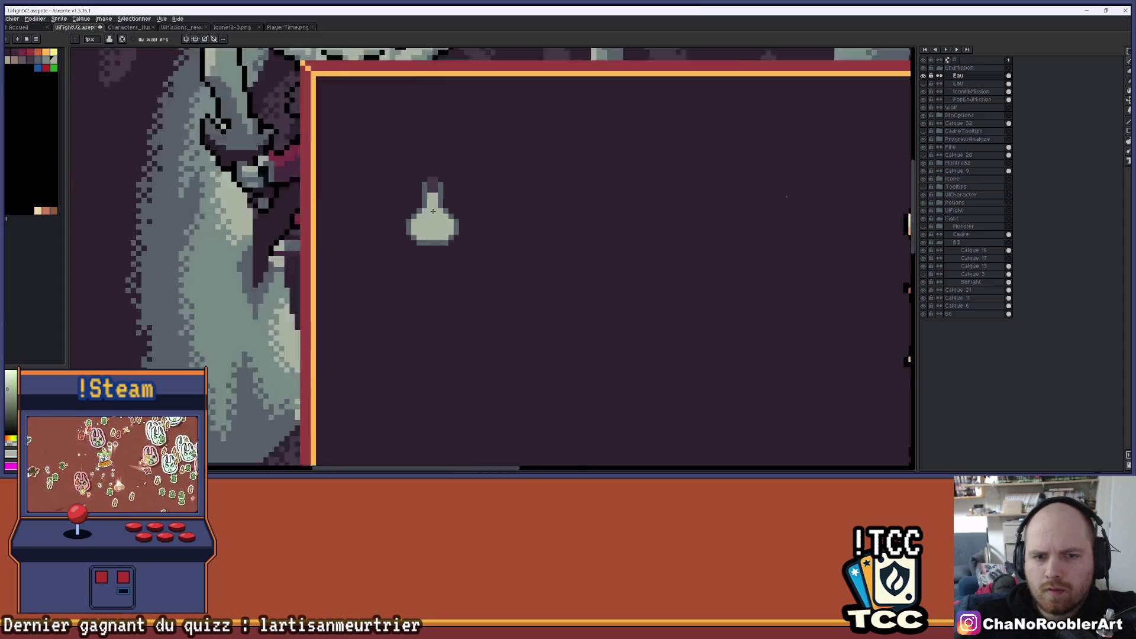
{"action": "left_click", "coordinate": [923, 91]}
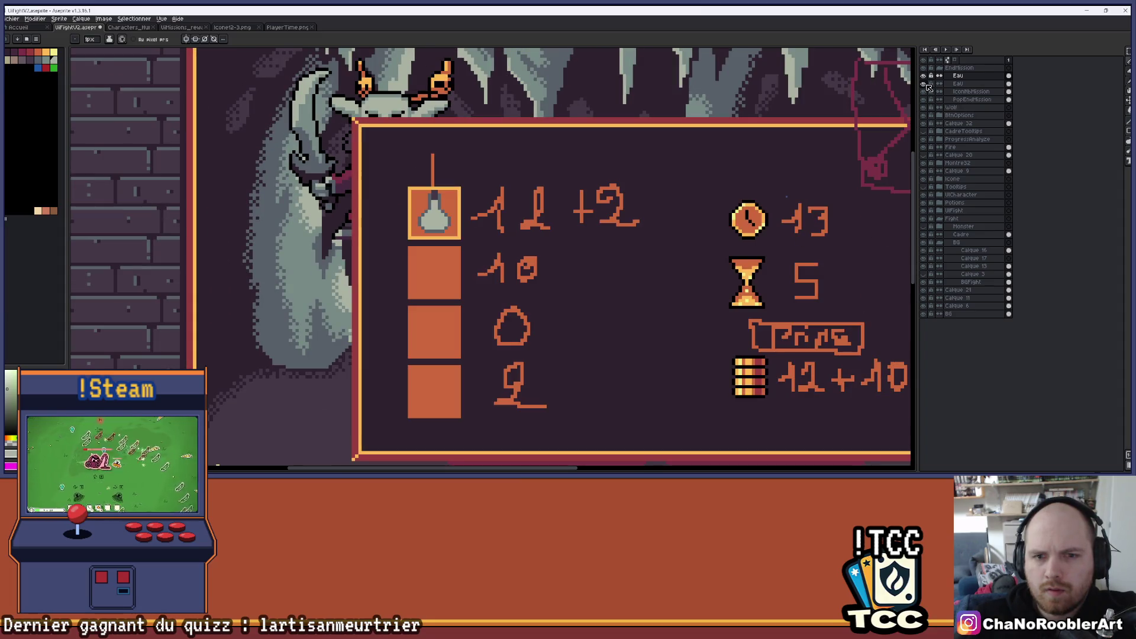
{"action": "left_click", "coordinate": [923, 92]}
{"action": "scroll", "coordinate": [418, 242], "scroll_direction": "up", "scroll_amount": 5}
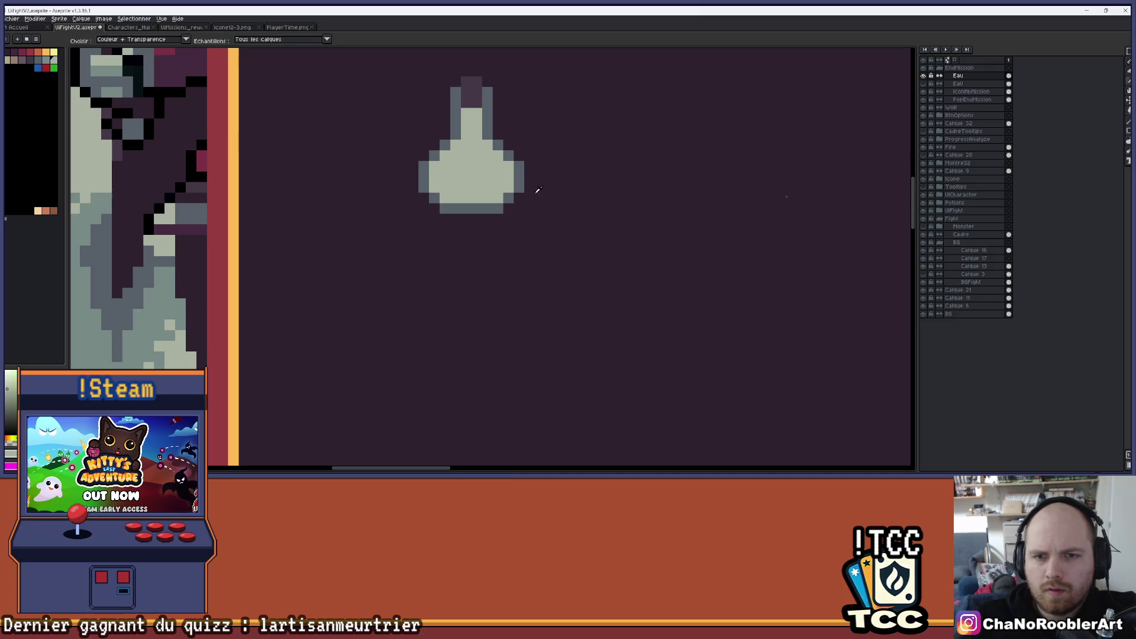
Step: Draw a grey row along the bottle's bottom and darken the neck's top light row
{"action": "left_click", "coordinate": [524, 190], "text": "alt"}
{"action": "mouse_move", "coordinate": [493, 219]}
{"action": "left_mouse_down"}
{"action": "mouse_move", "coordinate": [442, 218]}
{"action": "mouse_move", "coordinate": [505, 209]}
{"action": "left_mouse_up"}
{"action": "left_click", "coordinate": [433, 197], "text": "alt"}
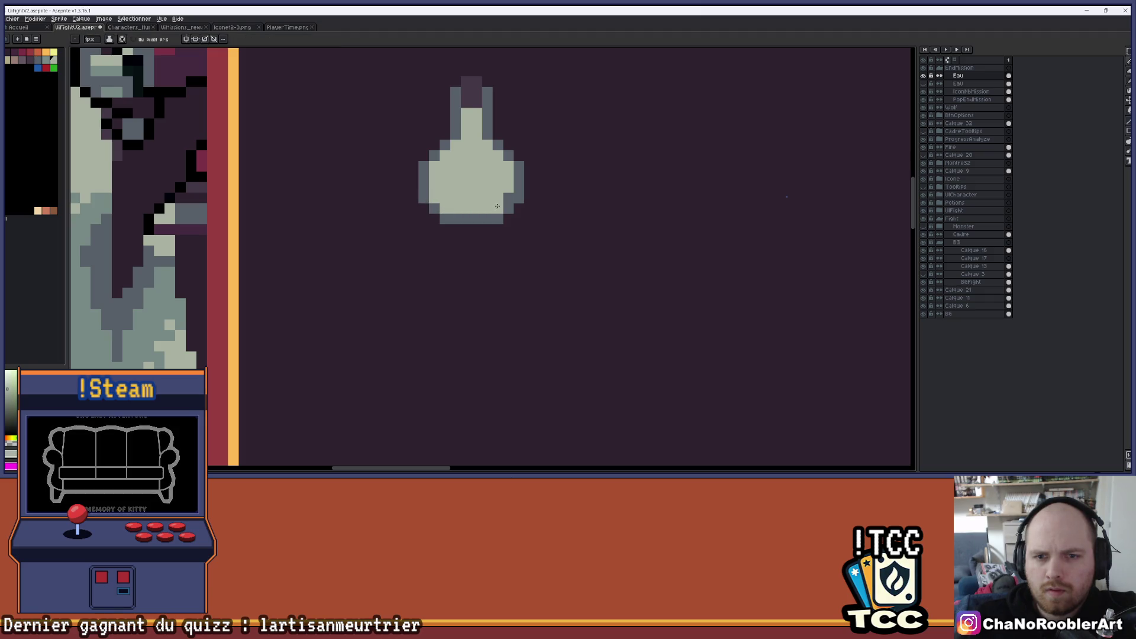
{"action": "scroll", "coordinate": [519, 187], "scroll_direction": "down", "scroll_amount": 2}
{"action": "scroll", "coordinate": [488, 185], "scroll_direction": "up", "scroll_amount": 2}
{"action": "key", "text": "alt"}
{"action": "left_click", "coordinate": [385, 187]}
{"action": "left_click", "coordinate": [407, 187]}
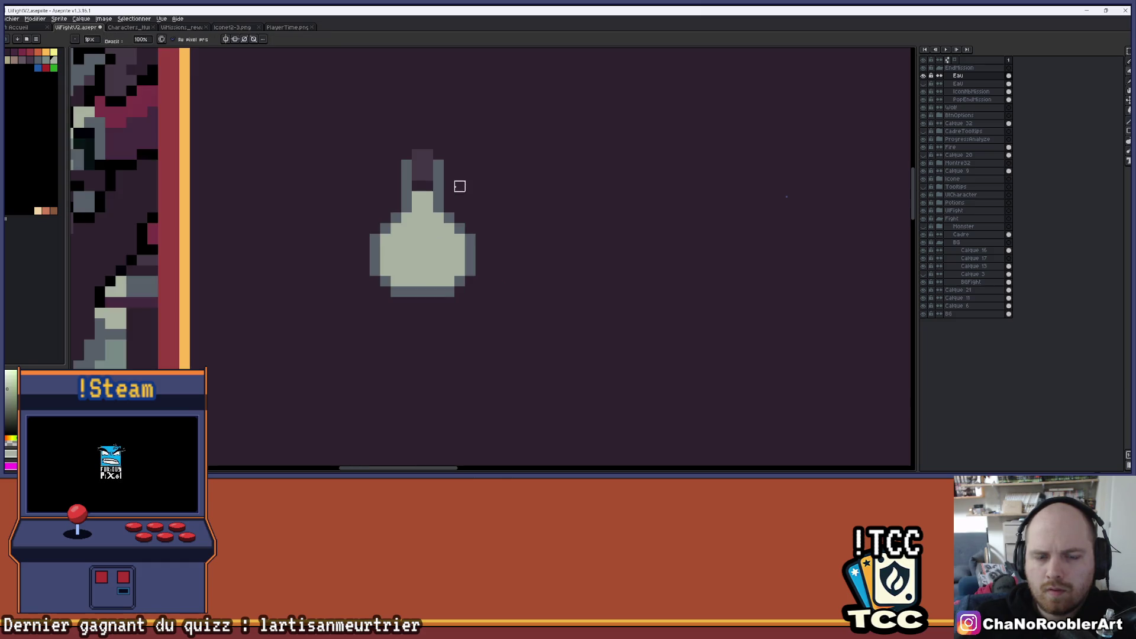
{"action": "scroll", "coordinate": [459, 184], "scroll_direction": "down", "scroll_amount": 3}
{"action": "scroll", "coordinate": [456, 198], "scroll_direction": "up", "scroll_amount": 2}
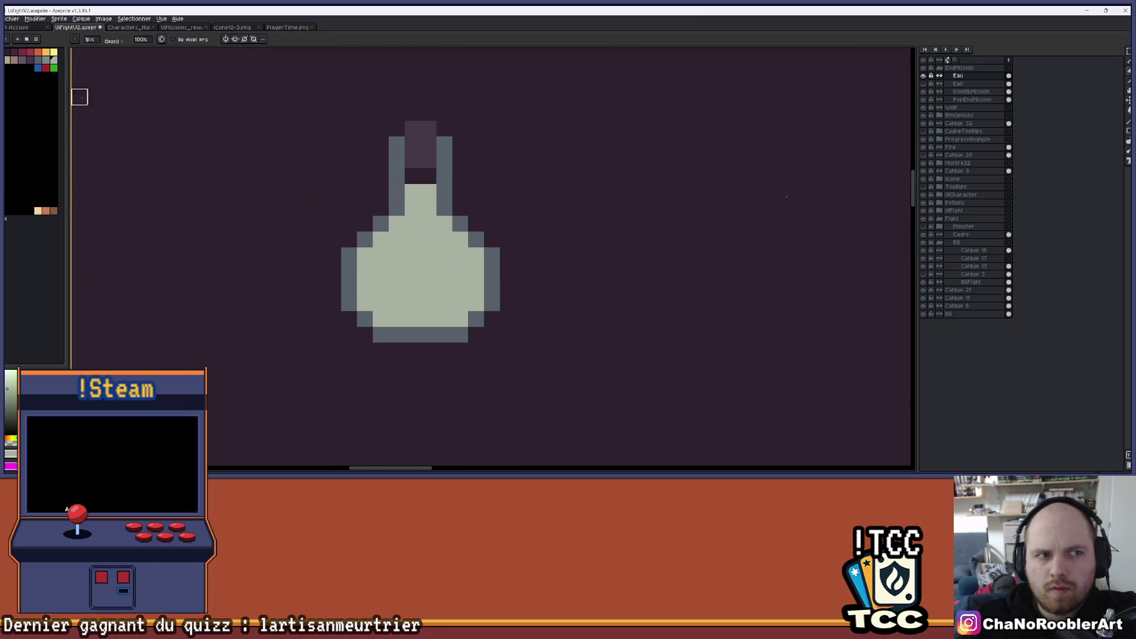
Step: Add darker grey-blue shading to the bottle body, then undo the last pencil strokes
{"action": "left_click", "coordinate": [50, 64]}
{"action": "left_click_drag", "start_coordinate": [397, 287], "coordinate": [419, 287]}
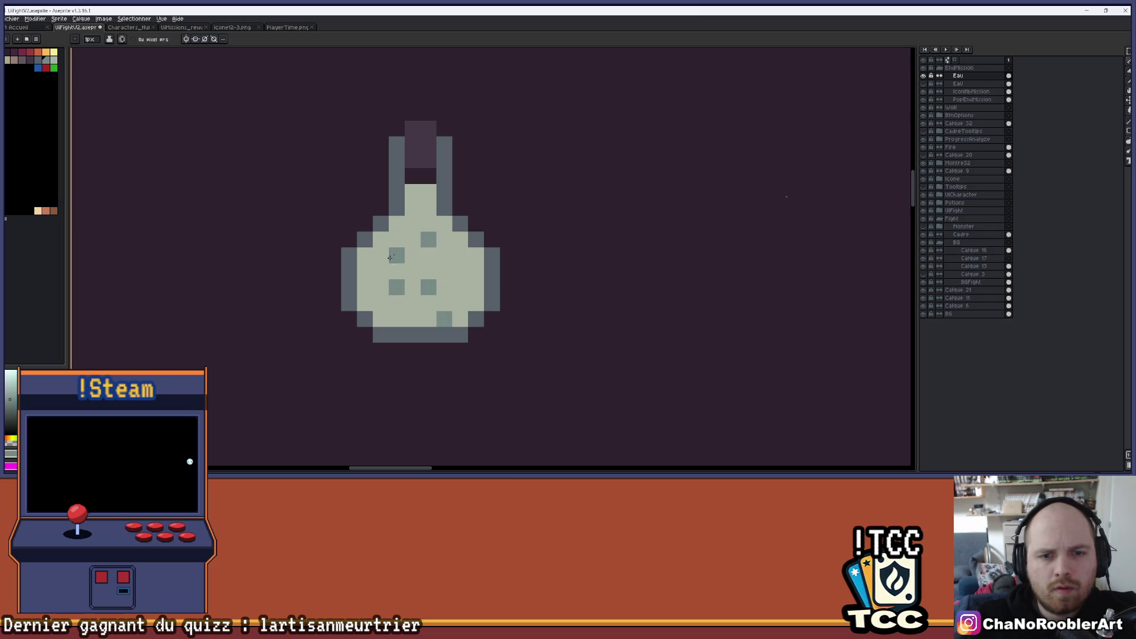
{"action": "scroll", "coordinate": [390, 258], "scroll_direction": "down", "scroll_amount": 3}
{"action": "key", "text": "v"}
{"action": "key", "text": "ctrl+z"}
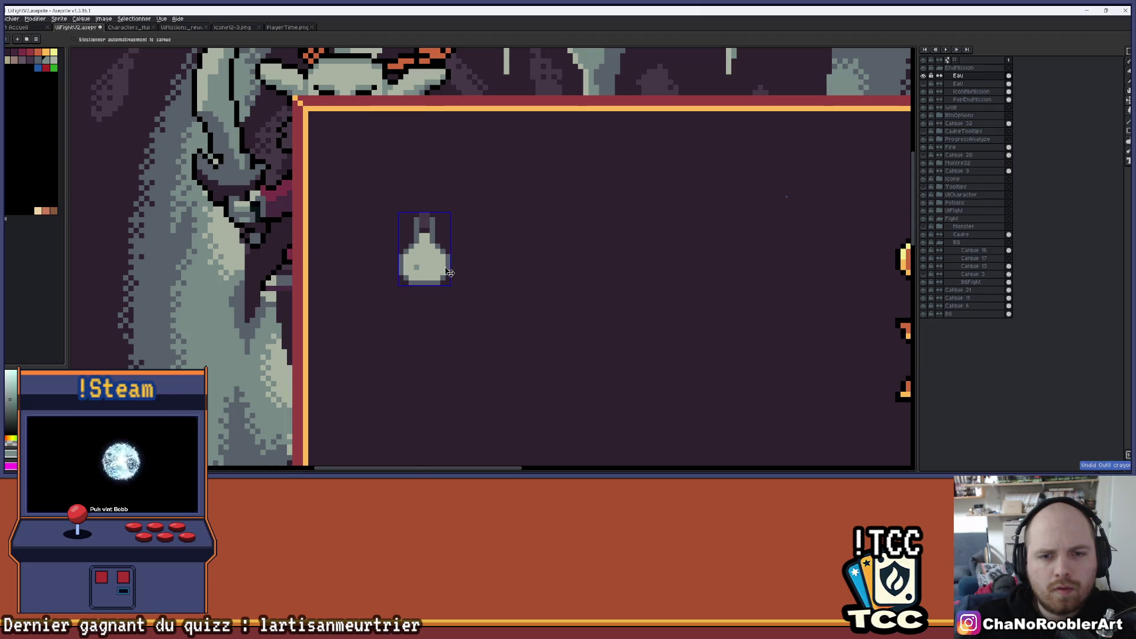
{"action": "scroll", "coordinate": [450, 273], "scroll_direction": "up", "scroll_amount": 3}
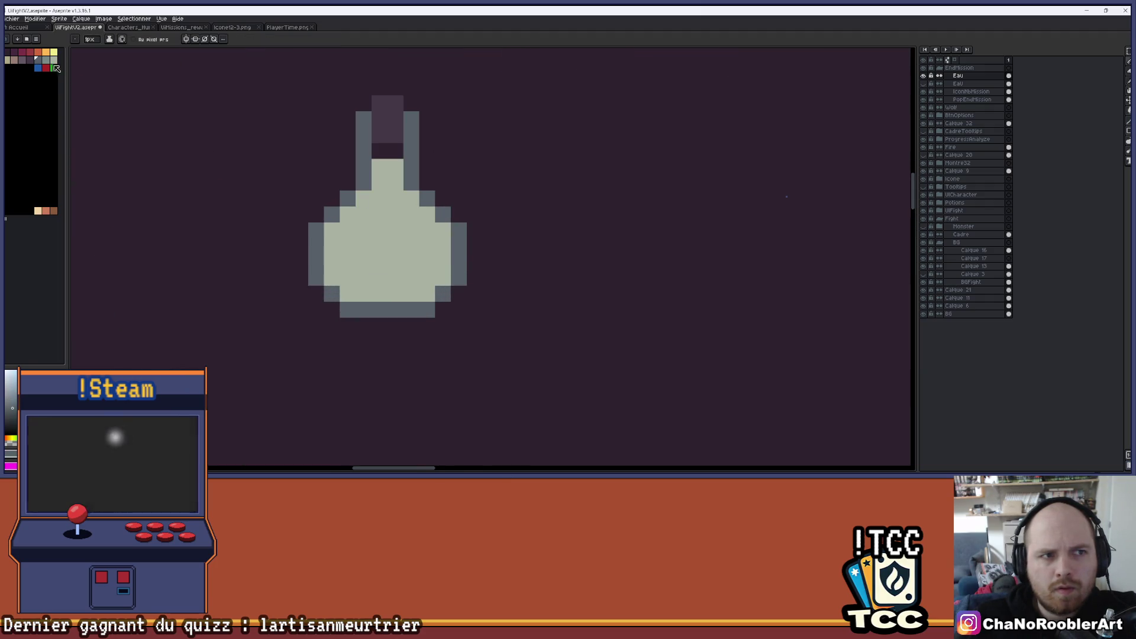
Step: Scatter five darker grey-blue bubble pixels across the flask body
{"action": "left_click", "coordinate": [348, 277]}
{"action": "left_click", "coordinate": [411, 293]}
{"action": "left_click", "coordinate": [411, 262]}
{"action": "left_click", "coordinate": [379, 214]}
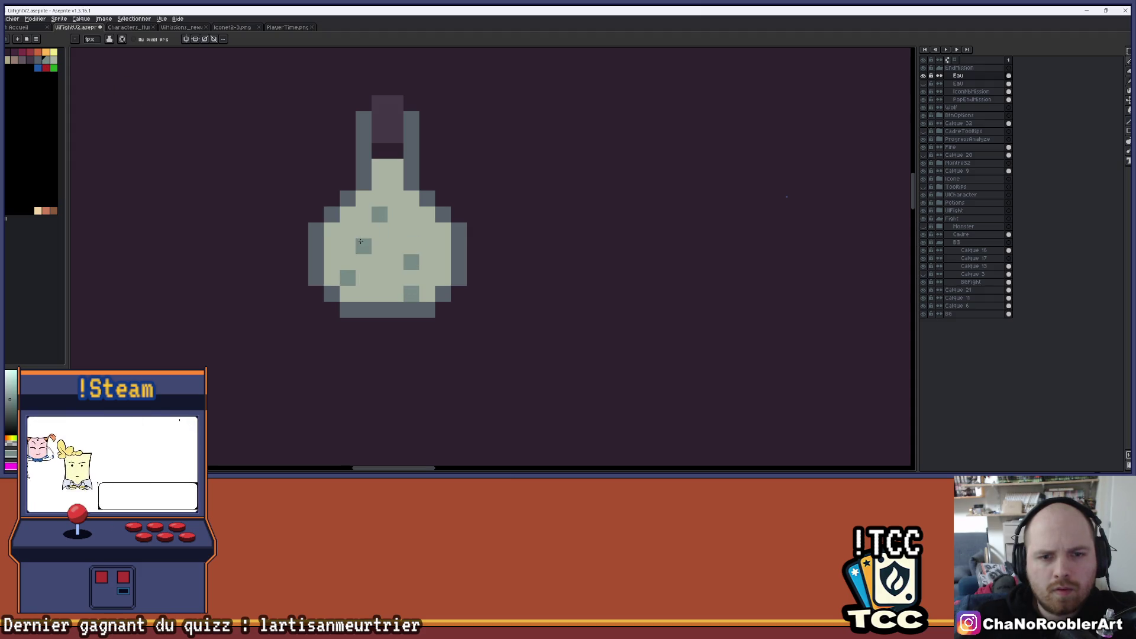
{"action": "left_click", "coordinate": [361, 241]}
{"action": "scroll", "coordinate": [408, 249], "scroll_direction": "down", "scroll_amount": 4}
{"action": "scroll", "coordinate": [432, 276], "scroll_direction": "up", "scroll_amount": 4}
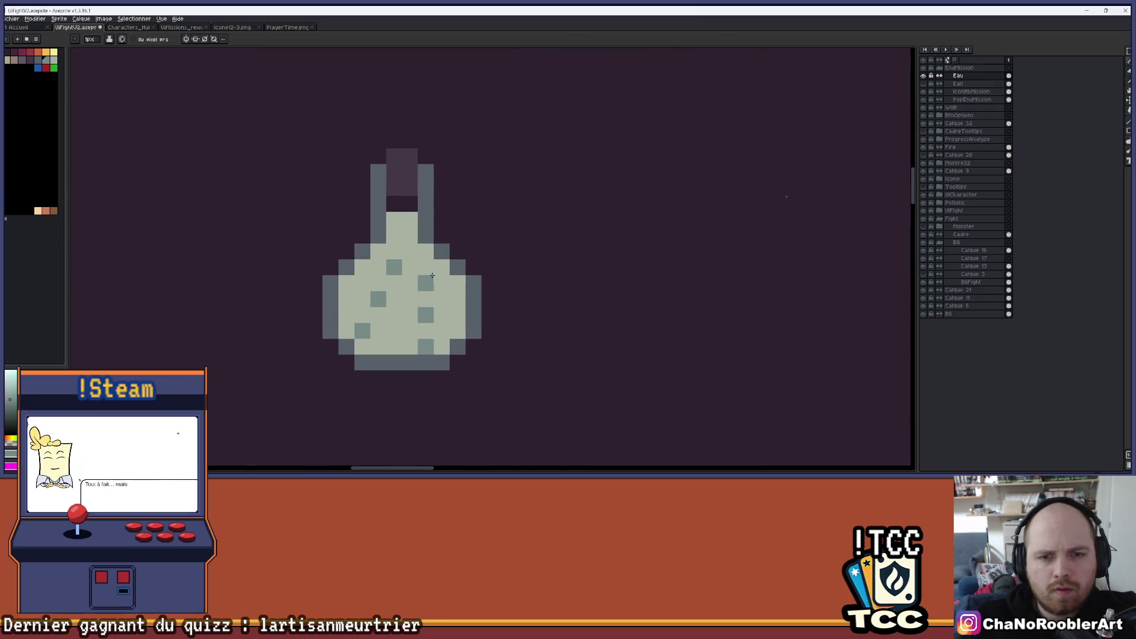
{"action": "scroll", "coordinate": [468, 260], "scroll_direction": "down", "scroll_amount": 3}
{"action": "scroll", "coordinate": [470, 261], "scroll_direction": "up", "scroll_amount": 2}
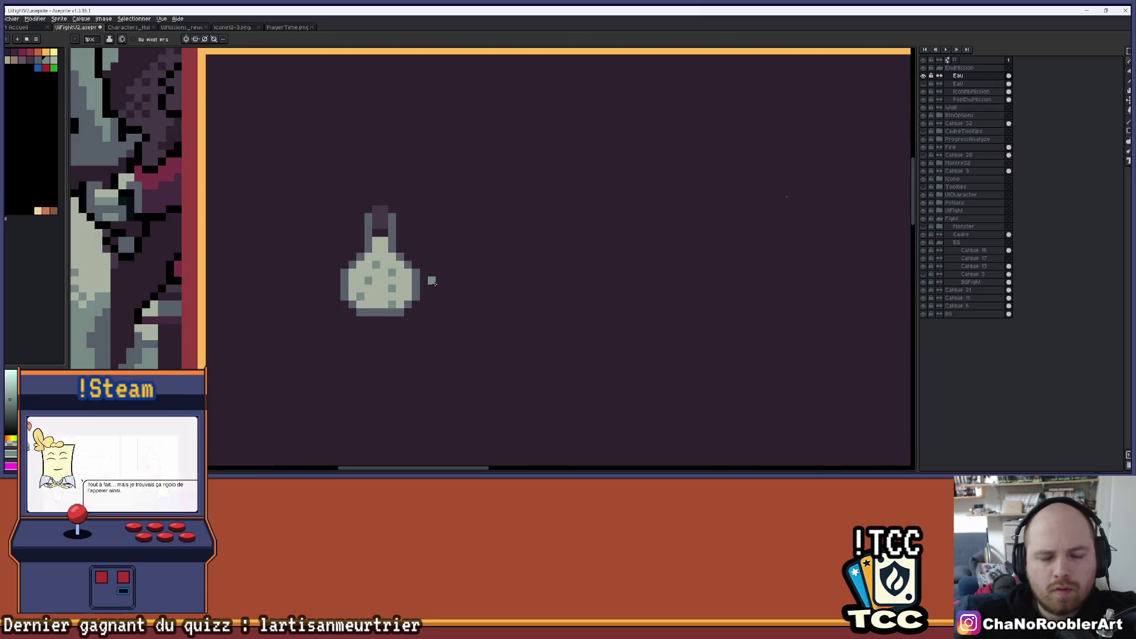
Step: Undo the last misplaced bubble and place a replacement dark bubble lower on the body
{"action": "key", "text": "ctrl+z"}
{"action": "scroll", "coordinate": [385, 266], "scroll_direction": "up", "scroll_amount": 3}
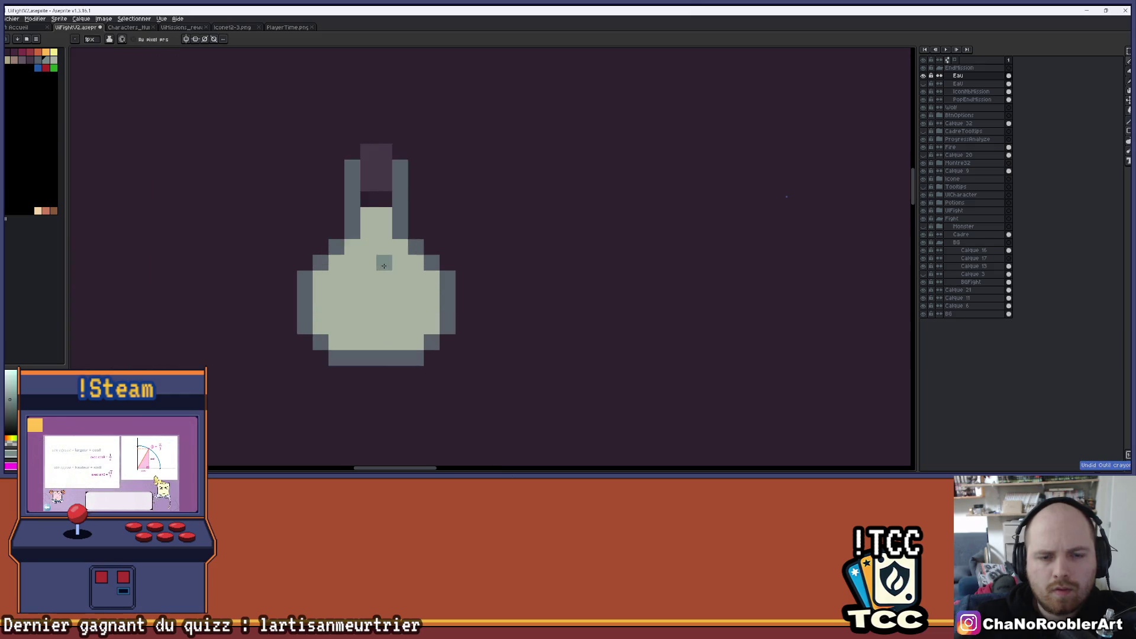
{"action": "left_click", "coordinate": [360, 289]}
{"action": "scroll", "coordinate": [310, 326], "scroll_direction": "down", "scroll_amount": 3}
{"action": "scroll", "coordinate": [355, 325], "scroll_direction": "up", "scroll_amount": 2}
{"action": "scroll", "coordinate": [402, 326], "scroll_direction": "down", "scroll_amount": 3}
{"action": "scroll", "coordinate": [424, 328], "scroll_direction": "up", "scroll_amount": 1}
{"action": "scroll", "coordinate": [424, 328], "scroll_direction": "up", "scroll_amount": 2}
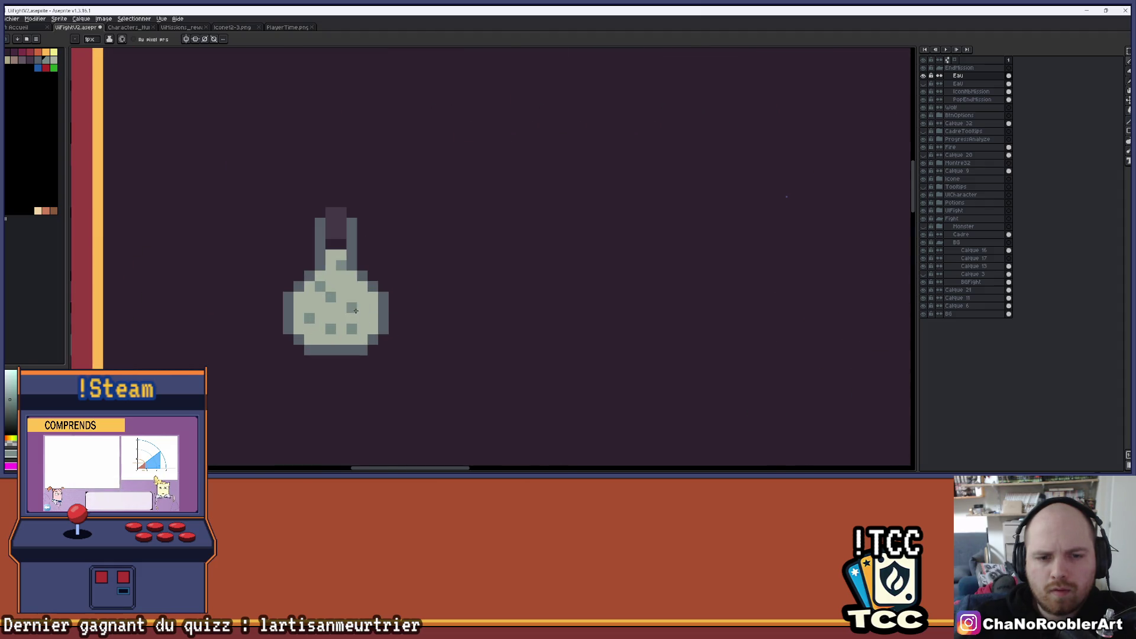
{"action": "scroll", "coordinate": [424, 309], "scroll_direction": "down", "scroll_amount": 3}
{"action": "scroll", "coordinate": [419, 317], "scroll_direction": "down", "scroll_amount": 1}
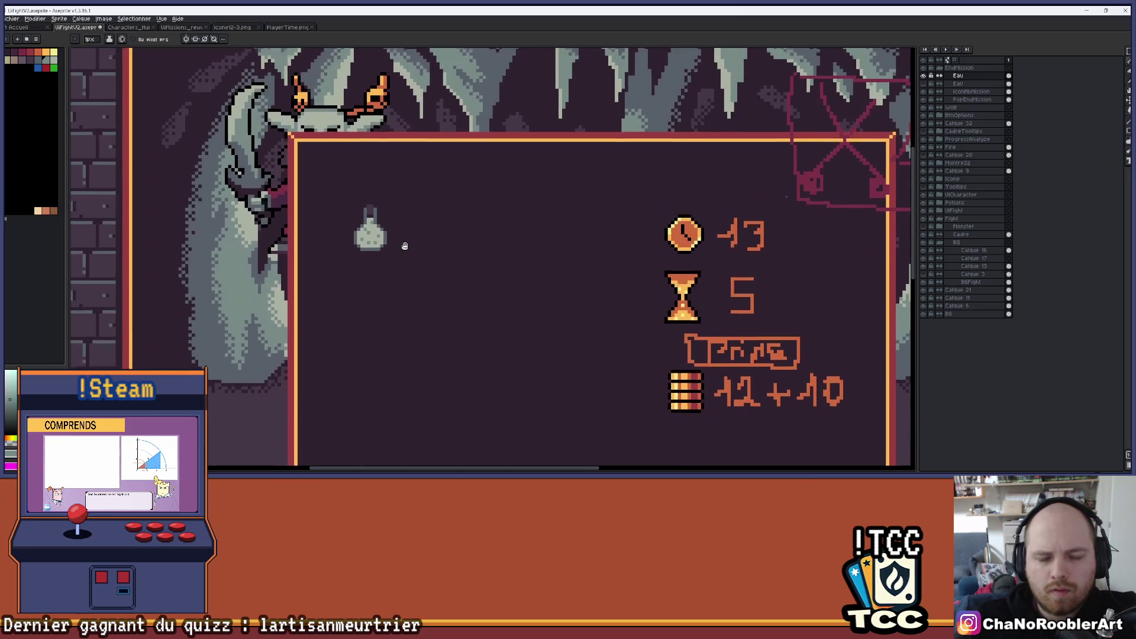
{"action": "scroll", "coordinate": [366, 221], "scroll_direction": "down", "scroll_amount": 1}
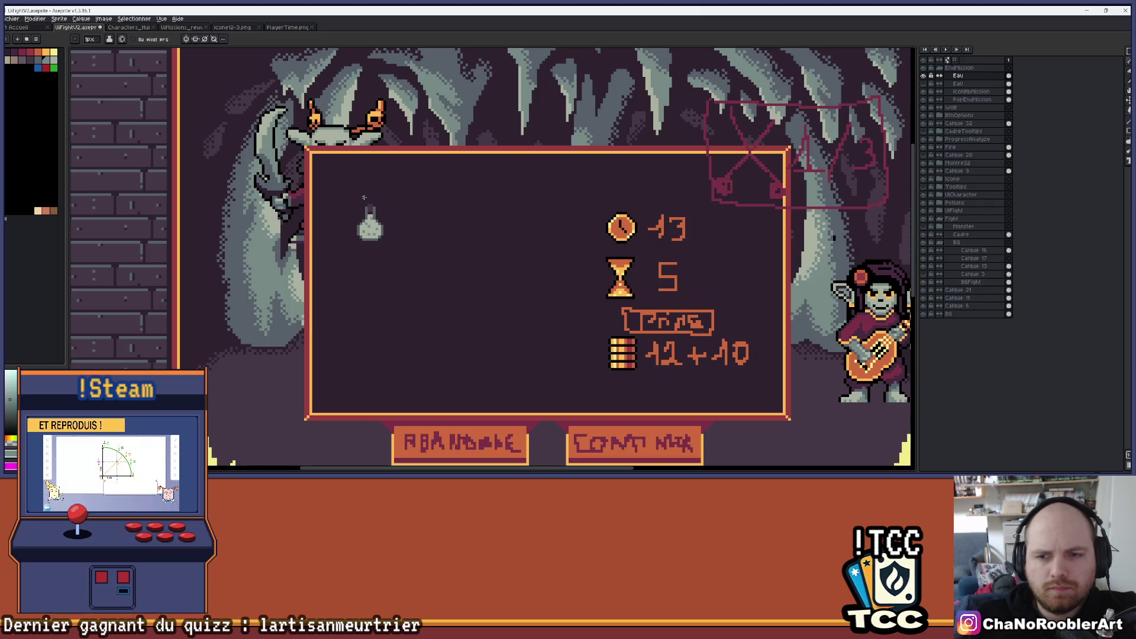
{"action": "scroll", "coordinate": [364, 197], "scroll_direction": "up", "scroll_amount": 4}
{"action": "scroll", "coordinate": [439, 210], "scroll_direction": "down", "scroll_amount": 2}
Step: Start a black outline on the flask, then cancel it and dismiss the accidentally opened file browser
{"action": "left_click_drag", "start_coordinate": [440, 210], "coordinate": [438, 205]}
{"action": "key", "text": "shift+o"}
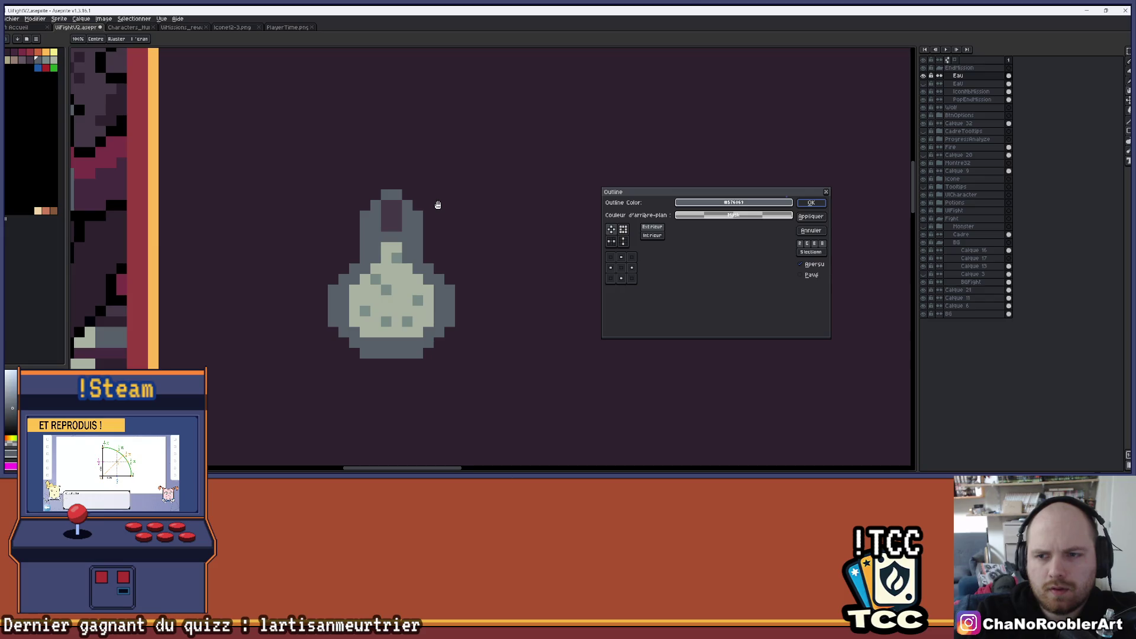
{"action": "left_click", "coordinate": [723, 205]}
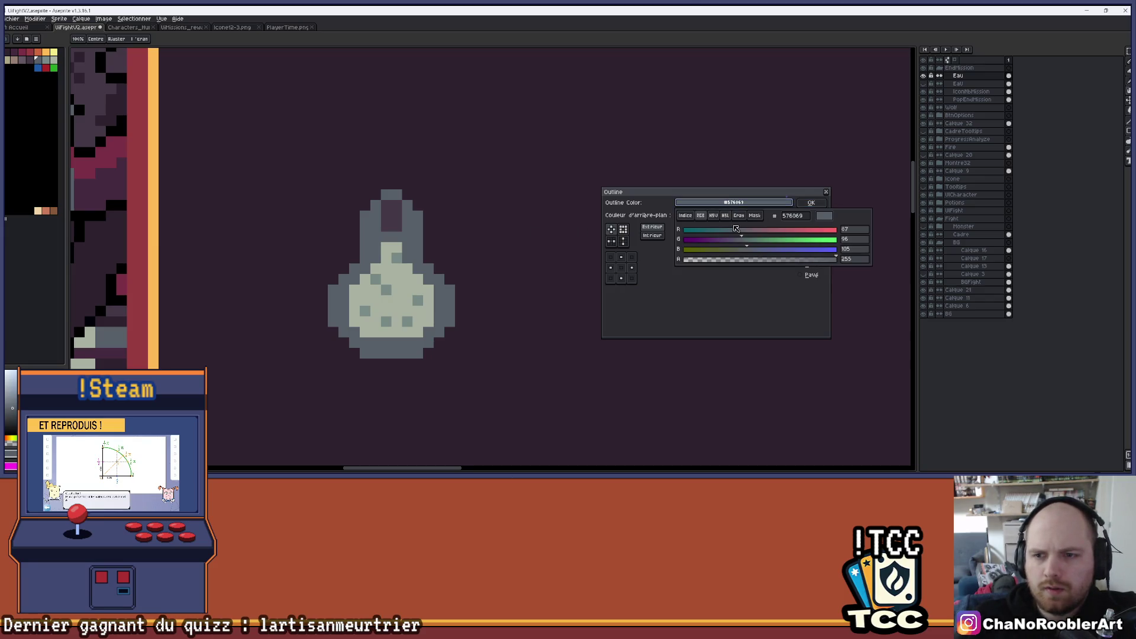
{"action": "left_click_drag", "start_coordinate": [744, 231], "coordinate": [685, 239]}
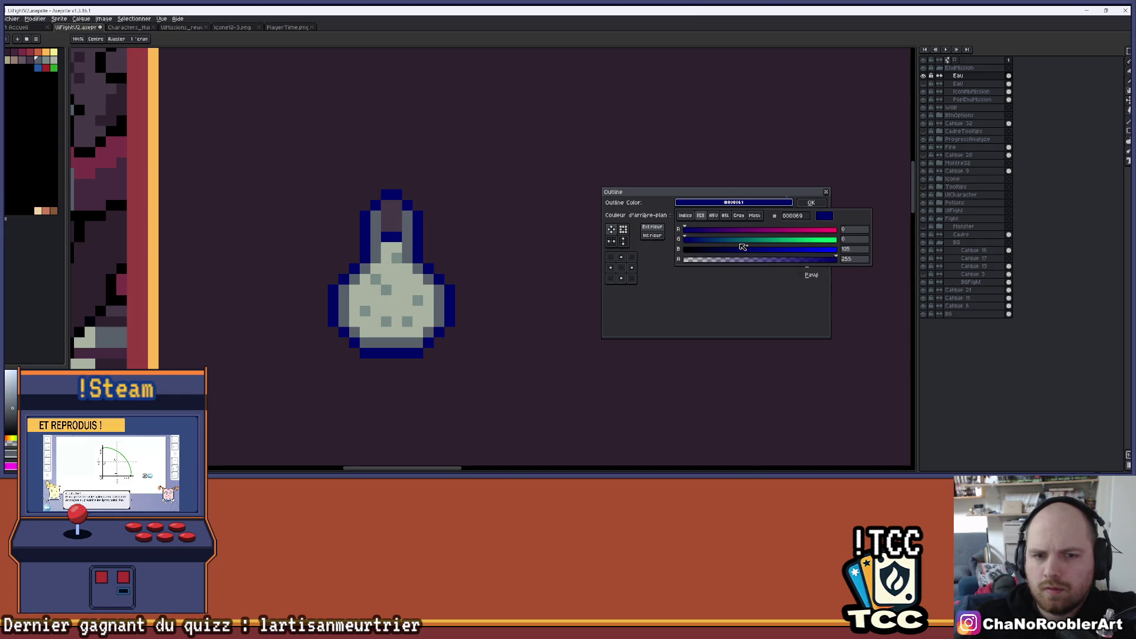
{"action": "left_click_drag", "start_coordinate": [751, 252], "coordinate": [635, 256]}
{"action": "key", "text": "Escape"}
{"action": "scroll", "coordinate": [437, 242], "scroll_direction": "up", "scroll_amount": 1}
{"action": "scroll", "coordinate": [433, 233], "scroll_direction": "down", "scroll_amount": 1}
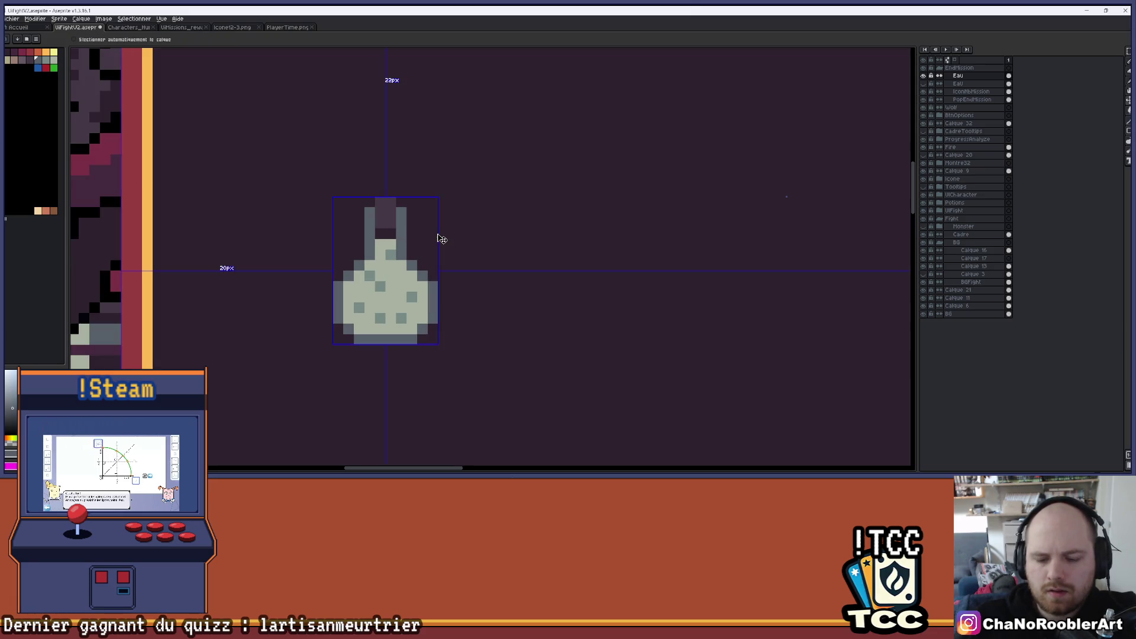
{"action": "key", "text": "ctrl+o"}
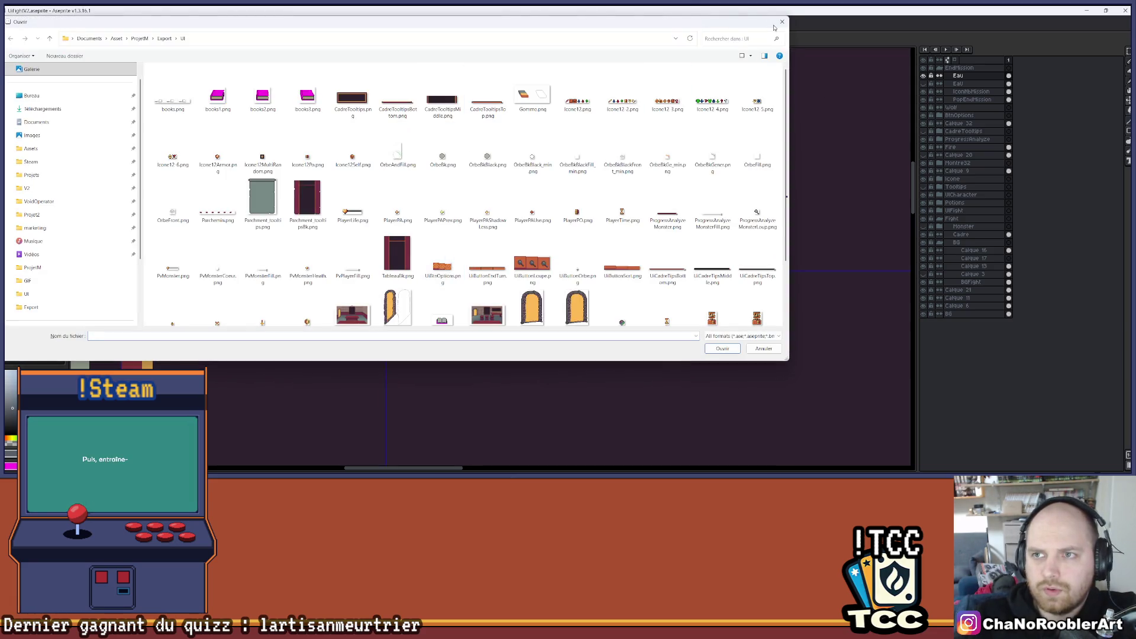
{"action": "left_click", "coordinate": [781, 22]}
Step: Apply a one-pixel black outline to the flask, picking black from the palette swatches
{"action": "key", "text": "shift+o"}
{"action": "left_click", "coordinate": [719, 202]}
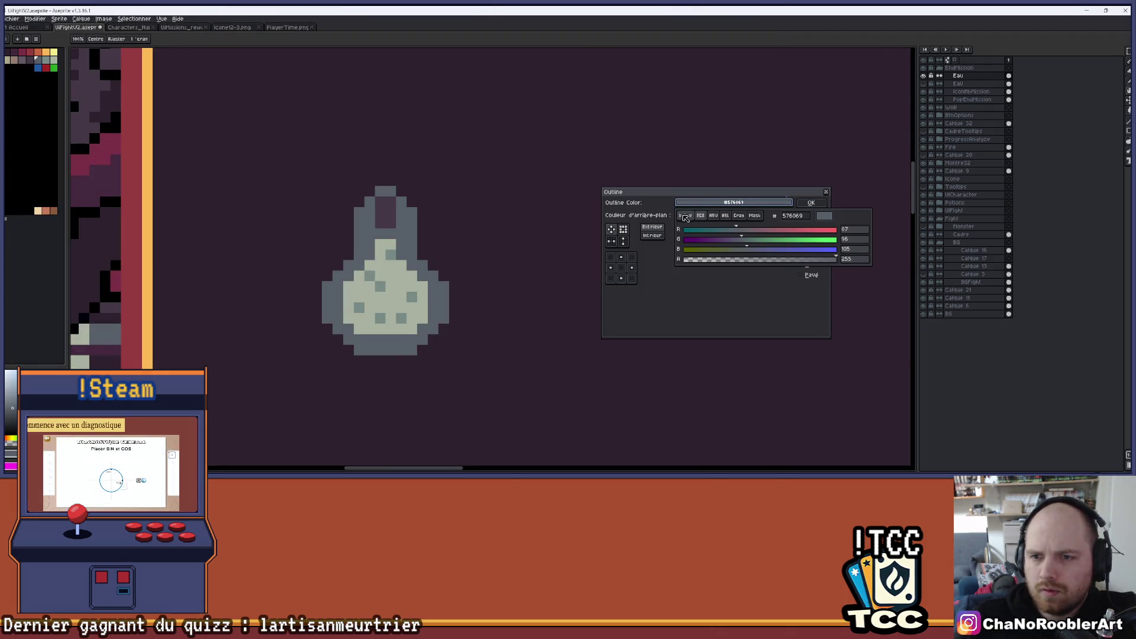
{"action": "left_click", "coordinate": [686, 216]}
{"action": "left_click", "coordinate": [716, 237]}
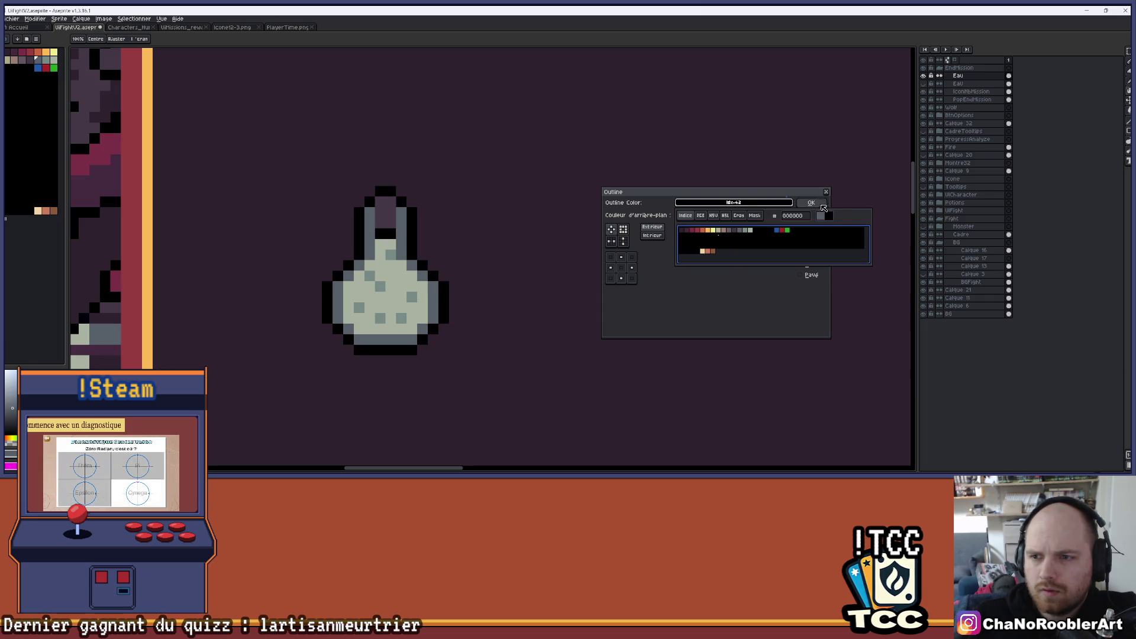
{"action": "left_click", "coordinate": [811, 203]}
Step: Recolour the two black neck outline pixels dark purple
{"action": "scroll", "coordinate": [390, 237], "scroll_direction": "up", "scroll_amount": 2}
{"action": "left_click", "coordinate": [362, 227]}
{"action": "left_click", "coordinate": [378, 226]}
{"action": "scroll", "coordinate": [414, 231], "scroll_direction": "down", "scroll_amount": 1}
{"action": "scroll", "coordinate": [402, 240], "scroll_direction": "up", "scroll_amount": 2}
{"action": "scroll", "coordinate": [403, 237], "scroll_direction": "down", "scroll_amount": 3}
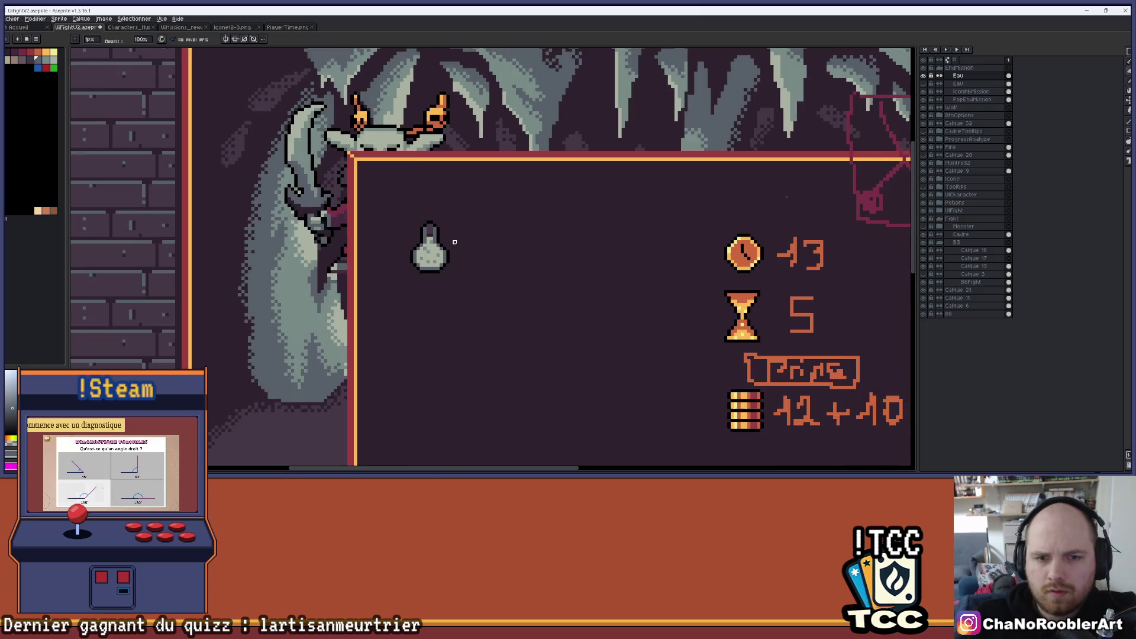
Step: Paint the cork's left column orange
{"action": "scroll", "coordinate": [404, 220], "scroll_direction": "up", "scroll_amount": 1}
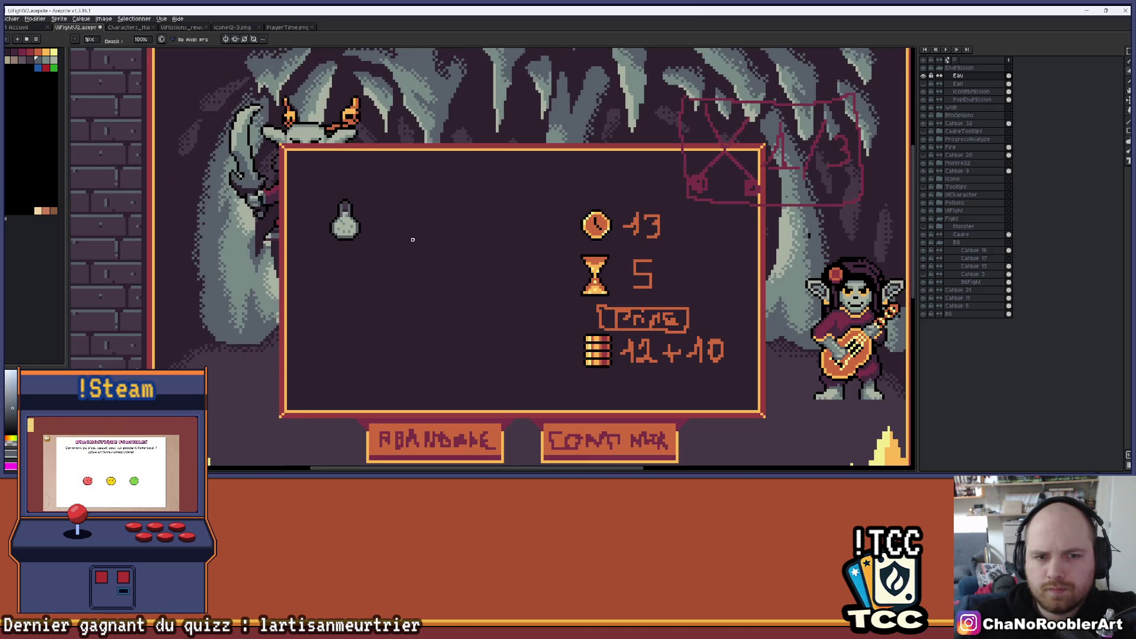
{"action": "scroll", "coordinate": [351, 194], "scroll_direction": "up", "scroll_amount": 4}
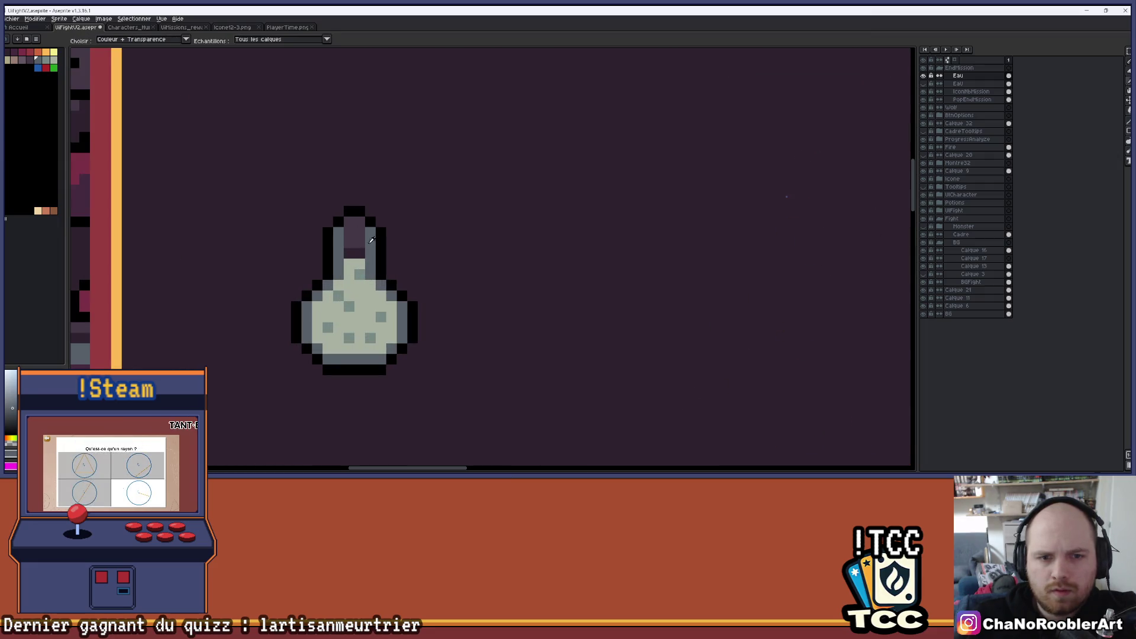
{"action": "scroll", "coordinate": [340, 245], "scroll_direction": "up", "scroll_amount": 1}
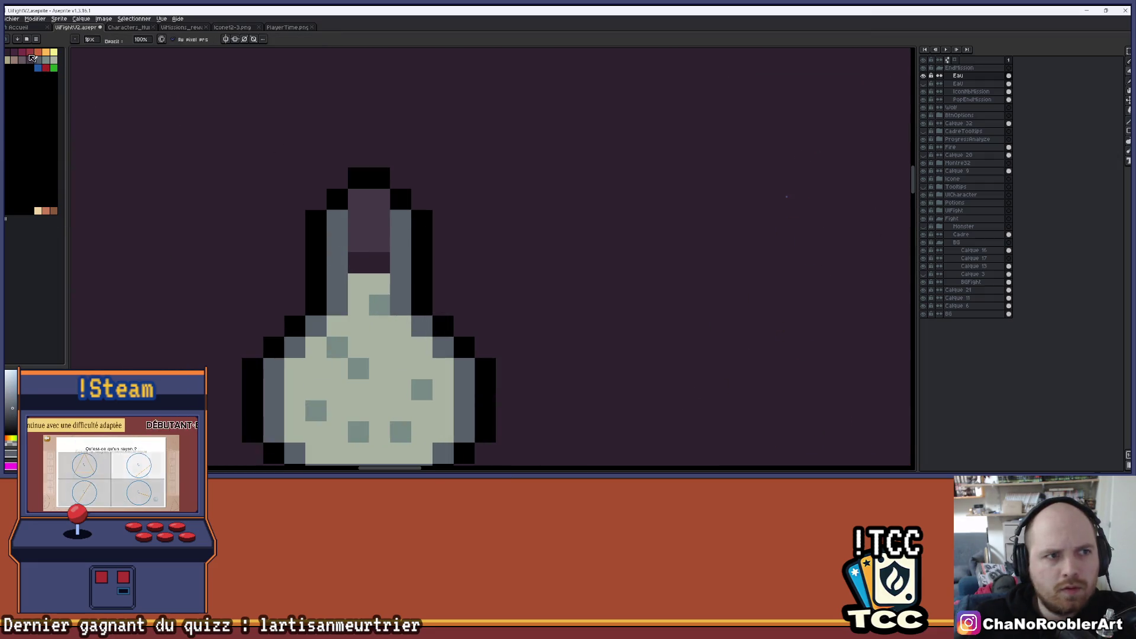
{"action": "left_click", "coordinate": [15, 53]}
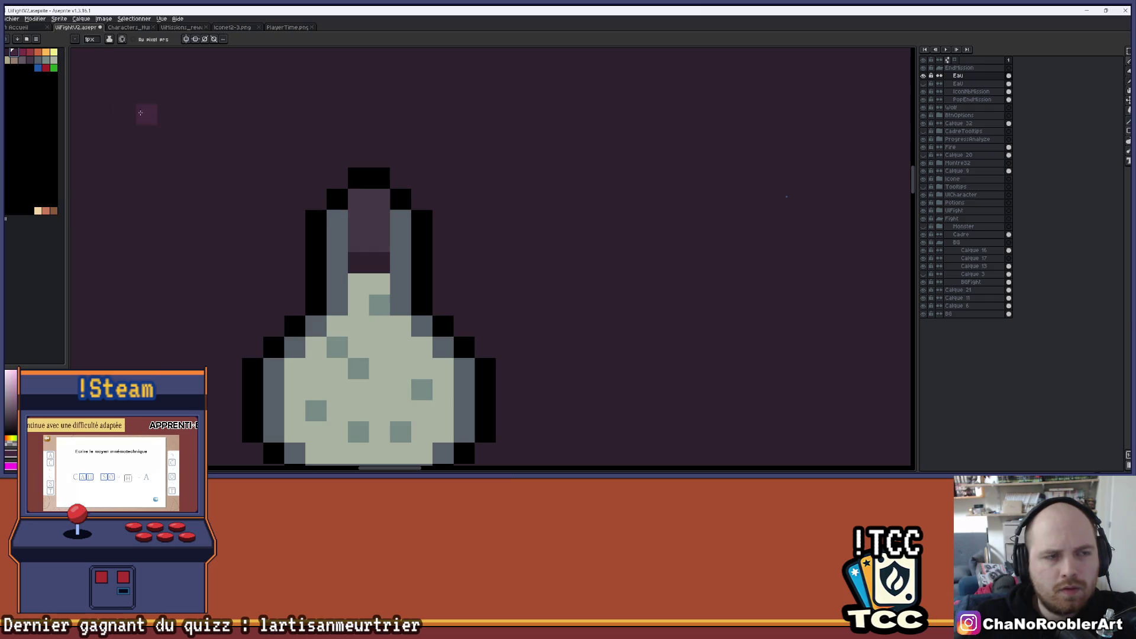
{"action": "left_click", "coordinate": [42, 55]}
{"action": "left_click_drag", "start_coordinate": [358, 198], "coordinate": [364, 237]}
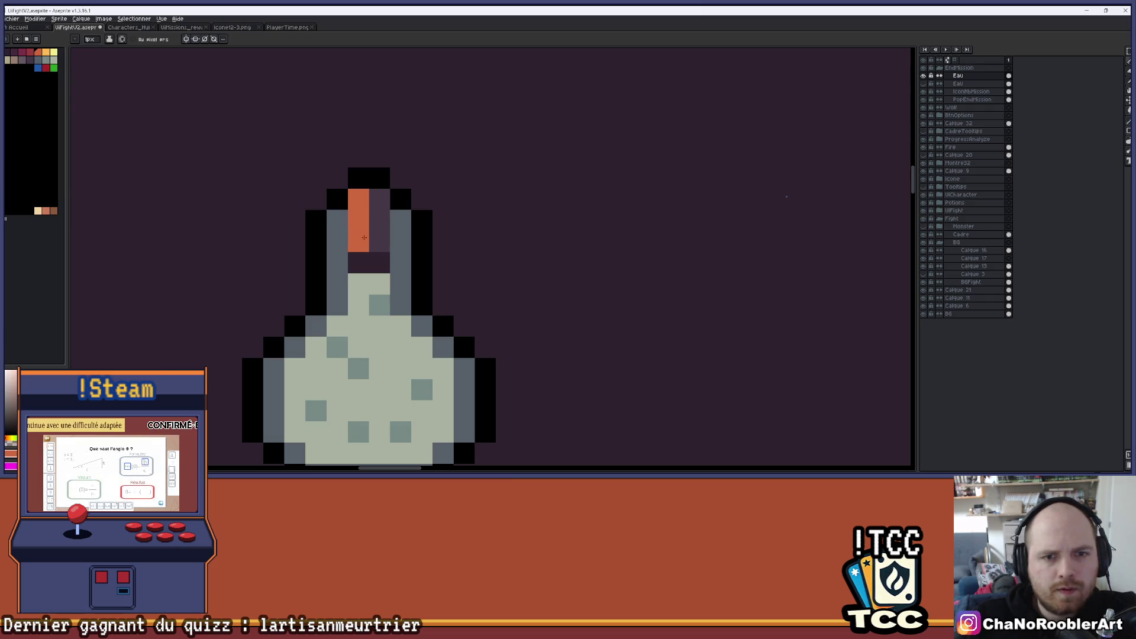
{"action": "scroll", "coordinate": [378, 231], "scroll_direction": "down", "scroll_amount": 5}
{"action": "scroll", "coordinate": [457, 240], "scroll_direction": "up", "scroll_amount": 3}
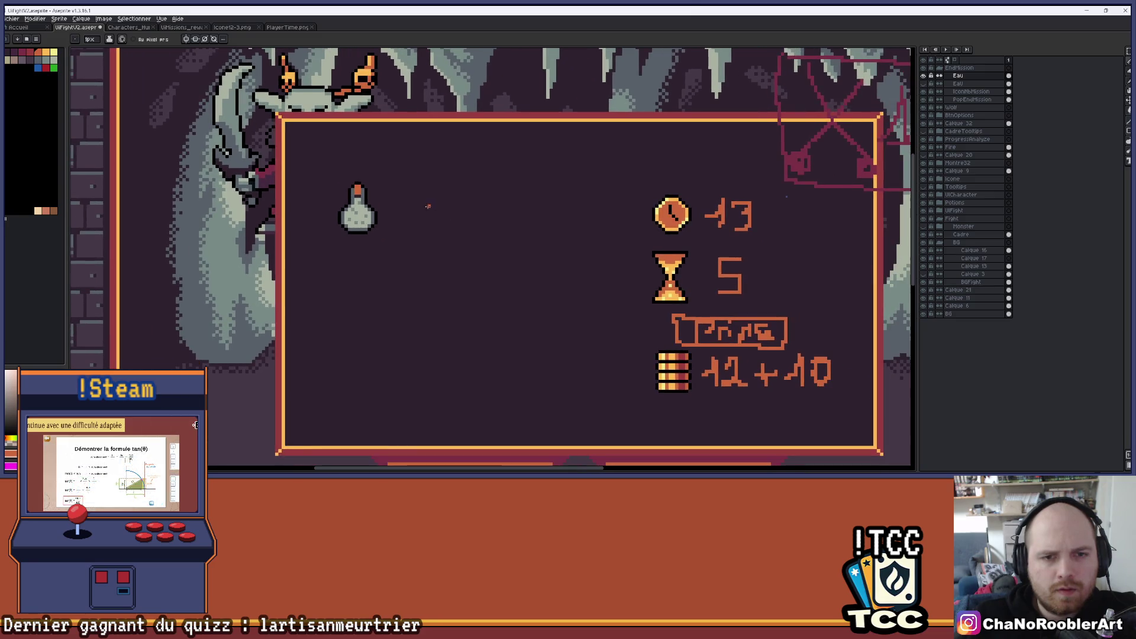
{"action": "scroll", "coordinate": [359, 194], "scroll_direction": "up", "scroll_amount": 2}
{"action": "scroll", "coordinate": [384, 172], "scroll_direction": "down", "scroll_amount": 3}
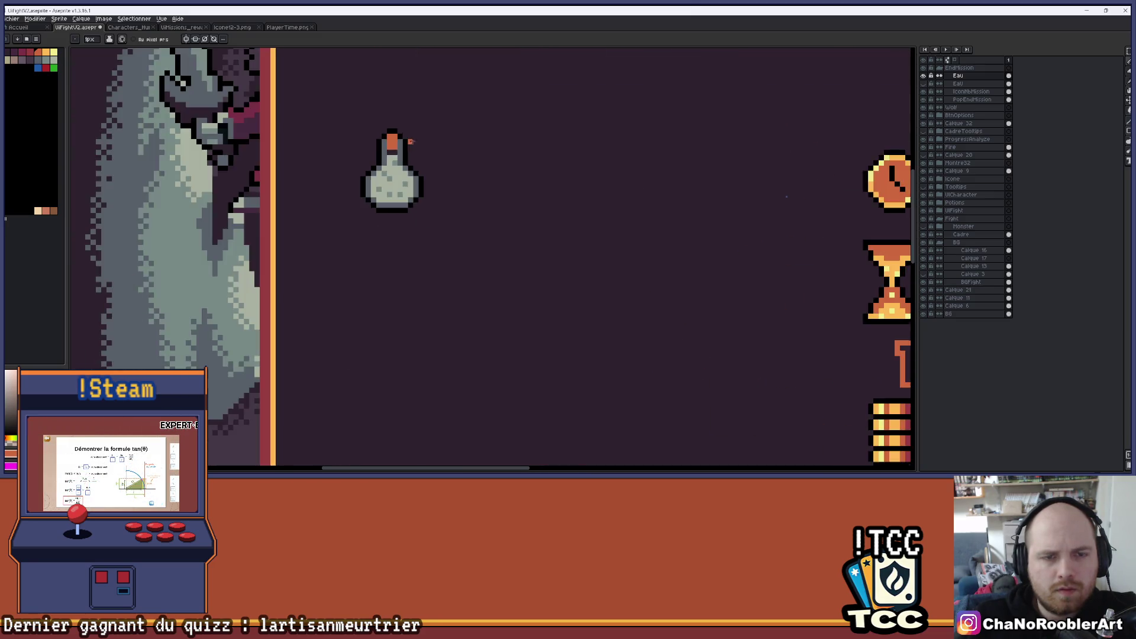
{"action": "scroll", "coordinate": [459, 182], "scroll_direction": "up", "scroll_amount": 1}
{"action": "left_click_drag", "start_coordinate": [459, 182], "coordinate": [406, 189]}
{"action": "scroll", "coordinate": [378, 171], "scroll_direction": "up", "scroll_amount": 4}
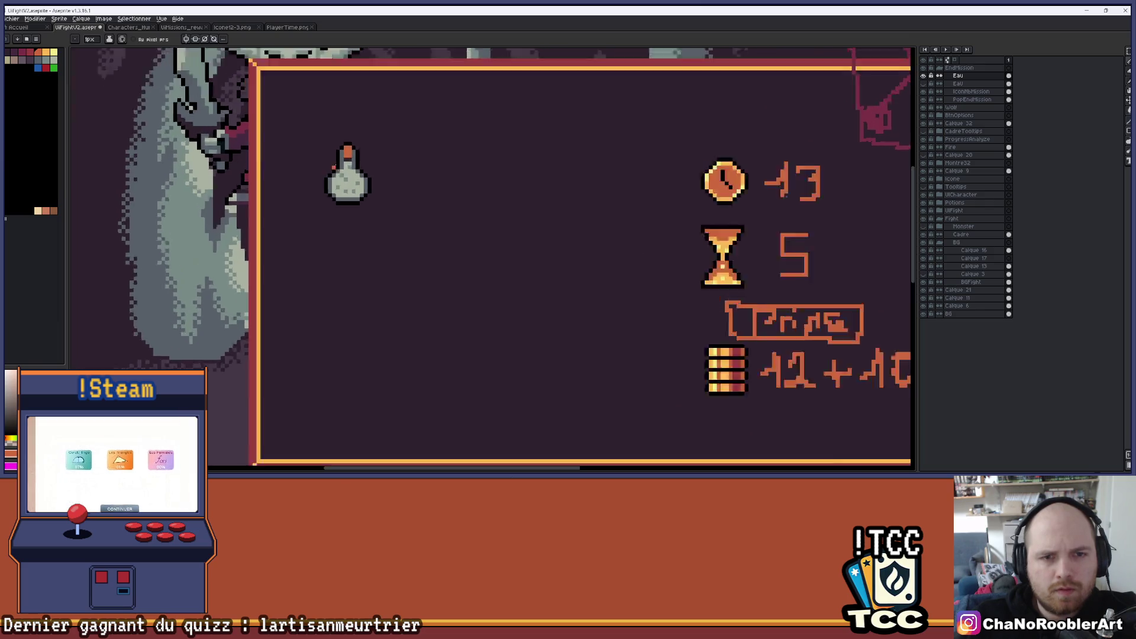
Step: Turn six bubble pixels in the flask's bulb yellow
{"action": "left_click", "coordinate": [366, 214], "text": "alt"}
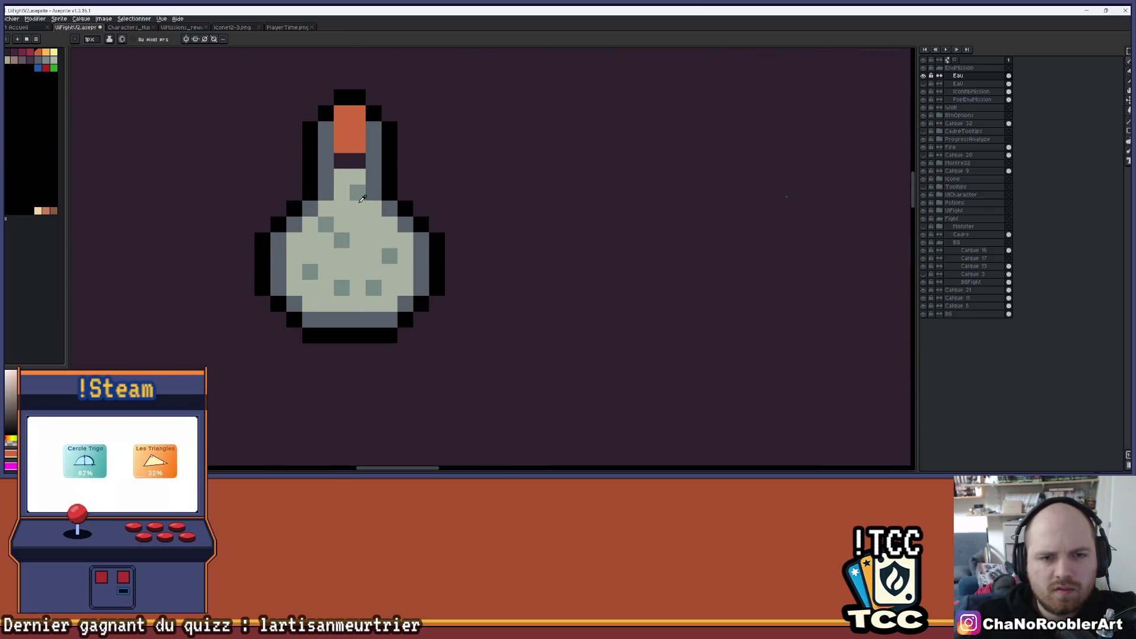
{"action": "left_click", "coordinate": [54, 53]}
{"action": "left_click", "coordinate": [357, 192]}
{"action": "left_click", "coordinate": [325, 224]}
{"action": "left_click", "coordinate": [342, 240]}
{"action": "left_click", "coordinate": [372, 254]}
{"action": "left_click", "coordinate": [390, 255]}
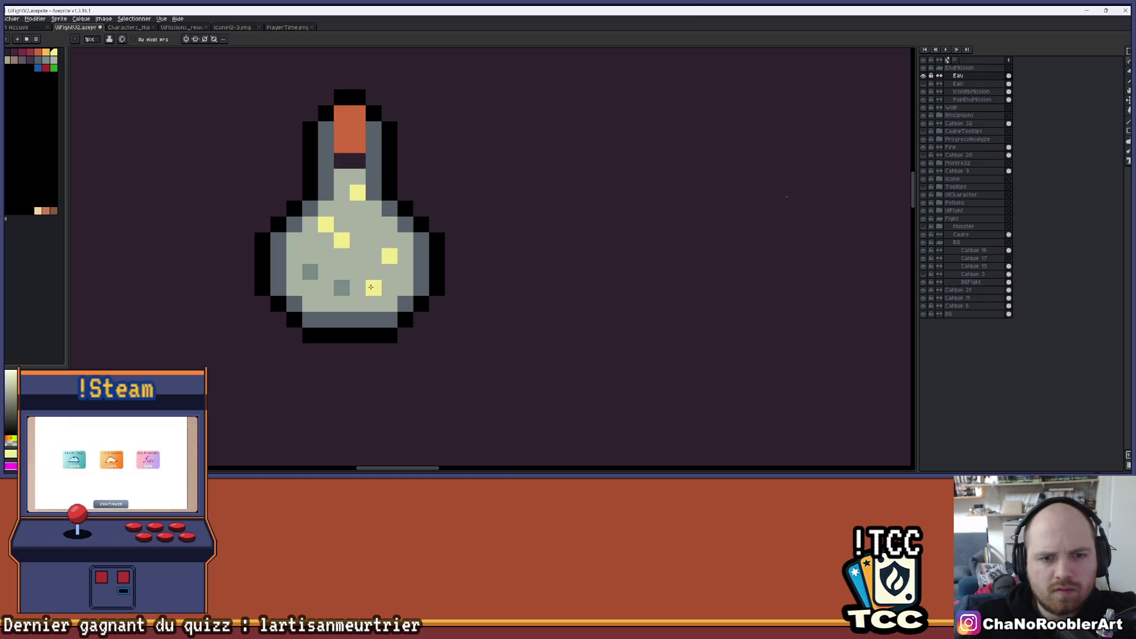
{"action": "left_click", "coordinate": [373, 287]}
{"action": "scroll", "coordinate": [313, 275], "scroll_direction": "down", "scroll_amount": 5}
{"action": "left_click_drag", "start_coordinate": [403, 309], "coordinate": [355, 241]}
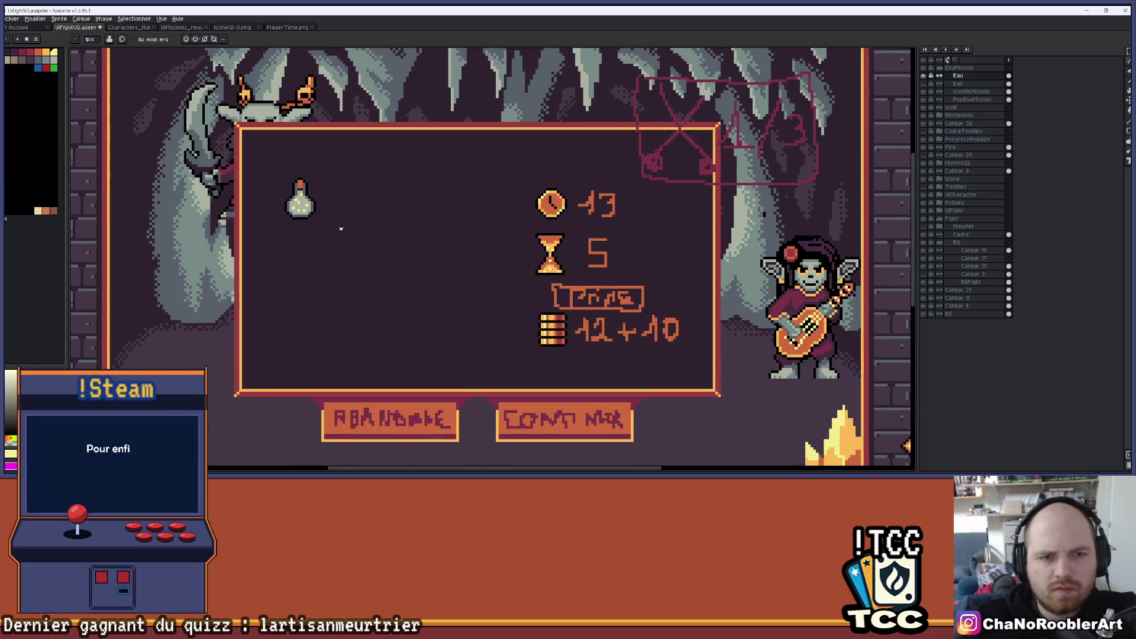
Step: Add one dark-red shading pixel to the orange cork
{"action": "scroll", "coordinate": [354, 210], "scroll_direction": "down", "scroll_amount": 2}
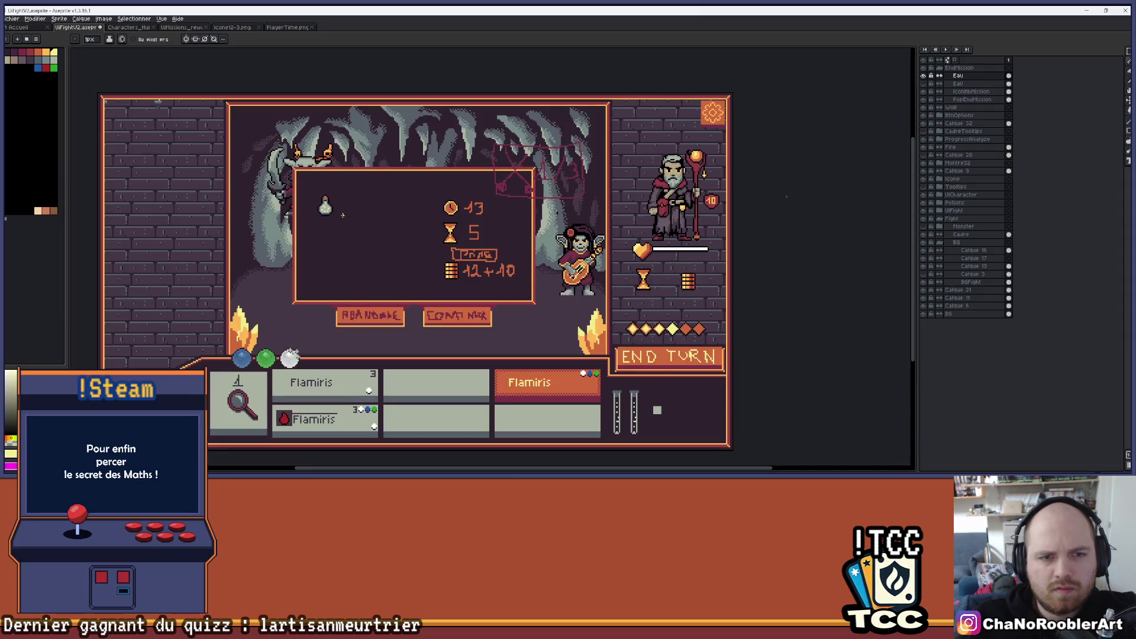
{"action": "scroll", "coordinate": [381, 235], "scroll_direction": "up", "scroll_amount": 1}
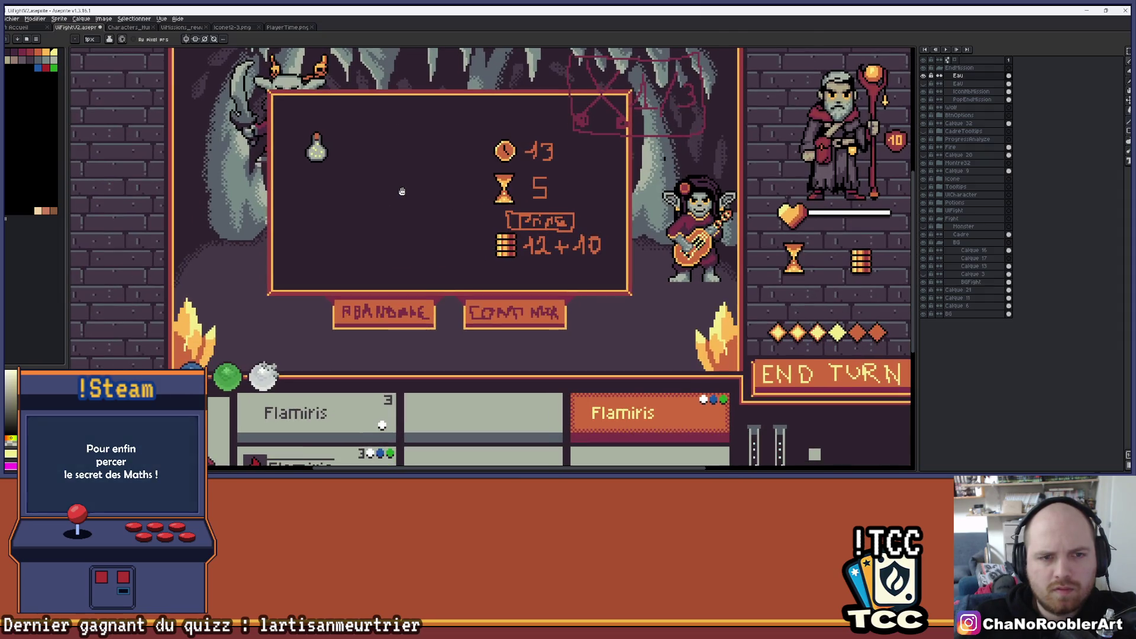
{"action": "scroll", "coordinate": [317, 148], "scroll_direction": "up", "scroll_amount": 4}
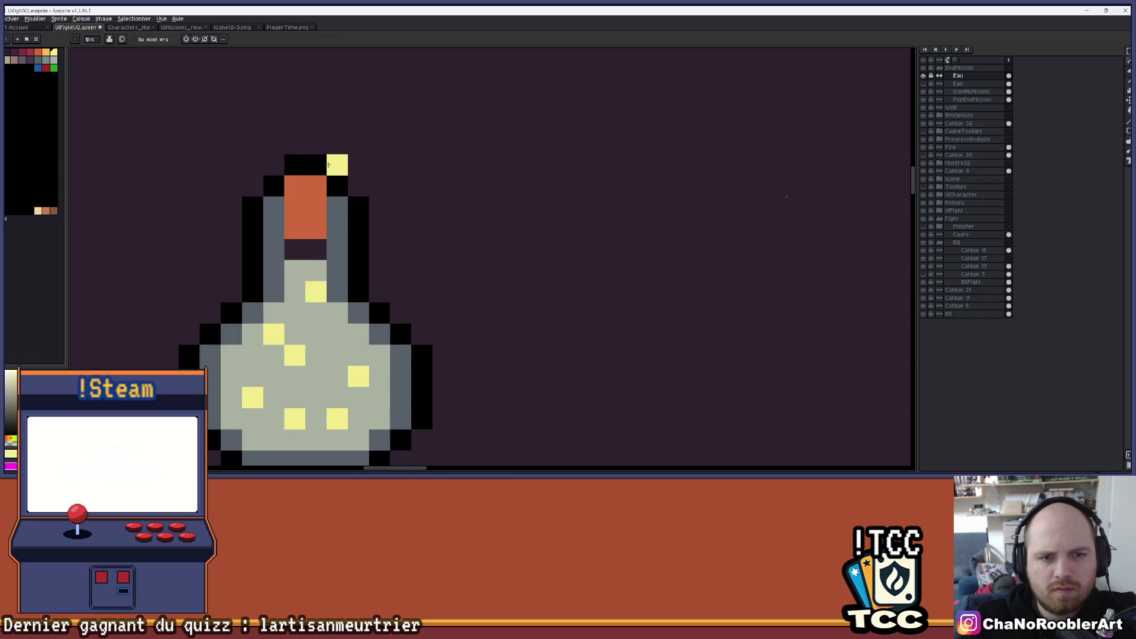
{"action": "key", "text": "alt"}
{"action": "left_click", "coordinate": [321, 217]}
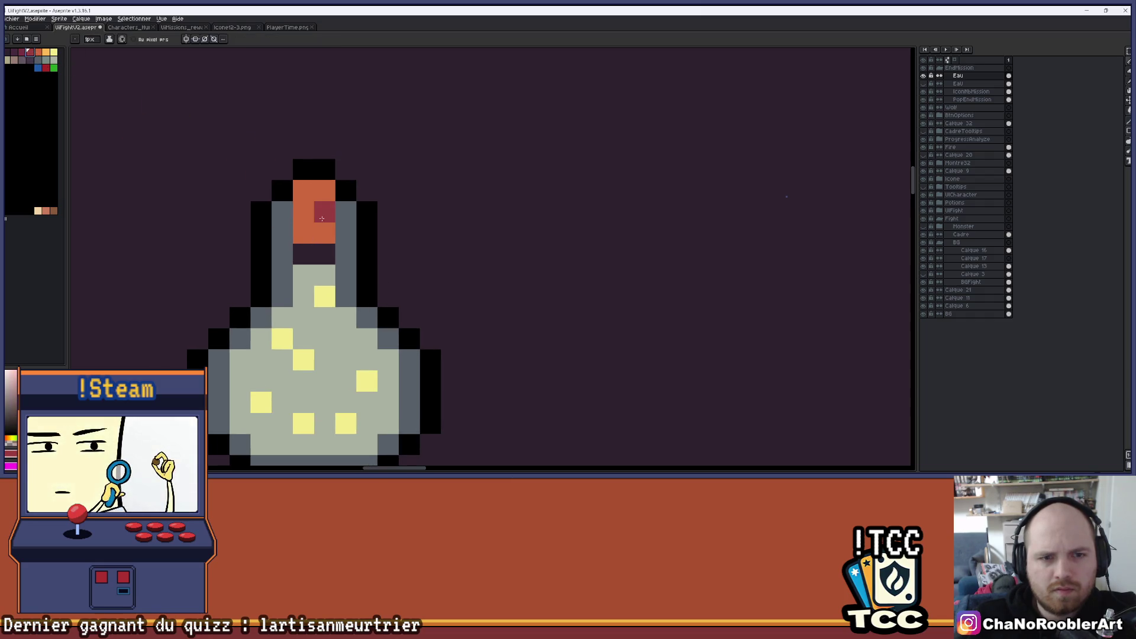
Step: Cover two of the yellow sparkles with the pale green body colour
{"action": "scroll", "coordinate": [300, 196], "scroll_direction": "down", "scroll_amount": 4}
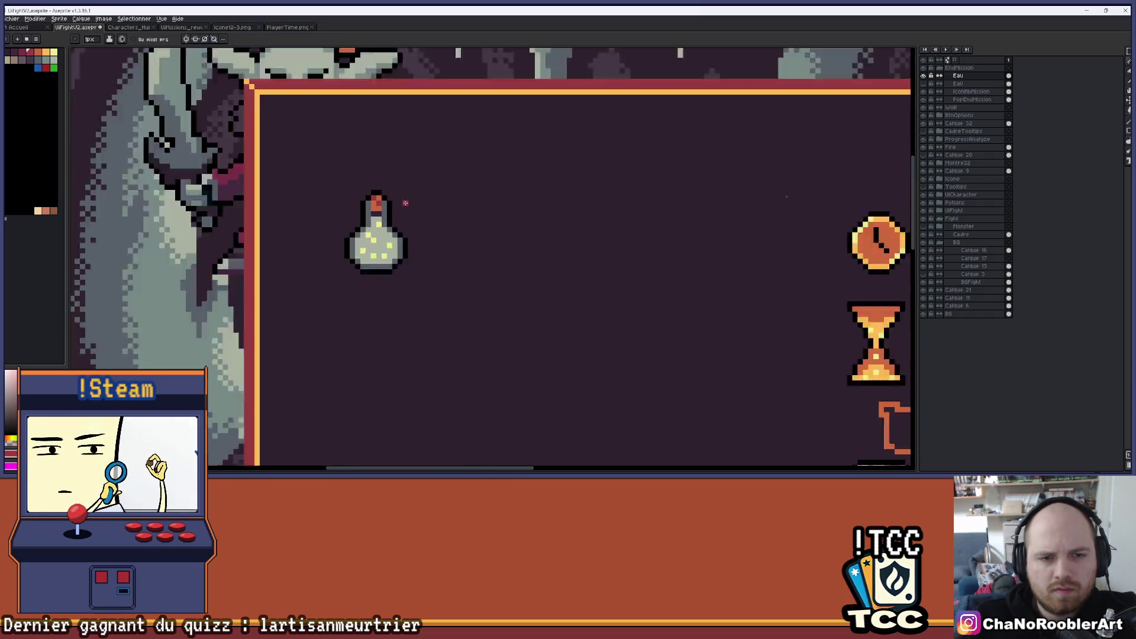
{"action": "scroll", "coordinate": [470, 217], "scroll_direction": "up", "scroll_amount": 2}
{"action": "scroll", "coordinate": [471, 216], "scroll_direction": "down", "scroll_amount": 2}
{"action": "scroll", "coordinate": [373, 197], "scroll_direction": "down", "scroll_amount": 2}
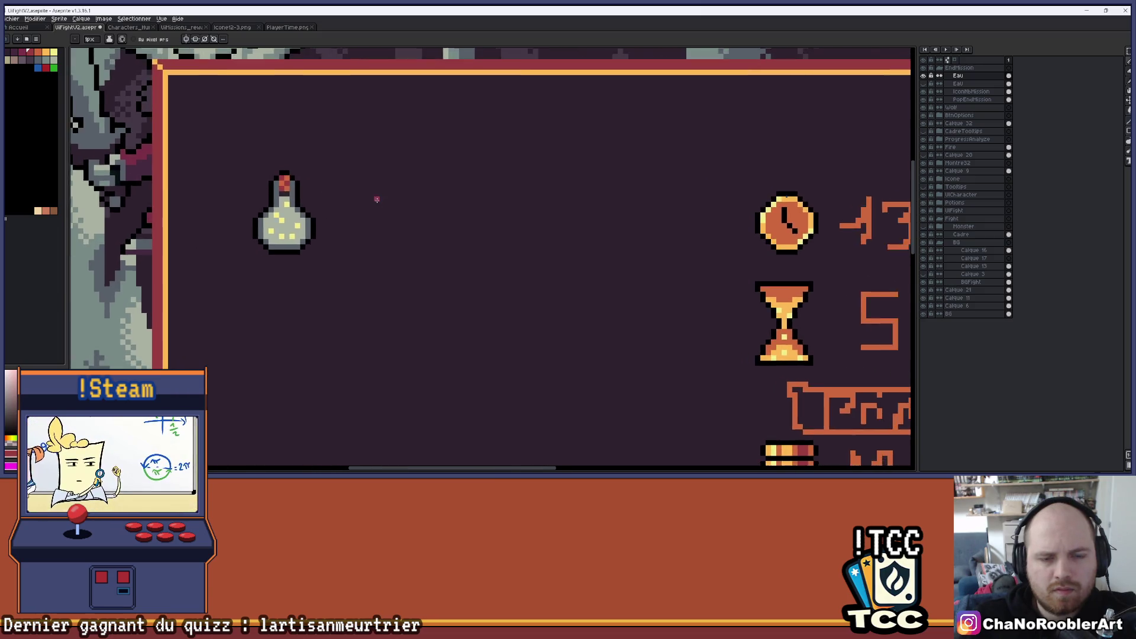
{"action": "scroll", "coordinate": [365, 199], "scroll_direction": "up", "scroll_amount": 3}
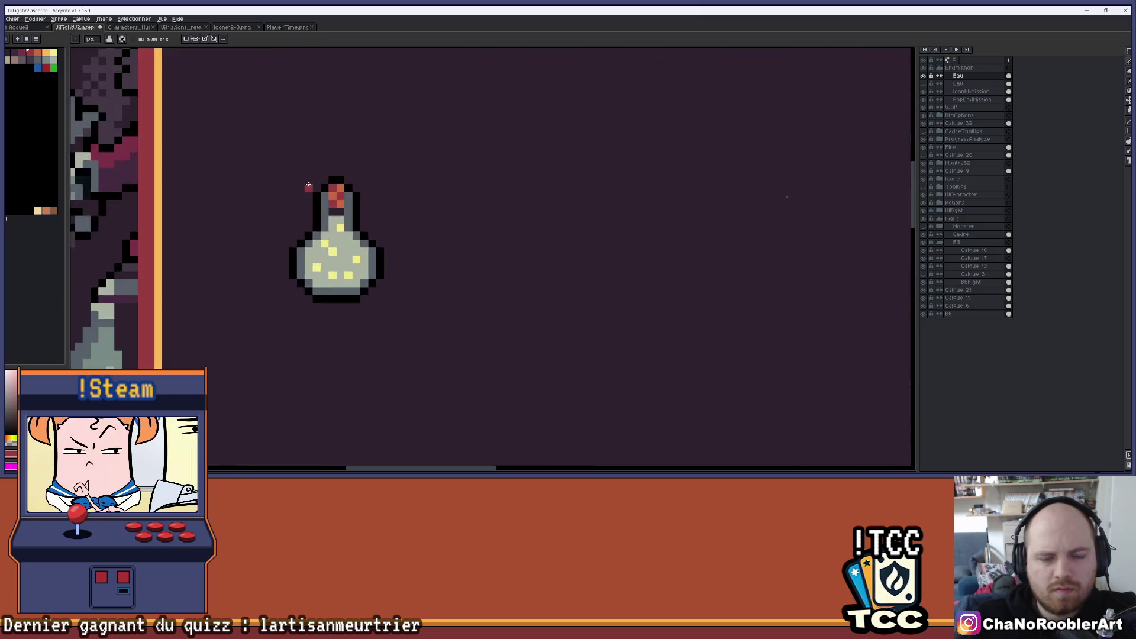
{"action": "scroll", "coordinate": [481, 218], "scroll_direction": "down", "scroll_amount": 2}
{"action": "scroll", "coordinate": [380, 185], "scroll_direction": "down", "scroll_amount": 2}
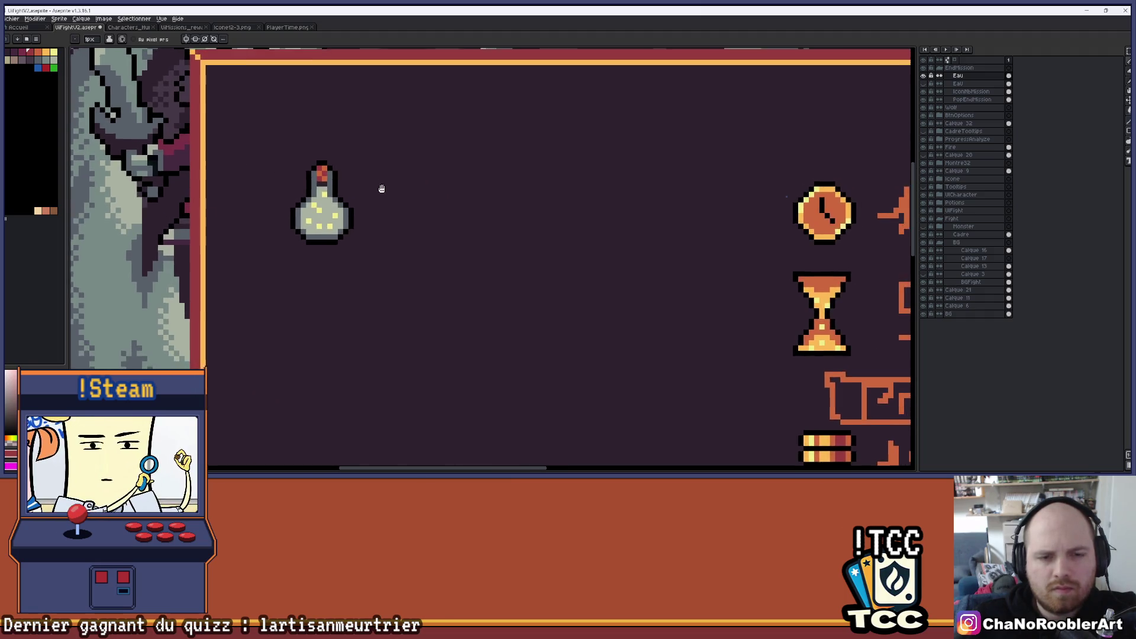
{"action": "scroll", "coordinate": [226, 223], "scroll_direction": "up", "scroll_amount": 4}
{"action": "left_click", "coordinate": [207, 230]}
{"action": "left_click", "coordinate": [174, 198]}
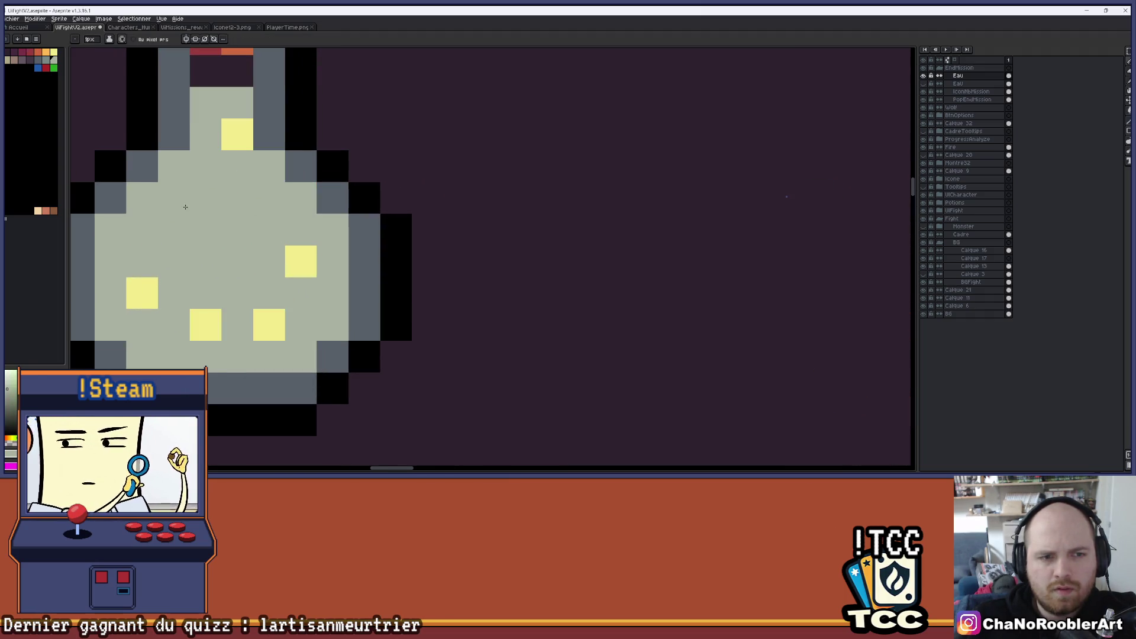
Step: Cover the remaining five yellow sparkles with pale green
{"action": "left_click", "coordinate": [237, 134]}
{"action": "left_click", "coordinate": [300, 262]}
{"action": "left_click", "coordinate": [269, 325]}
{"action": "left_click", "coordinate": [205, 325]}
{"action": "left_click", "coordinate": [151, 293]}
{"action": "scroll", "coordinate": [152, 294], "scroll_direction": "down", "scroll_amount": 6}
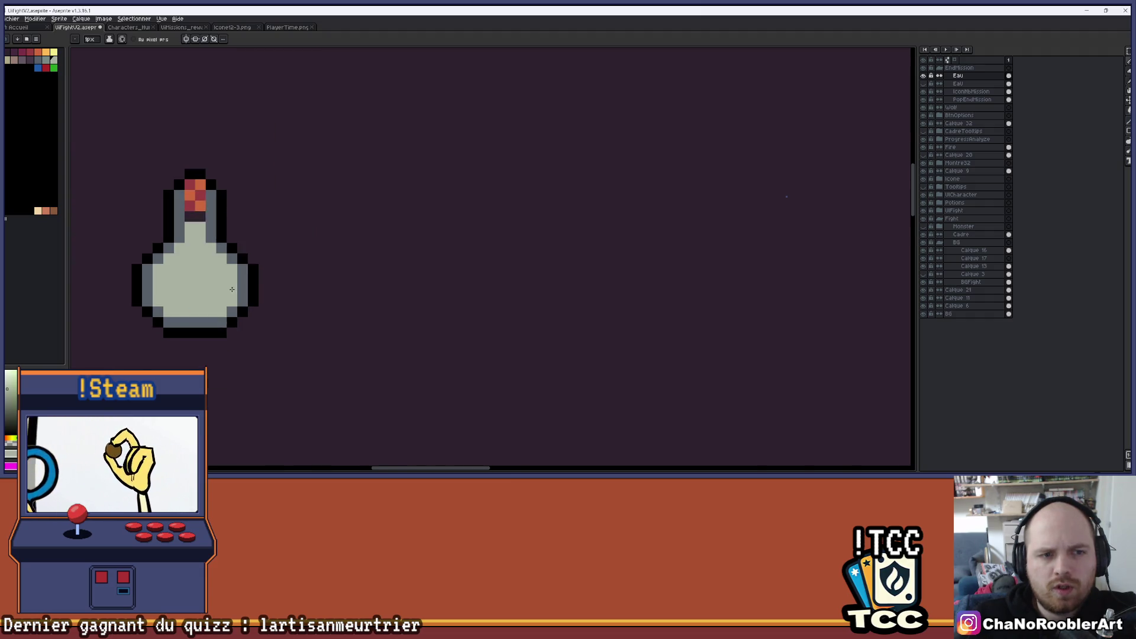
{"action": "scroll", "coordinate": [300, 261], "scroll_direction": "up", "scroll_amount": 2}
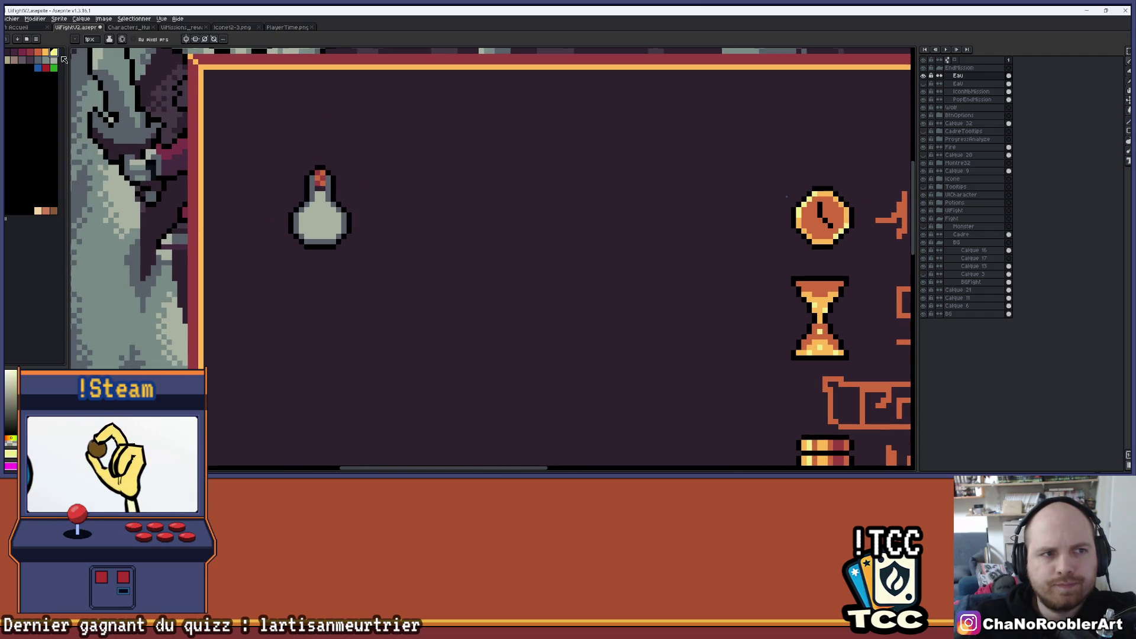
Step: Bucket-fill the potion body yellow, then solid orange
{"action": "key", "text": "g"}
{"action": "left_click", "coordinate": [319, 220]}
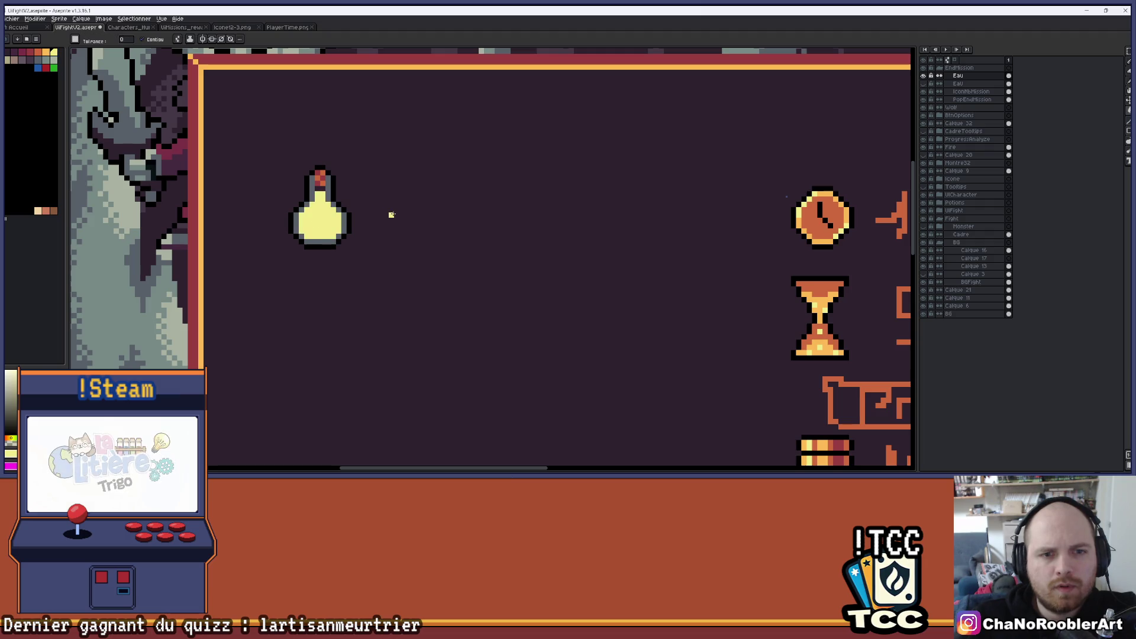
{"action": "scroll", "coordinate": [391, 214], "scroll_direction": "down", "scroll_amount": 2}
{"action": "scroll", "coordinate": [402, 204], "scroll_direction": "down", "scroll_amount": 1}
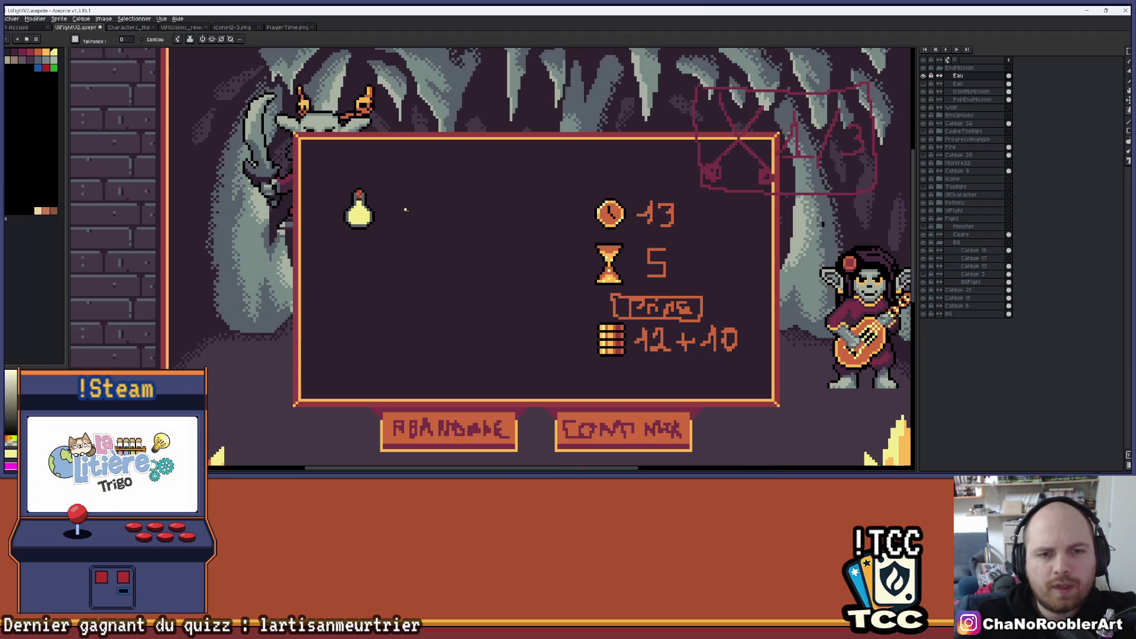
{"action": "scroll", "coordinate": [417, 224], "scroll_direction": "up", "scroll_amount": 3}
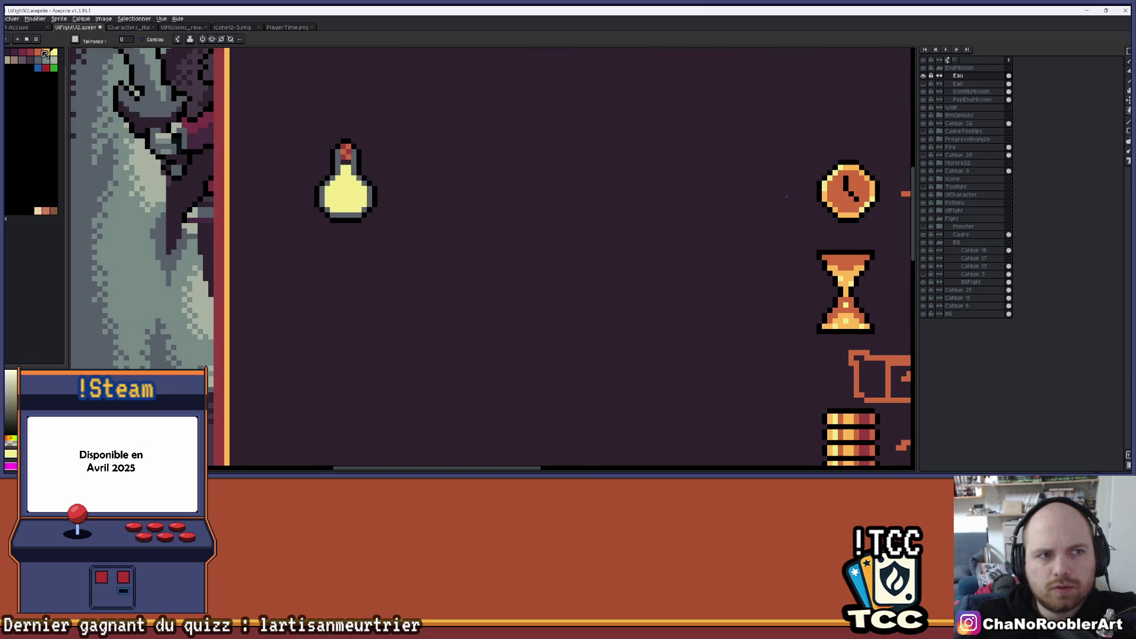
{"action": "left_click", "coordinate": [346, 189]}
{"action": "scroll", "coordinate": [348, 188], "scroll_direction": "down", "scroll_amount": 2}
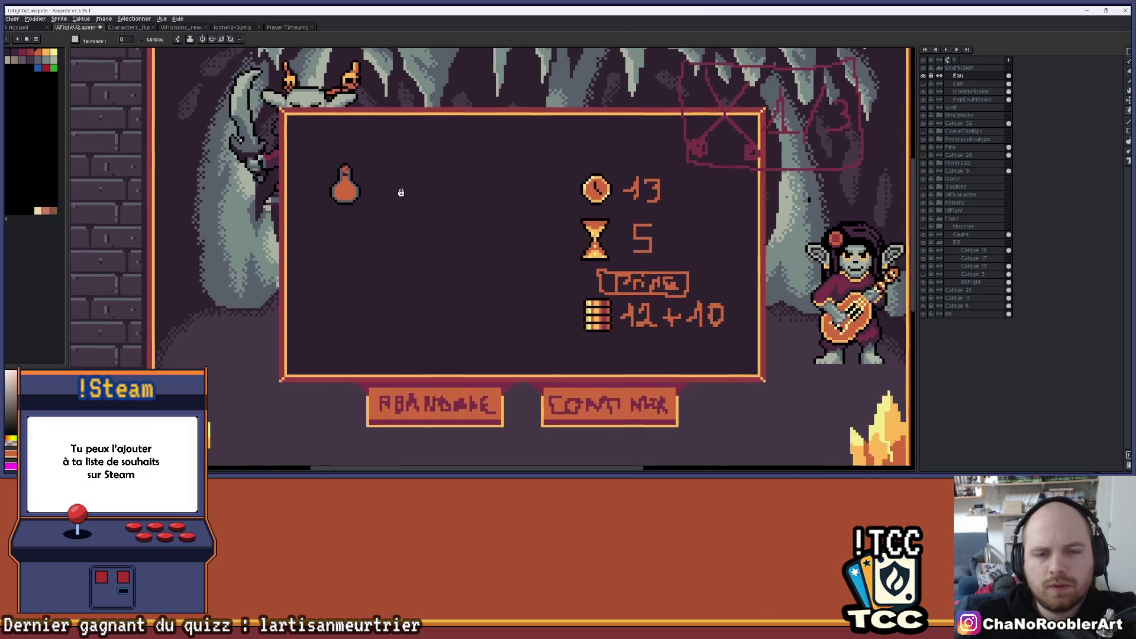
Step: Open HubIso.aseprite from the ProjetM project folder
{"action": "left_click_drag", "start_coordinate": [401, 192], "coordinate": [363, 177]}
{"action": "left_click", "coordinate": [14, 19]}
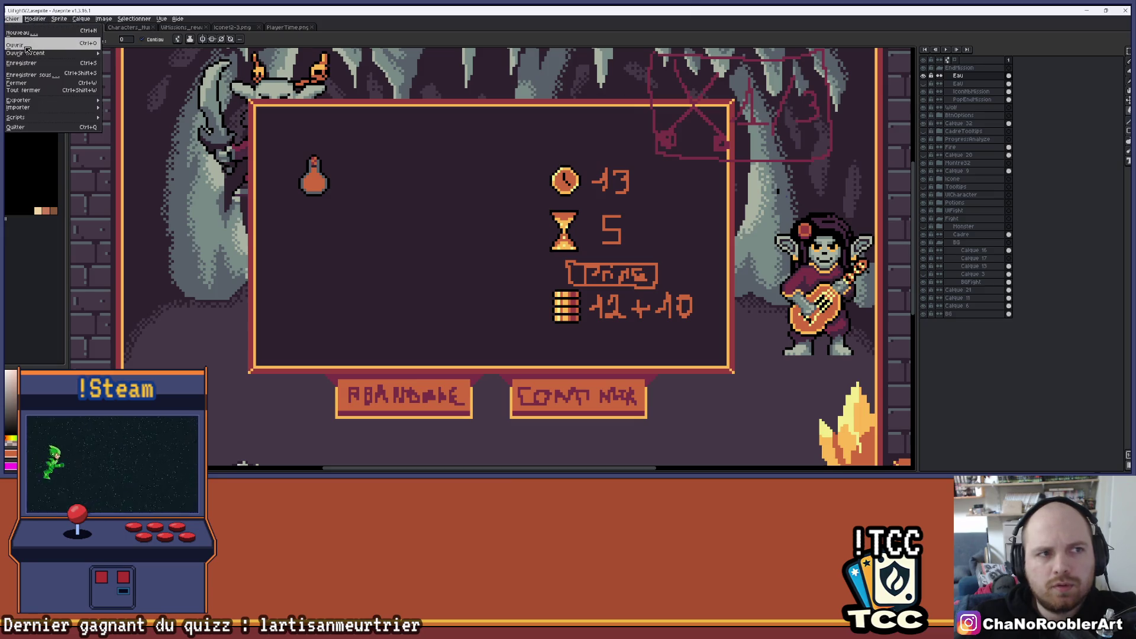
{"action": "left_click", "coordinate": [27, 42]}
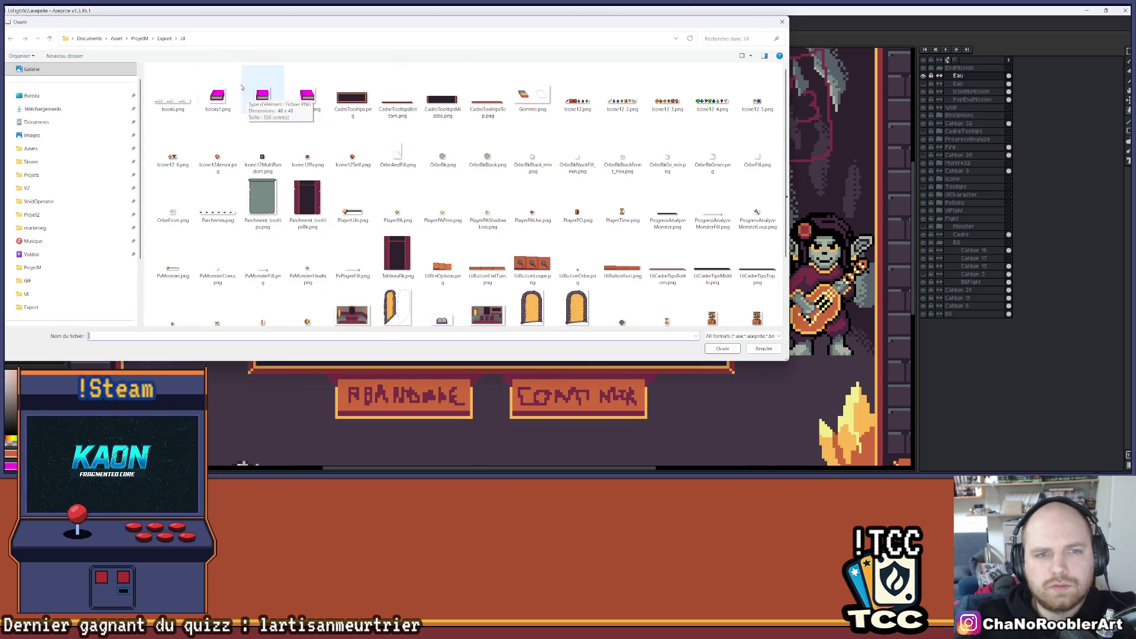
{"action": "left_click", "coordinate": [165, 38]}
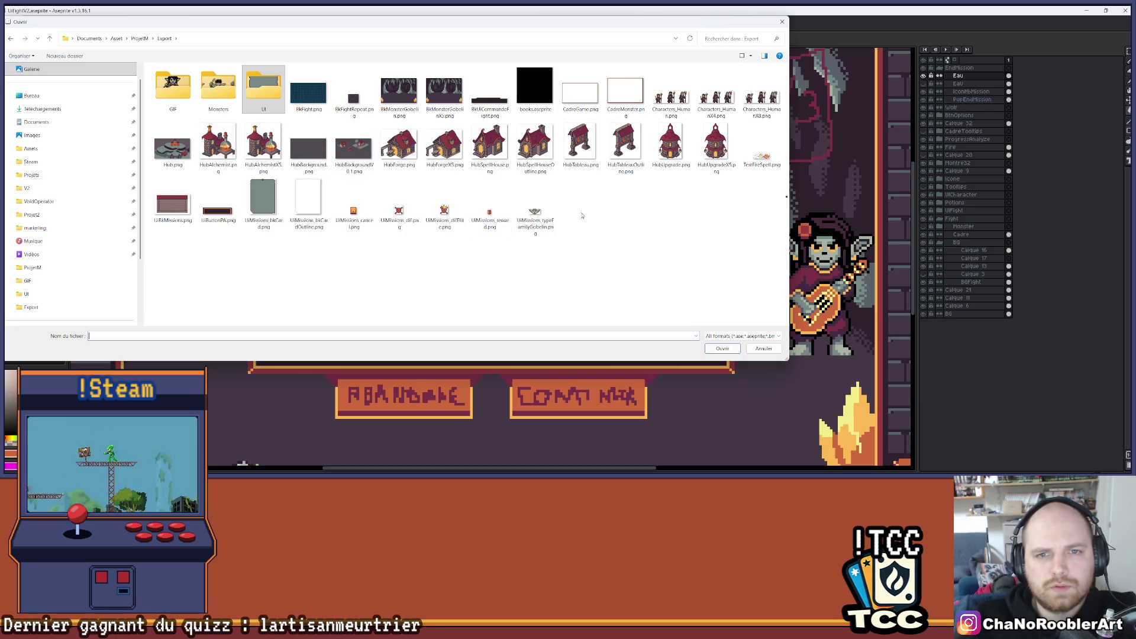
{"action": "left_click", "coordinate": [140, 38]}
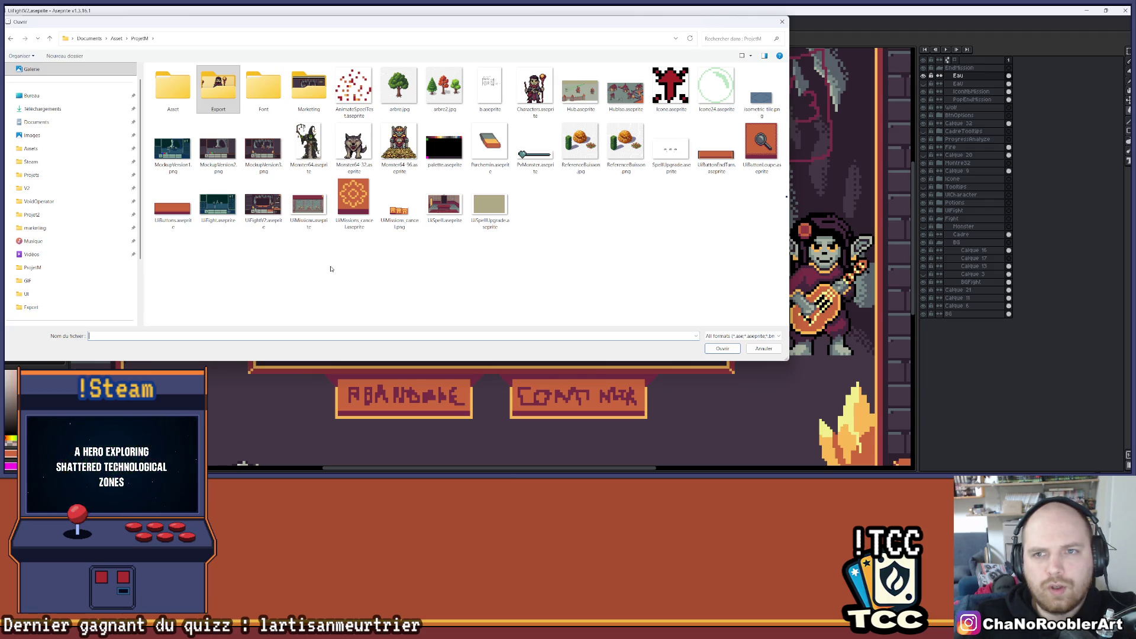
{"action": "double_click", "coordinate": [625, 92]}
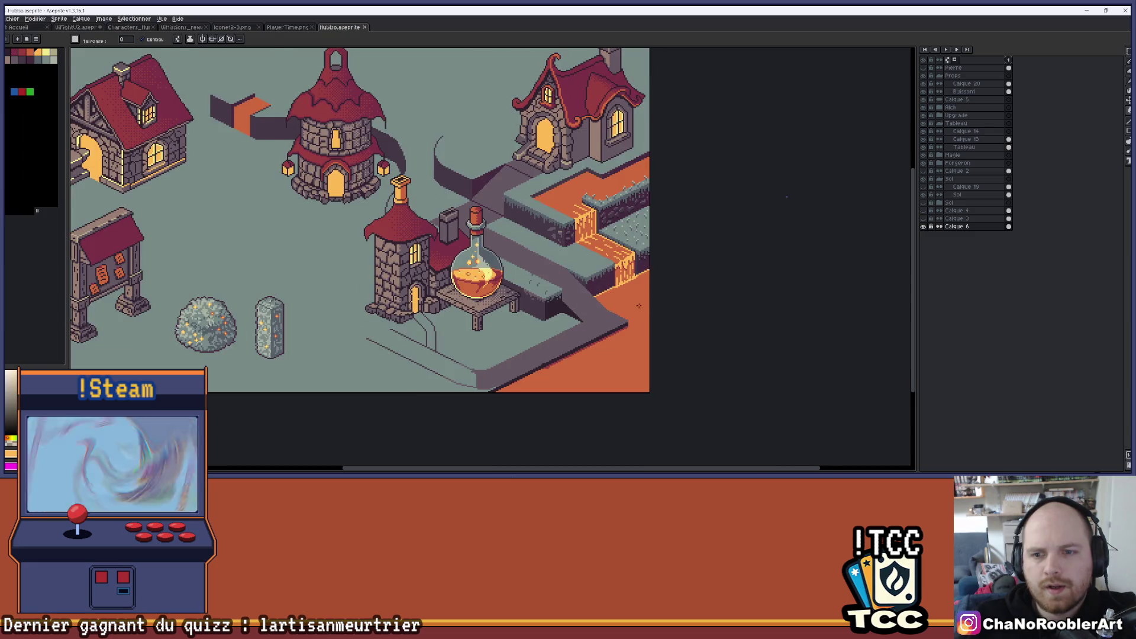
Step: Look around the village canvas, then return to the UiFightV2 results panel
{"action": "scroll", "coordinate": [638, 306], "scroll_direction": "up", "scroll_amount": 2}
{"action": "scroll", "coordinate": [793, 255], "scroll_direction": "down", "scroll_amount": 2}
{"action": "key", "text": "i"}
{"action": "mouse_move", "coordinate": [757, 249]}
{"action": "left_mouse_down"}
{"action": "mouse_move", "coordinate": [755, 314]}
{"action": "mouse_move", "coordinate": [755, 288]}
{"action": "left_mouse_up"}
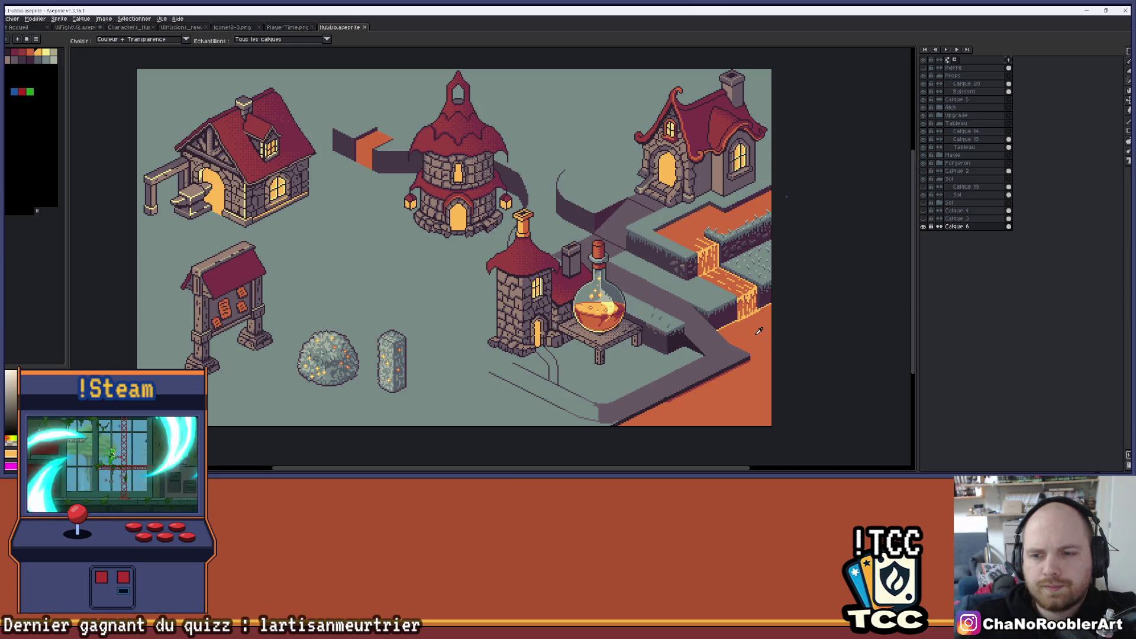
{"action": "key", "text": "w"}
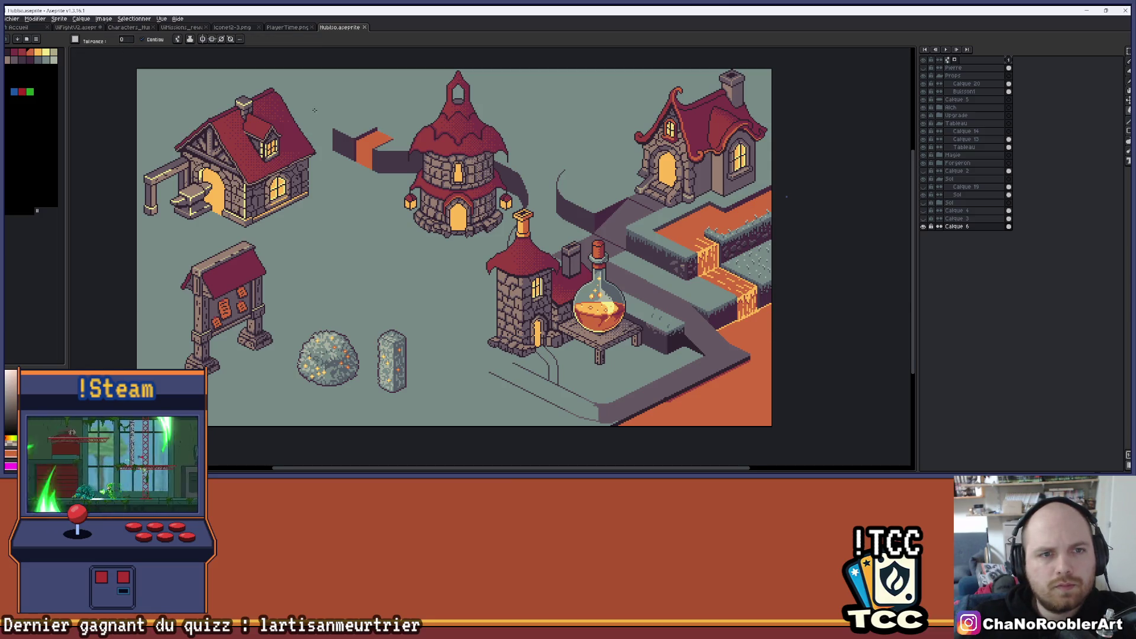
{"action": "left_click_drag", "start_coordinate": [314, 110], "coordinate": [289, 113]}
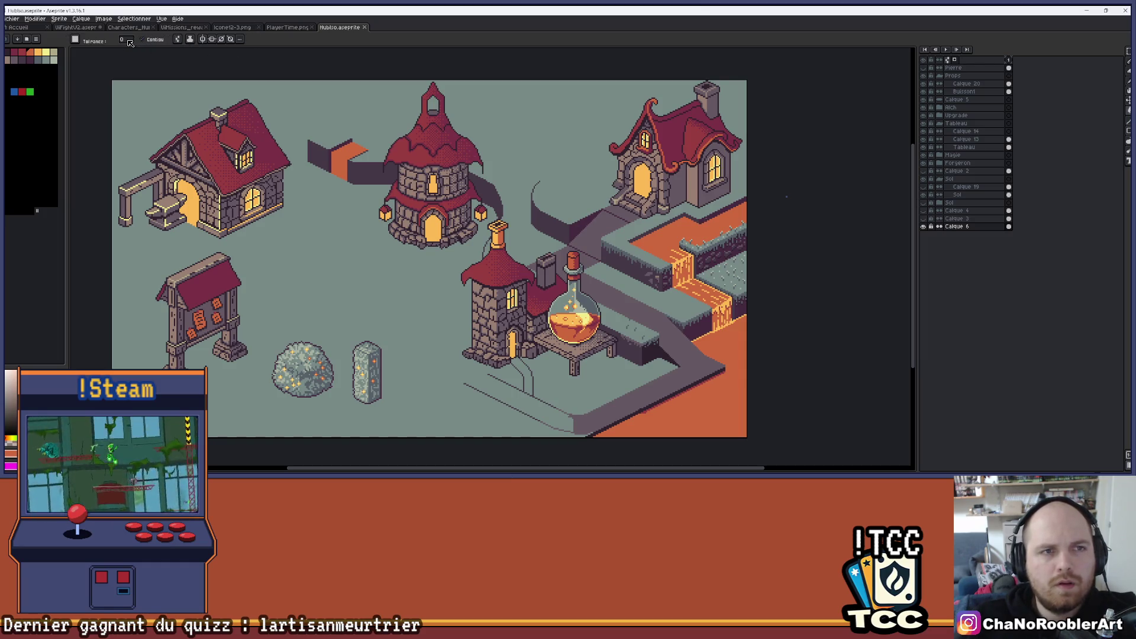
{"action": "left_click", "coordinate": [76, 28]}
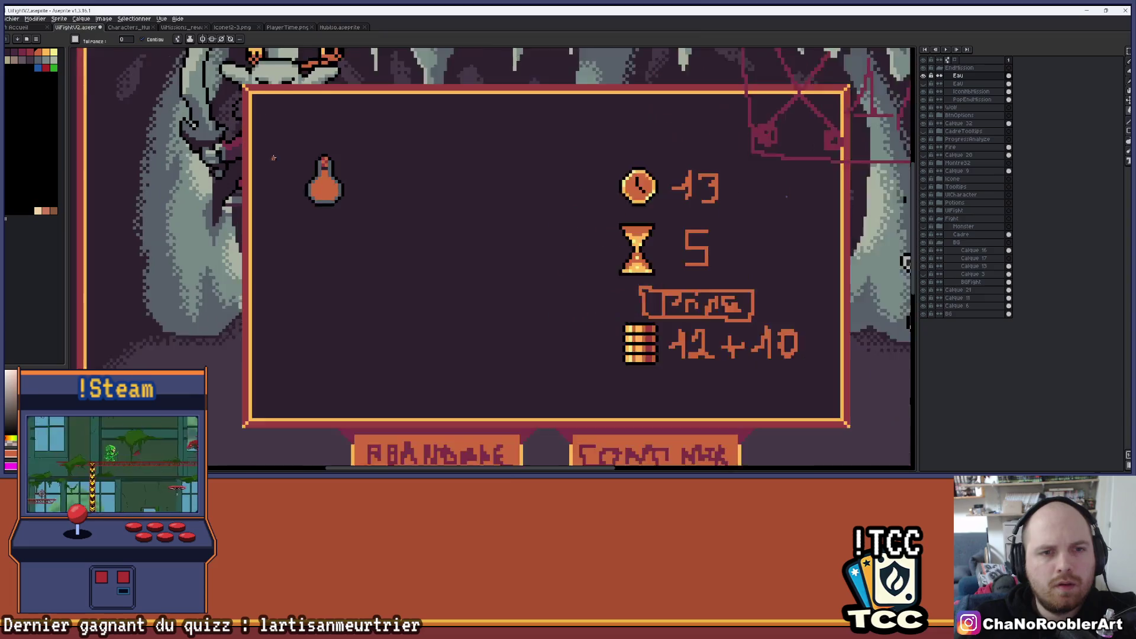
Step: Bucket-fill the potion body with the sampled orange, then undo the fill
{"action": "scroll", "coordinate": [340, 185], "scroll_direction": "up", "scroll_amount": 4}
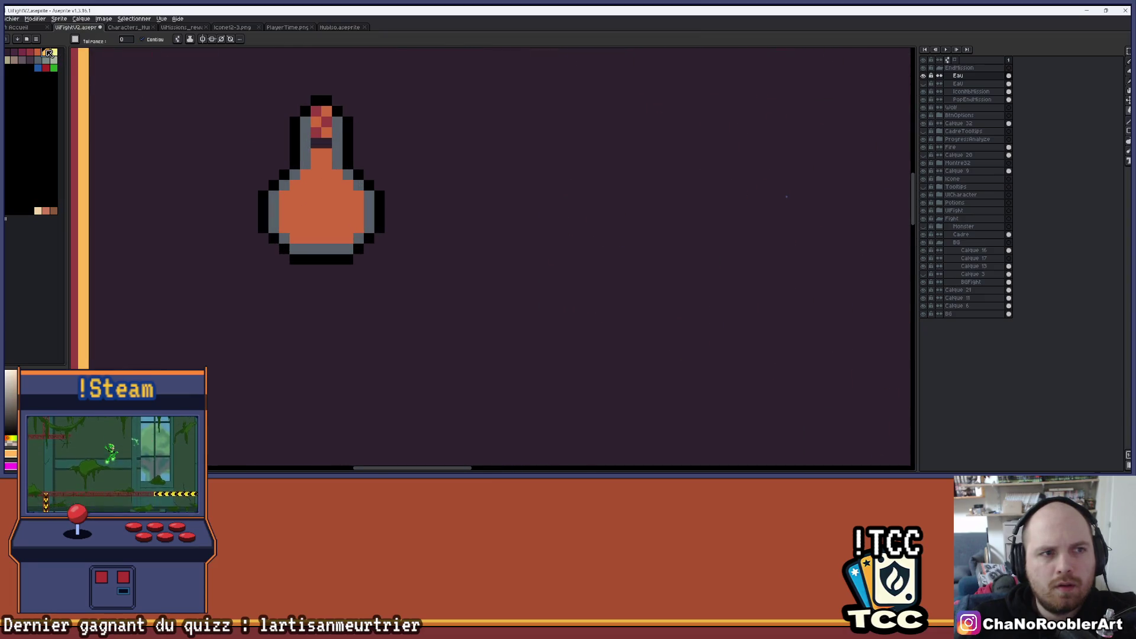
{"action": "left_click", "coordinate": [337, 28]}
{"action": "scroll", "coordinate": [715, 298], "scroll_direction": "up", "scroll_amount": 3}
{"action": "key", "text": "i"}
{"action": "key", "text": "g"}
{"action": "left_click", "coordinate": [77, 28]}
{"action": "scroll", "coordinate": [299, 243], "scroll_direction": "up", "scroll_amount": 2}
{"action": "left_click", "coordinate": [299, 243]}
{"action": "key", "text": "ctrl+z"}
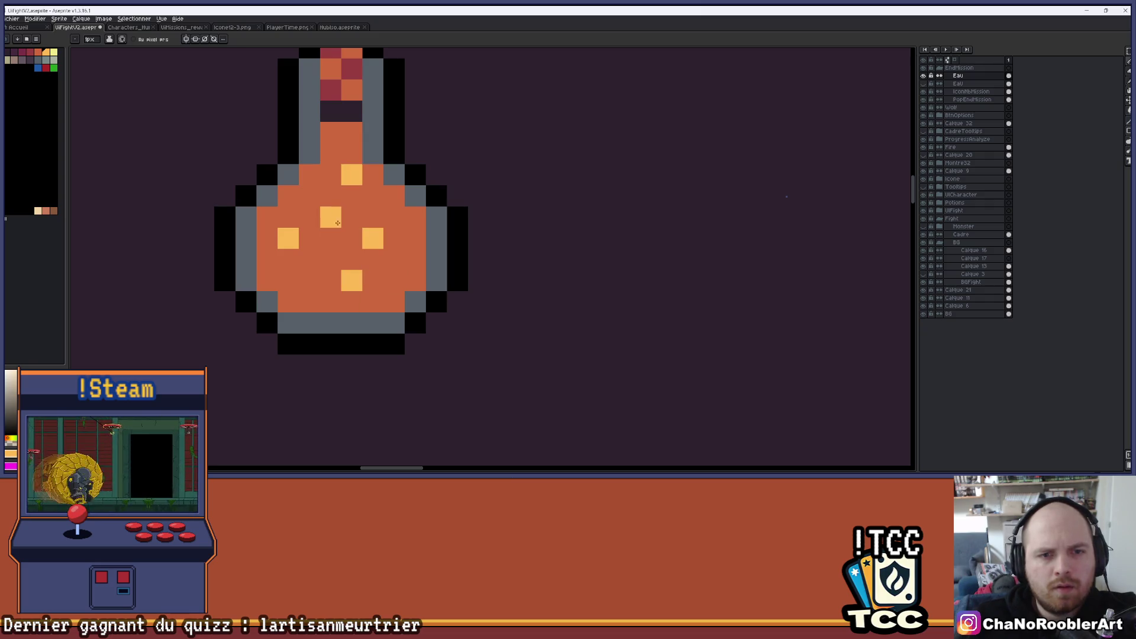
Step: Sample the cork's dark red and repaint two bottle-neck pixels with it
{"action": "scroll", "coordinate": [327, 282], "scroll_direction": "down", "scroll_amount": 1}
{"action": "scroll", "coordinate": [355, 260], "scroll_direction": "up", "scroll_amount": 1}
{"action": "scroll", "coordinate": [428, 219], "scroll_direction": "down", "scroll_amount": 4}
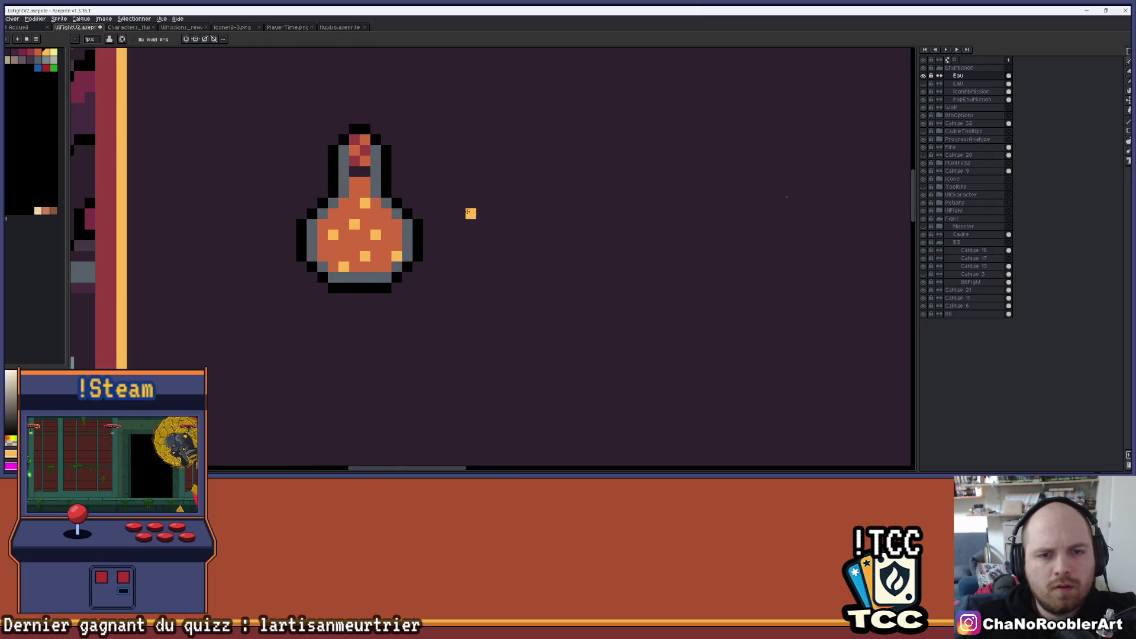
{"action": "scroll", "coordinate": [355, 222], "scroll_direction": "down", "scroll_amount": 3}
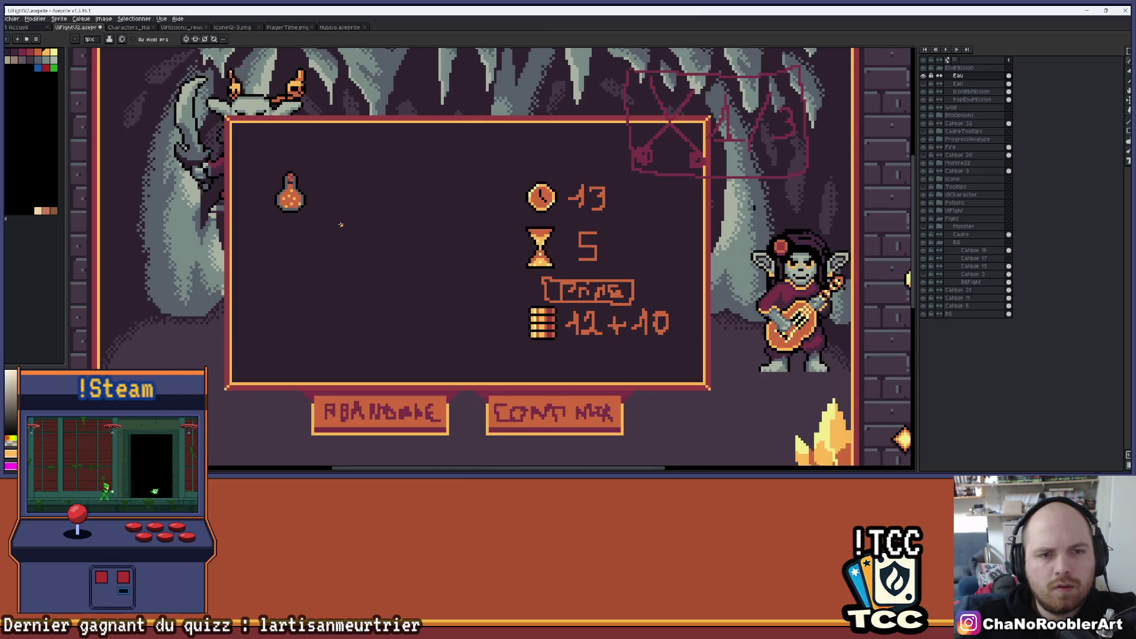
{"action": "scroll", "coordinate": [294, 168], "scroll_direction": "up", "scroll_amount": 4}
{"action": "scroll", "coordinate": [294, 169], "scroll_direction": "up", "scroll_amount": 4}
{"action": "key", "text": "i"}
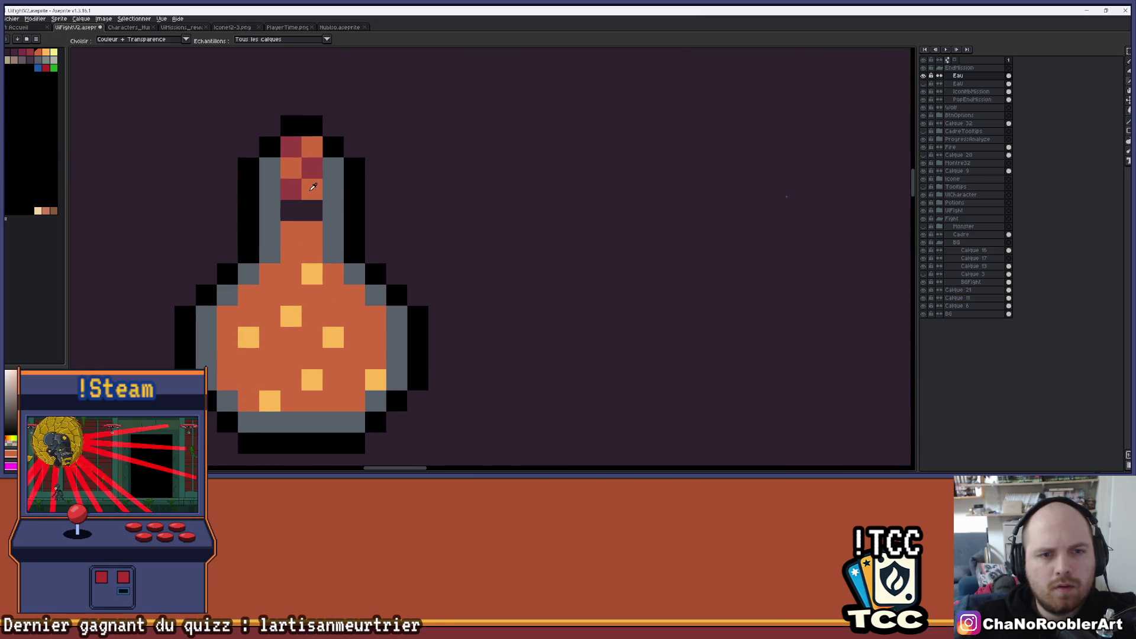
{"action": "left_click", "coordinate": [24, 55]}
{"action": "key", "text": "b"}
{"action": "left_click", "coordinate": [291, 168]}
{"action": "left_click", "coordinate": [312, 189]}
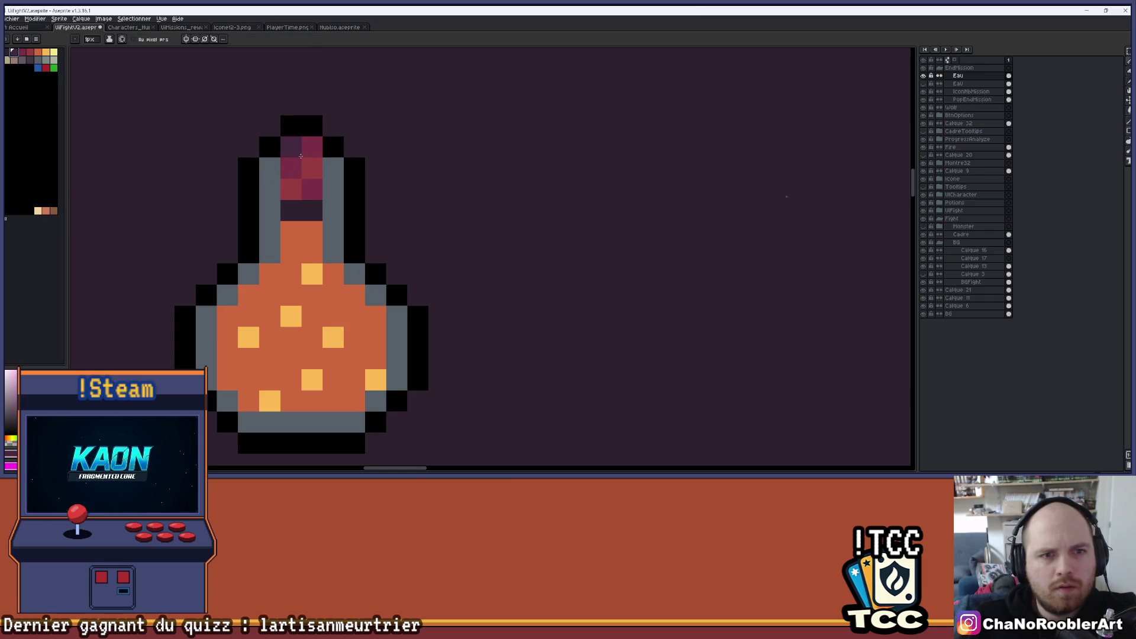
Step: Redraw the black outline across the neck top above the cork
{"action": "scroll", "coordinate": [293, 143], "scroll_direction": "up", "scroll_amount": 2}
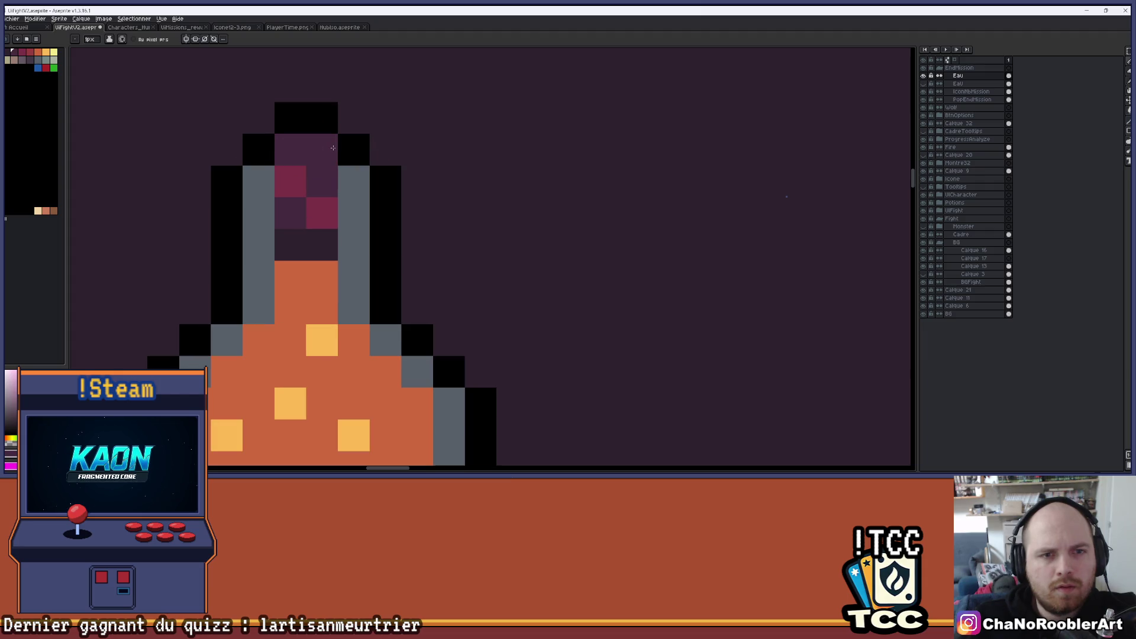
{"action": "key", "text": "i"}
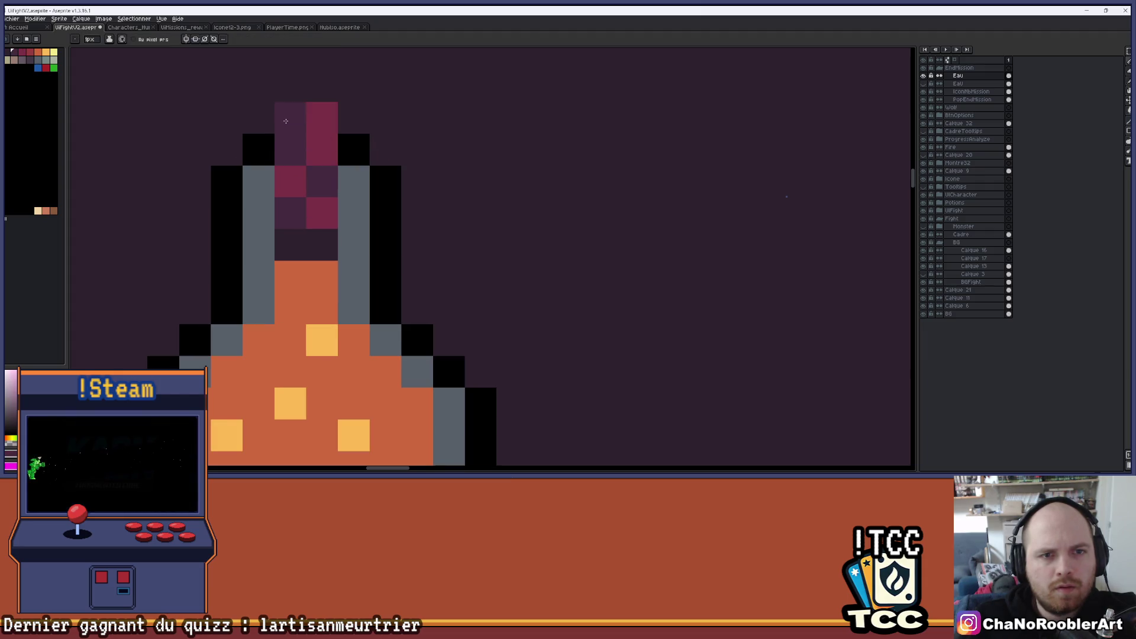
{"action": "scroll", "coordinate": [298, 117], "scroll_direction": "down", "scroll_amount": 3}
{"action": "scroll", "coordinate": [378, 129], "scroll_direction": "up", "scroll_amount": 4}
{"action": "key", "text": "b"}
{"action": "left_click", "coordinate": [352, 125]}
{"action": "left_click", "coordinate": [225, 125]}
{"action": "left_click", "coordinate": [267, 82]}
{"action": "left_click", "coordinate": [309, 82]}
{"action": "scroll", "coordinate": [355, 112], "scroll_direction": "down", "scroll_amount": 6}
{"action": "scroll", "coordinate": [434, 126], "scroll_direction": "down", "scroll_amount": 3}
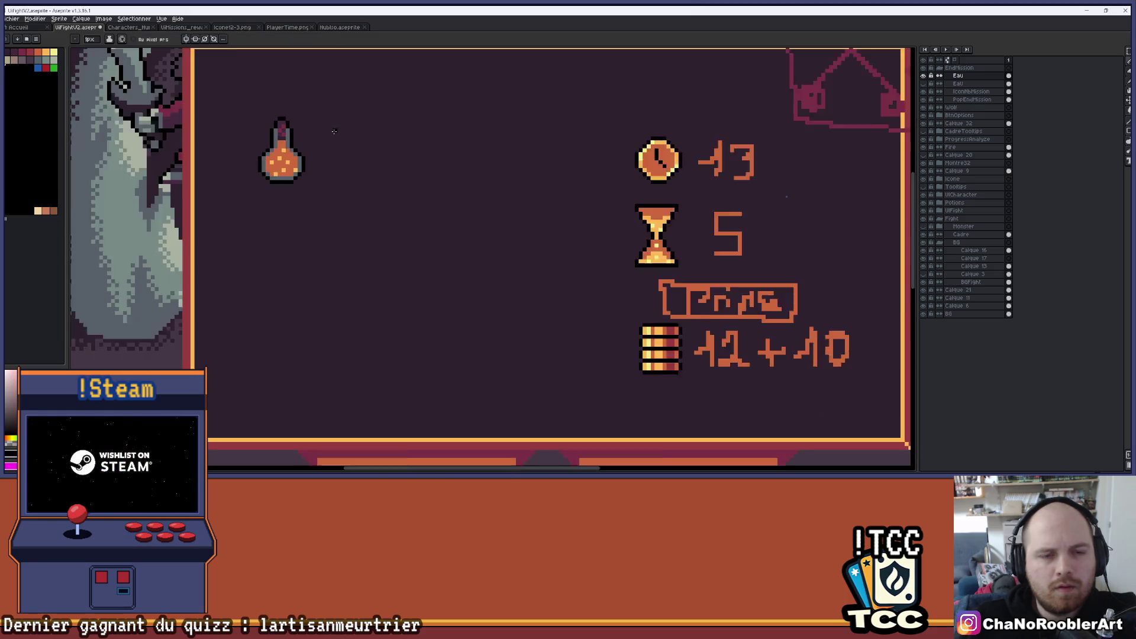
Step: Toggle the slot-frame layer on and off to compare the potion with it
{"action": "left_click", "coordinate": [924, 87]}
{"action": "left_click", "coordinate": [924, 86]}
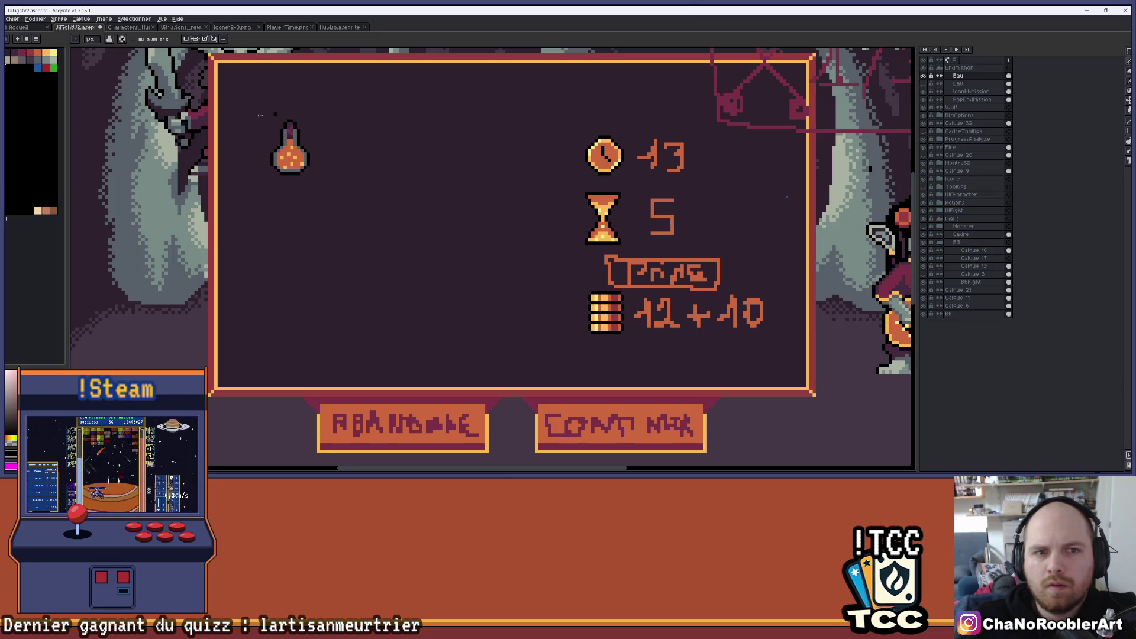
{"action": "scroll", "coordinate": [284, 136], "scroll_direction": "up", "scroll_amount": 4}
{"action": "key", "text": "alt"}
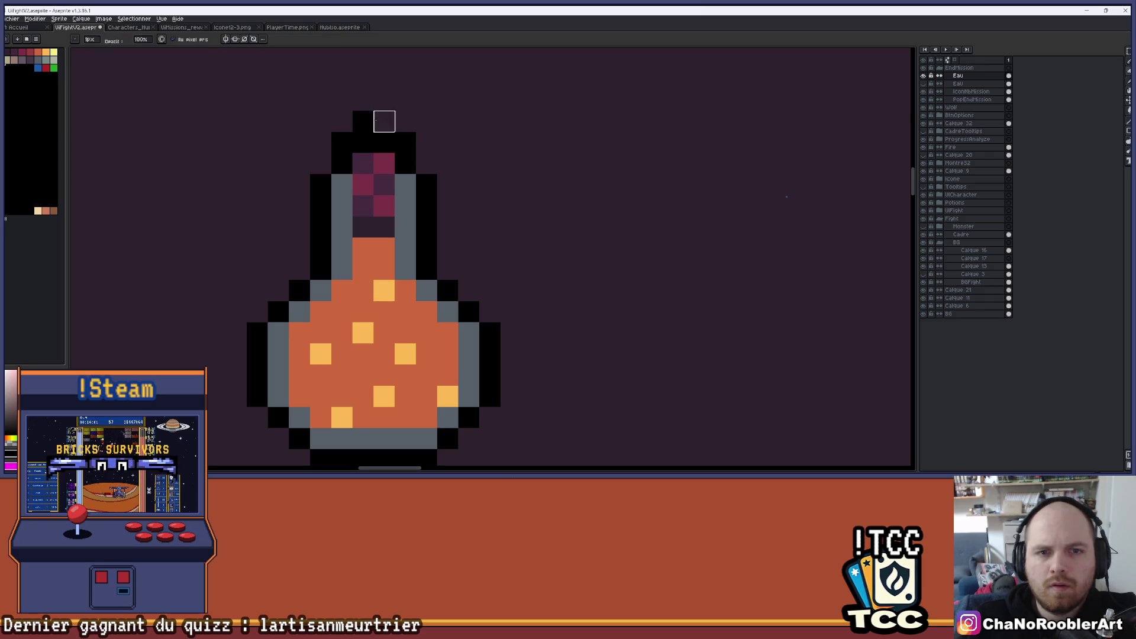
{"action": "scroll", "coordinate": [512, 137], "scroll_direction": "down", "scroll_amount": 3}
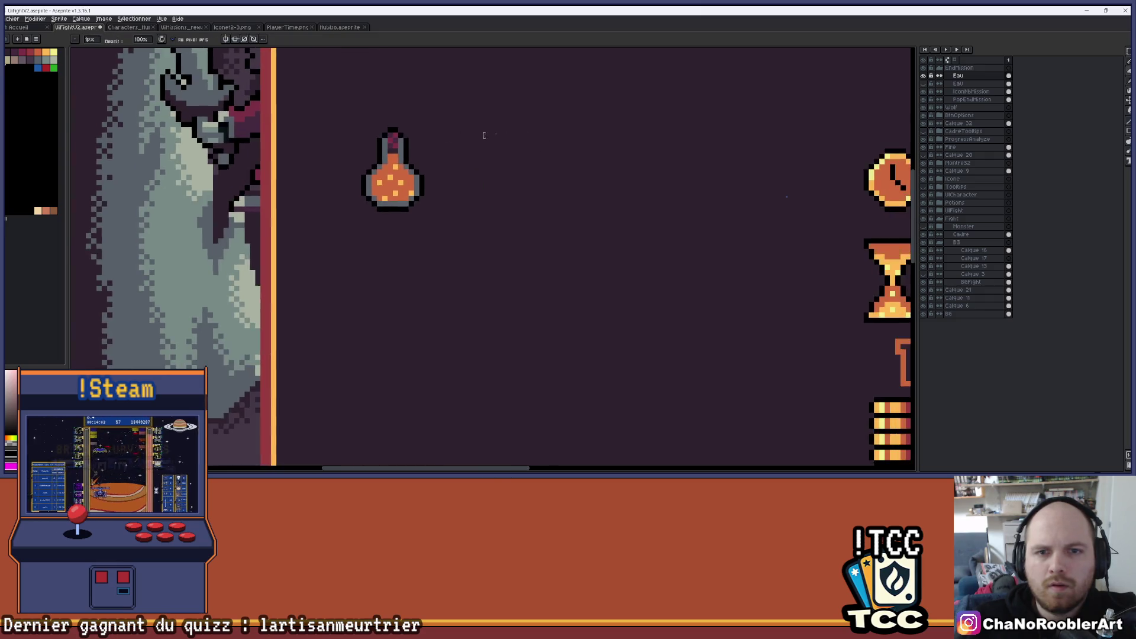
{"action": "scroll", "coordinate": [481, 134], "scroll_direction": "up", "scroll_amount": 1}
{"action": "left_click", "coordinate": [926, 84]}
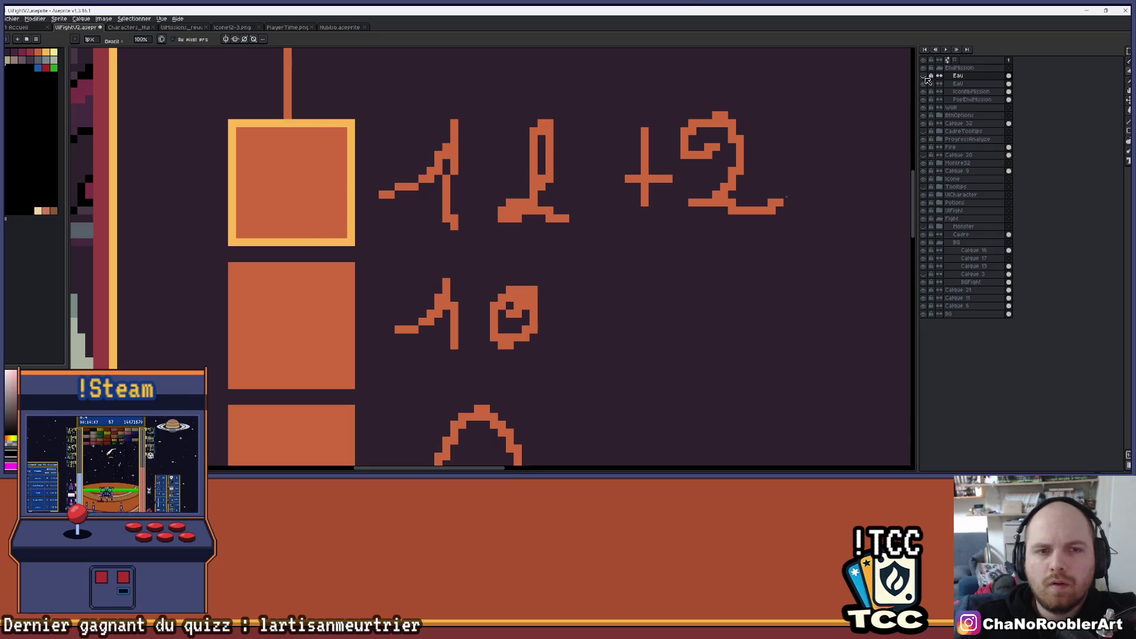
{"action": "left_click", "coordinate": [926, 83]}
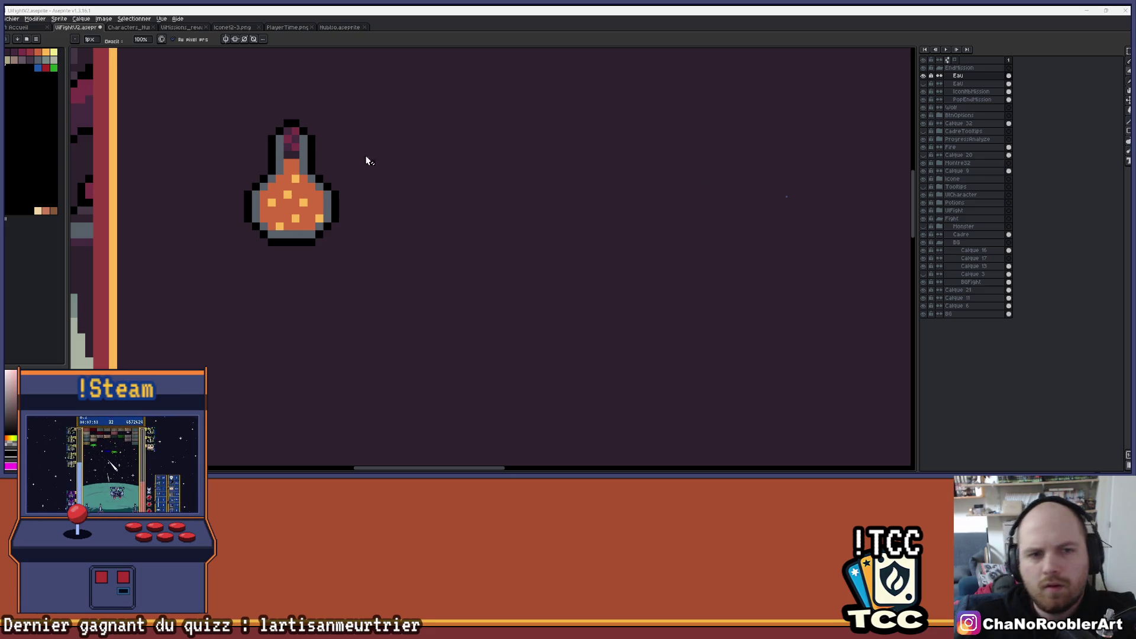
{"action": "scroll", "coordinate": [355, 152], "scroll_direction": "up", "scroll_amount": 1}
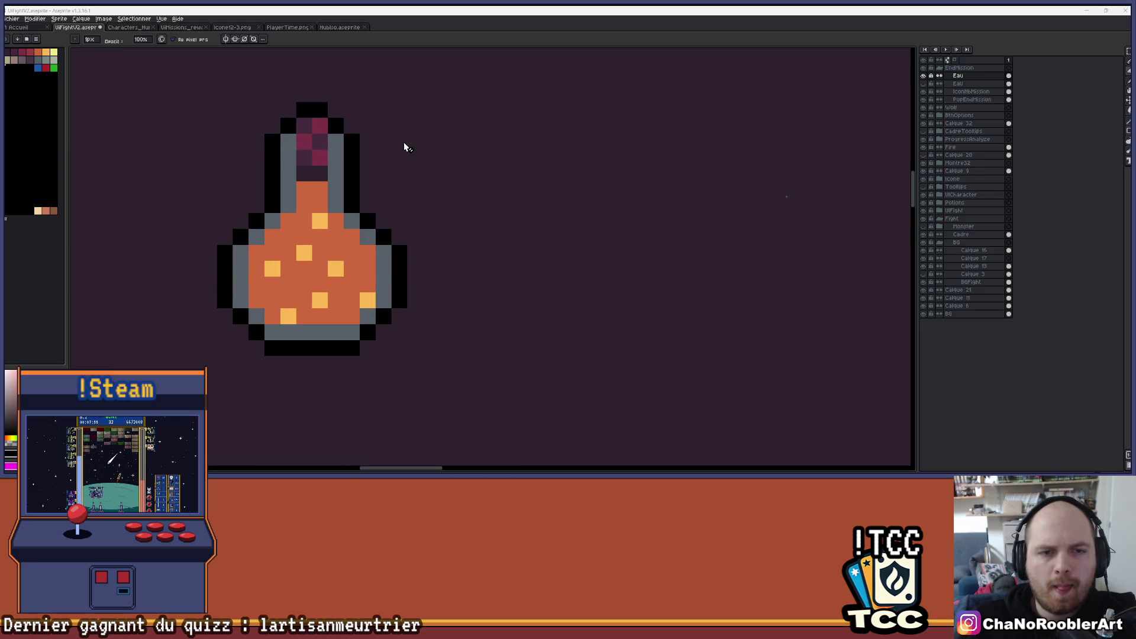
{"action": "scroll", "coordinate": [407, 149], "scroll_direction": "down", "scroll_amount": 3}
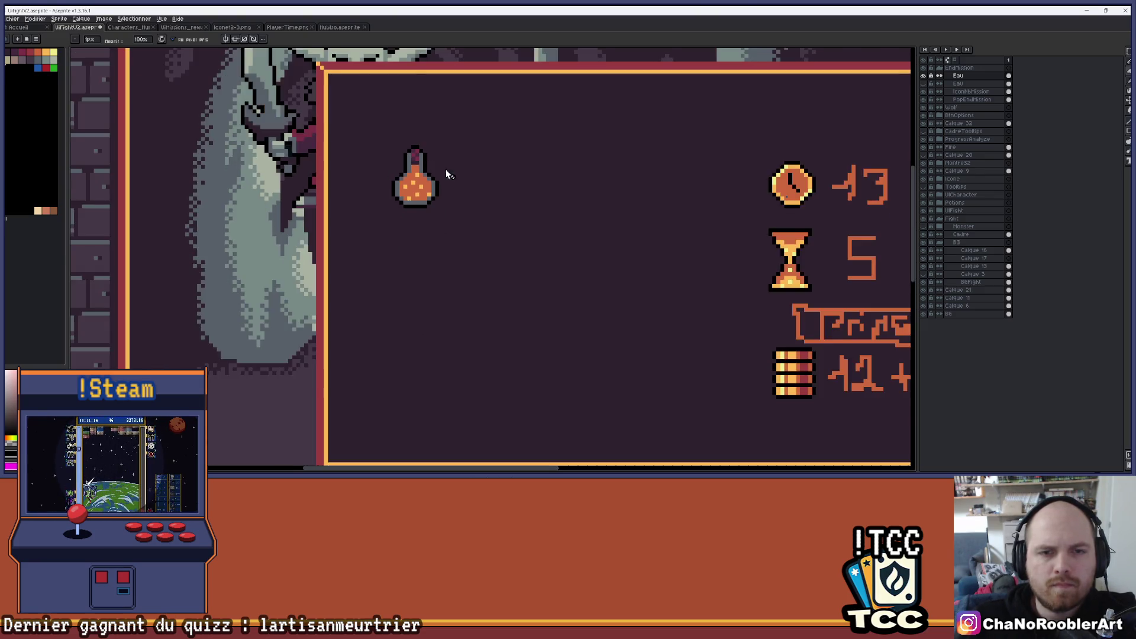
{"action": "scroll", "coordinate": [447, 175], "scroll_direction": "down", "scroll_amount": 4}
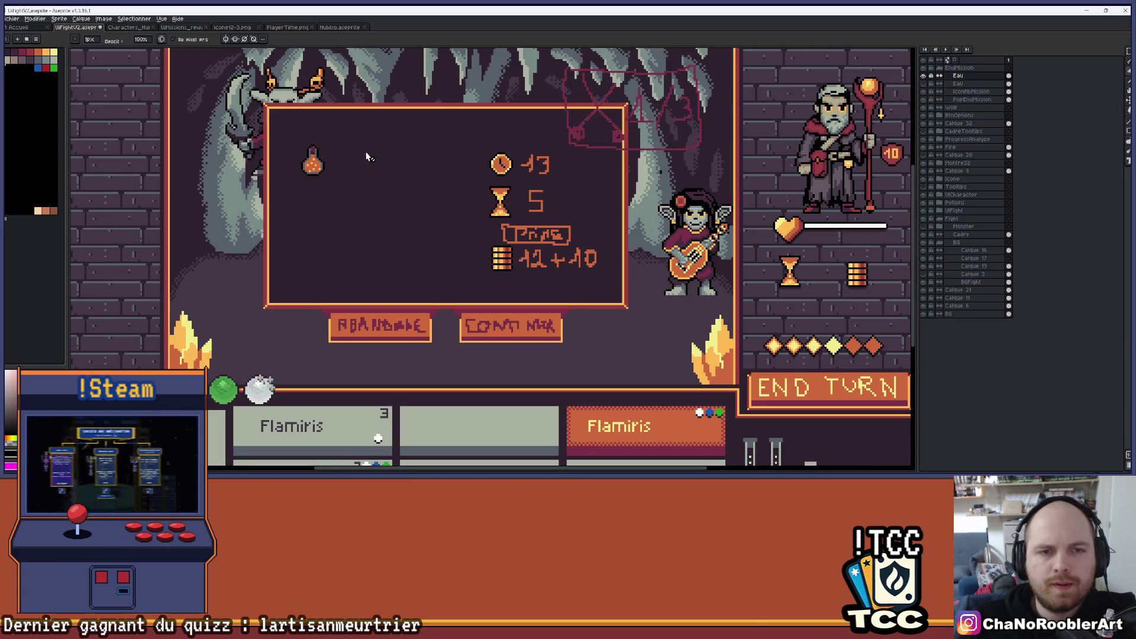
{"action": "scroll", "coordinate": [367, 156], "scroll_direction": "up", "scroll_amount": 5}
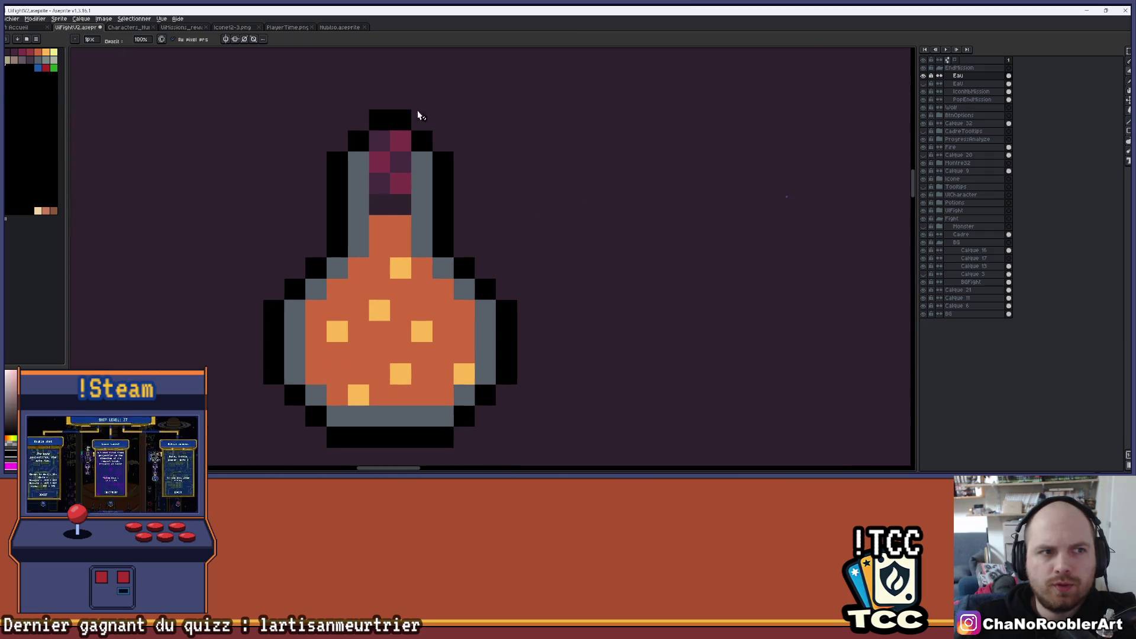
Step: Sample the cork's dark purple and use it on the top cork pixel of the upper Eau layer
{"action": "left_click", "coordinate": [376, 145], "text": "alt"}
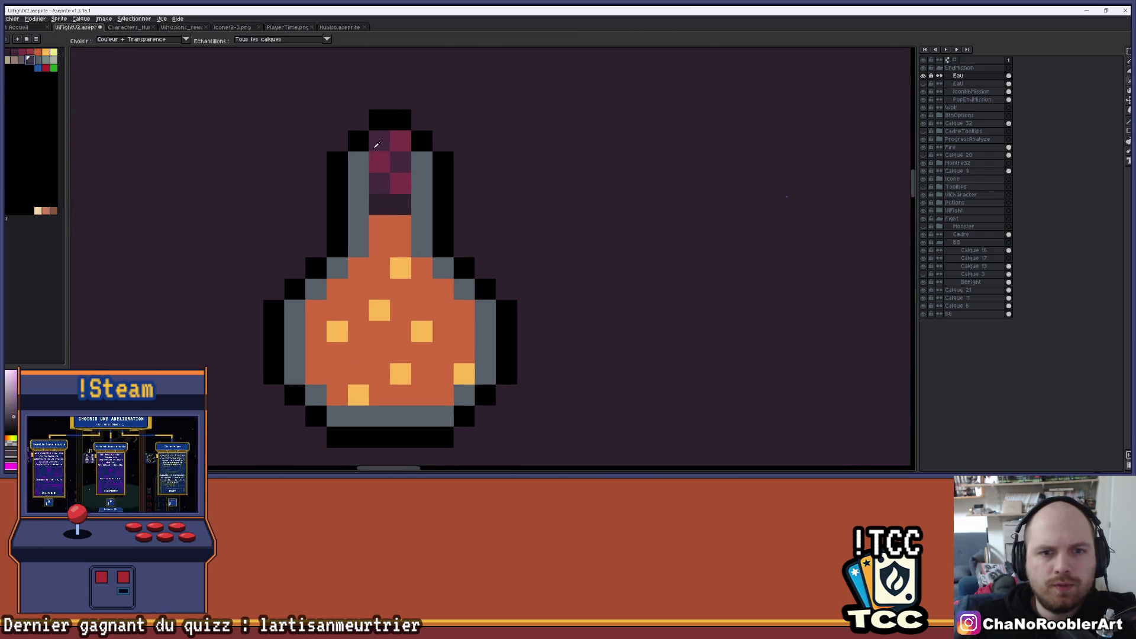
{"action": "left_click", "coordinate": [923, 75]}
{"action": "left_click", "coordinate": [923, 83]}
{"action": "left_click", "coordinate": [972, 83]}
{"action": "left_click", "coordinate": [964, 75]}
{"action": "left_click", "coordinate": [923, 75]}
{"action": "left_click", "coordinate": [923, 83]}
{"action": "key", "text": "e"}
{"action": "left_click", "coordinate": [400, 146]}
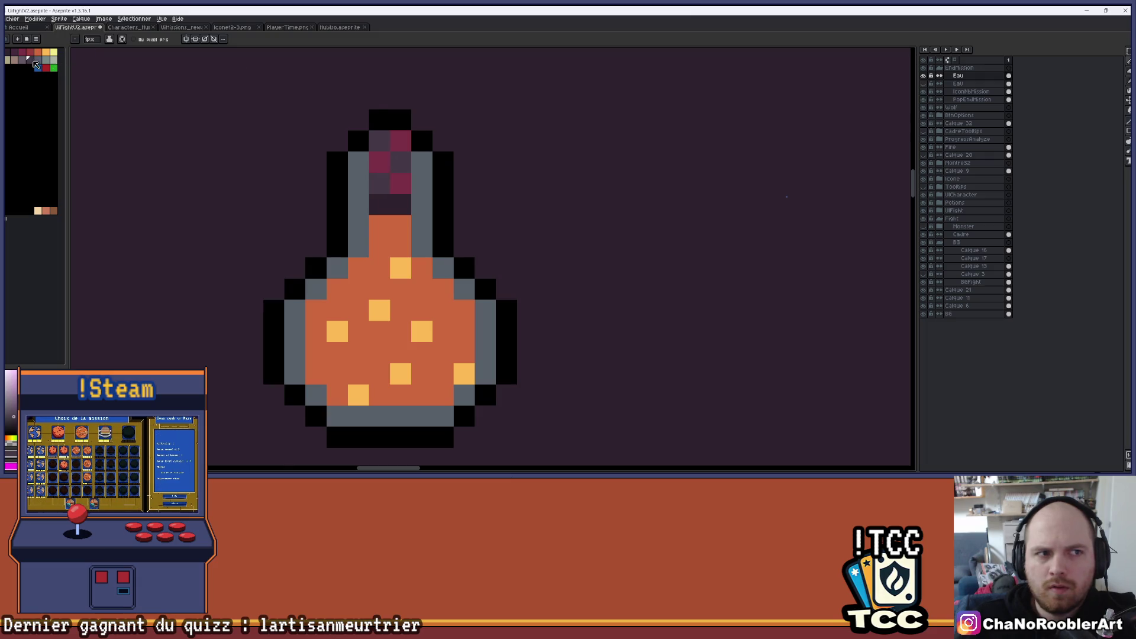
{"action": "scroll", "coordinate": [463, 167], "scroll_direction": "down", "scroll_amount": 4}
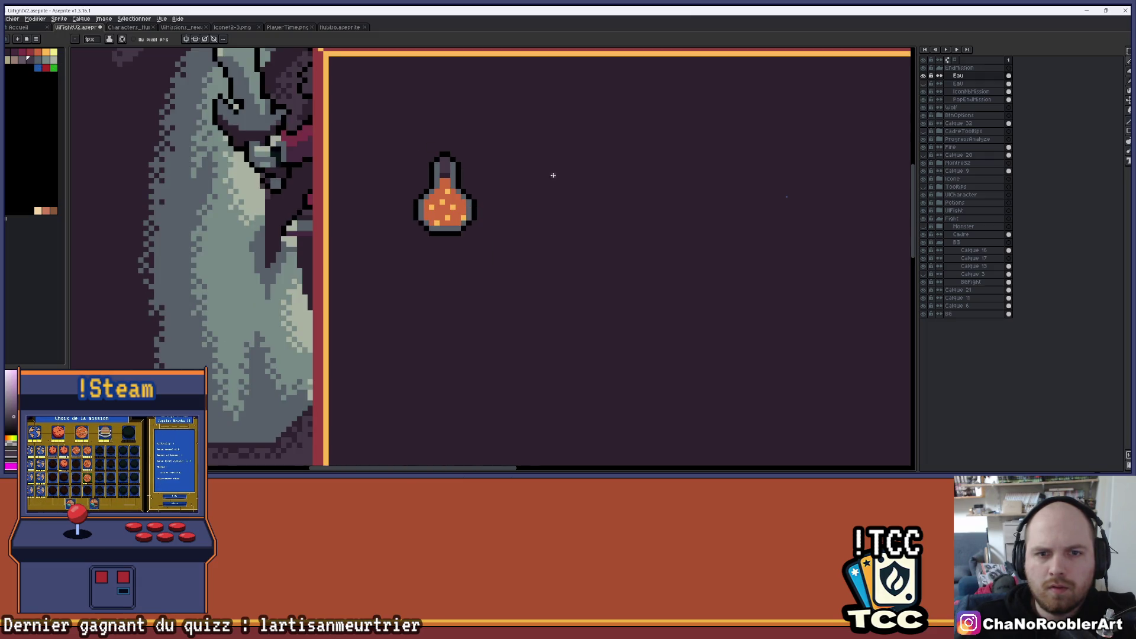
Step: Repaint the potion's cork pixels with the darkest purple swatch
{"action": "scroll", "coordinate": [391, 157], "scroll_direction": "up", "scroll_amount": 4}
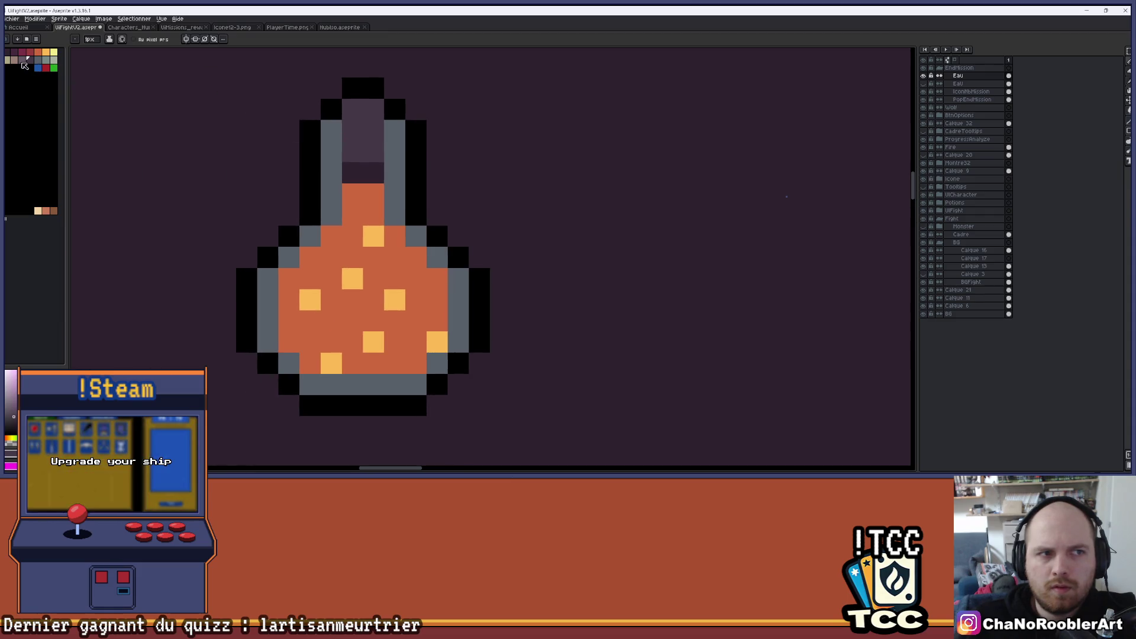
{"action": "left_click", "coordinate": [9, 52]}
{"action": "mouse_move", "coordinate": [353, 112]}
{"action": "left_mouse_down"}
{"action": "mouse_move", "coordinate": [353, 153]}
{"action": "mouse_move", "coordinate": [370, 144]}
{"action": "left_mouse_up"}
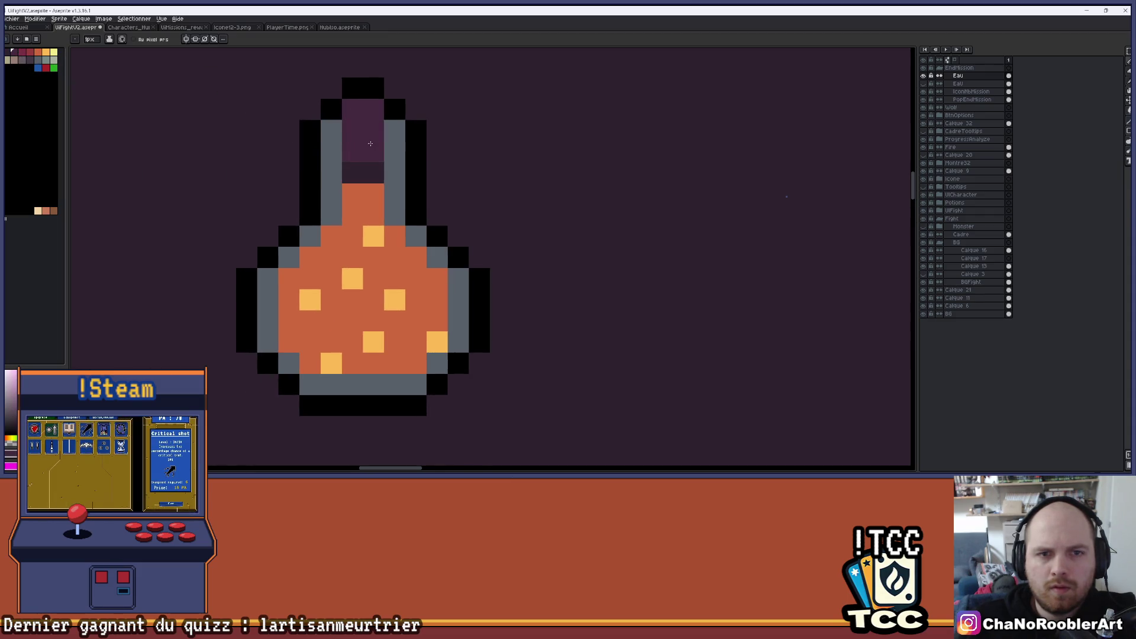
{"action": "scroll", "coordinate": [370, 144], "scroll_direction": "down", "scroll_amount": 3}
{"action": "scroll", "coordinate": [464, 145], "scroll_direction": "up", "scroll_amount": 2}
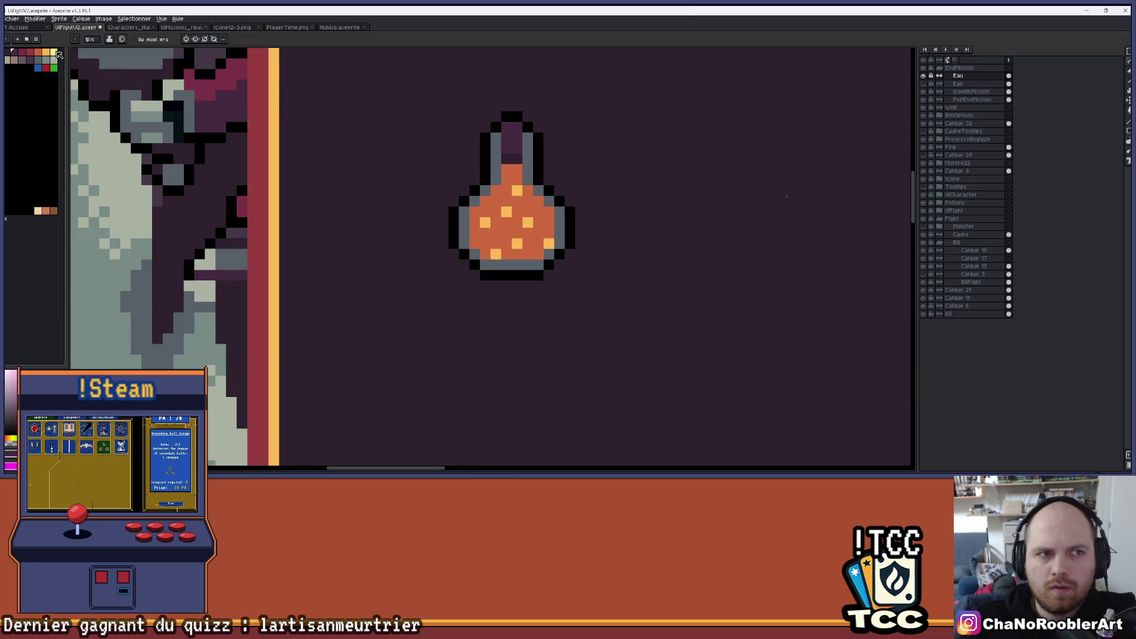
{"action": "scroll", "coordinate": [464, 107], "scroll_direction": "down", "scroll_amount": 1}
{"action": "scroll", "coordinate": [438, 136], "scroll_direction": "down", "scroll_amount": 3}
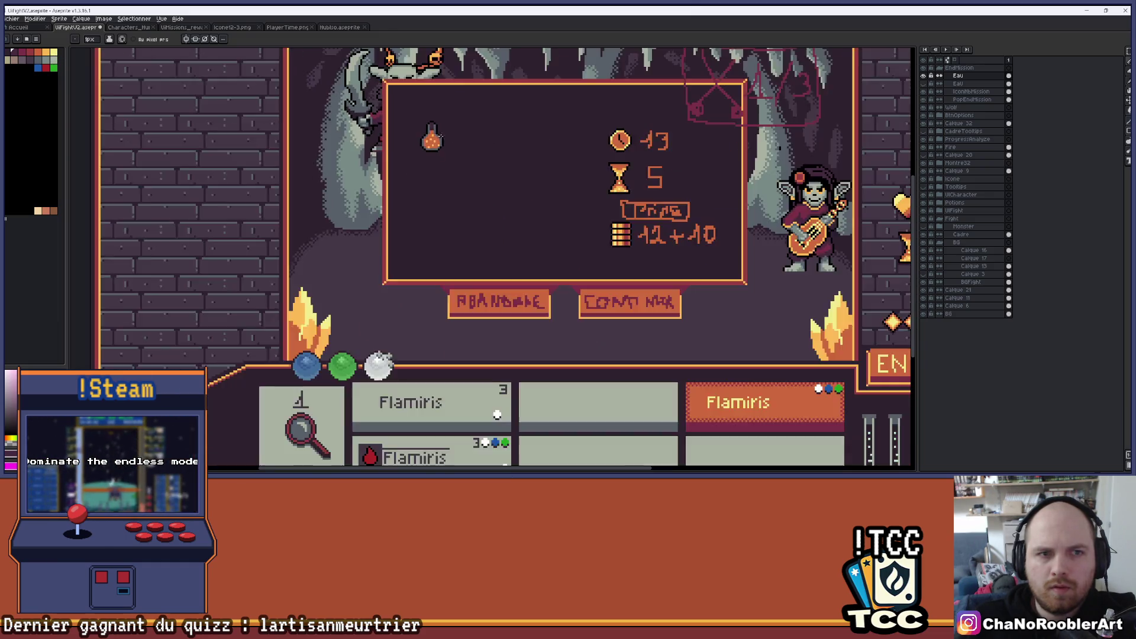
{"action": "scroll", "coordinate": [473, 139], "scroll_direction": "up", "scroll_amount": 1}
{"action": "mouse_move", "coordinate": [535, 140]}
{"action": "left_mouse_down"}
{"action": "mouse_move", "coordinate": [355, 170]}
{"action": "mouse_move", "coordinate": [378, 149]}
{"action": "left_mouse_up"}
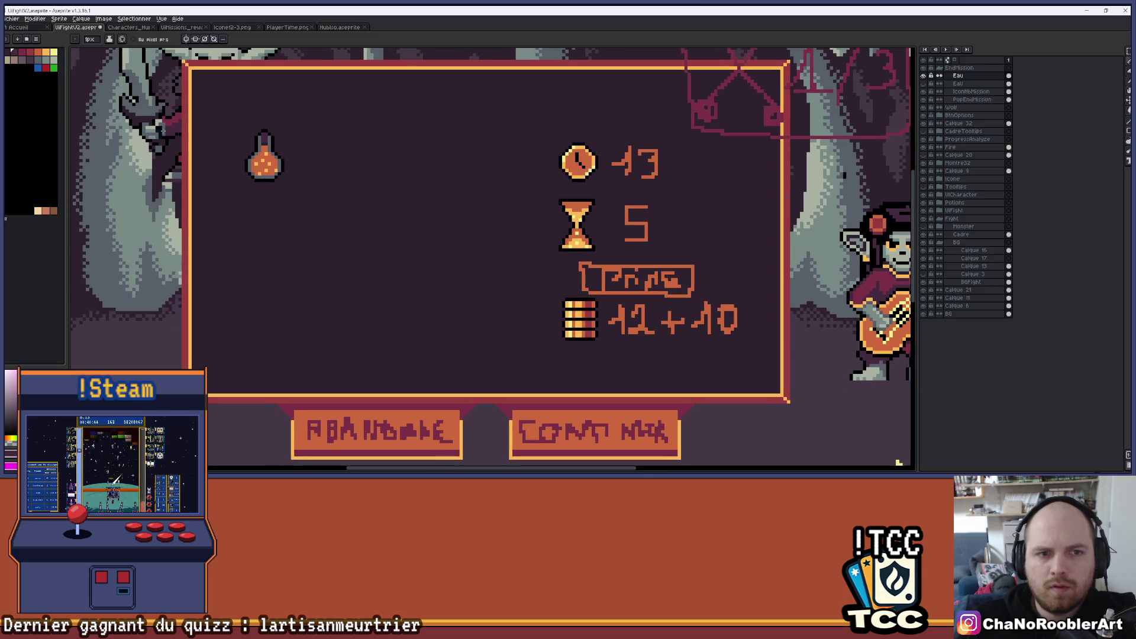
Step: Add pale yellow highlight pixels along the potion's neck
{"action": "left_click", "coordinate": [54, 52]}
{"action": "scroll", "coordinate": [266, 148], "scroll_direction": "up", "scroll_amount": 2}
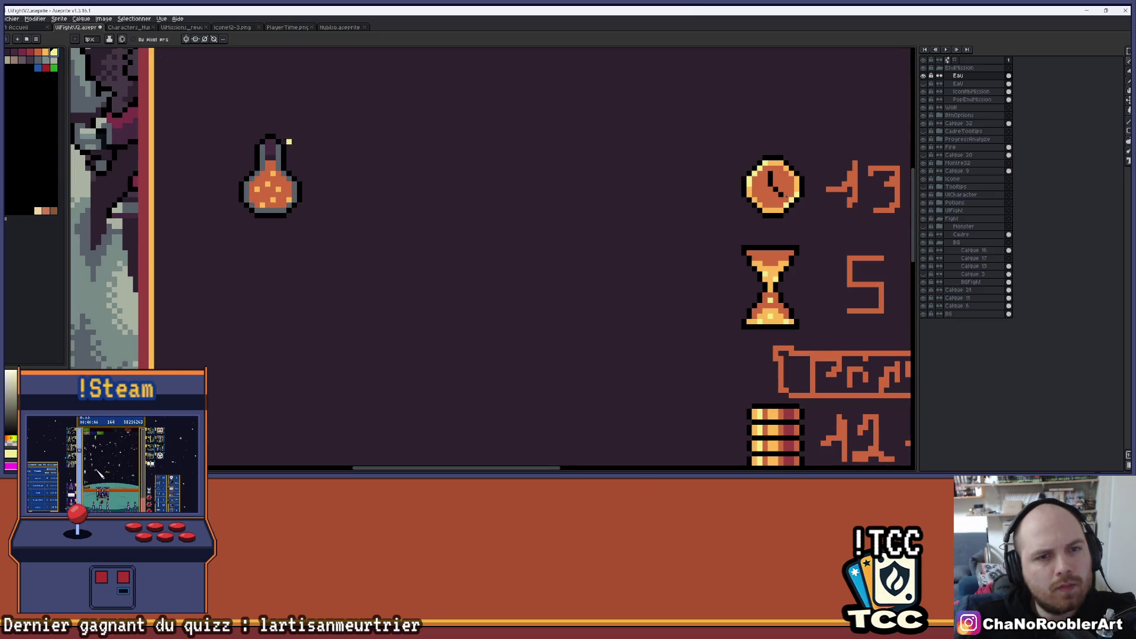
{"action": "scroll", "coordinate": [273, 142], "scroll_direction": "up", "scroll_amount": 1}
{"action": "scroll", "coordinate": [273, 142], "scroll_direction": "up", "scroll_amount": 1}
{"action": "left_click_drag", "start_coordinate": [270, 156], "coordinate": [269, 172]}
{"action": "left_click_drag", "start_coordinate": [255, 140], "coordinate": [255, 172]}
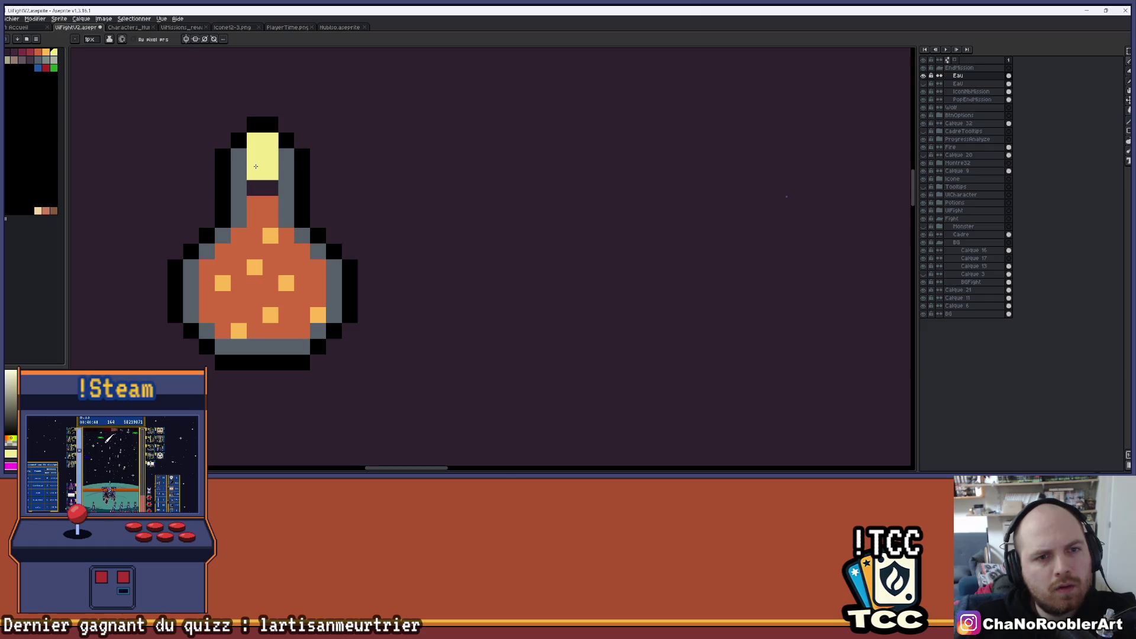
{"action": "scroll", "coordinate": [347, 165], "scroll_direction": "down", "scroll_amount": 2}
{"action": "scroll", "coordinate": [346, 165], "scroll_direction": "down", "scroll_amount": 2}
Step: Show the layer with the potion slot squares and their numbers 12+2, 10, 0, 2
{"action": "key", "text": "v"}
{"action": "key", "text": "b"}
{"action": "mouse_move", "coordinate": [367, 211]}
{"action": "left_mouse_down"}
{"action": "mouse_move", "coordinate": [349, 183]}
{"action": "mouse_move", "coordinate": [381, 183]}
{"action": "left_mouse_up"}
{"action": "scroll", "coordinate": [395, 168], "scroll_direction": "up", "scroll_amount": 1}
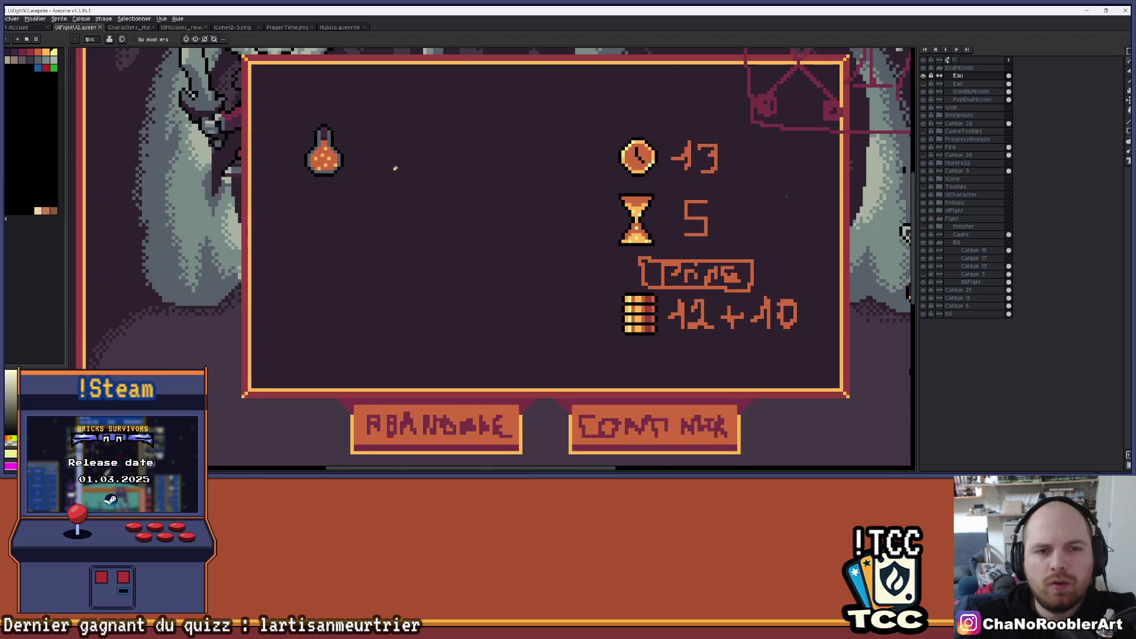
{"action": "scroll", "coordinate": [395, 168], "scroll_direction": "up", "scroll_amount": 1}
{"action": "left_click", "coordinate": [923, 83]}
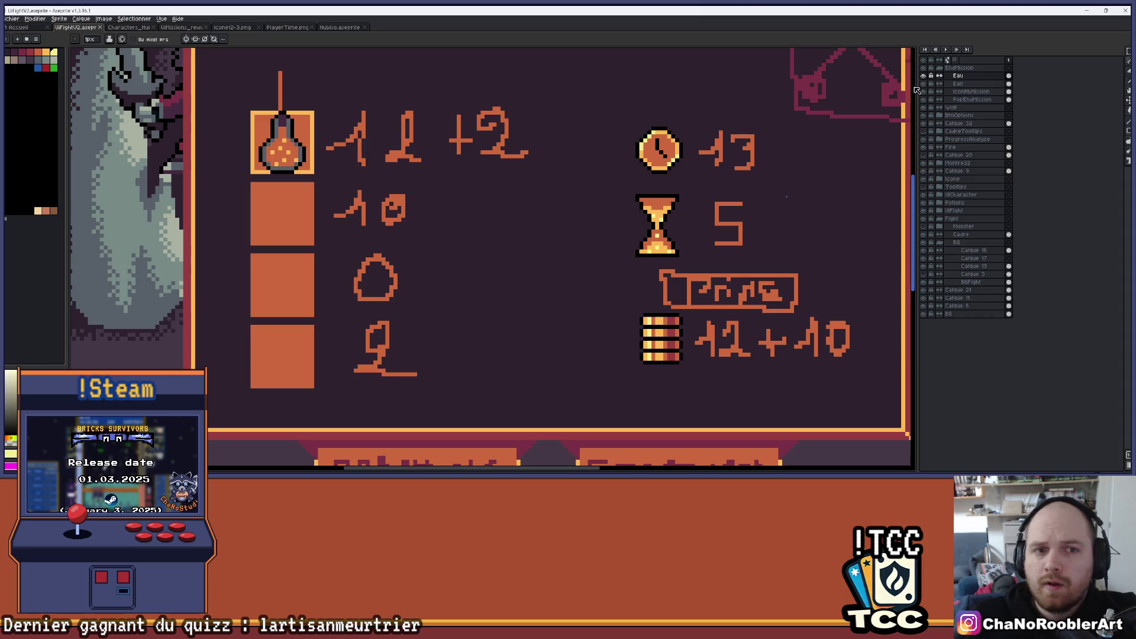
Step: Add a new layer, Calque 37, above the Eau layers and keep the Eau layer visible
{"action": "left_click", "coordinate": [923, 84]}
{"action": "double_click", "coordinate": [957, 76]}
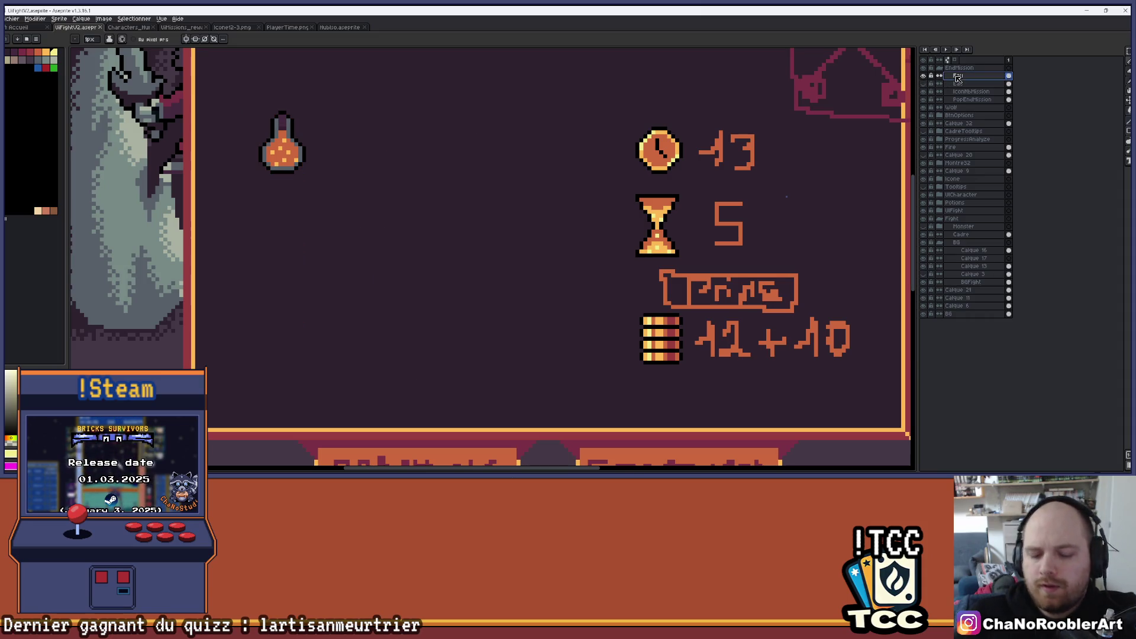
{"action": "key", "text": "ctrl+shift+n"}
{"action": "left_click", "coordinate": [923, 91]}
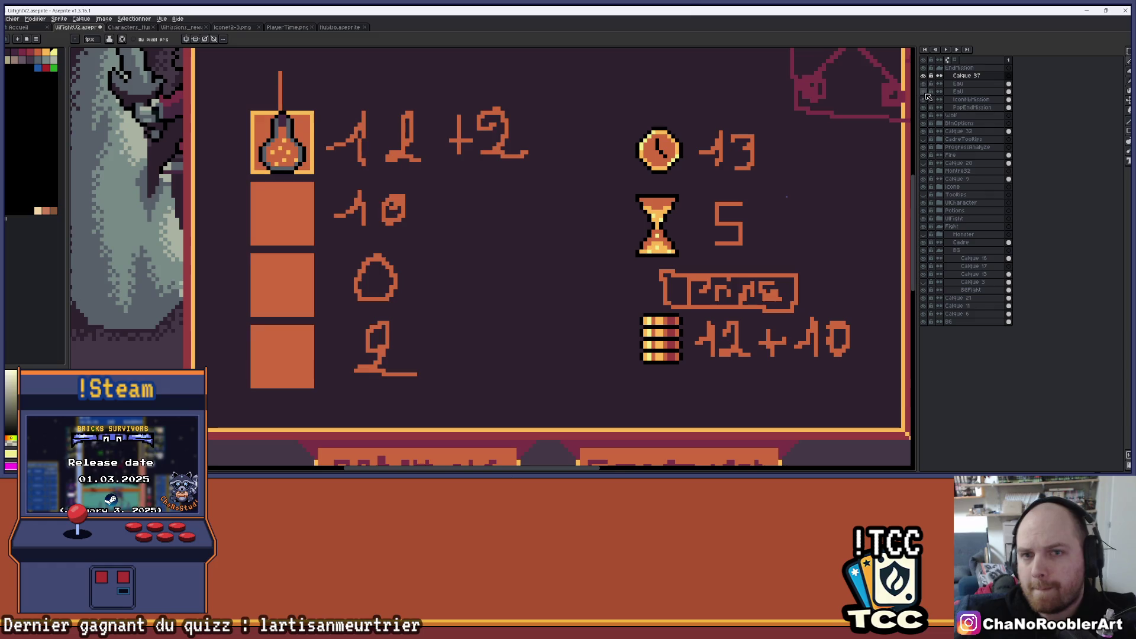
Step: Select the upper Eau layer and zoom in on the first empty slot square
{"action": "scroll", "coordinate": [398, 211], "scroll_direction": "up", "scroll_amount": 3}
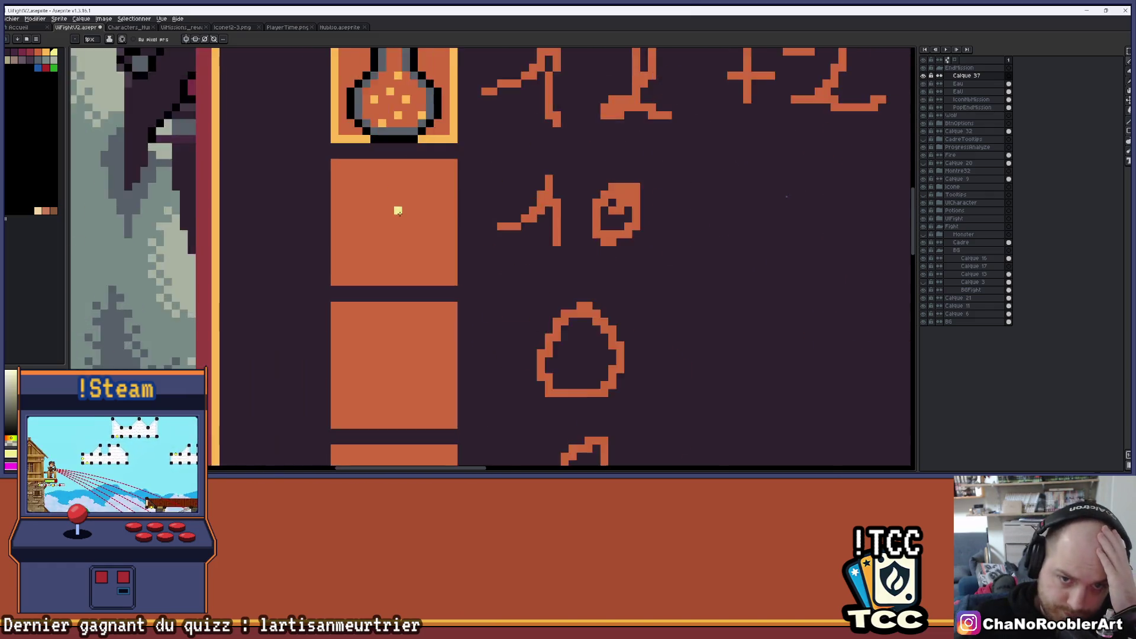
{"action": "scroll", "coordinate": [398, 211], "scroll_direction": "up", "scroll_amount": 2}
{"action": "left_click", "coordinate": [958, 84]}
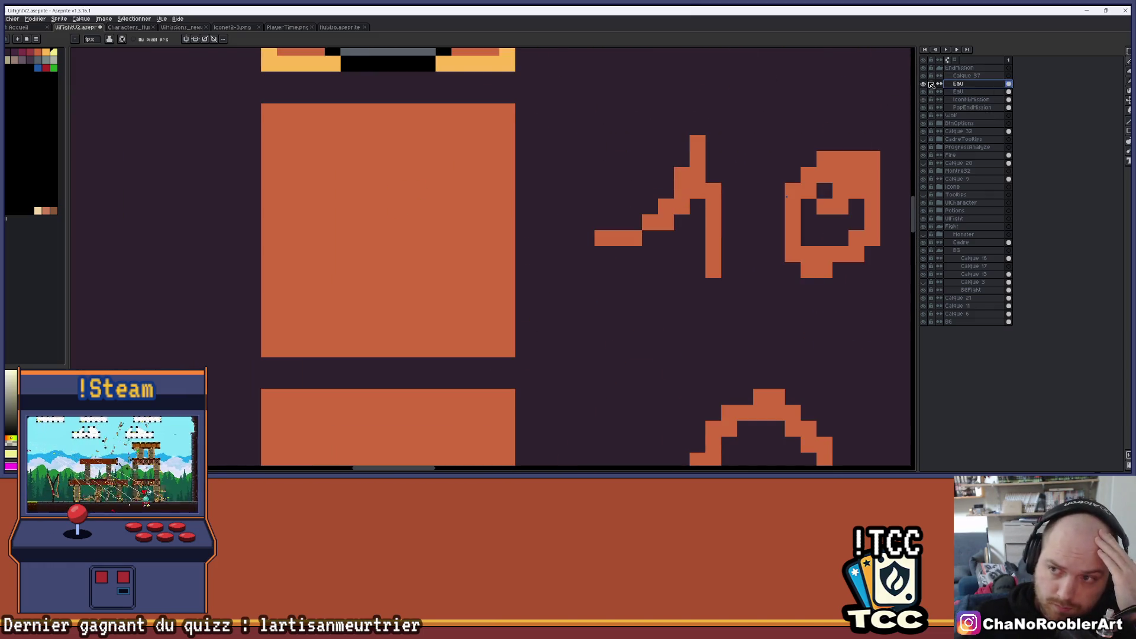
{"action": "left_click_drag", "start_coordinate": [542, 119], "coordinate": [517, 142]}
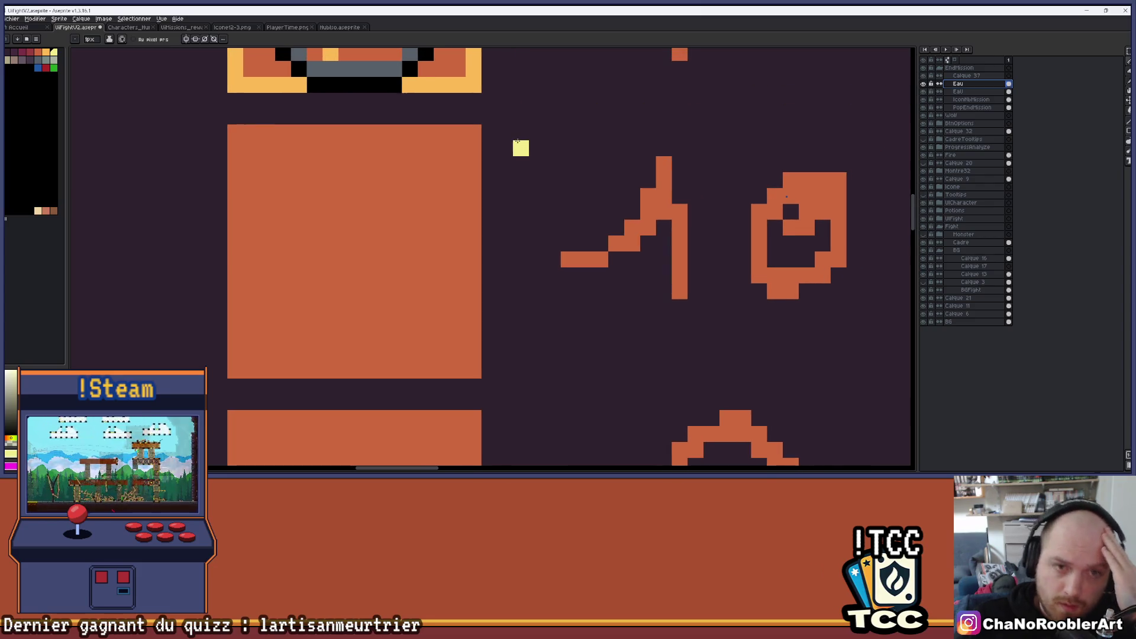
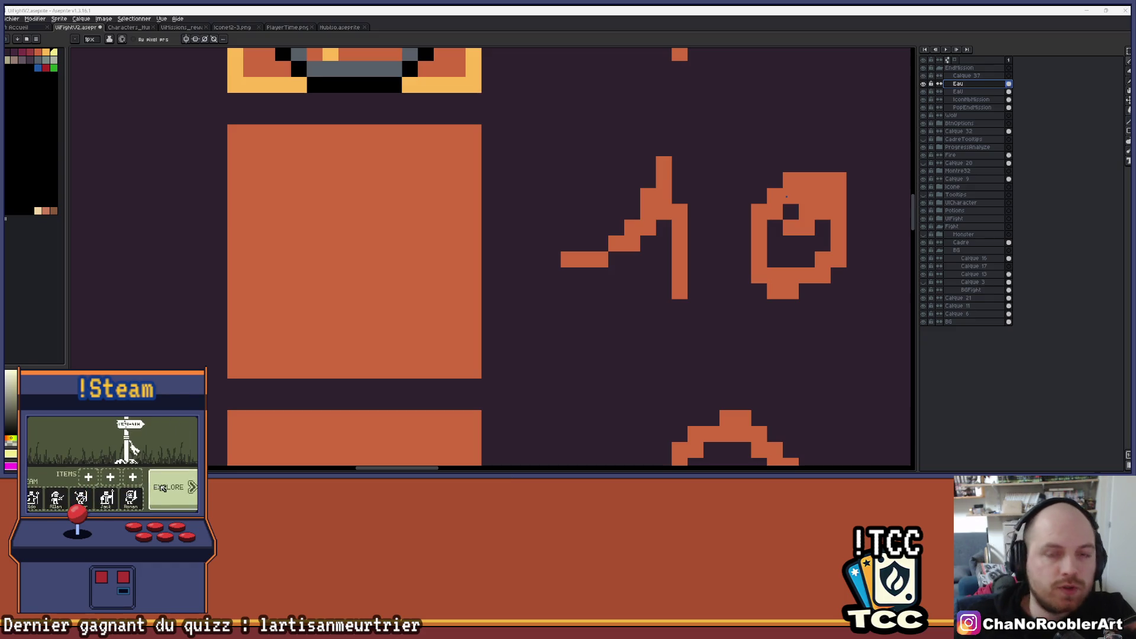
Step: Sample the potion icon's colour with the eyedropper, then return to the pencil
{"action": "scroll", "coordinate": [634, 140], "scroll_direction": "down", "scroll_amount": 3}
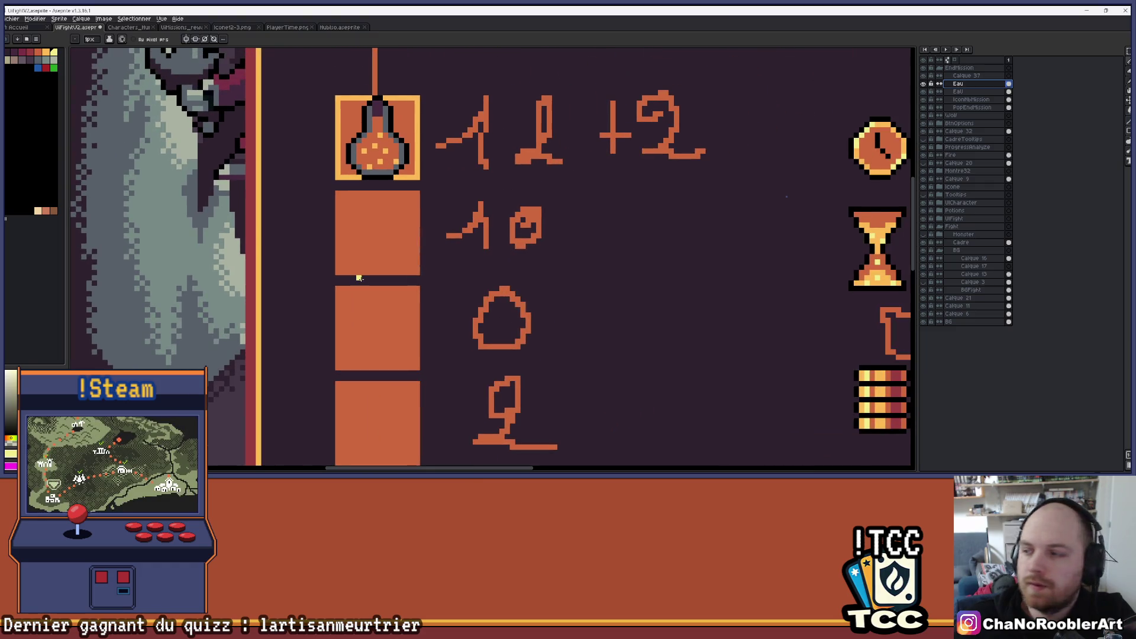
{"action": "scroll", "coordinate": [470, 267], "scroll_direction": "up", "scroll_amount": 2}
{"action": "key", "text": "i"}
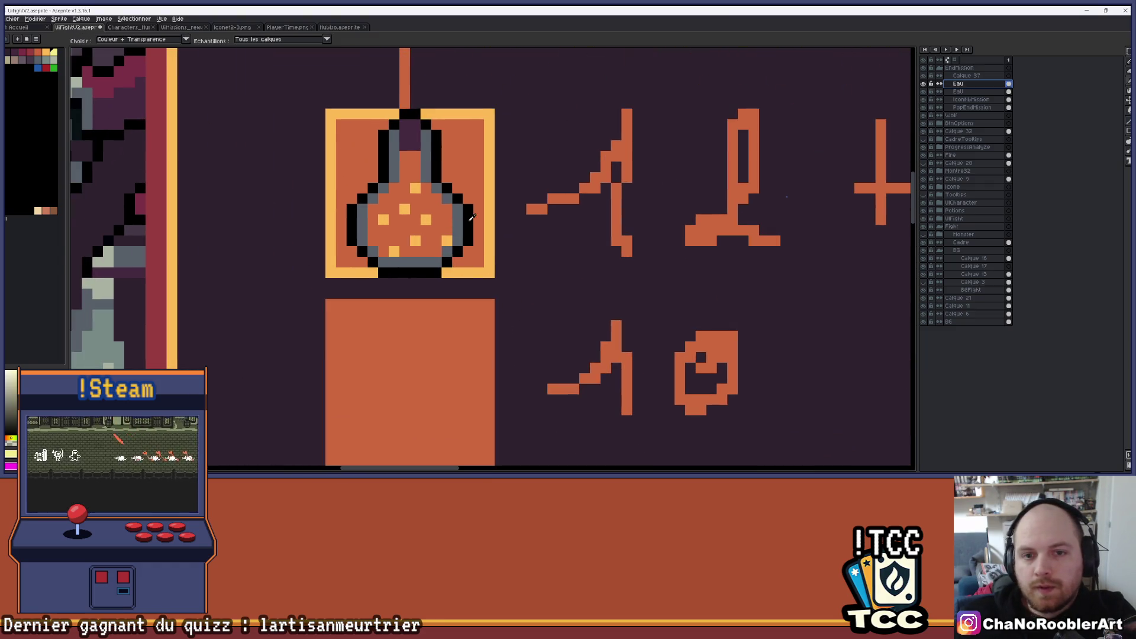
{"action": "left_click", "coordinate": [471, 218]}
{"action": "key", "text": "b"}
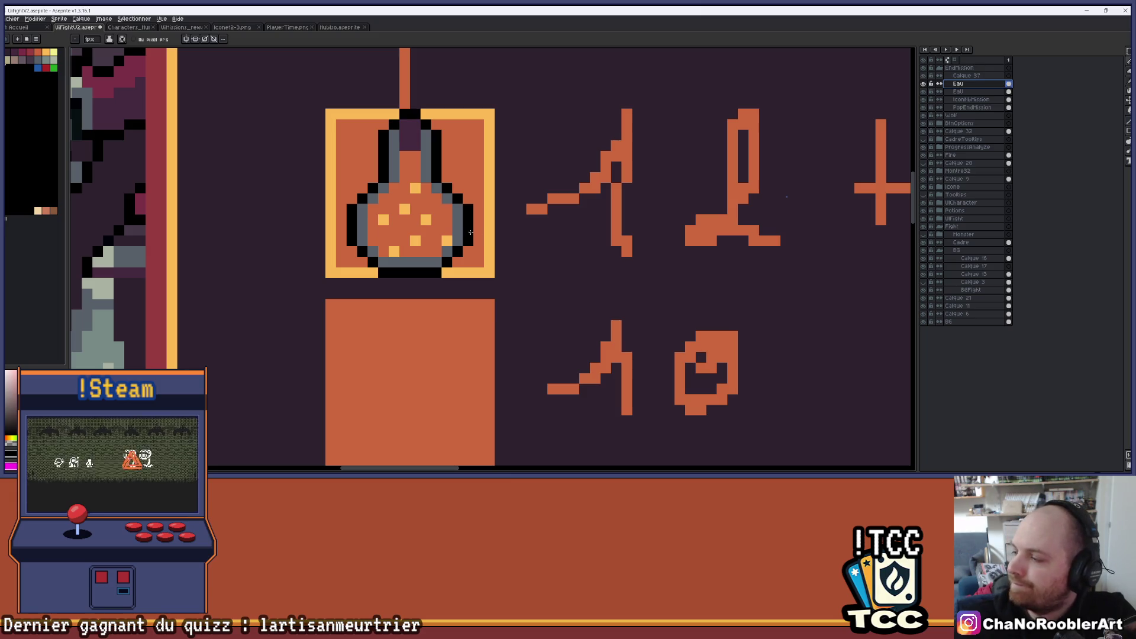
Step: Hide and re-show the slots and numbers layer to inspect the slots below the potion
{"action": "left_click_drag", "start_coordinate": [482, 342], "coordinate": [540, 258]}
{"action": "scroll", "coordinate": [540, 259], "scroll_direction": "down", "scroll_amount": 1}
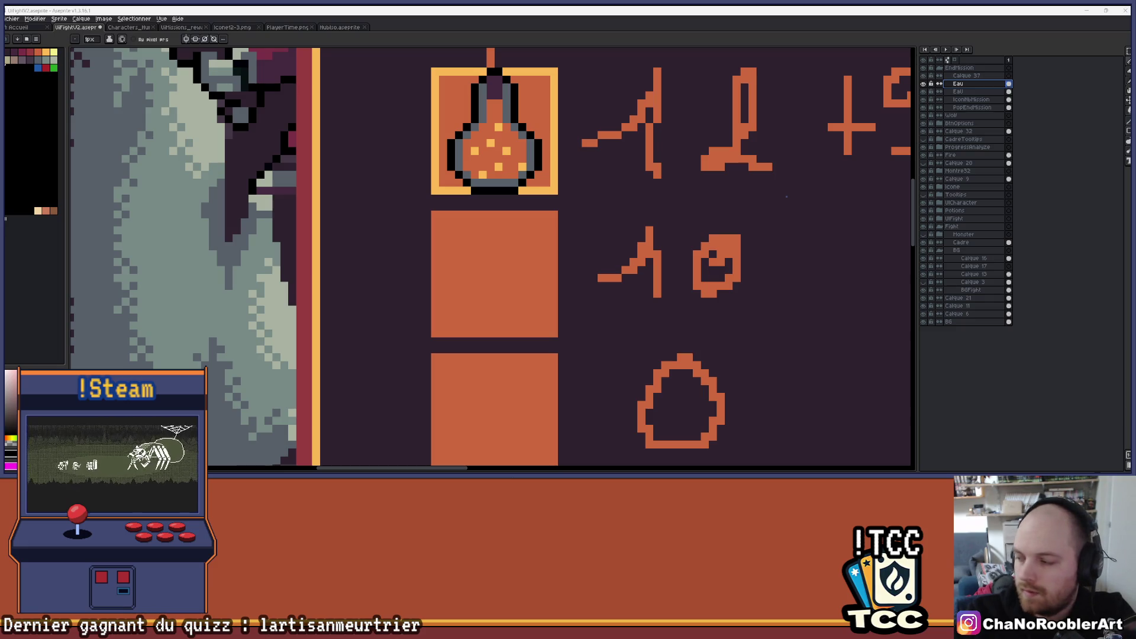
{"action": "scroll", "coordinate": [469, 276], "scroll_direction": "up", "scroll_amount": 1}
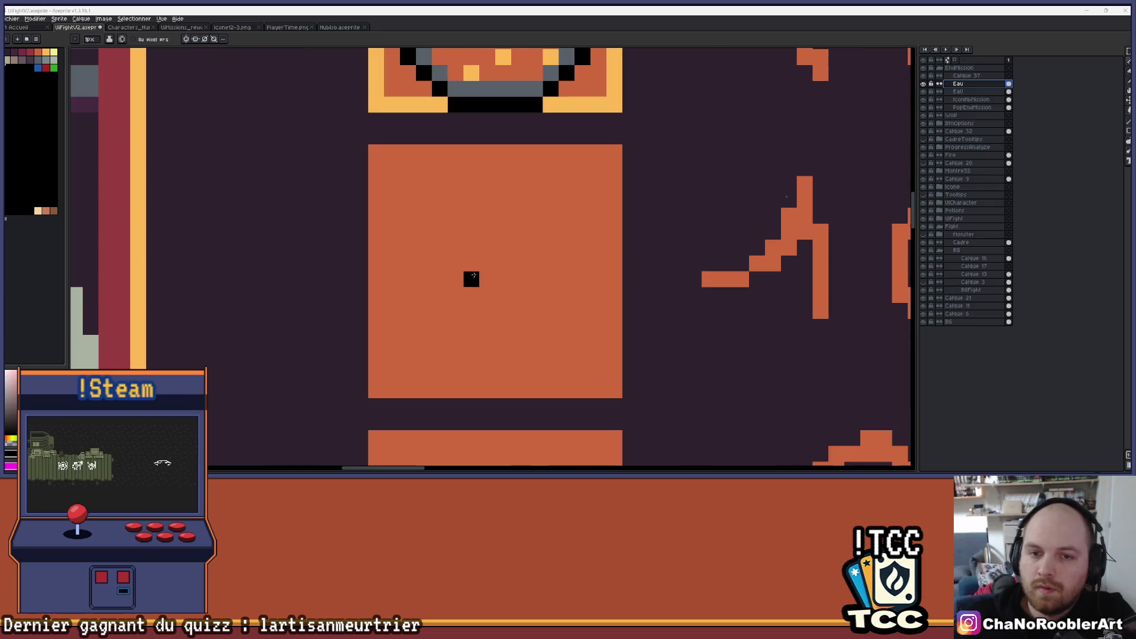
{"action": "scroll", "coordinate": [463, 235], "scroll_direction": "down", "scroll_amount": 2}
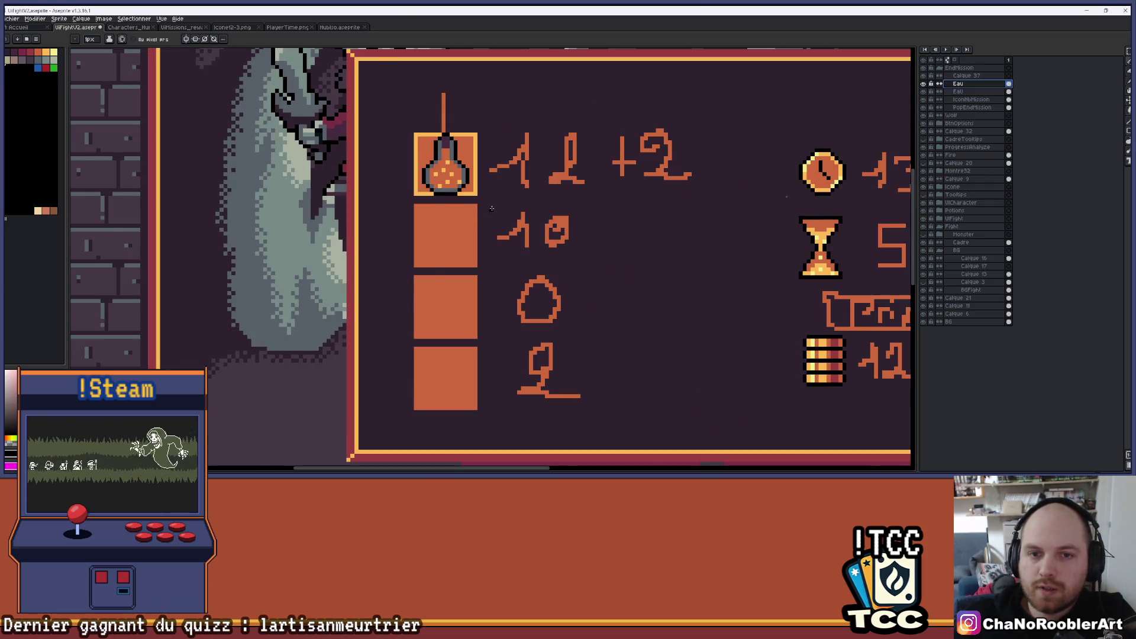
{"action": "scroll", "coordinate": [491, 208], "scroll_direction": "down", "scroll_amount": 2}
{"action": "scroll", "coordinate": [492, 208], "scroll_direction": "up", "scroll_amount": 1}
{"action": "left_click", "coordinate": [923, 92]}
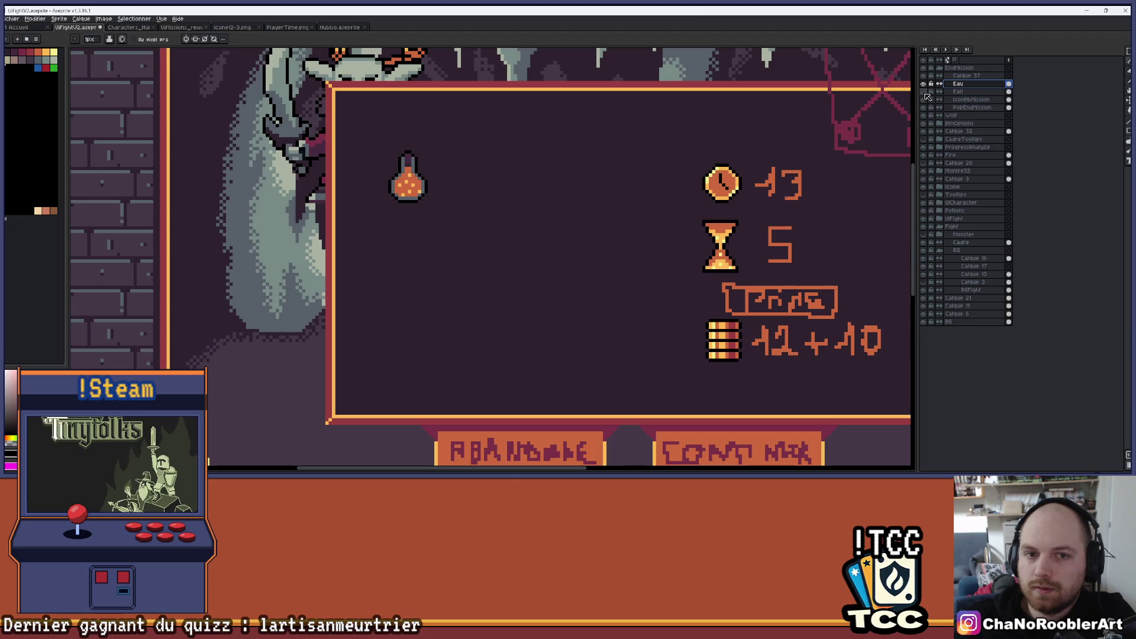
{"action": "scroll", "coordinate": [754, 140], "scroll_direction": "down", "scroll_amount": 3}
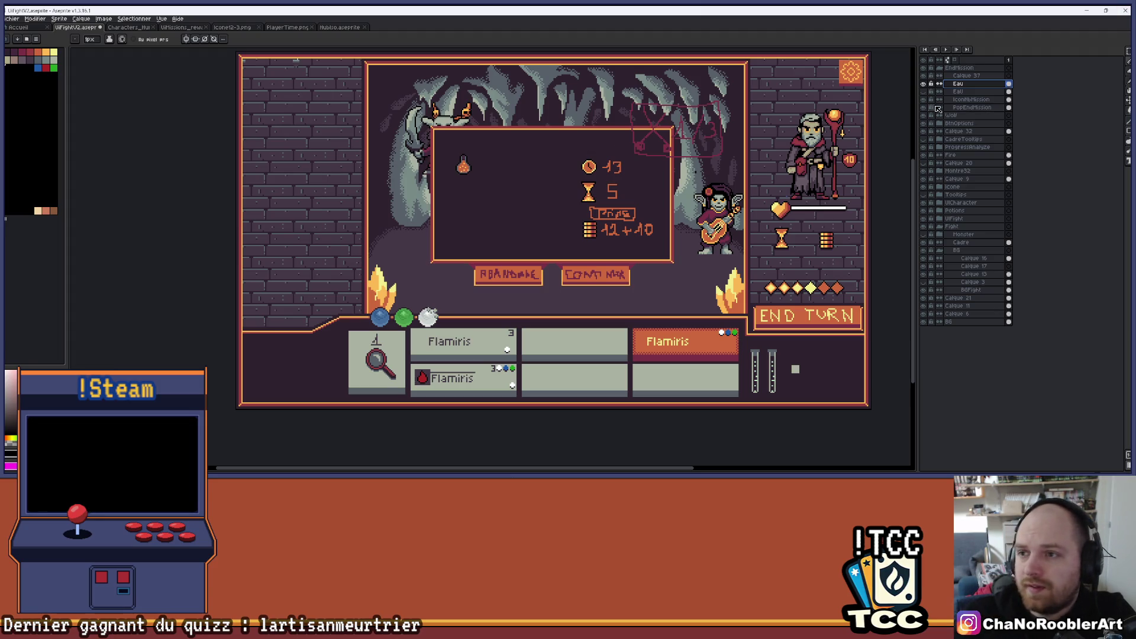
{"action": "left_click", "coordinate": [923, 92]}
Step: Undo the stray black stripe atop the slot and centre the vertical mirror axis on the potion column
{"action": "scroll", "coordinate": [462, 282], "scroll_direction": "up", "scroll_amount": 4}
{"action": "scroll", "coordinate": [462, 283], "scroll_direction": "up", "scroll_amount": 4}
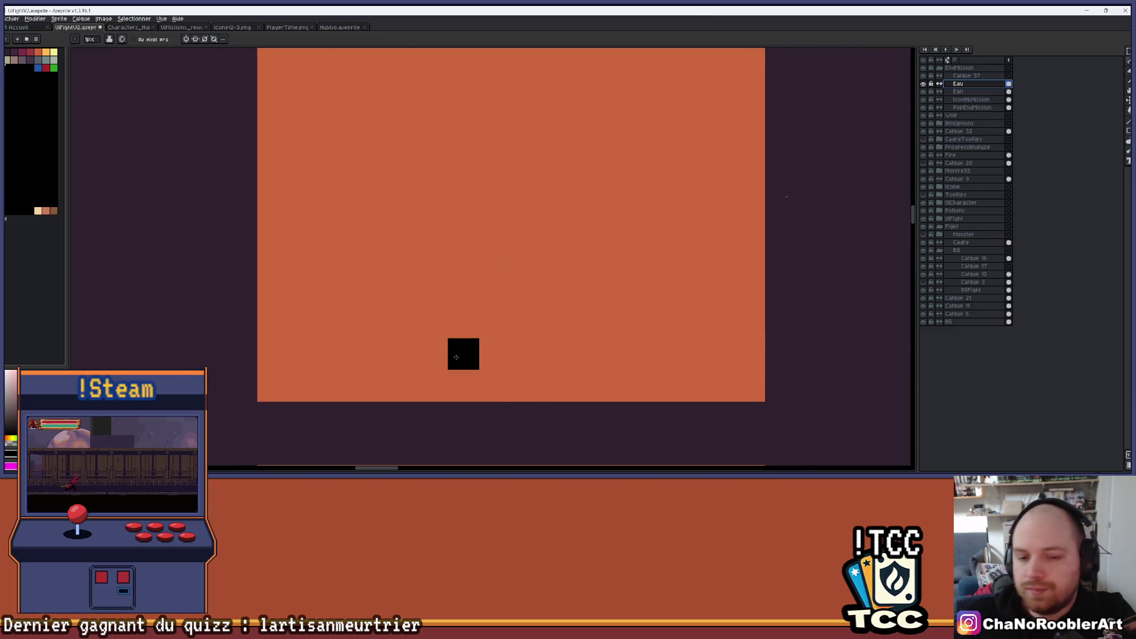
{"action": "scroll", "coordinate": [464, 353], "scroll_direction": "down", "scroll_amount": 2}
{"action": "scroll", "coordinate": [447, 305], "scroll_direction": "up", "scroll_amount": 3}
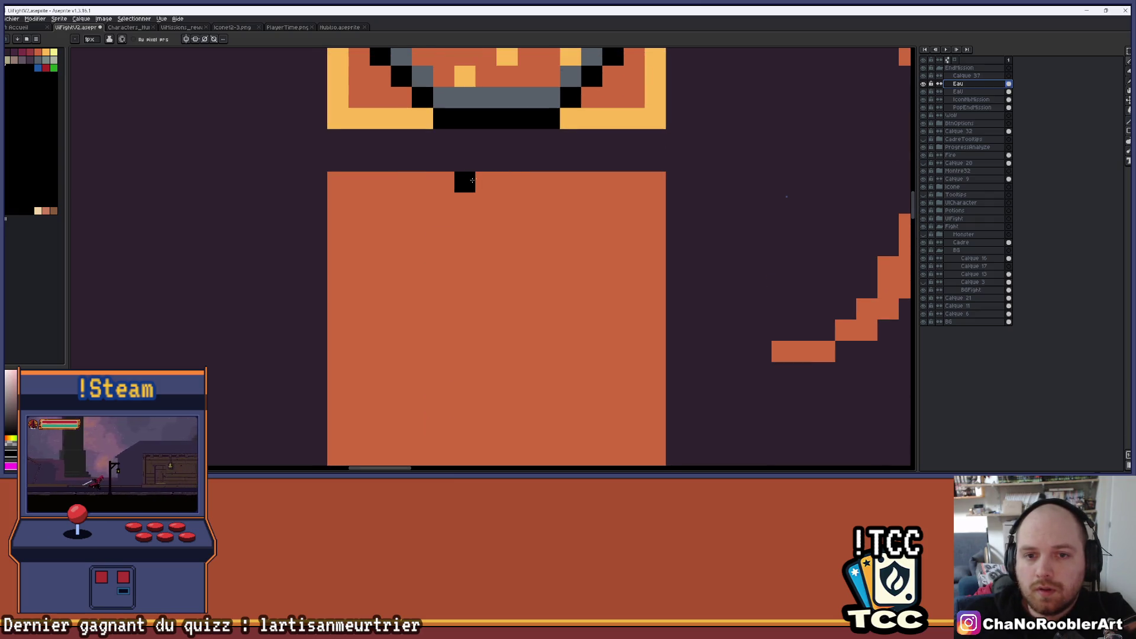
{"action": "scroll", "coordinate": [473, 189], "scroll_direction": "down", "scroll_amount": 3}
{"action": "scroll", "coordinate": [562, 234], "scroll_direction": "up", "scroll_amount": 3}
{"action": "scroll", "coordinate": [532, 213], "scroll_direction": "down", "scroll_amount": 4}
{"action": "scroll", "coordinate": [521, 202], "scroll_direction": "up", "scroll_amount": 5}
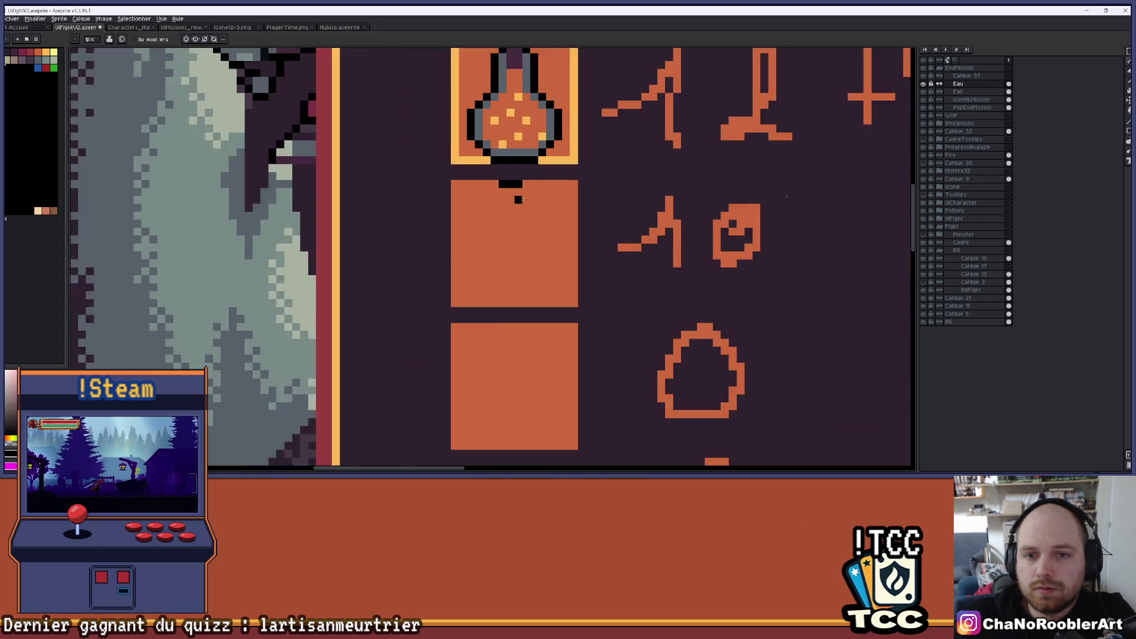
{"action": "key", "text": "ctrl+z"}
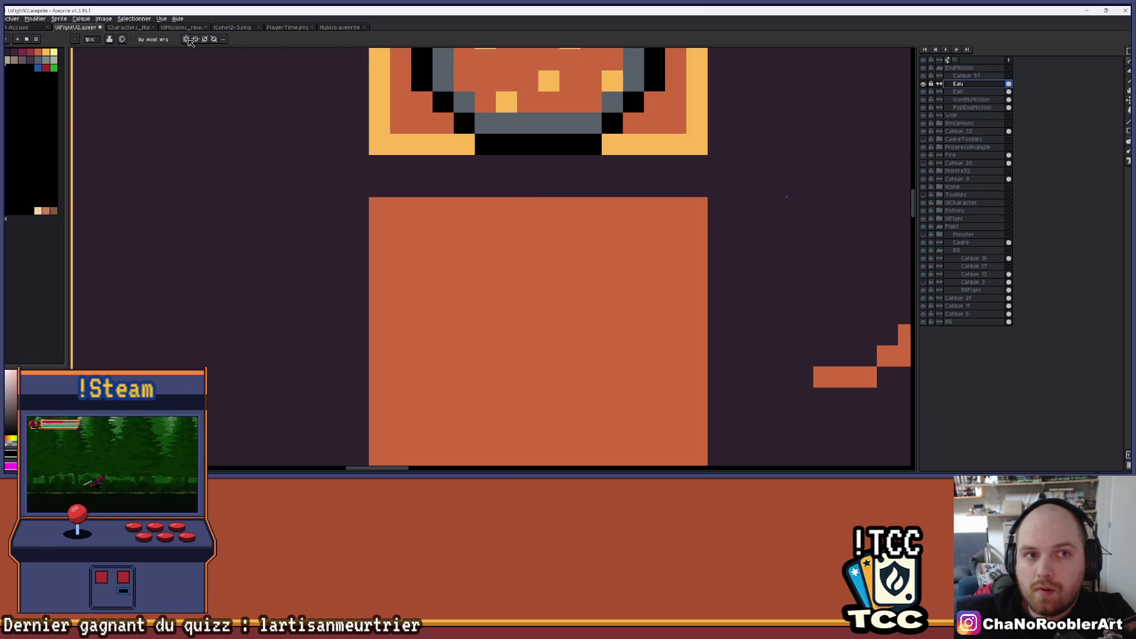
{"action": "scroll", "coordinate": [458, 126], "scroll_direction": "down", "scroll_amount": 5}
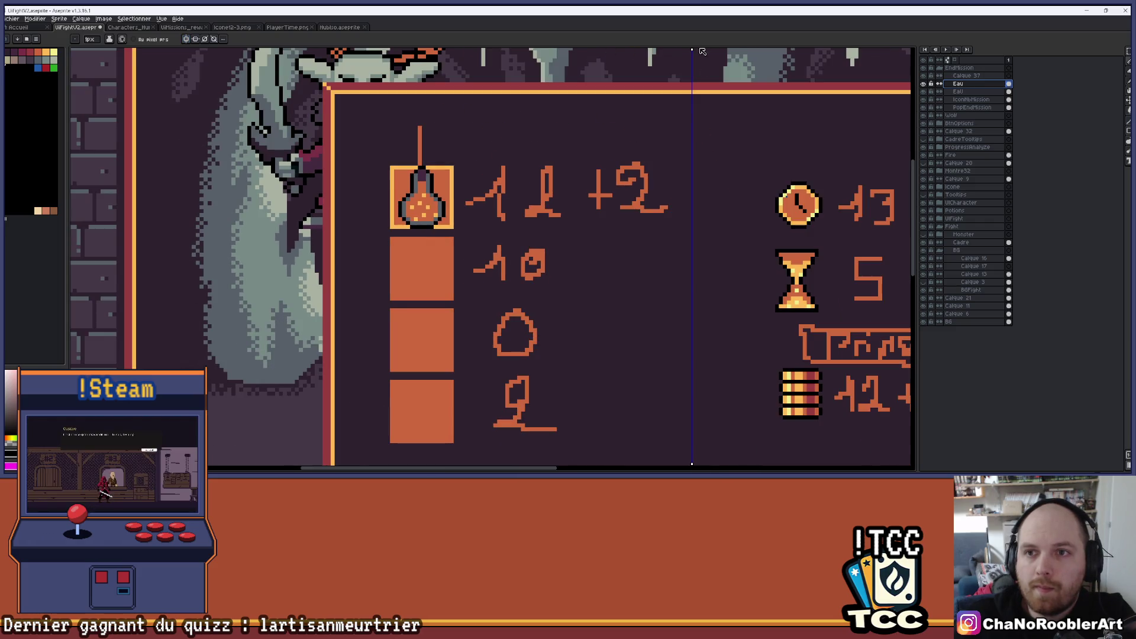
{"action": "left_click_drag", "start_coordinate": [692, 50], "coordinate": [422, 50]}
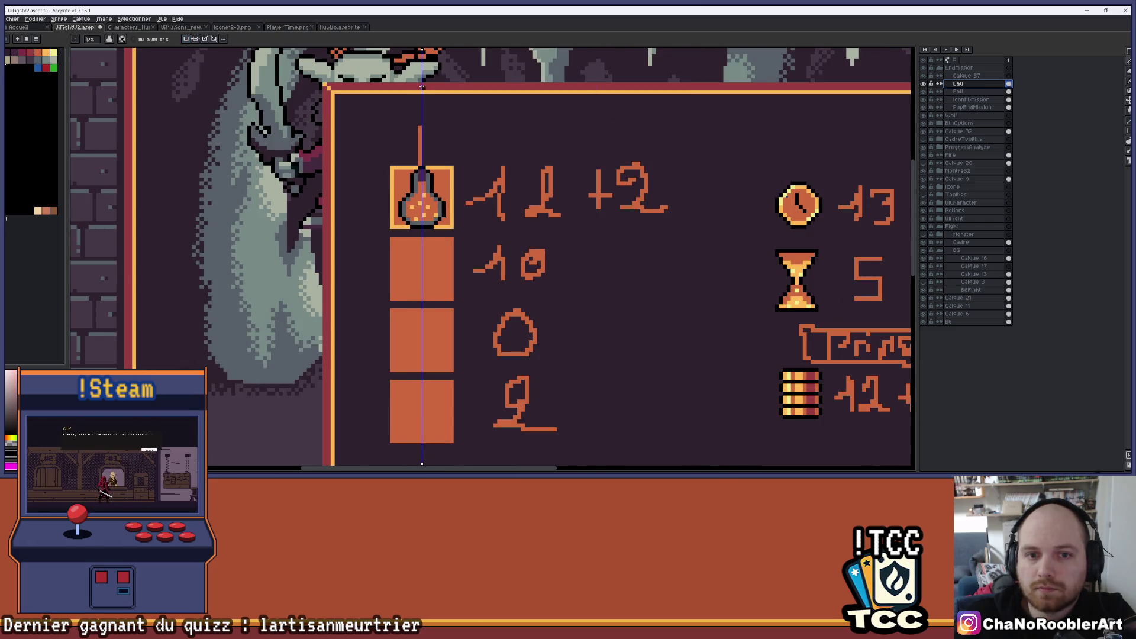
Step: Draw the mushroom cap's black top bar and mirrored sloping sides
{"action": "scroll", "coordinate": [421, 236], "scroll_direction": "up", "scroll_amount": 5}
{"action": "left_click", "coordinate": [425, 251]}
{"action": "left_click", "coordinate": [466, 253]}
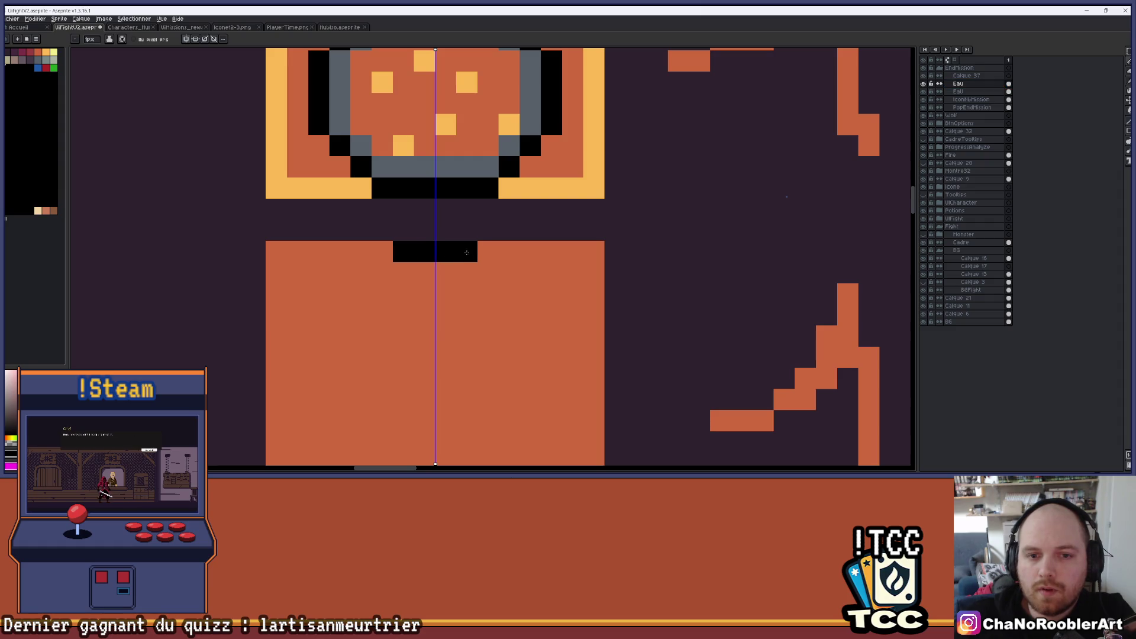
{"action": "scroll", "coordinate": [509, 231], "scroll_direction": "down", "scroll_amount": 2}
{"action": "left_click", "coordinate": [489, 170]}
{"action": "left_click", "coordinate": [509, 191]}
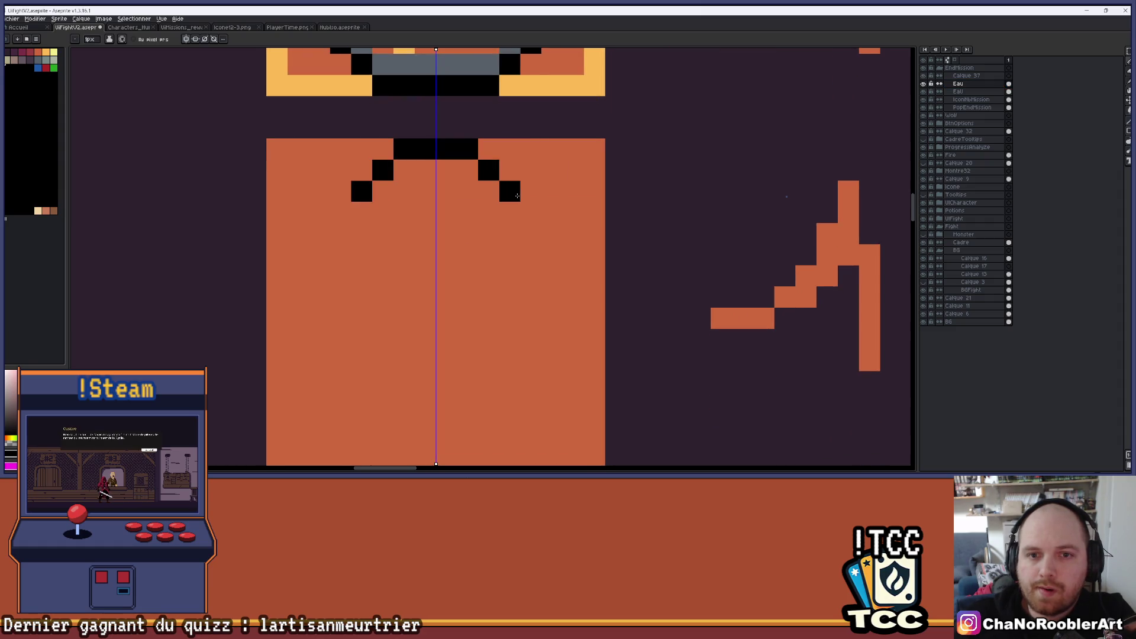
{"action": "scroll", "coordinate": [517, 196], "scroll_direction": "down", "scroll_amount": 1}
{"action": "scroll", "coordinate": [540, 223], "scroll_direction": "down", "scroll_amount": 1}
{"action": "left_click", "coordinate": [537, 174]}
{"action": "mouse_move", "coordinate": [552, 205]}
{"action": "left_mouse_down"}
{"action": "mouse_move", "coordinate": [552, 190]}
{"action": "mouse_move", "coordinate": [555, 200]}
{"action": "left_mouse_up"}
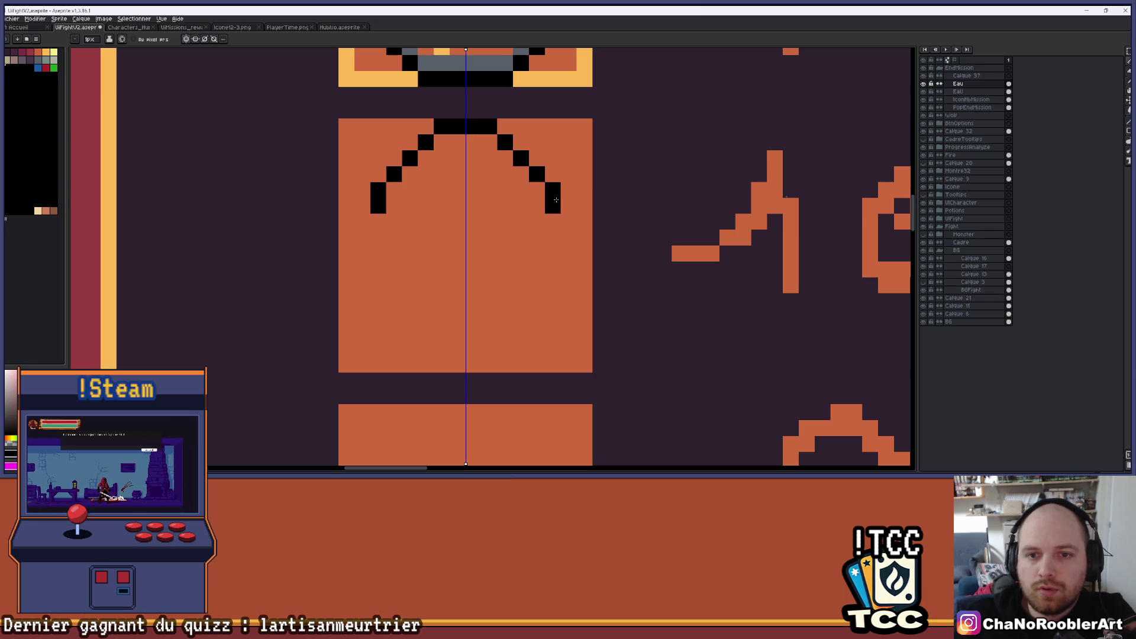
Step: Curl the cap's lower rim inward and close its underside between the curls
{"action": "left_click", "coordinate": [536, 222]}
{"action": "left_click", "coordinate": [520, 221]}
{"action": "left_click", "coordinate": [500, 203]}
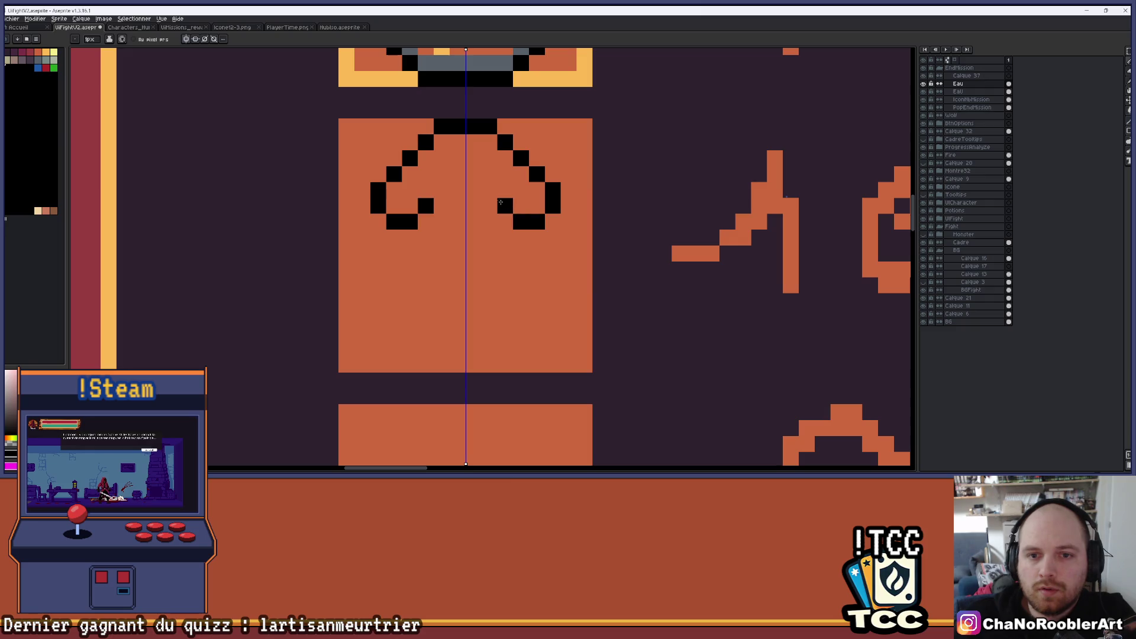
{"action": "scroll", "coordinate": [503, 219], "scroll_direction": "down", "scroll_amount": 2}
{"action": "scroll", "coordinate": [503, 177], "scroll_direction": "up", "scroll_amount": 3}
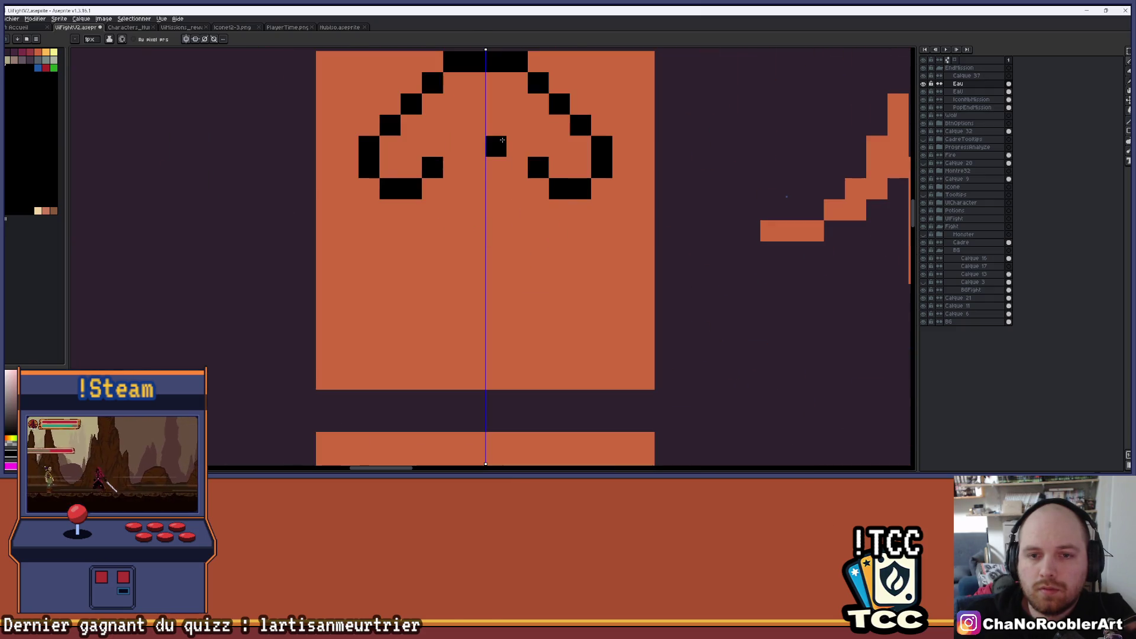
{"action": "left_click", "coordinate": [495, 146]}
{"action": "left_click", "coordinate": [517, 147]}
{"action": "left_click", "coordinate": [495, 168]}
{"action": "scroll", "coordinate": [494, 231], "scroll_direction": "down", "scroll_amount": 3}
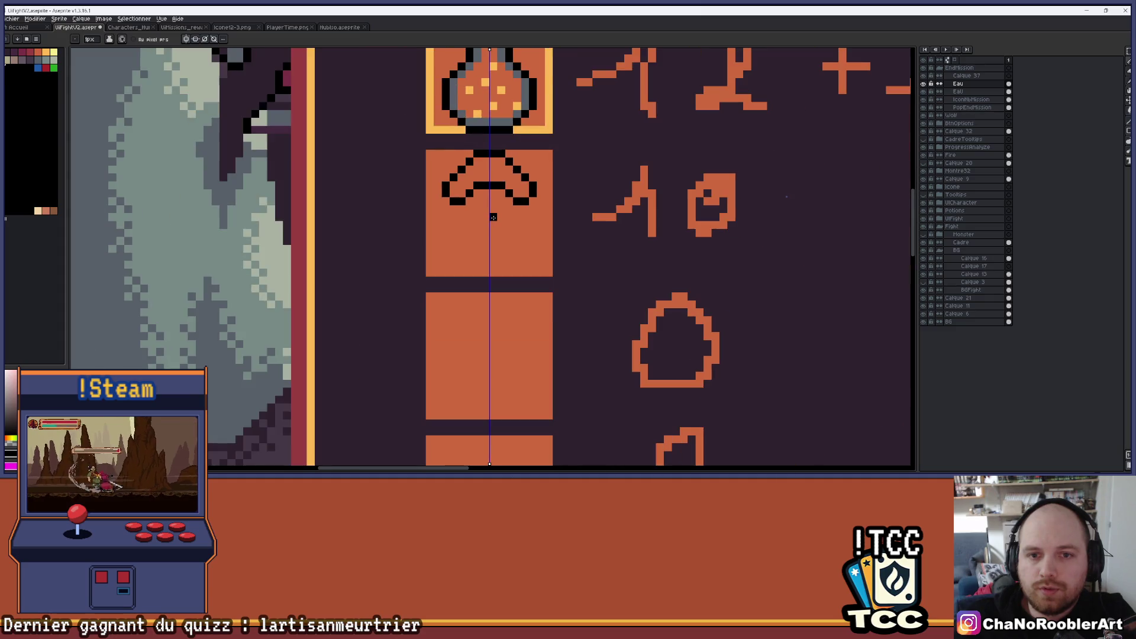
{"action": "scroll", "coordinate": [493, 217], "scroll_direction": "up", "scroll_amount": 2}
Step: Draw the two stem lines and flared feet at the base of the mushroom
{"action": "left_click_drag", "start_coordinate": [462, 180], "coordinate": [460, 249]}
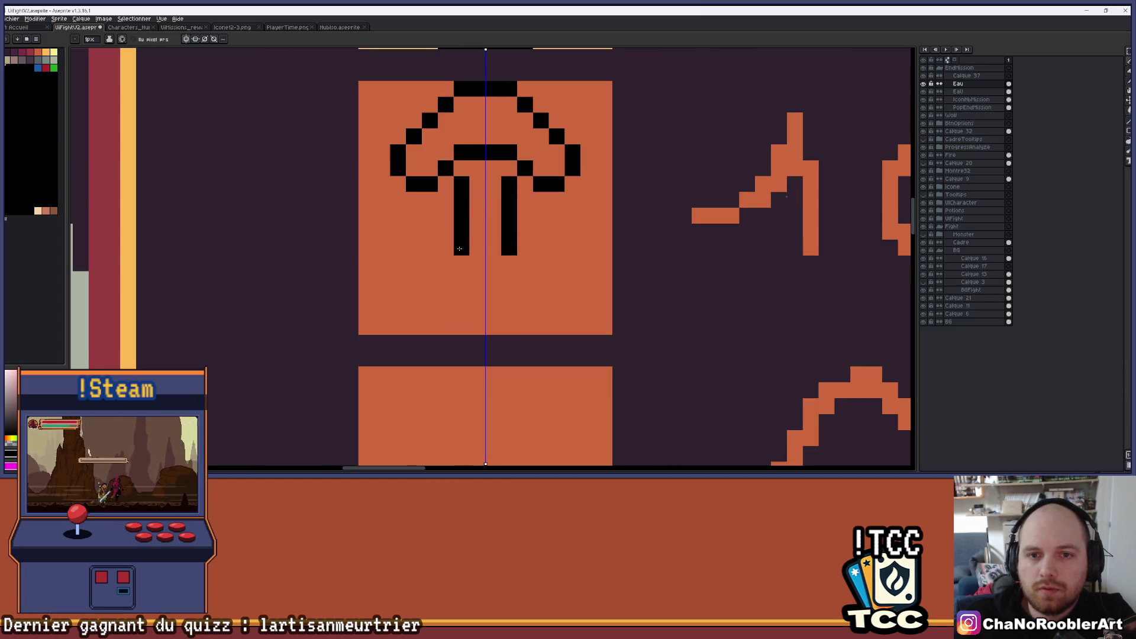
{"action": "scroll", "coordinate": [525, 142], "scroll_direction": "down", "scroll_amount": 3}
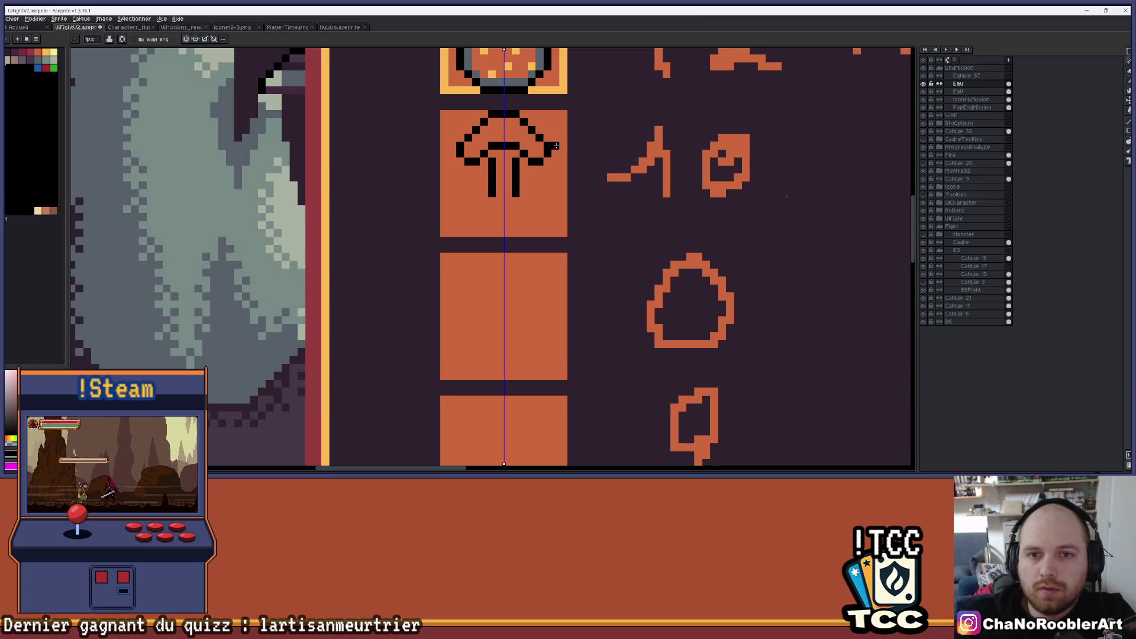
{"action": "scroll", "coordinate": [534, 199], "scroll_direction": "up", "scroll_amount": 1}
{"action": "scroll", "coordinate": [535, 199], "scroll_direction": "down", "scroll_amount": 2}
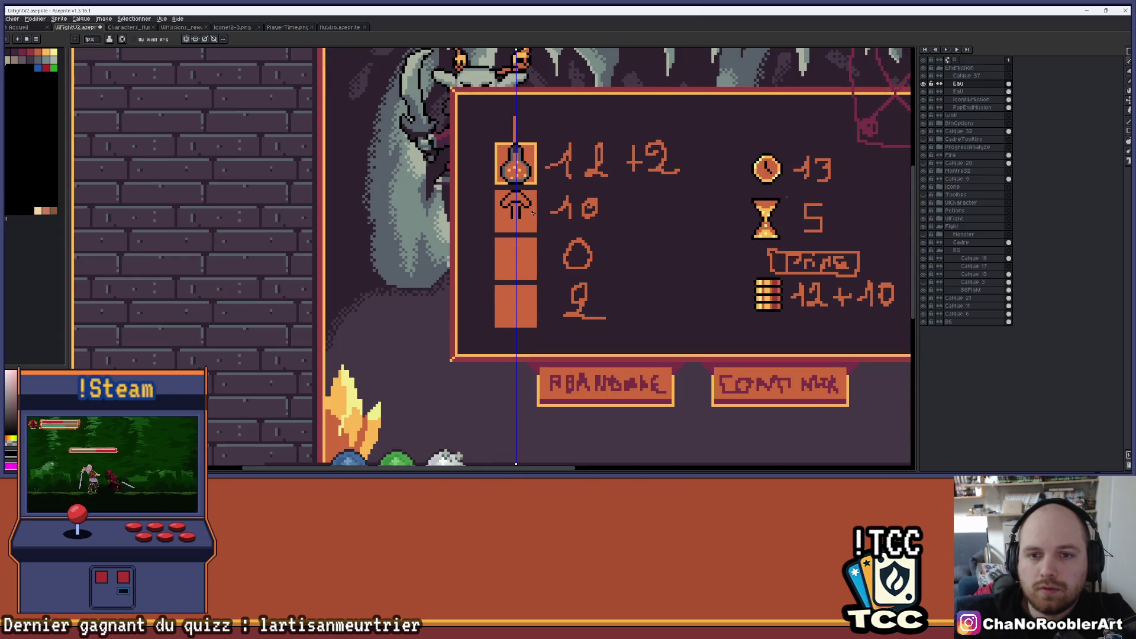
{"action": "scroll", "coordinate": [533, 213], "scroll_direction": "up", "scroll_amount": 1}
{"action": "scroll", "coordinate": [533, 213], "scroll_direction": "up", "scroll_amount": 2}
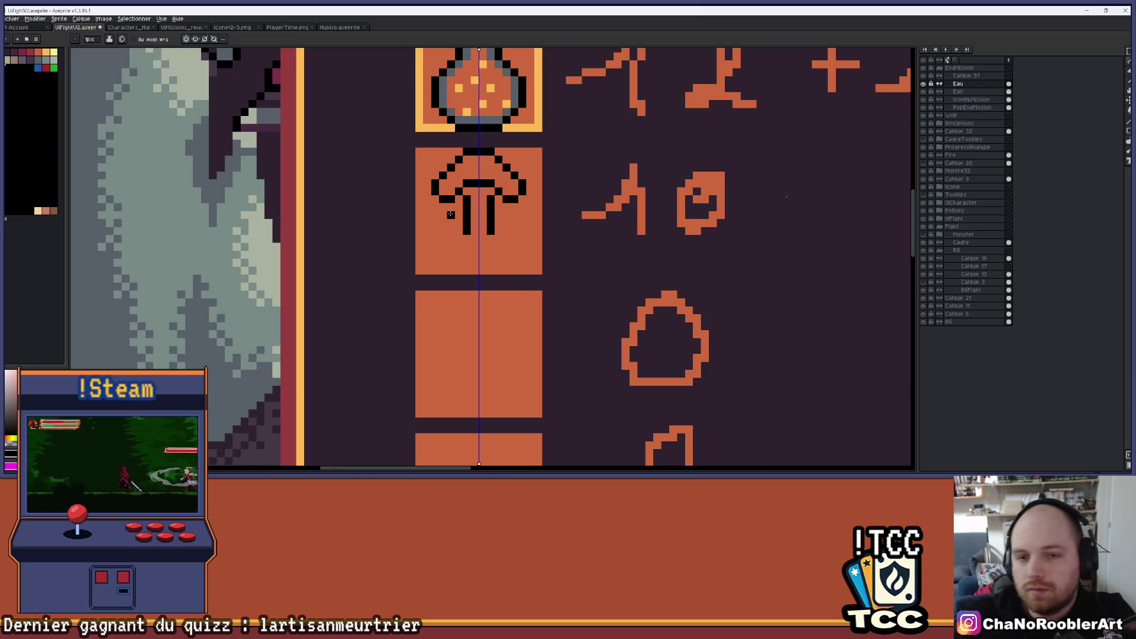
{"action": "scroll", "coordinate": [451, 215], "scroll_direction": "up", "scroll_amount": 2}
{"action": "mouse_move", "coordinate": [451, 244]}
{"action": "left_mouse_down"}
{"action": "mouse_move", "coordinate": [433, 285]}
{"action": "mouse_move", "coordinate": [455, 327]}
{"action": "mouse_move", "coordinate": [549, 324]}
{"action": "left_mouse_up"}
{"action": "scroll", "coordinate": [550, 323], "scroll_direction": "down", "scroll_amount": 2}
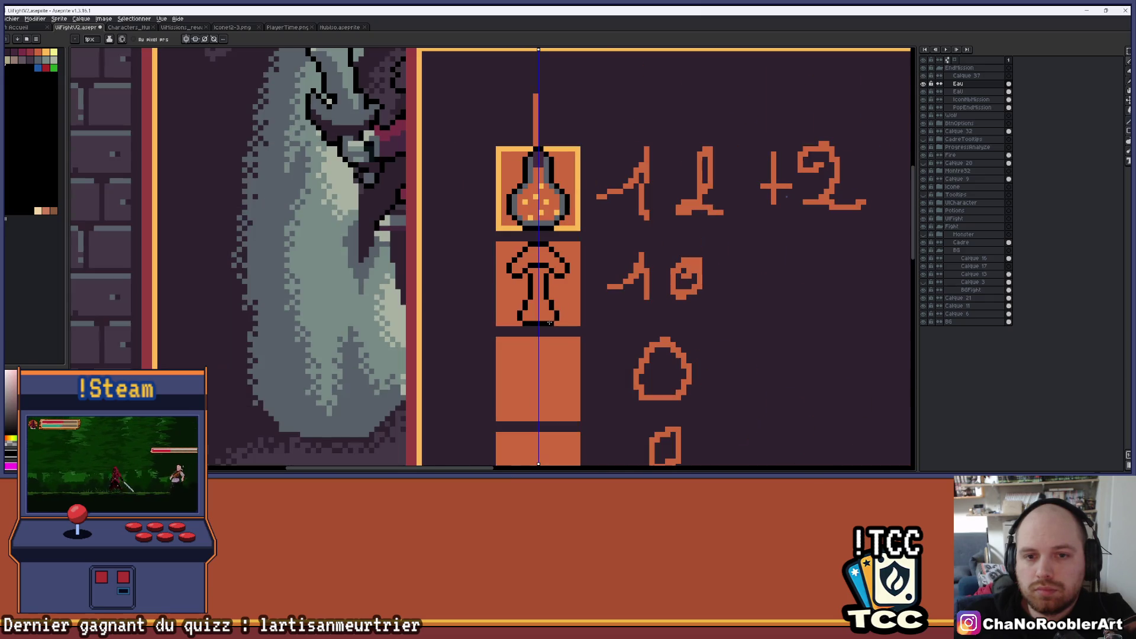
{"action": "scroll", "coordinate": [573, 296], "scroll_direction": "up", "scroll_amount": 4}
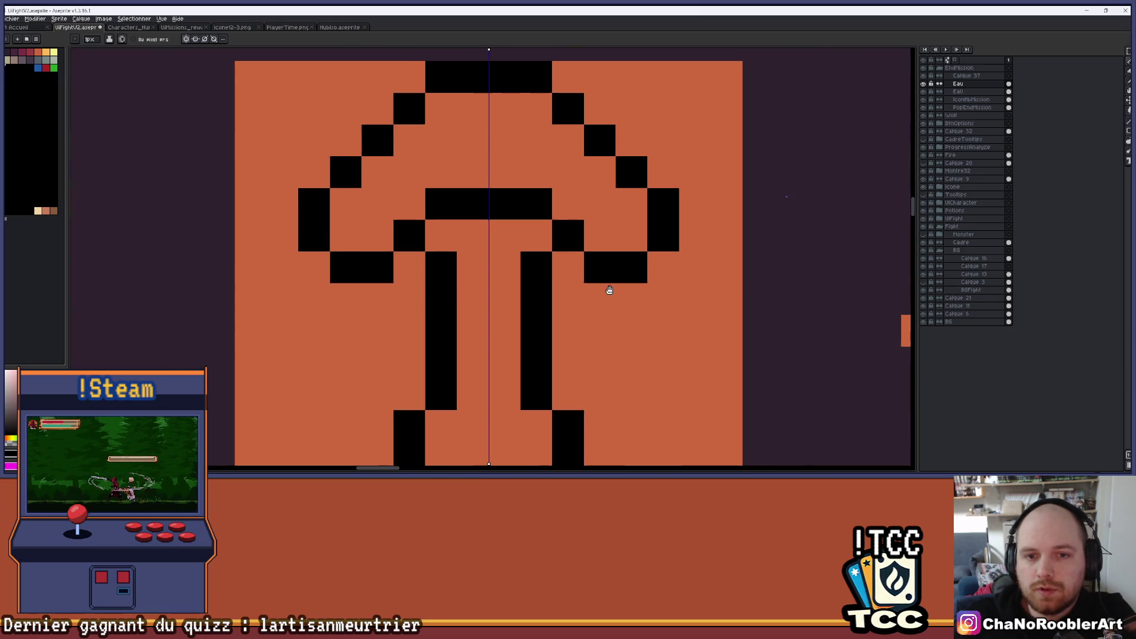
{"action": "scroll", "coordinate": [536, 273], "scroll_direction": "down", "scroll_amount": 2}
{"action": "left_click_drag", "start_coordinate": [553, 273], "coordinate": [539, 243]}
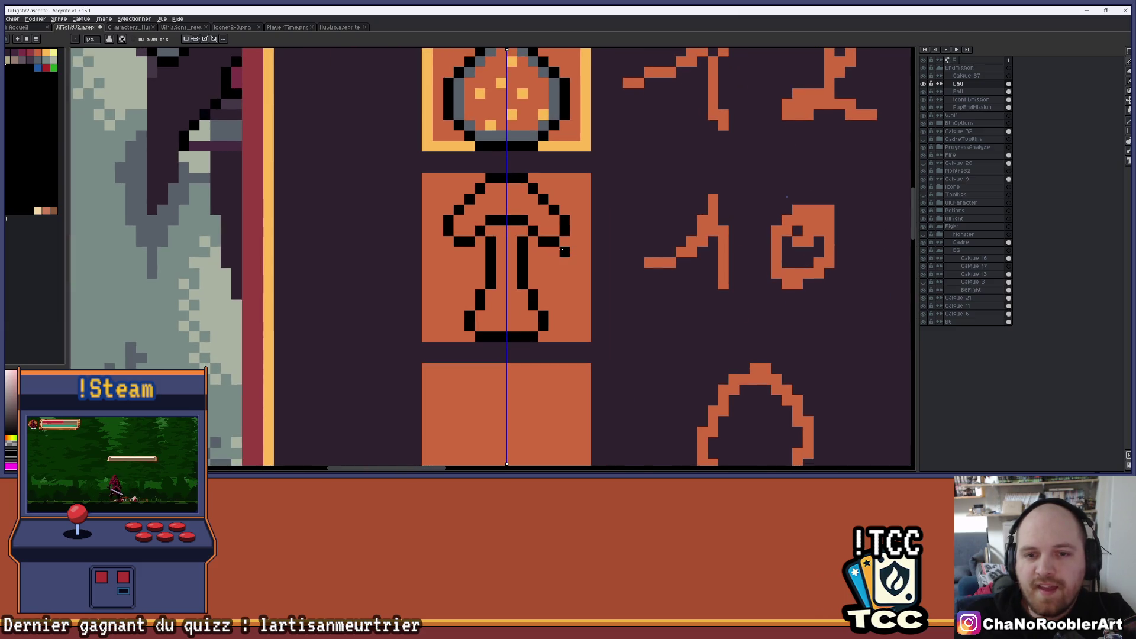
{"action": "scroll", "coordinate": [539, 243], "scroll_direction": "up", "scroll_amount": 1}
{"action": "scroll", "coordinate": [539, 243], "scroll_direction": "down", "scroll_amount": 2}
{"action": "mouse_move", "coordinate": [562, 258]}
{"action": "left_mouse_down"}
{"action": "mouse_move", "coordinate": [546, 260]}
{"action": "mouse_move", "coordinate": [594, 270]}
{"action": "left_mouse_up"}
{"action": "scroll", "coordinate": [546, 259], "scroll_direction": "up", "scroll_amount": 2}
Step: Add black hook and corner pixels beneath each side of the mushroom cap
{"action": "left_click", "coordinate": [600, 248]}
{"action": "left_click_drag", "start_coordinate": [616, 231], "coordinate": [616, 273]}
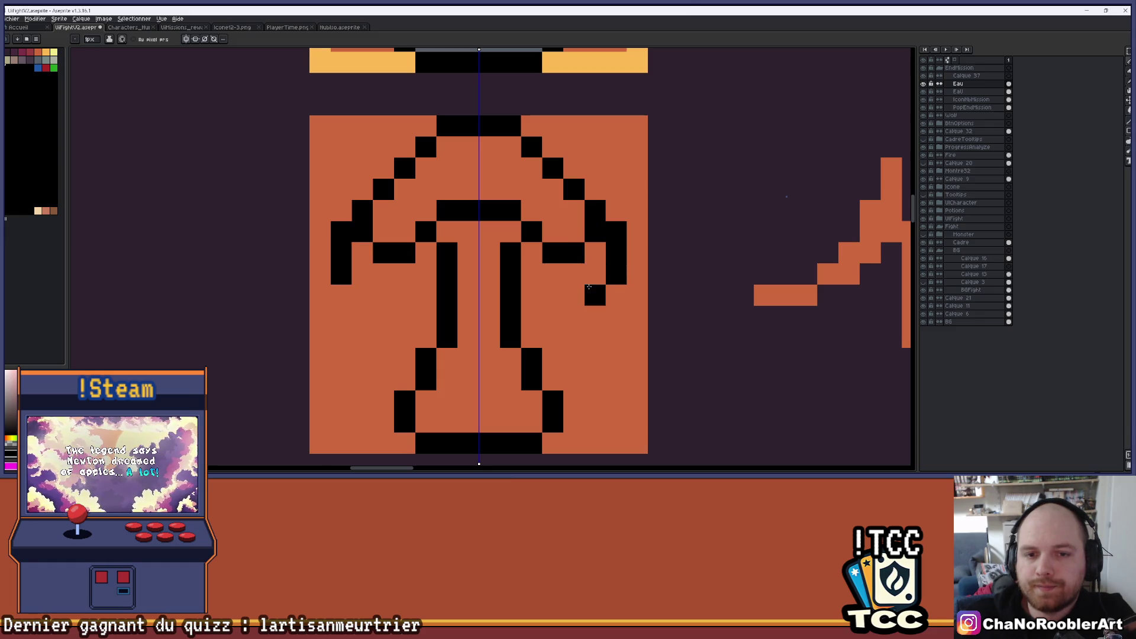
{"action": "left_click", "coordinate": [588, 279]}
{"action": "left_click", "coordinate": [571, 278]}
{"action": "left_click", "coordinate": [531, 252]}
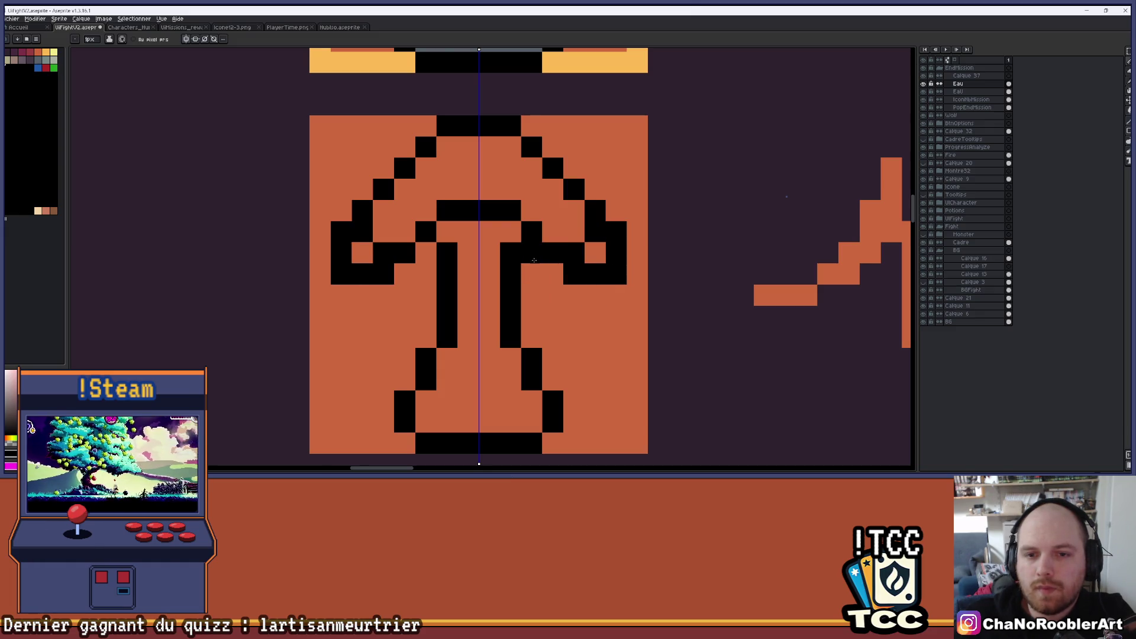
{"action": "left_click", "coordinate": [554, 273]}
Step: Erase the T crossbar and the mirrored arm pixels inside the mushroom
{"action": "key", "text": "e"}
{"action": "left_click", "coordinate": [383, 253]}
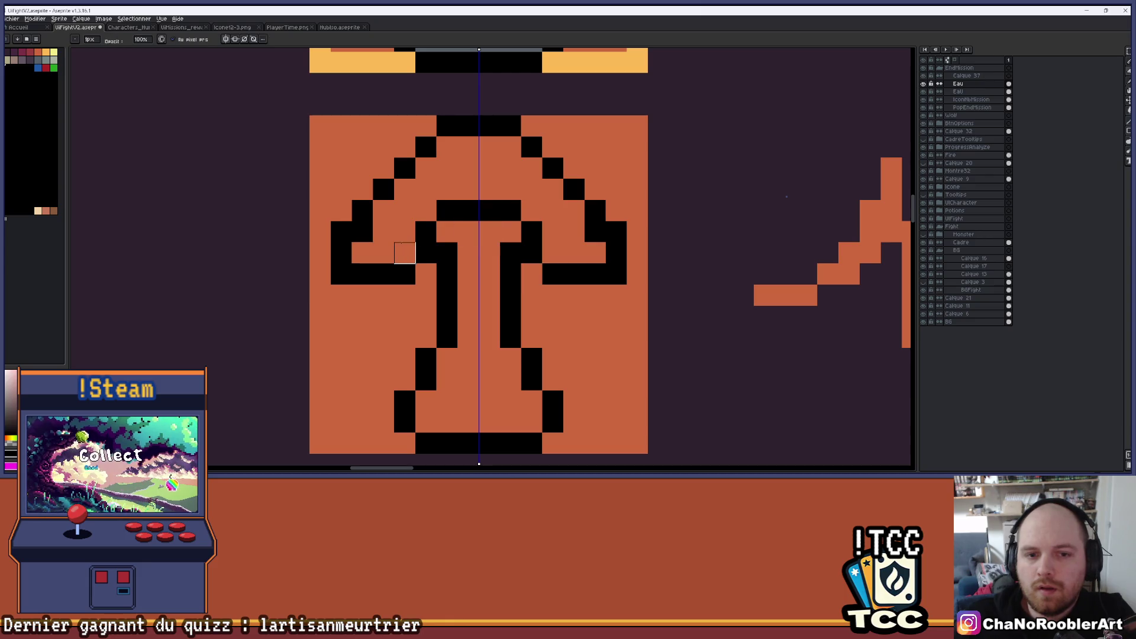
{"action": "left_click_drag", "start_coordinate": [446, 209], "coordinate": [468, 209]}
{"action": "left_click", "coordinate": [447, 252]}
{"action": "left_click", "coordinate": [426, 231]}
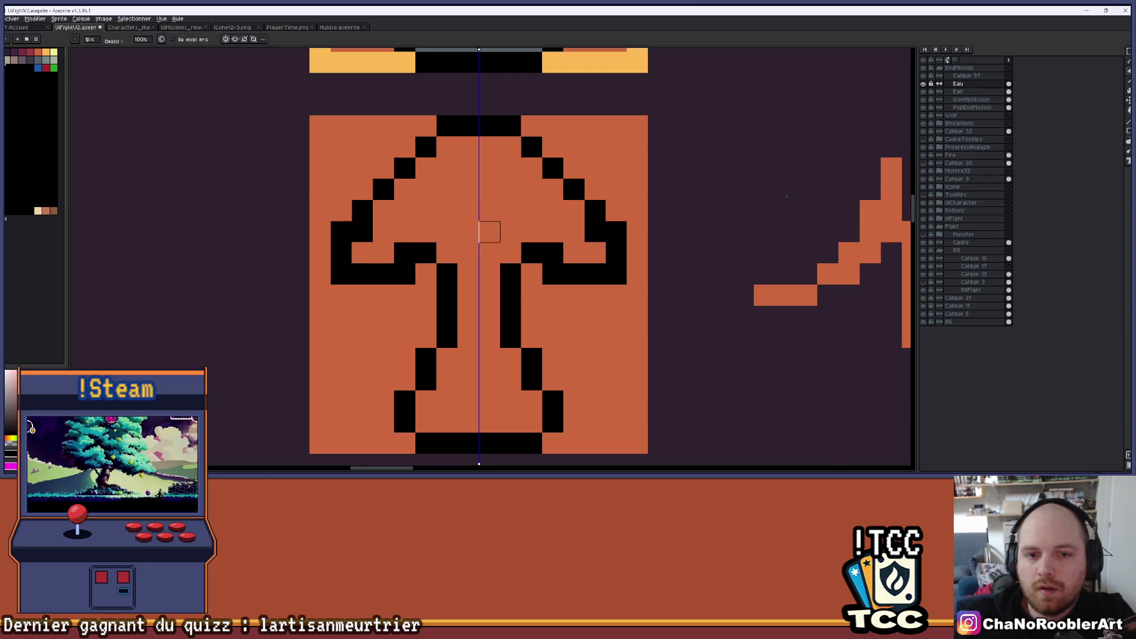
{"action": "scroll", "coordinate": [489, 232], "scroll_direction": "down", "scroll_amount": 1}
{"action": "scroll", "coordinate": [450, 240], "scroll_direction": "up", "scroll_amount": 2}
{"action": "left_click", "coordinate": [410, 281]}
{"action": "left_click", "coordinate": [314, 281]}
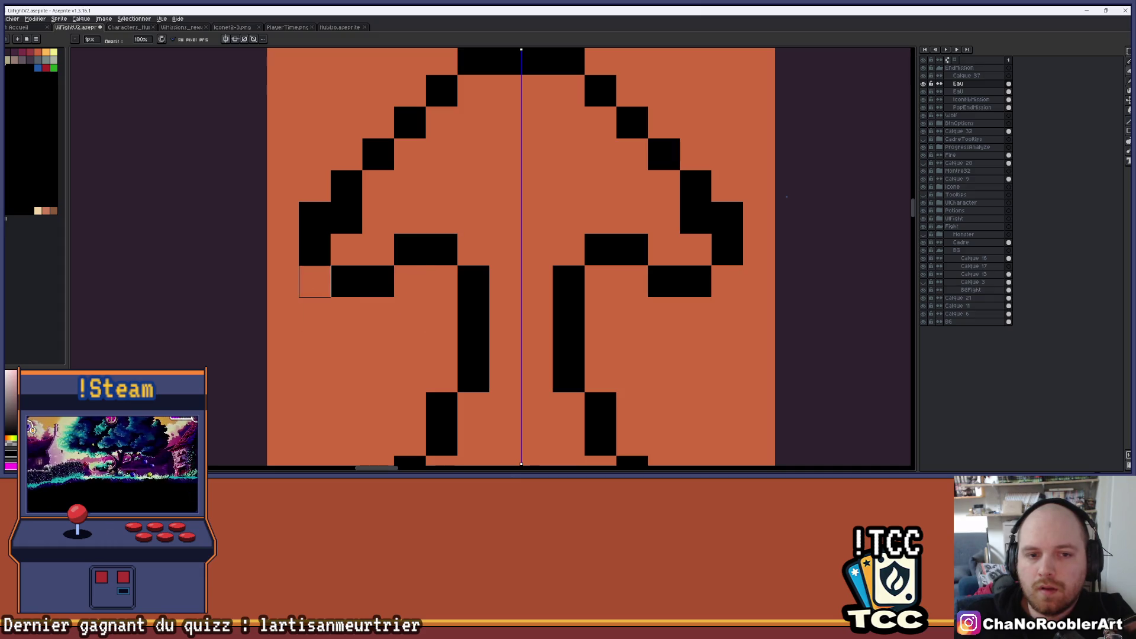
{"action": "left_click", "coordinate": [315, 217]}
{"action": "scroll", "coordinate": [442, 177], "scroll_direction": "down", "scroll_amount": 3}
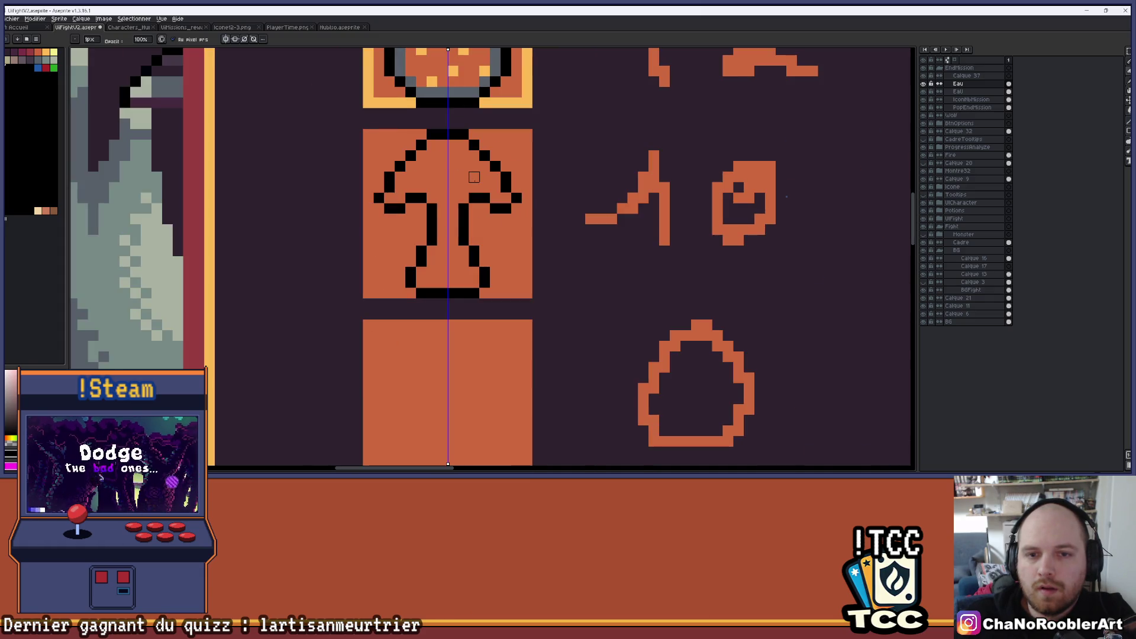
{"action": "scroll", "coordinate": [434, 153], "scroll_direction": "up", "scroll_amount": 1}
{"action": "scroll", "coordinate": [325, 142], "scroll_direction": "up", "scroll_amount": 2}
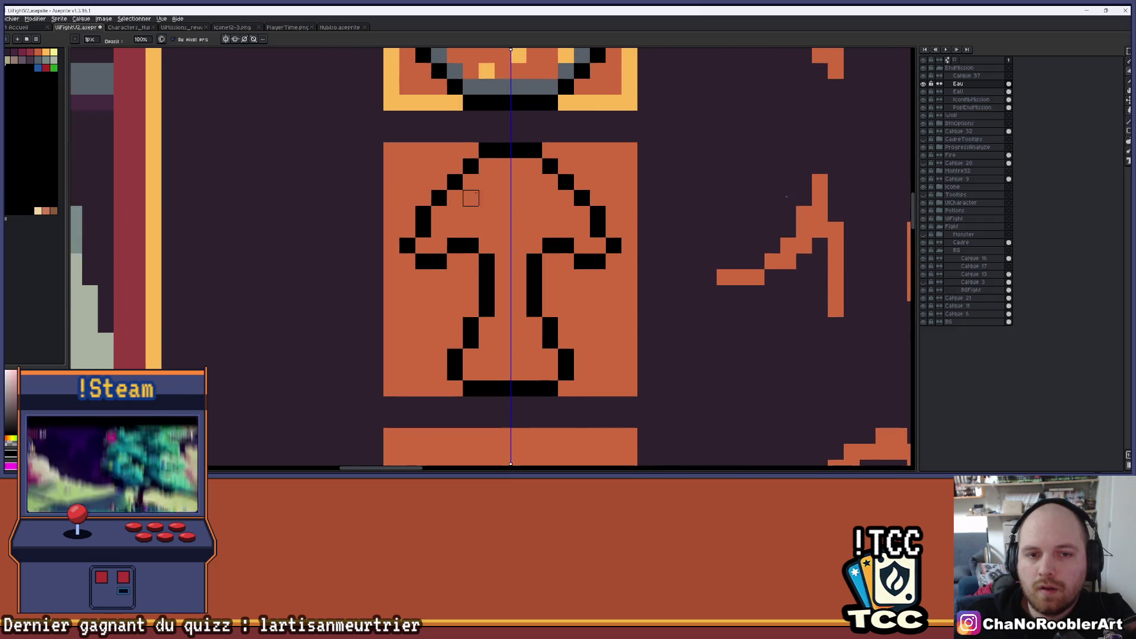
Step: Add a black pixel above each arm end of the mushroom outline
{"action": "left_click", "coordinate": [384, 260]}
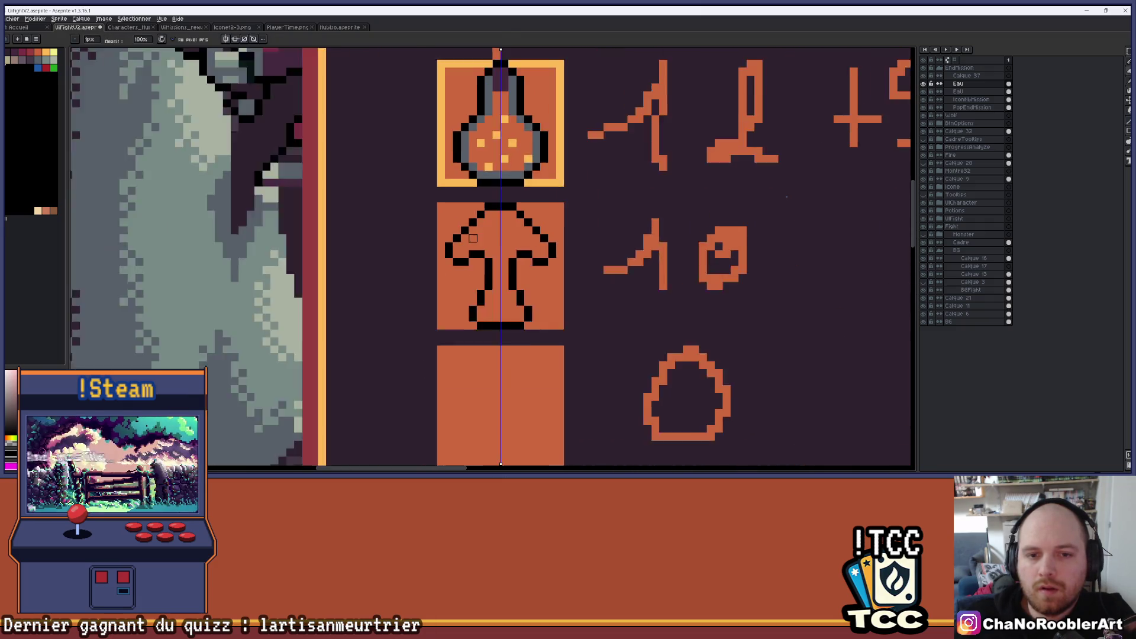
{"action": "scroll", "coordinate": [438, 251], "scroll_direction": "down", "scroll_amount": 5}
{"action": "scroll", "coordinate": [485, 234], "scroll_direction": "up", "scroll_amount": 3}
{"action": "scroll", "coordinate": [497, 242], "scroll_direction": "down", "scroll_amount": 4}
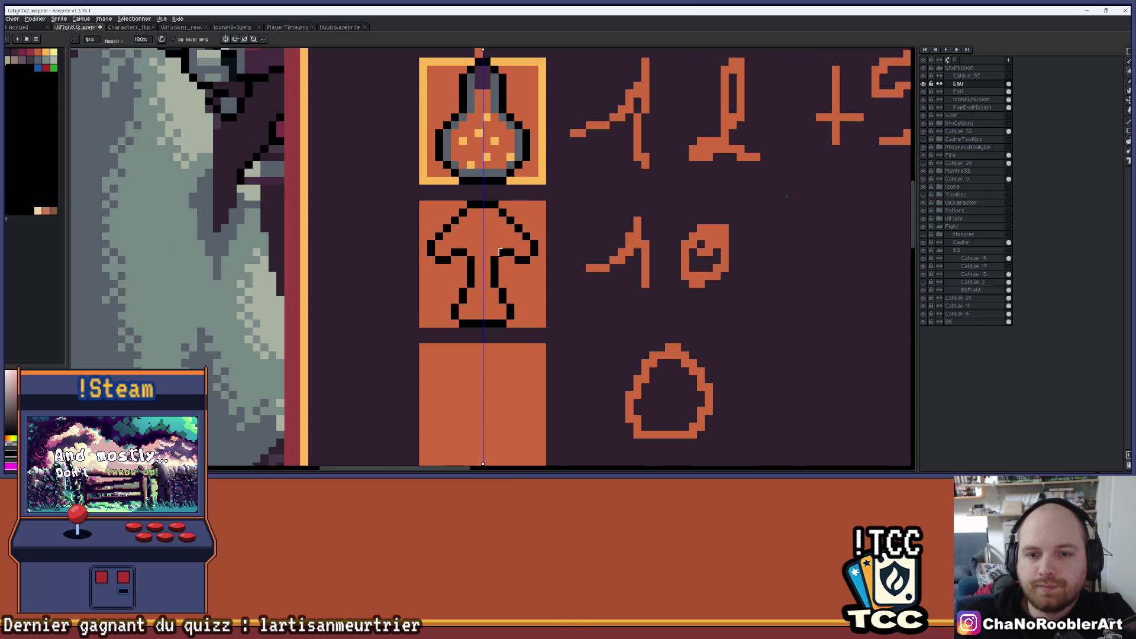
{"action": "scroll", "coordinate": [500, 243], "scroll_direction": "up", "scroll_amount": 1}
{"action": "scroll", "coordinate": [500, 240], "scroll_direction": "up", "scroll_amount": 2}
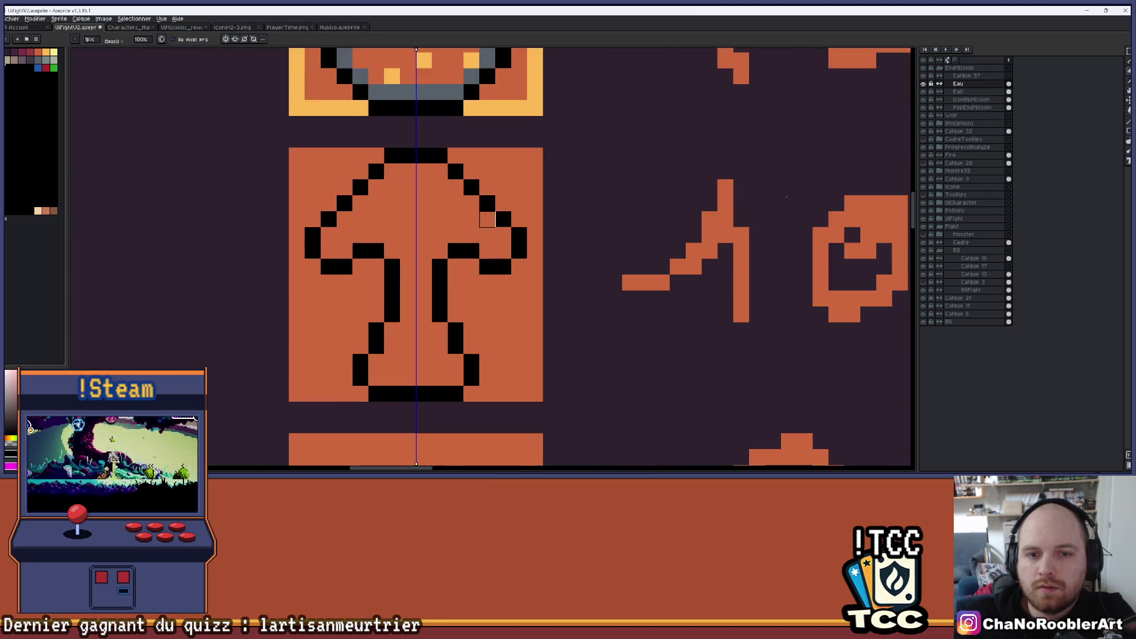
{"action": "scroll", "coordinate": [485, 225], "scroll_direction": "down", "scroll_amount": 2}
{"action": "scroll", "coordinate": [473, 260], "scroll_direction": "down", "scroll_amount": 1}
{"action": "scroll", "coordinate": [473, 260], "scroll_direction": "down", "scroll_amount": 1}
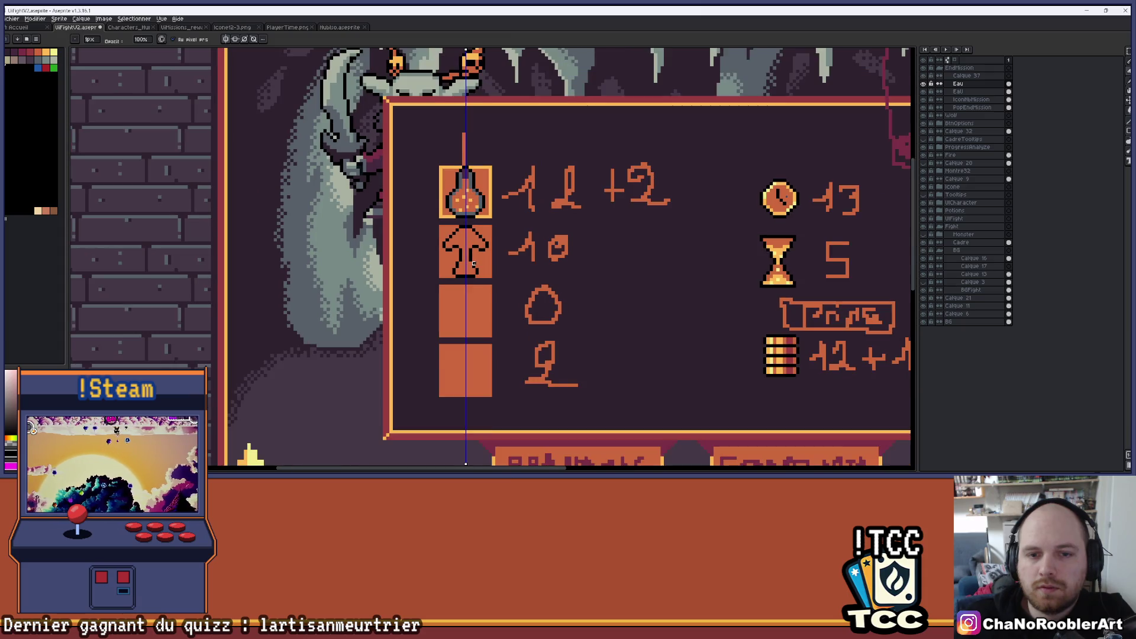
{"action": "scroll", "coordinate": [474, 260], "scroll_direction": "up", "scroll_amount": 4}
{"action": "mouse_move", "coordinate": [478, 191]}
{"action": "left_mouse_down"}
{"action": "mouse_move", "coordinate": [498, 252]}
{"action": "mouse_move", "coordinate": [489, 271]}
{"action": "left_mouse_up"}
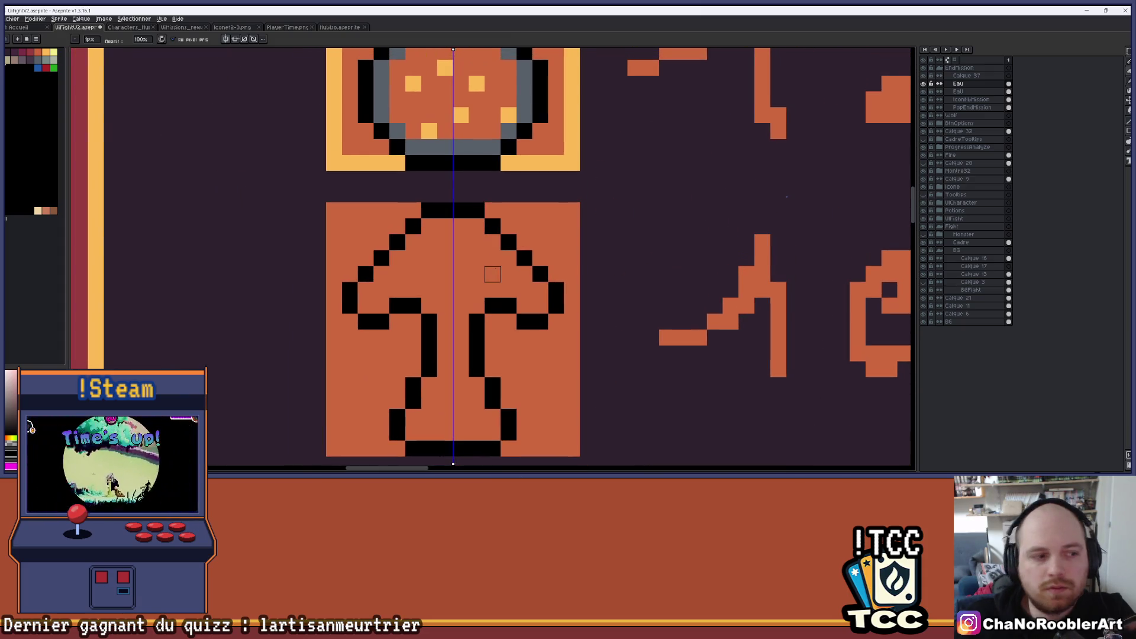
{"action": "scroll", "coordinate": [330, 222], "scroll_direction": "down", "scroll_amount": 1}
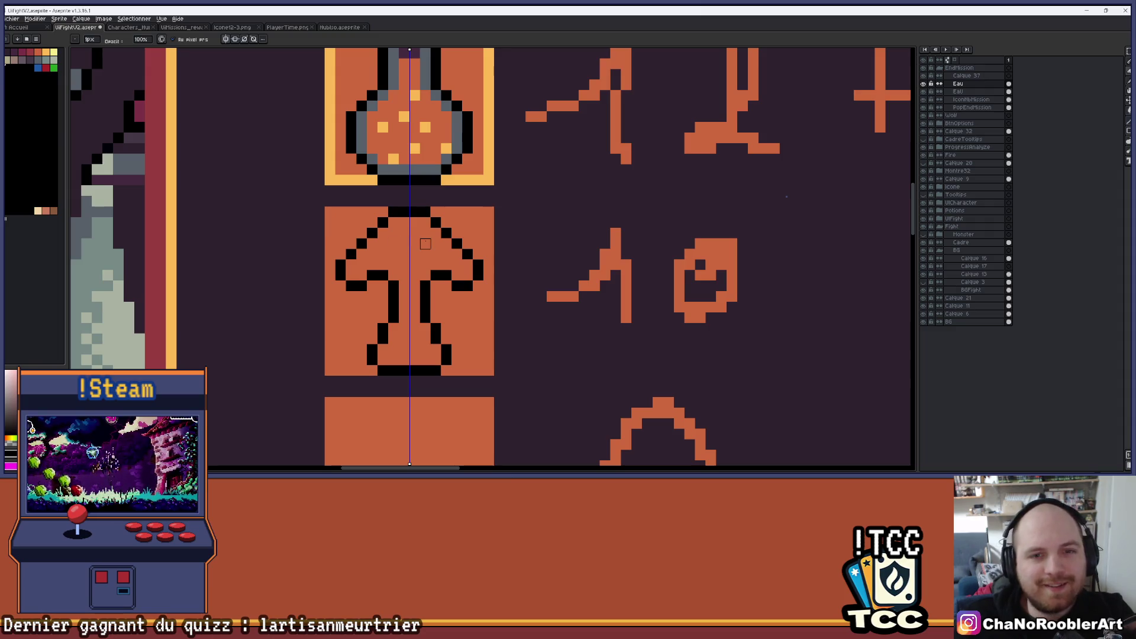
{"action": "scroll", "coordinate": [420, 242], "scroll_direction": "up", "scroll_amount": 2}
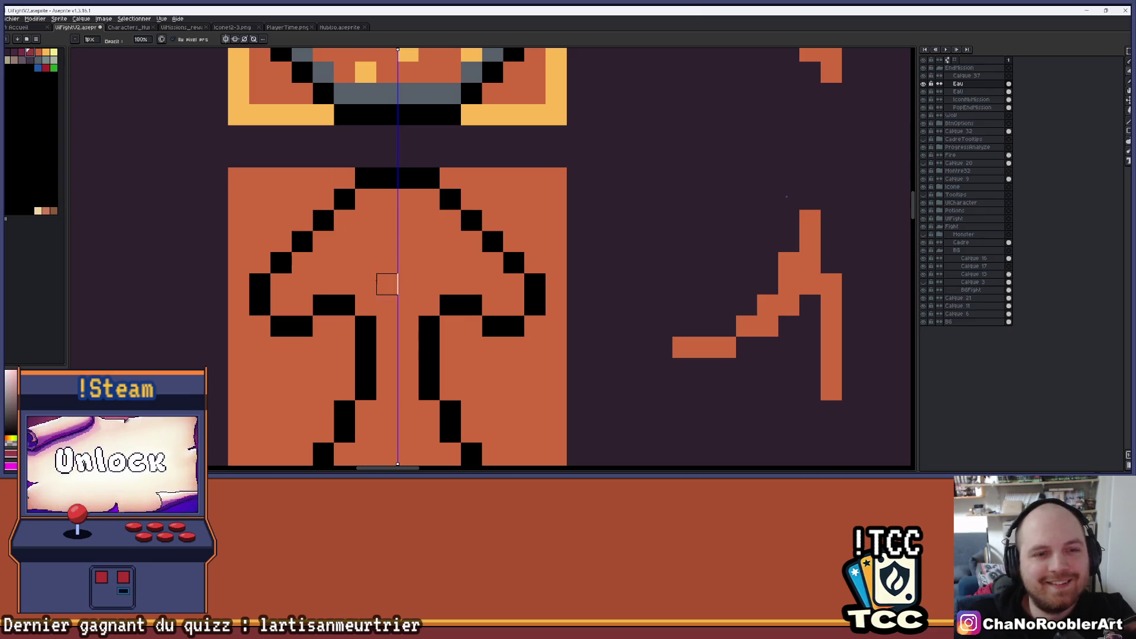
{"action": "key", "text": "b"}
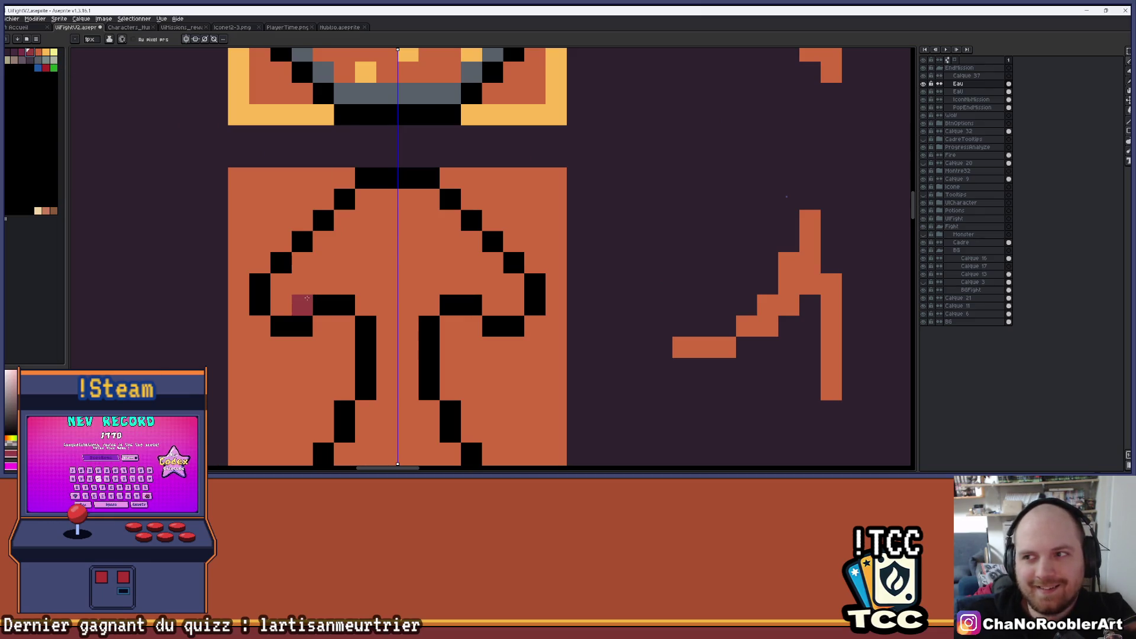
Step: Show the Eau layer, then delete the arrow in the mushroom square and undo it
{"action": "left_click", "coordinate": [923, 84]}
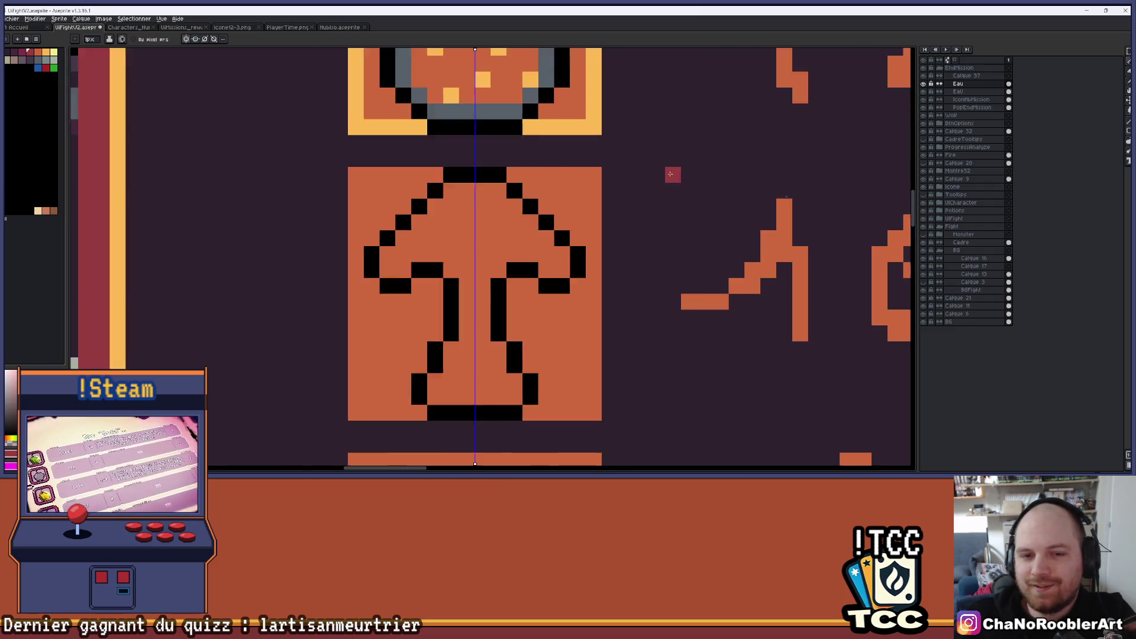
{"action": "scroll", "coordinate": [571, 195], "scroll_direction": "down", "scroll_amount": 1}
{"action": "left_click", "coordinate": [1128, 52]}
{"action": "left_click_drag", "start_coordinate": [321, 181], "coordinate": [567, 427]}
{"action": "key", "text": "Delete"}
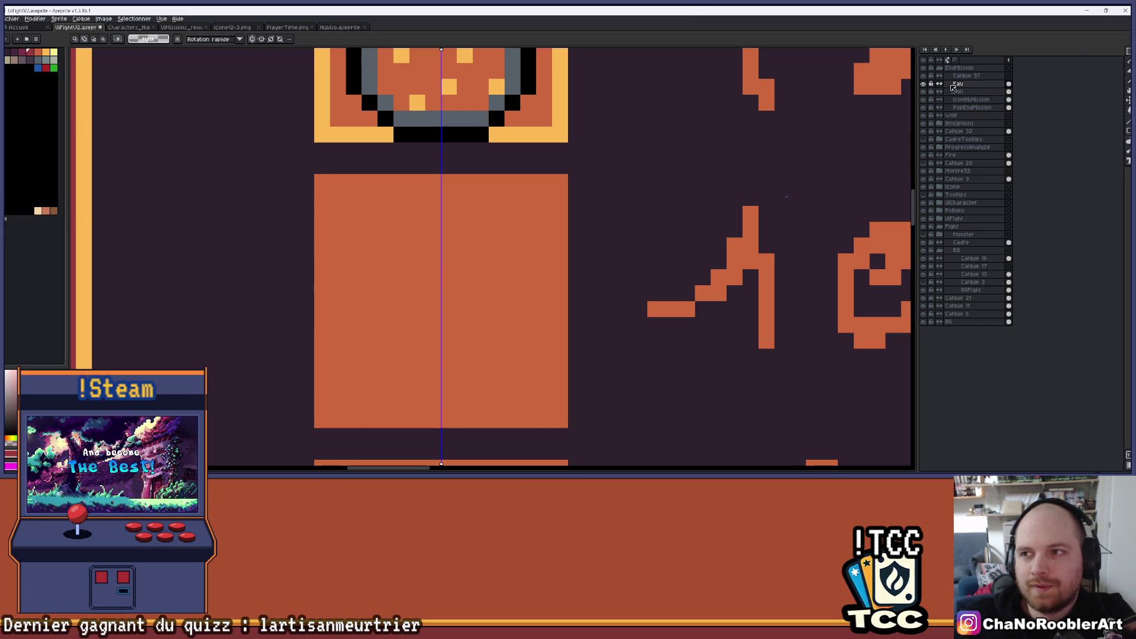
{"action": "key", "text": "ctrl+z"}
Step: Paint the cap's middle row dark red and flood-fill the cap interior
{"action": "scroll", "coordinate": [462, 175], "scroll_direction": "up", "scroll_amount": 2}
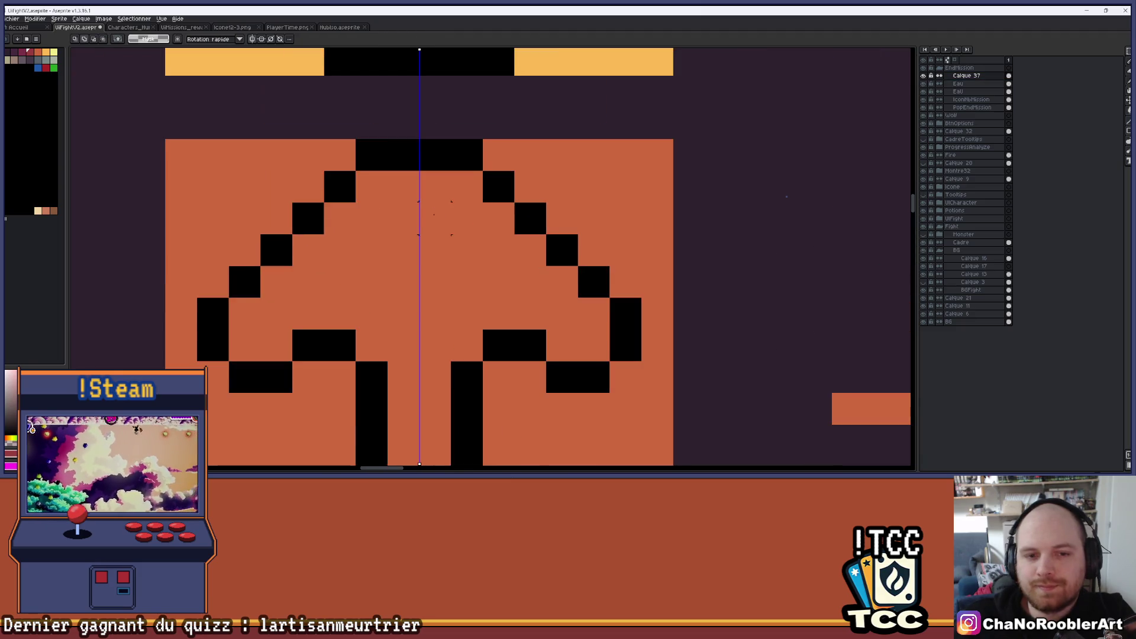
{"action": "scroll", "coordinate": [401, 213], "scroll_direction": "up", "scroll_amount": 1}
{"action": "scroll", "coordinate": [401, 213], "scroll_direction": "down", "scroll_amount": 1}
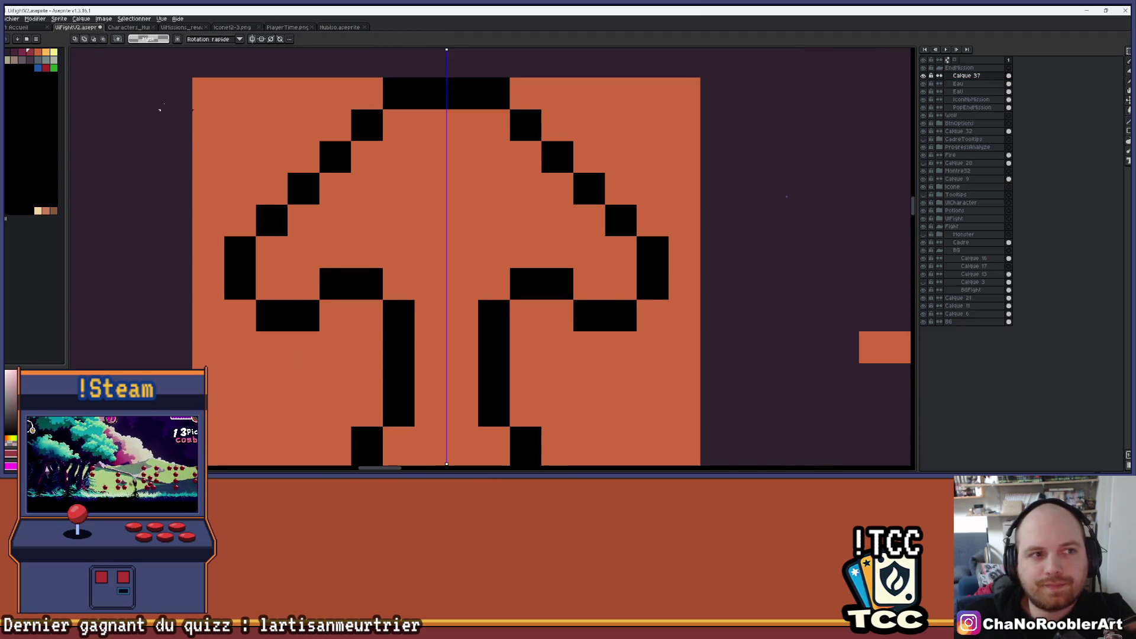
{"action": "left_click", "coordinate": [33, 55]}
{"action": "key", "text": "b"}
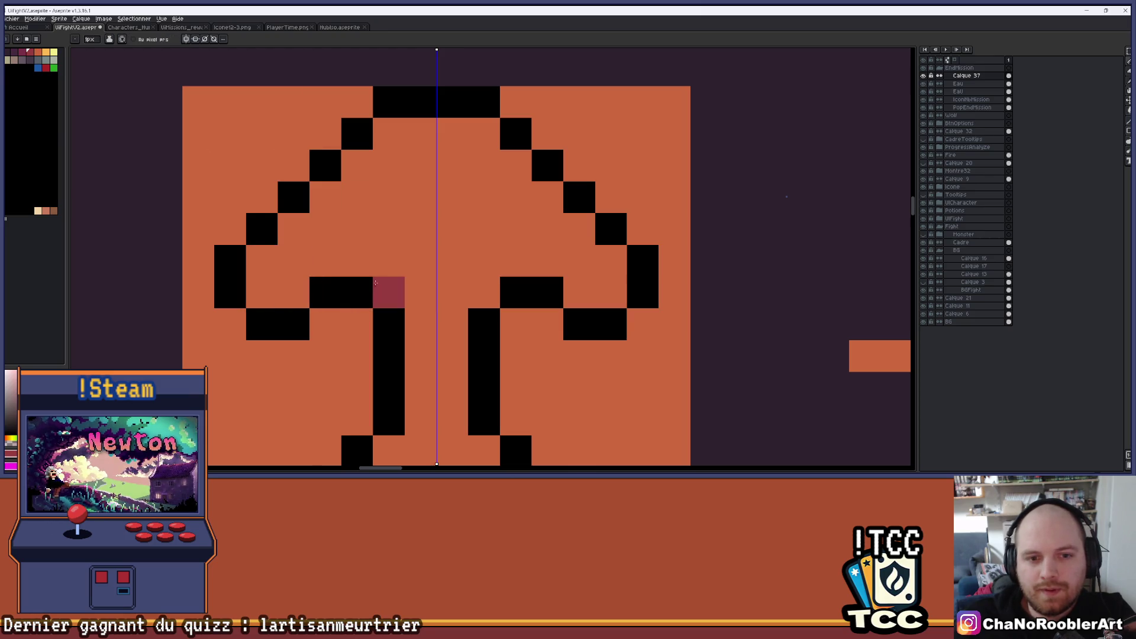
{"action": "left_click_drag", "start_coordinate": [375, 282], "coordinate": [484, 293]}
{"action": "key", "text": "g"}
{"action": "left_click", "coordinate": [479, 226]}
Step: With the potion and mushroom in view, undo the last fill and pick orange
{"action": "scroll", "coordinate": [475, 234], "scroll_direction": "down", "scroll_amount": 1}
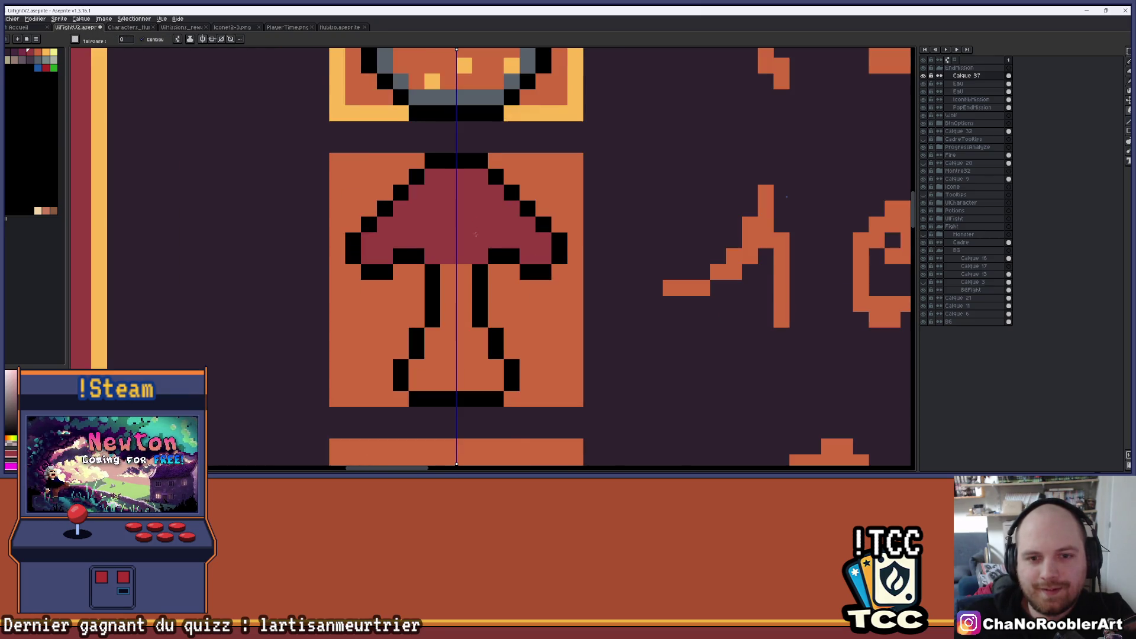
{"action": "scroll", "coordinate": [476, 234], "scroll_direction": "up", "scroll_amount": 2}
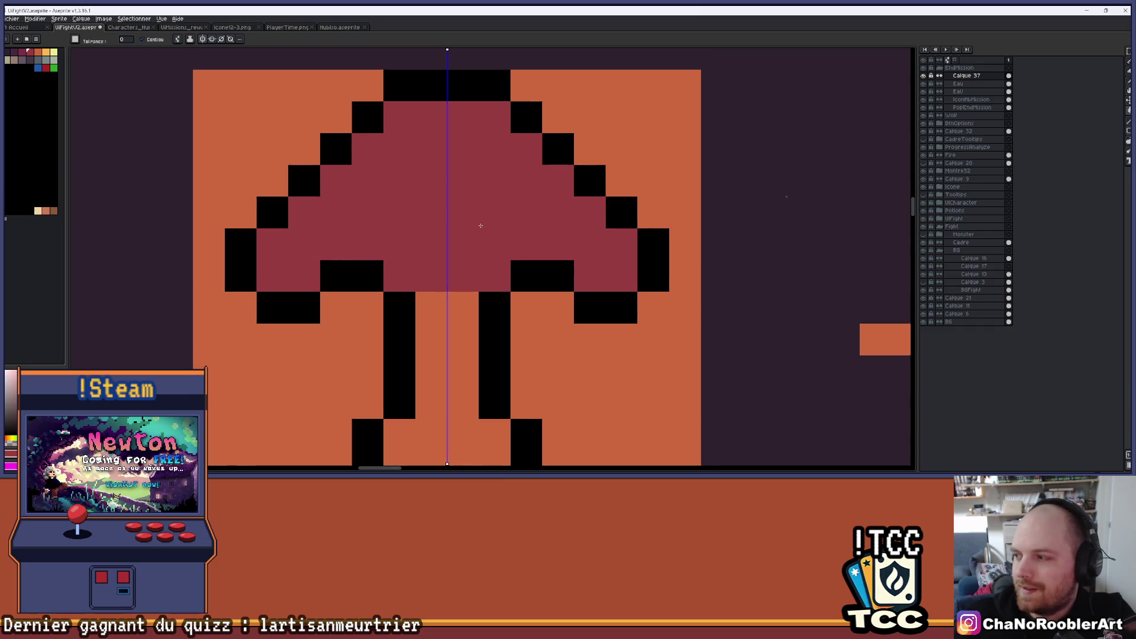
{"action": "scroll", "coordinate": [481, 225], "scroll_direction": "up", "scroll_amount": 1}
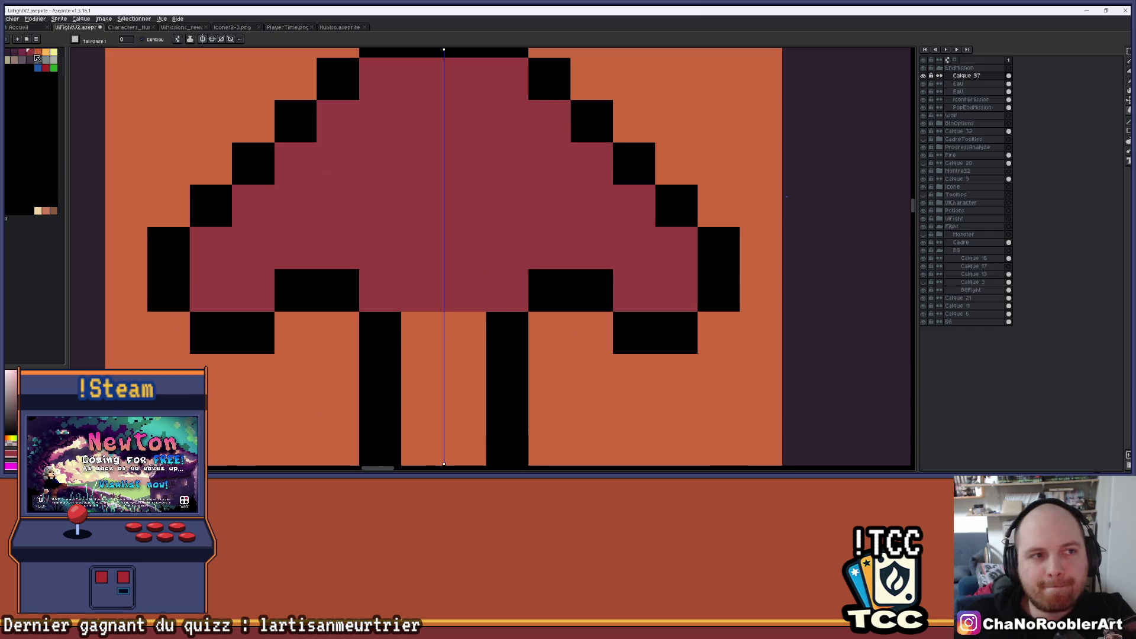
{"action": "scroll", "coordinate": [355, 201], "scroll_direction": "down", "scroll_amount": 5}
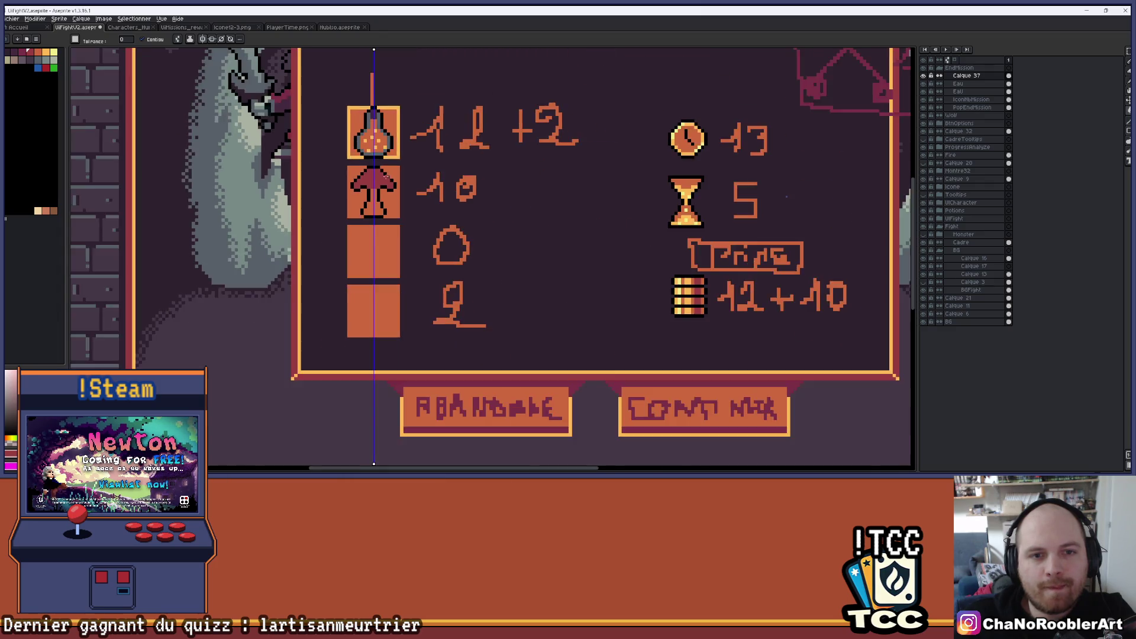
{"action": "scroll", "coordinate": [367, 188], "scroll_direction": "up", "scroll_amount": 3}
{"action": "scroll", "coordinate": [355, 166], "scroll_direction": "down", "scroll_amount": 3}
{"action": "left_click_drag", "start_coordinate": [412, 136], "coordinate": [414, 256]}
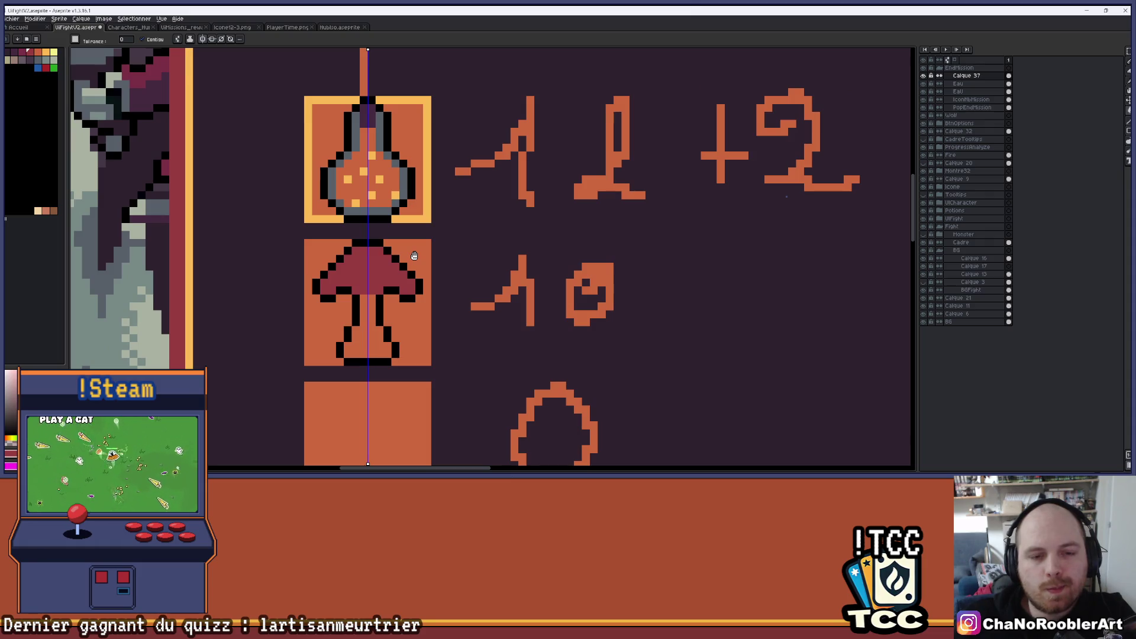
{"action": "scroll", "coordinate": [355, 273], "scroll_direction": "up", "scroll_amount": 3}
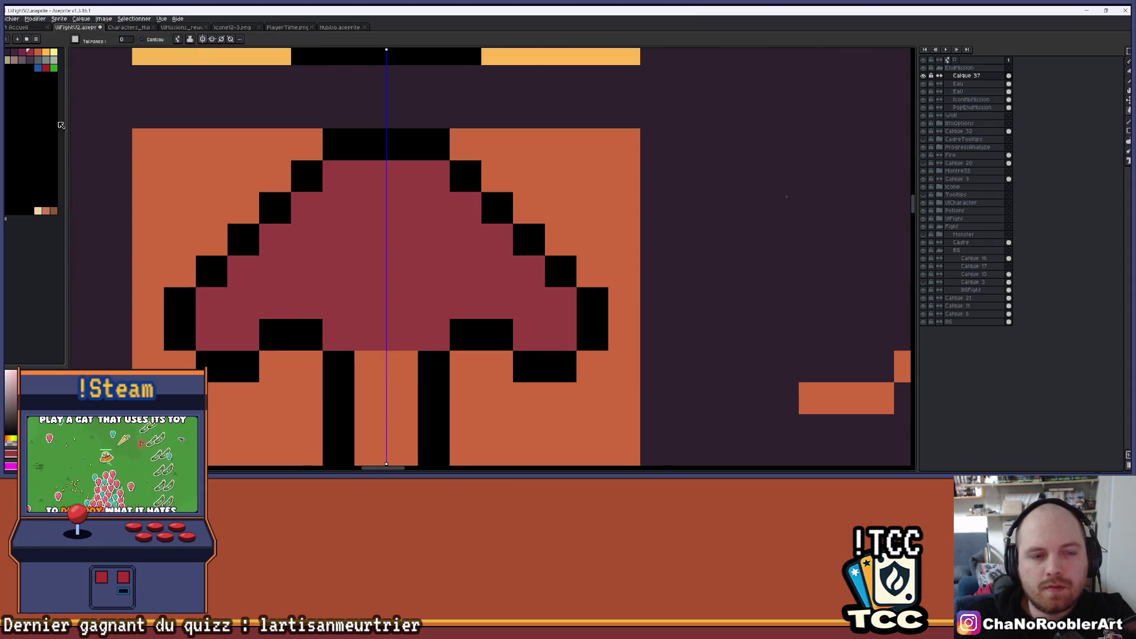
{"action": "key", "text": "ctrl+z"}
{"action": "left_click", "coordinate": [227, 308]}
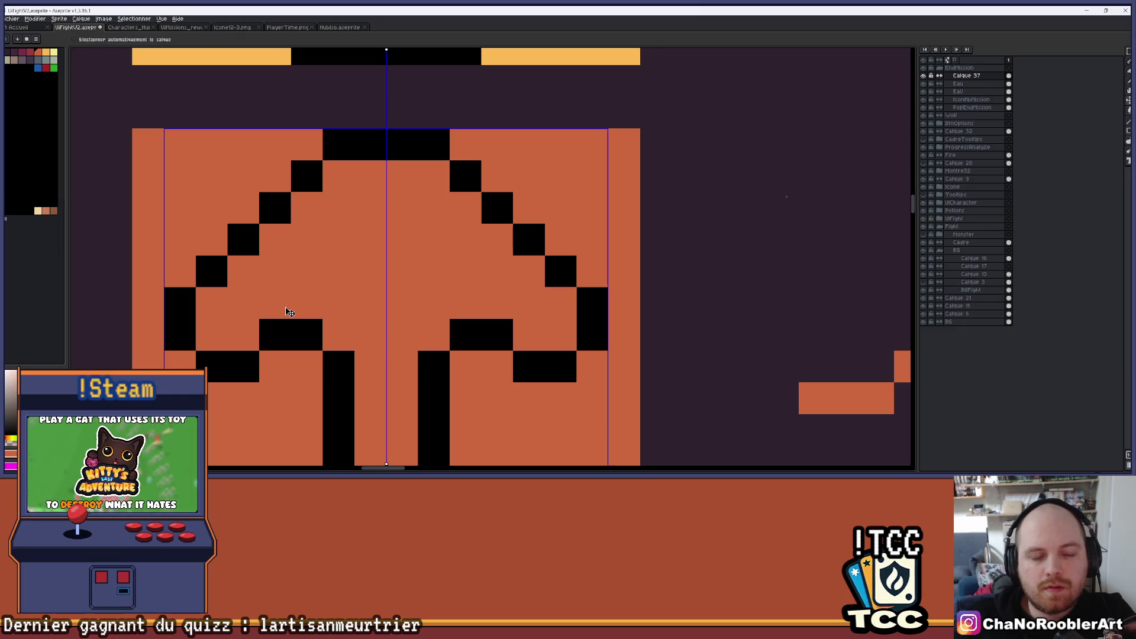
Step: Undo the orange cap fill and pencil orange spots into the red mushroom cap instead
{"action": "key", "text": "ctrl+z"}
{"action": "key", "text": "b"}
{"action": "left_click", "coordinate": [243, 335]}
{"action": "left_click", "coordinate": [275, 303]}
{"action": "mouse_move", "coordinate": [280, 311]}
{"action": "left_mouse_down"}
{"action": "mouse_move", "coordinate": [370, 303]}
{"action": "mouse_move", "coordinate": [346, 335]}
{"action": "mouse_move", "coordinate": [372, 335]}
{"action": "mouse_move", "coordinate": [375, 170]}
{"action": "left_mouse_up"}
{"action": "scroll", "coordinate": [406, 362], "scroll_direction": "down", "scroll_amount": 2}
{"action": "scroll", "coordinate": [399, 365], "scroll_direction": "down", "scroll_amount": 1}
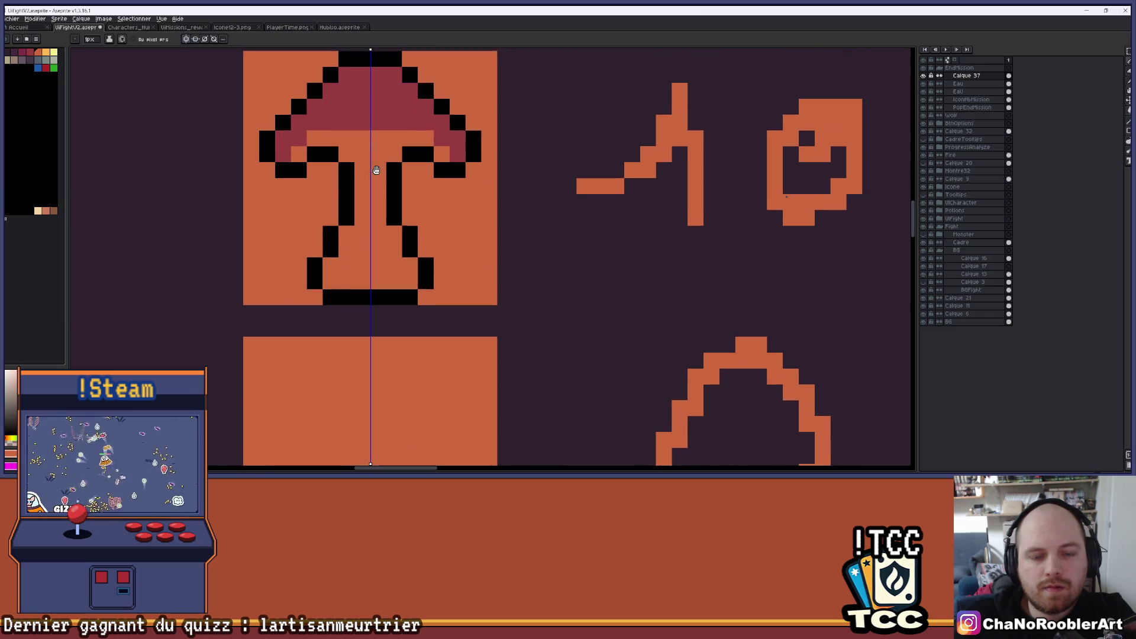
Step: Flood-fill the stem interior grey, tweak one stem pixel orange, and choose a new palette colour
{"action": "key", "text": "g"}
{"action": "left_click", "coordinate": [384, 262]}
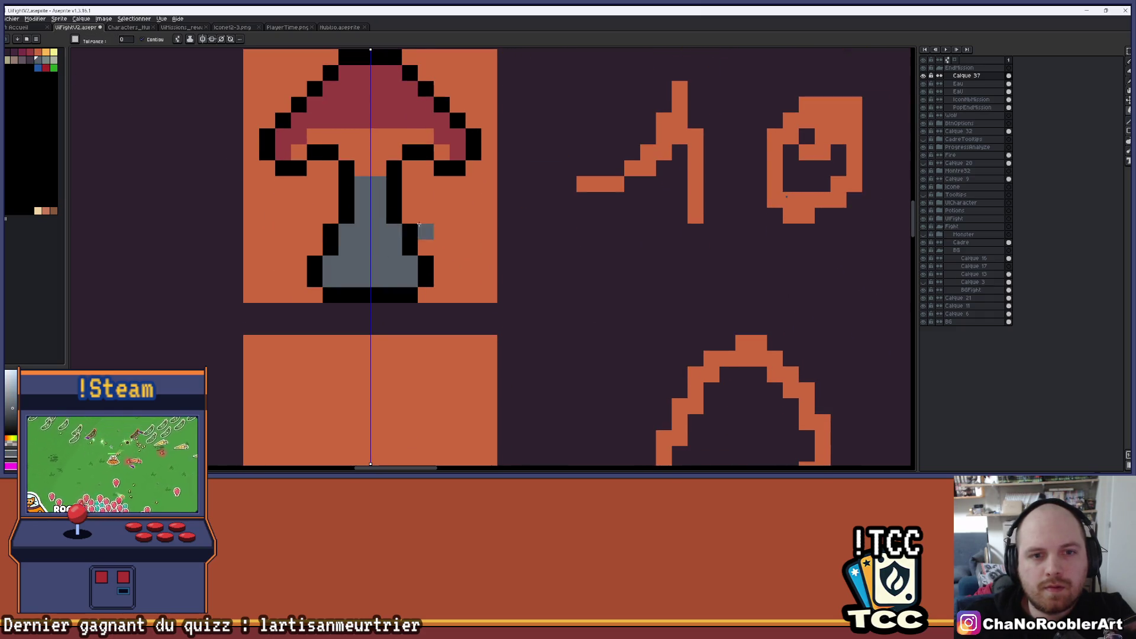
{"action": "scroll", "coordinate": [418, 224], "scroll_direction": "down", "scroll_amount": 2}
{"action": "scroll", "coordinate": [412, 196], "scroll_direction": "up", "scroll_amount": 2}
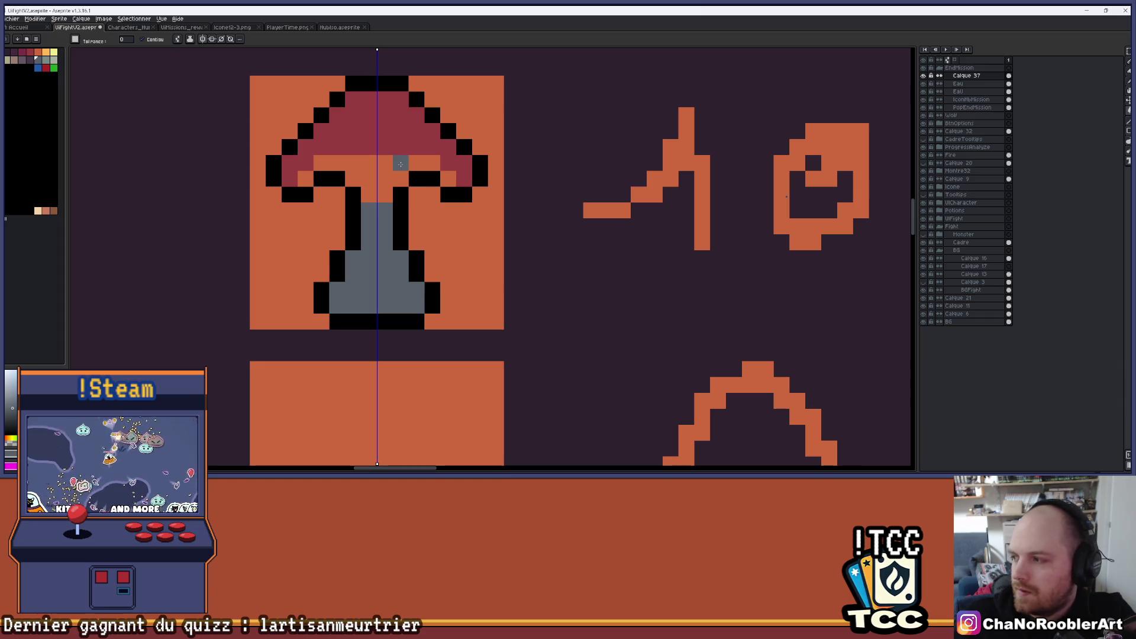
{"action": "scroll", "coordinate": [384, 193], "scroll_direction": "up", "scroll_amount": 2}
{"action": "left_click", "coordinate": [384, 194]}
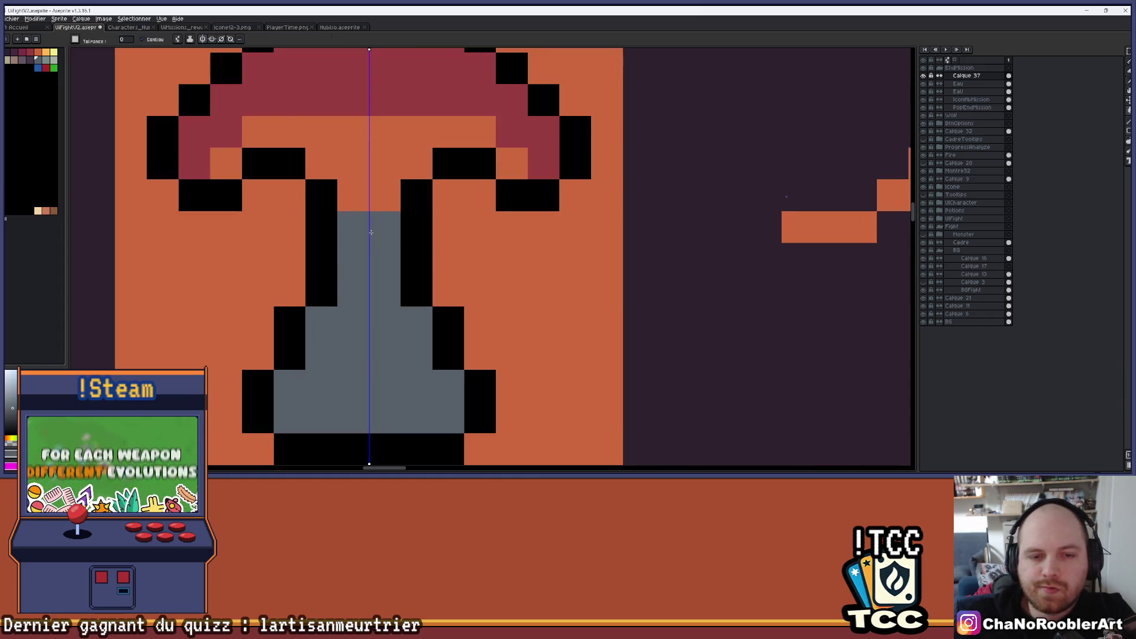
{"action": "scroll", "coordinate": [371, 233], "scroll_direction": "down", "scroll_amount": 4}
{"action": "left_click", "coordinate": [45, 61]}
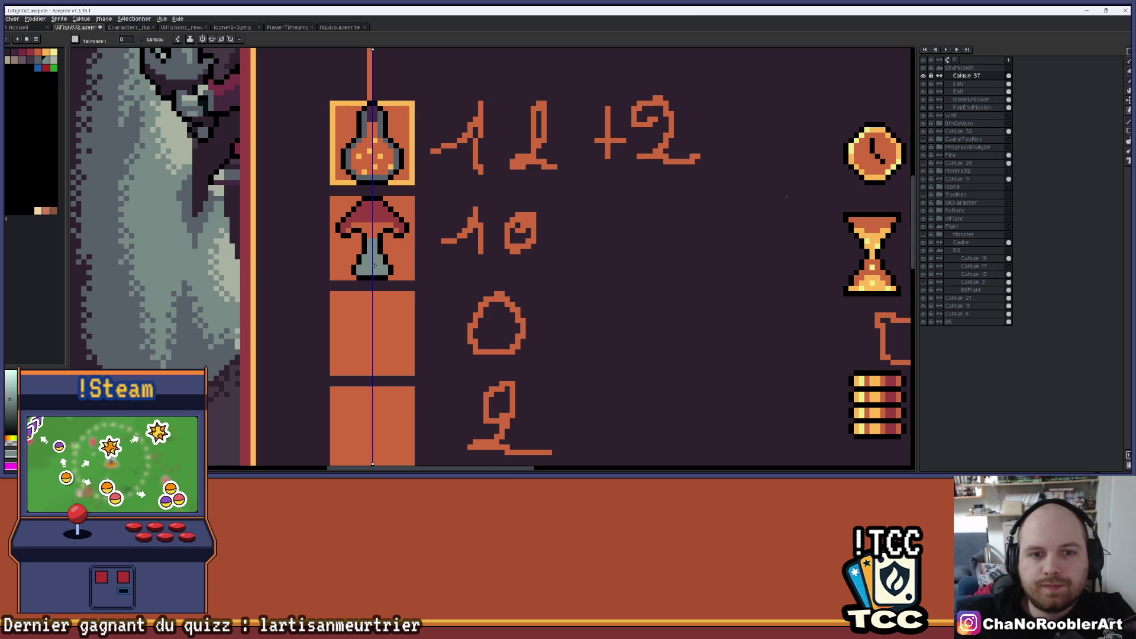
{"action": "scroll", "coordinate": [407, 251], "scroll_direction": "up", "scroll_amount": 4}
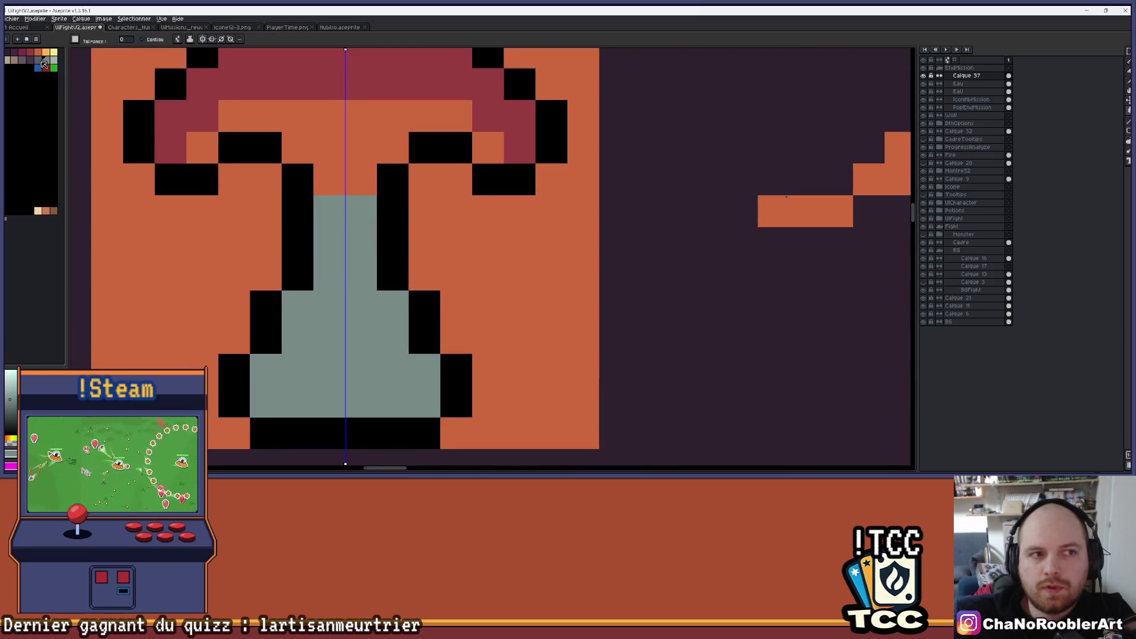
Step: Pencil the top rows of the stem dark grey, repainting one row orange
{"action": "left_click", "coordinate": [357, 210]}
{"action": "key", "text": "ctrl+z"}
{"action": "key", "text": "b"}
{"action": "left_click_drag", "start_coordinate": [329, 211], "coordinate": [361, 212]}
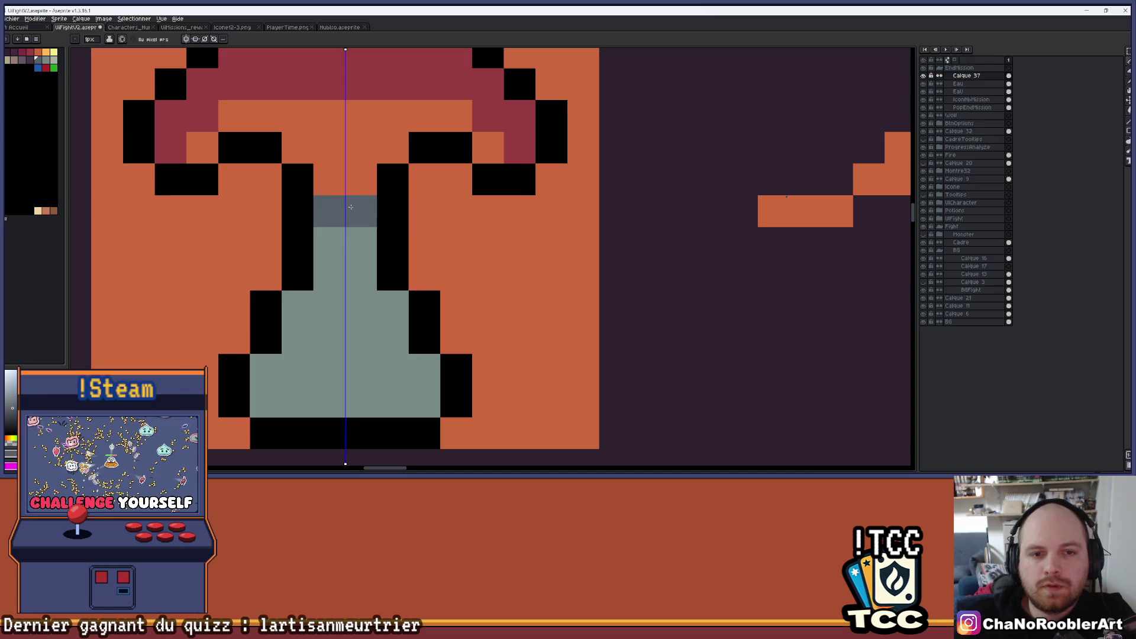
{"action": "scroll", "coordinate": [394, 195], "scroll_direction": "down", "scroll_amount": 3}
{"action": "scroll", "coordinate": [394, 196], "scroll_direction": "up", "scroll_amount": 3}
{"action": "left_click", "coordinate": [373, 195]}
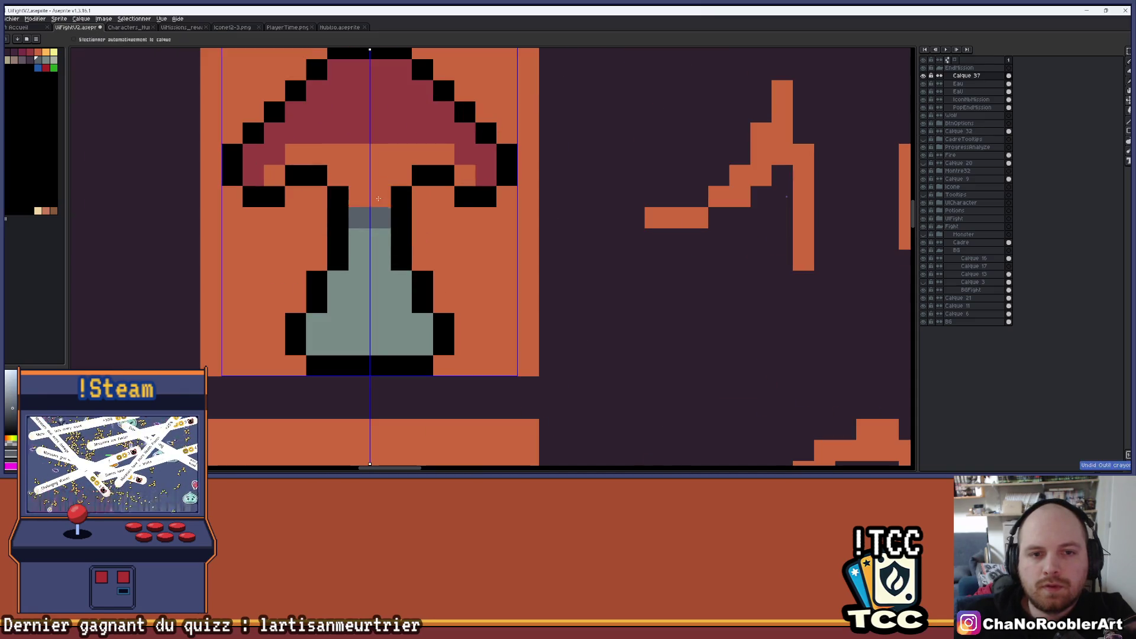
{"action": "scroll", "coordinate": [426, 194], "scroll_direction": "down", "scroll_amount": 3}
{"action": "scroll", "coordinate": [427, 194], "scroll_direction": "up", "scroll_amount": 1}
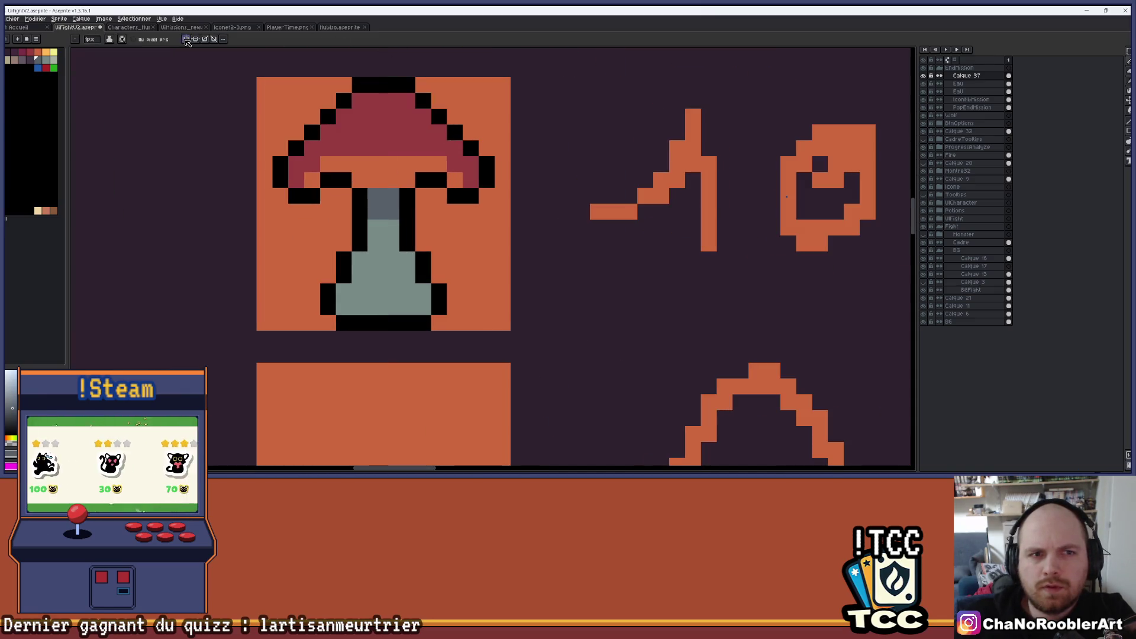
{"action": "left_click", "coordinate": [383, 196]}
{"action": "scroll", "coordinate": [425, 187], "scroll_direction": "down", "scroll_amount": 1}
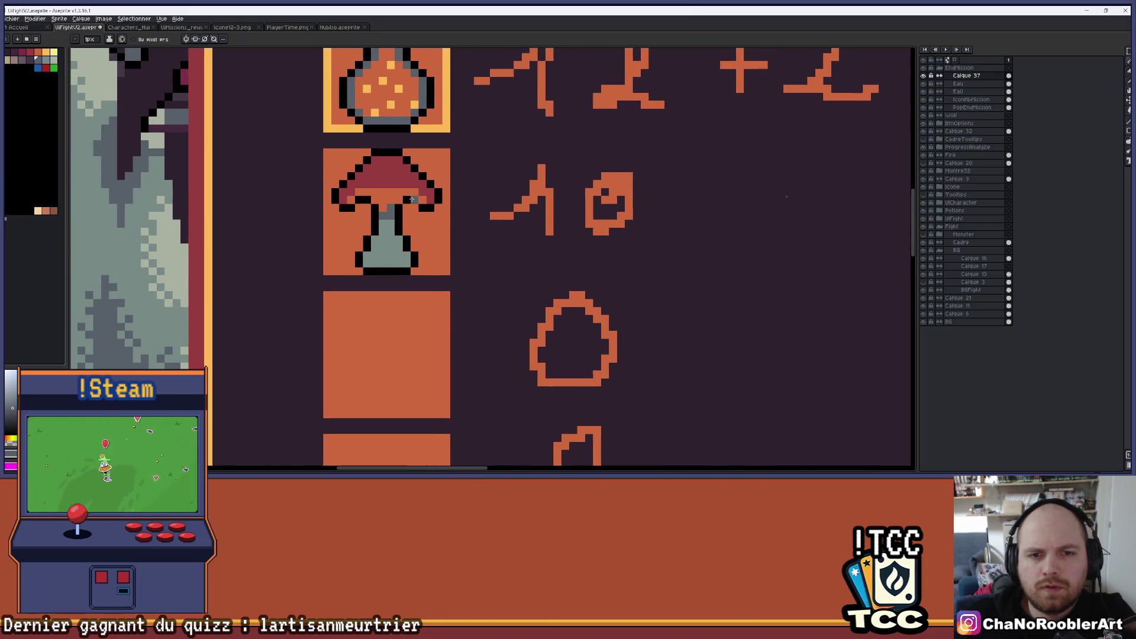
{"action": "scroll", "coordinate": [411, 199], "scroll_direction": "down", "scroll_amount": 4}
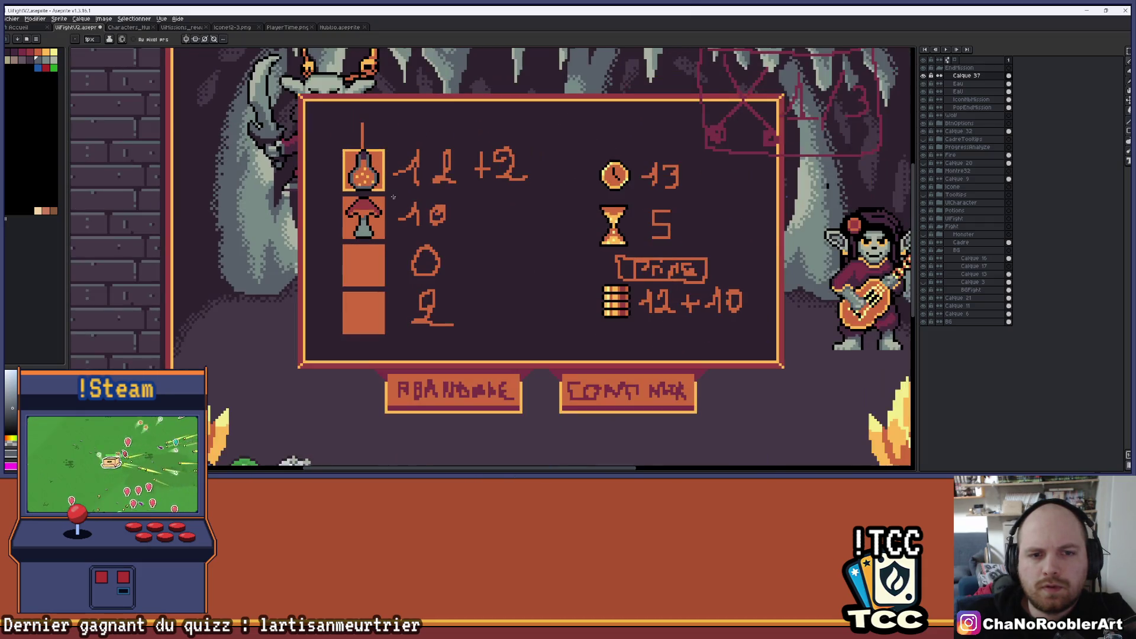
{"action": "scroll", "coordinate": [393, 197], "scroll_direction": "up", "scroll_amount": 2}
{"action": "scroll", "coordinate": [347, 219], "scroll_direction": "down", "scroll_amount": 2}
{"action": "scroll", "coordinate": [345, 221], "scroll_direction": "up", "scroll_amount": 3}
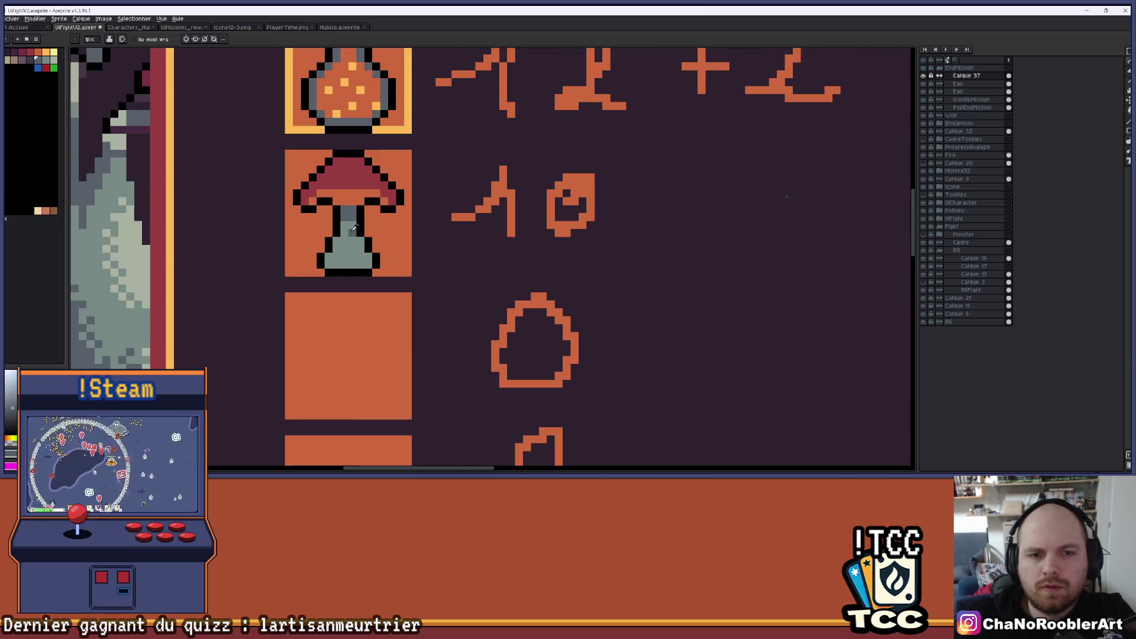
{"action": "scroll", "coordinate": [353, 219], "scroll_direction": "up", "scroll_amount": 3}
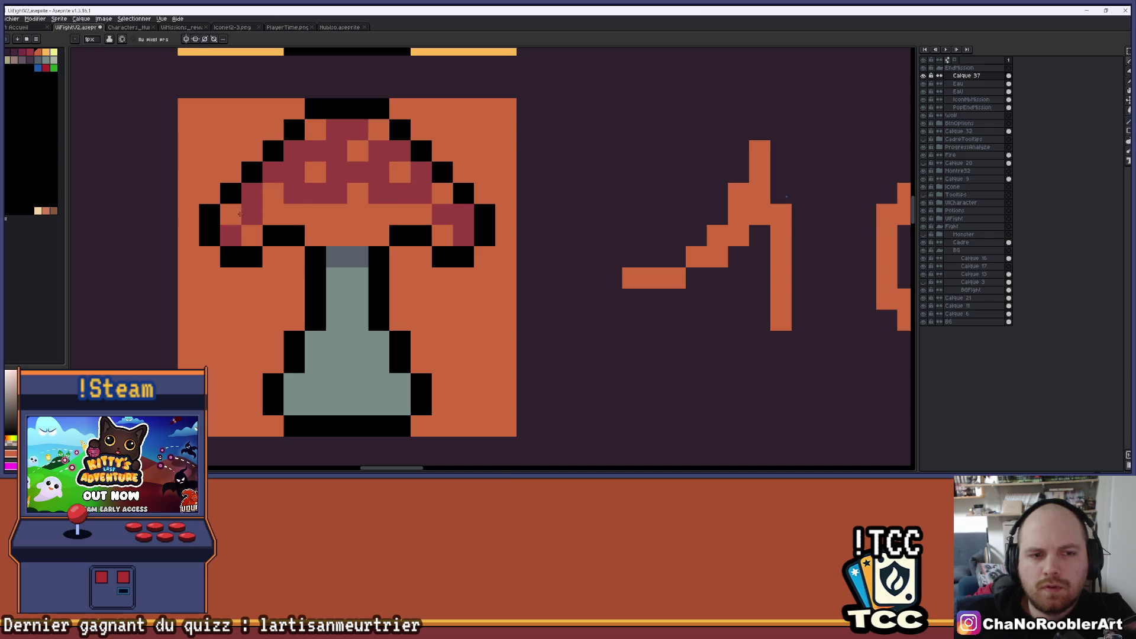
Step: Lower the mushroom cap's right and left edges one pixel using rectangular selections
{"action": "scroll", "coordinate": [240, 214], "scroll_direction": "down", "scroll_amount": 3}
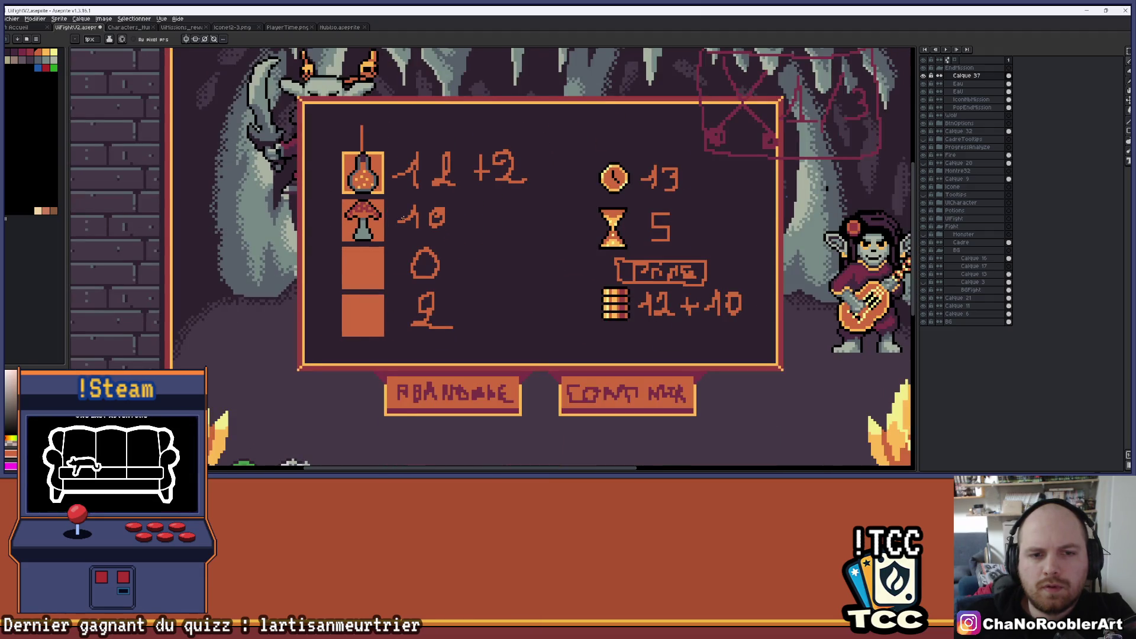
{"action": "scroll", "coordinate": [403, 218], "scroll_direction": "up", "scroll_amount": 3}
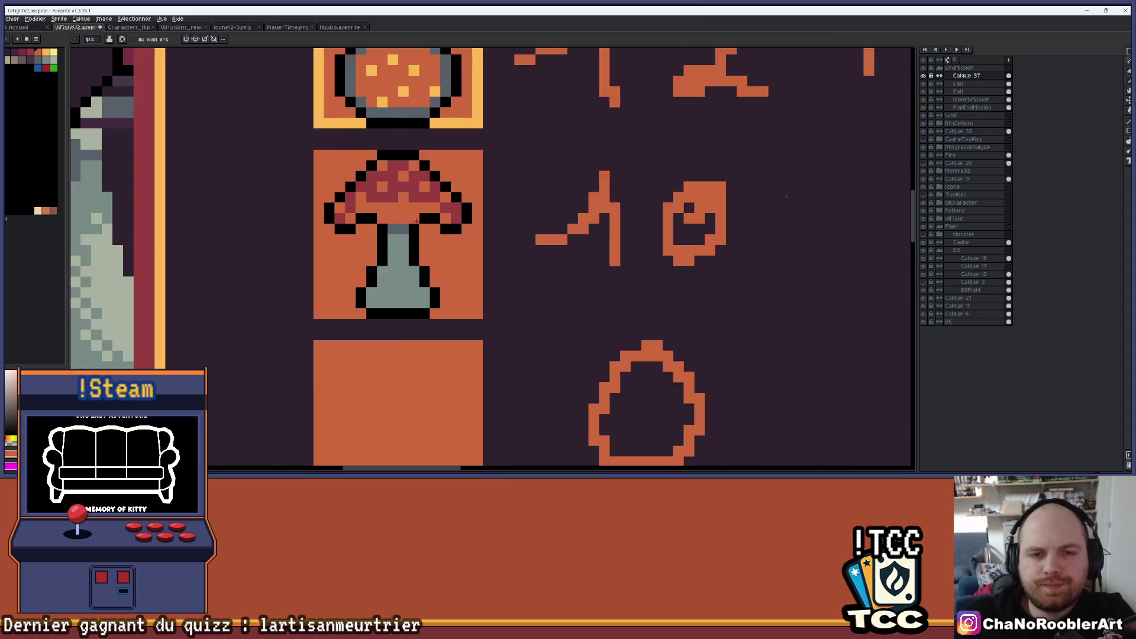
{"action": "scroll", "coordinate": [416, 220], "scroll_direction": "up", "scroll_amount": 2}
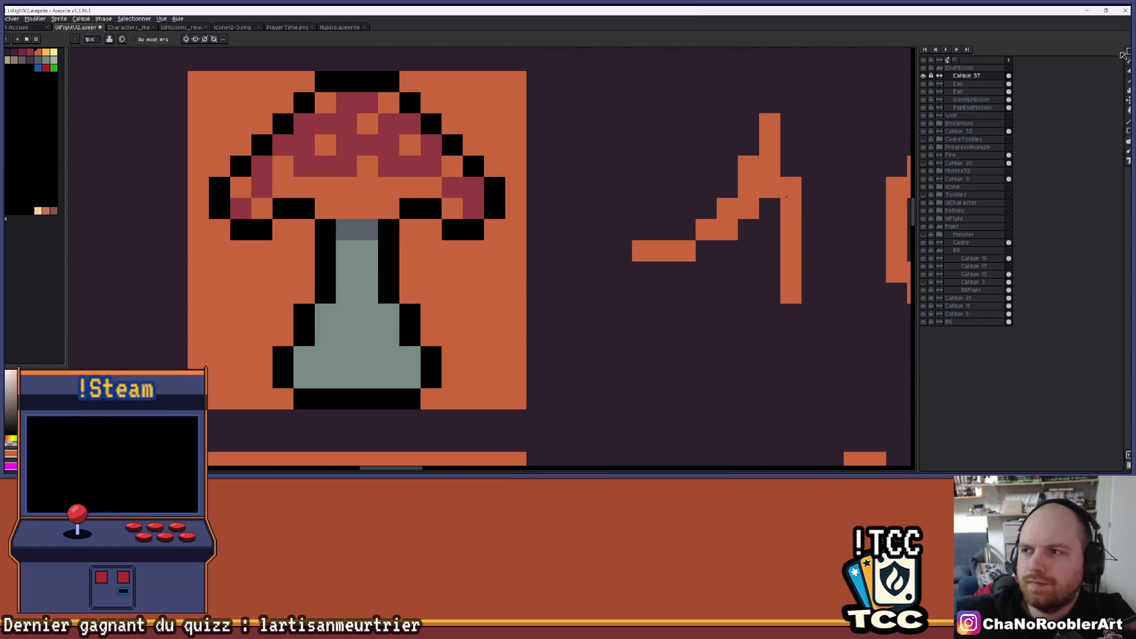
{"action": "left_click", "coordinate": [1126, 52]}
{"action": "mouse_move", "coordinate": [399, 197]}
{"action": "left_mouse_down"}
{"action": "mouse_move", "coordinate": [527, 262]}
{"action": "mouse_move", "coordinate": [499, 268]}
{"action": "left_mouse_up"}
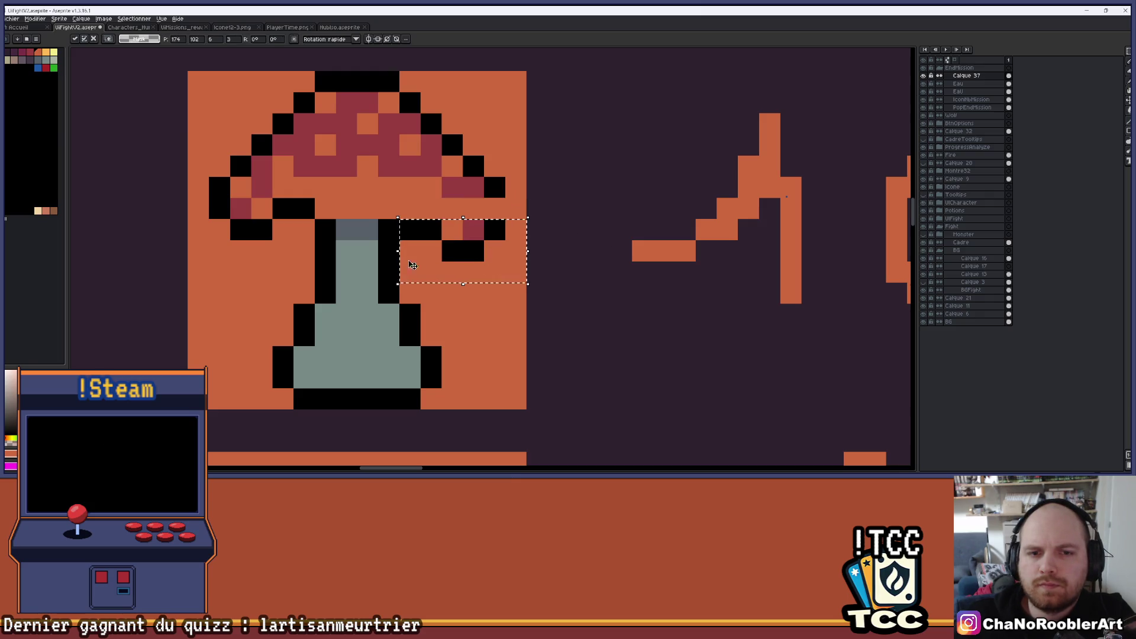
{"action": "mouse_move", "coordinate": [207, 195]}
{"action": "left_mouse_down"}
{"action": "mouse_move", "coordinate": [297, 262]}
{"action": "mouse_move", "coordinate": [316, 262]}
{"action": "mouse_move", "coordinate": [289, 270]}
{"action": "left_mouse_up"}
{"action": "key", "text": "b"}
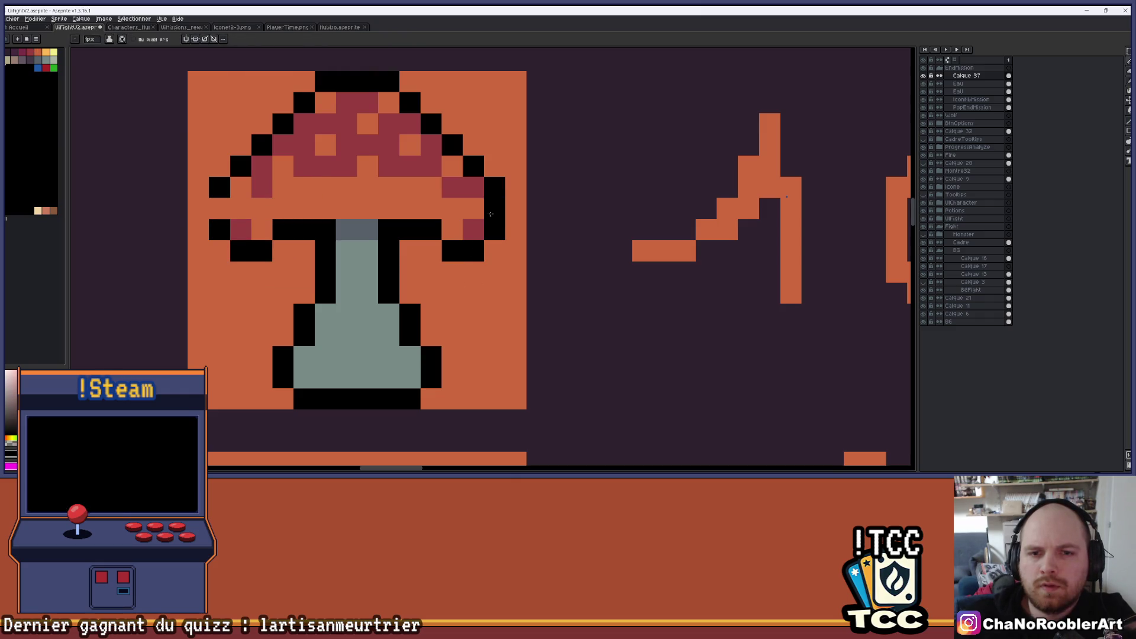
Step: Add black outline pixels beside the stem, replacing the orange pixel there
{"action": "scroll", "coordinate": [226, 211], "scroll_direction": "down", "scroll_amount": 3}
{"action": "scroll", "coordinate": [355, 215], "scroll_direction": "up", "scroll_amount": 3}
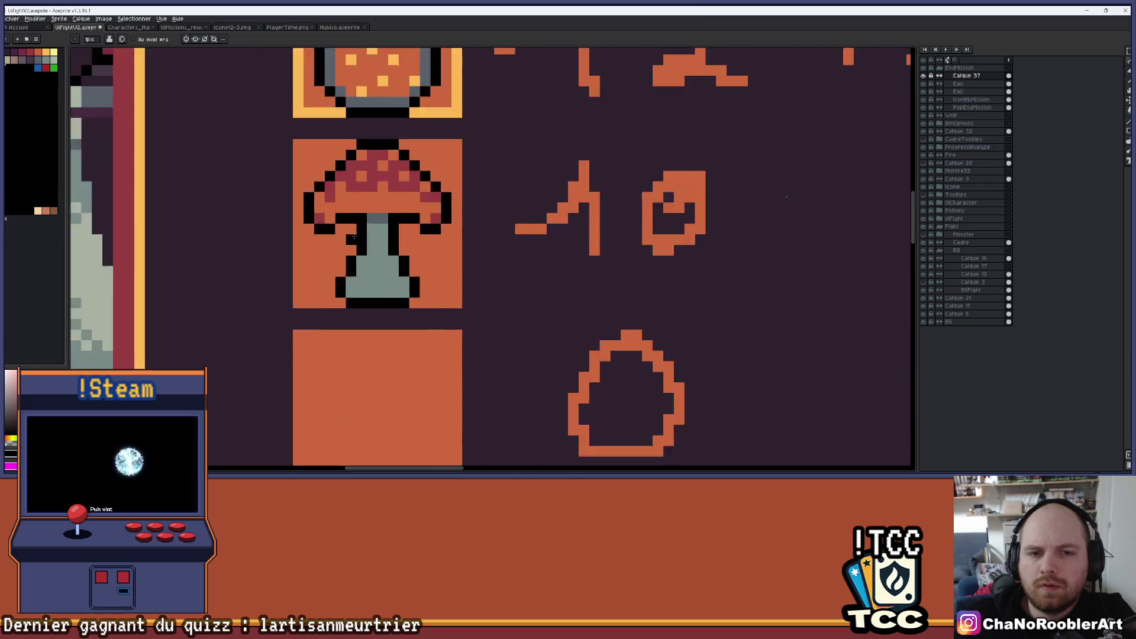
{"action": "left_click", "coordinate": [453, 222]}
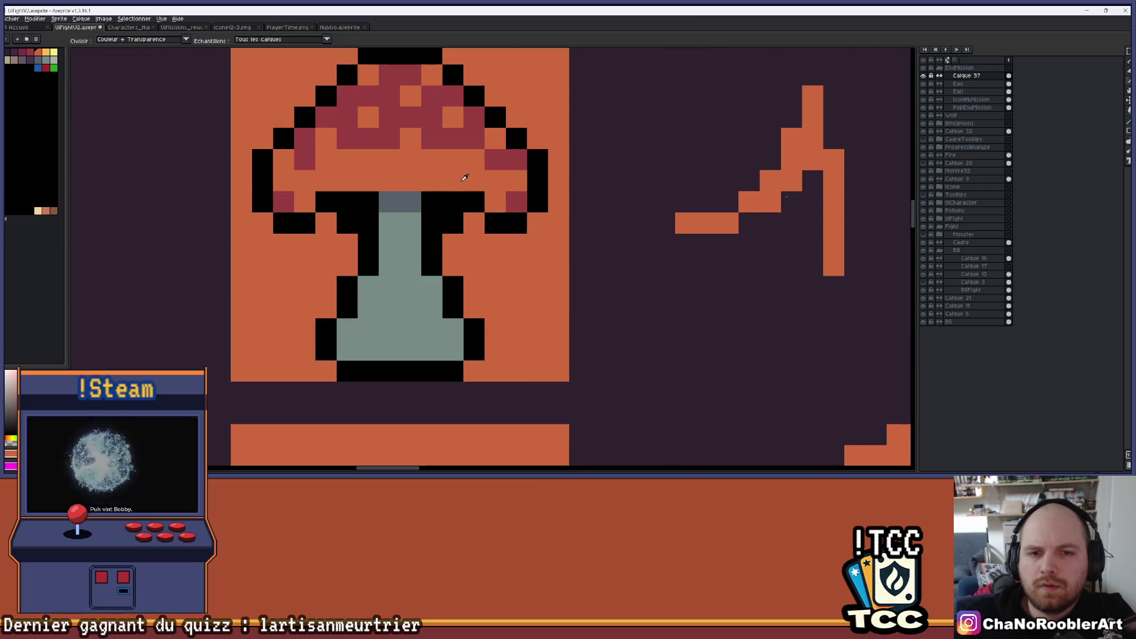
{"action": "left_click", "coordinate": [438, 199]}
{"action": "scroll", "coordinate": [437, 198], "scroll_direction": "down", "scroll_amount": 8}
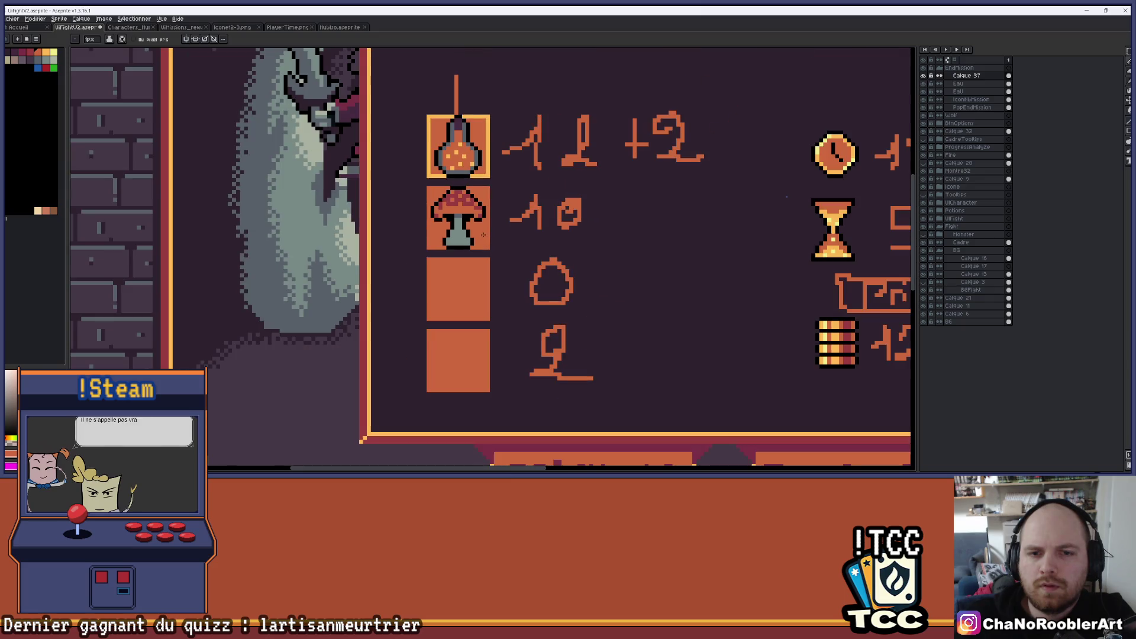
{"action": "left_click_drag", "start_coordinate": [481, 233], "coordinate": [476, 242]}
{"action": "scroll", "coordinate": [477, 242], "scroll_direction": "up", "scroll_amount": 4}
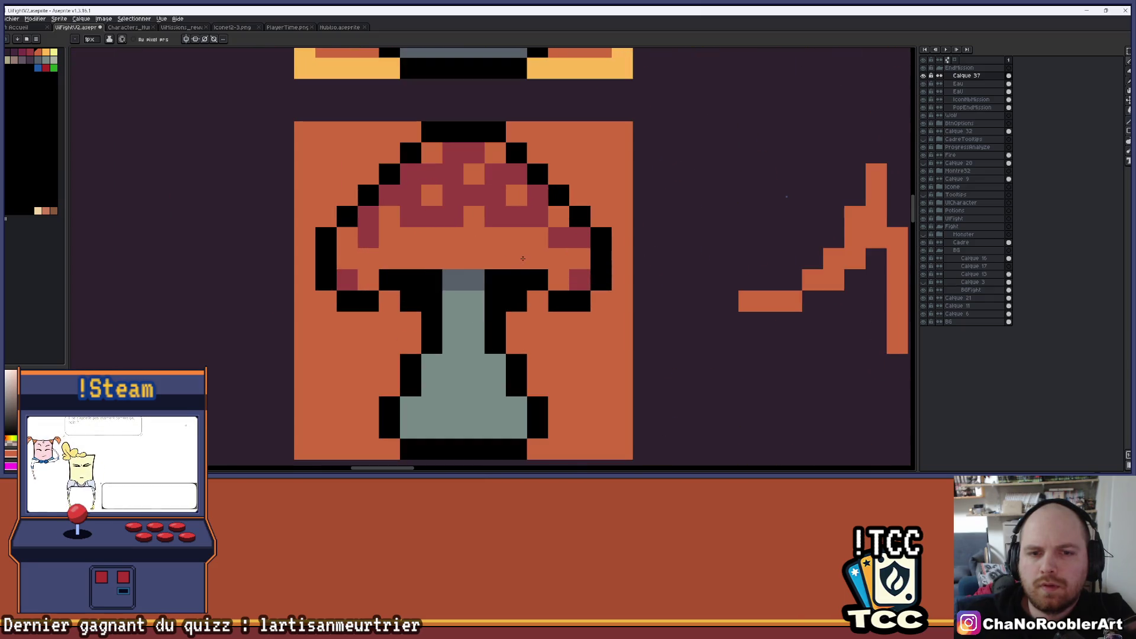
{"action": "left_click", "coordinate": [496, 279]}
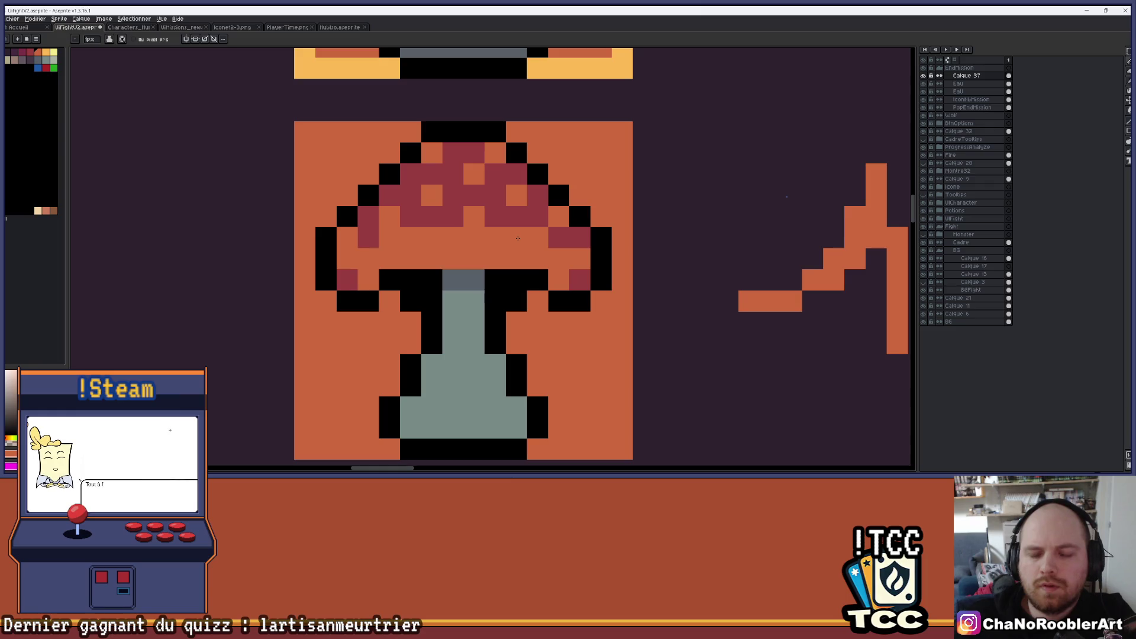
{"action": "scroll", "coordinate": [503, 277], "scroll_direction": "down", "scroll_amount": 4}
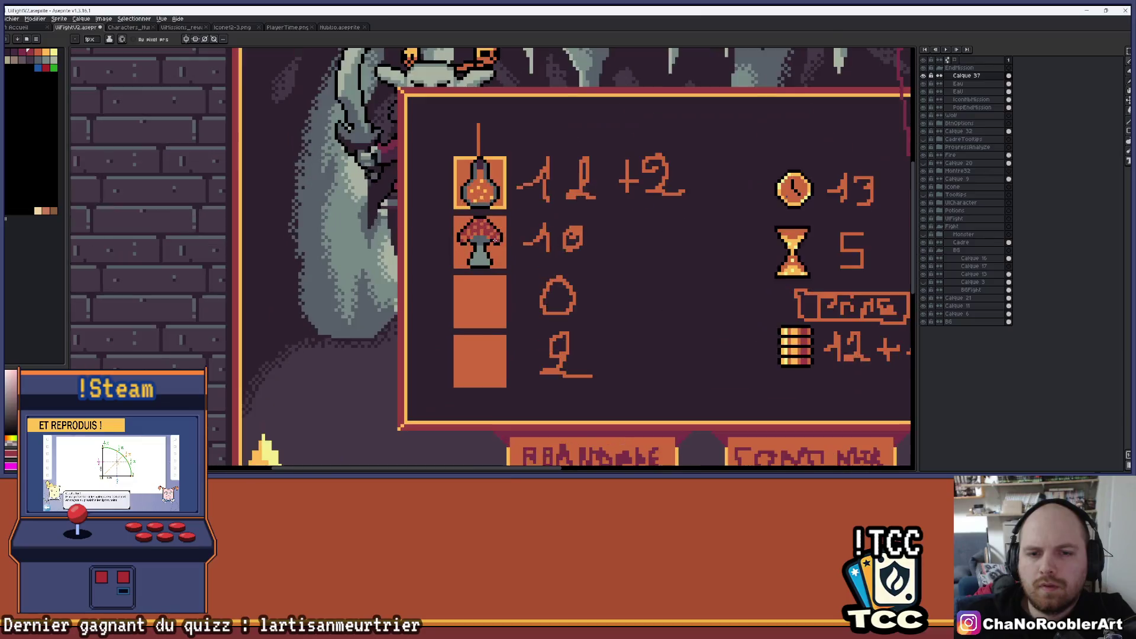
{"action": "scroll", "coordinate": [513, 230], "scroll_direction": "up", "scroll_amount": 3}
{"action": "scroll", "coordinate": [514, 230], "scroll_direction": "up", "scroll_amount": 2}
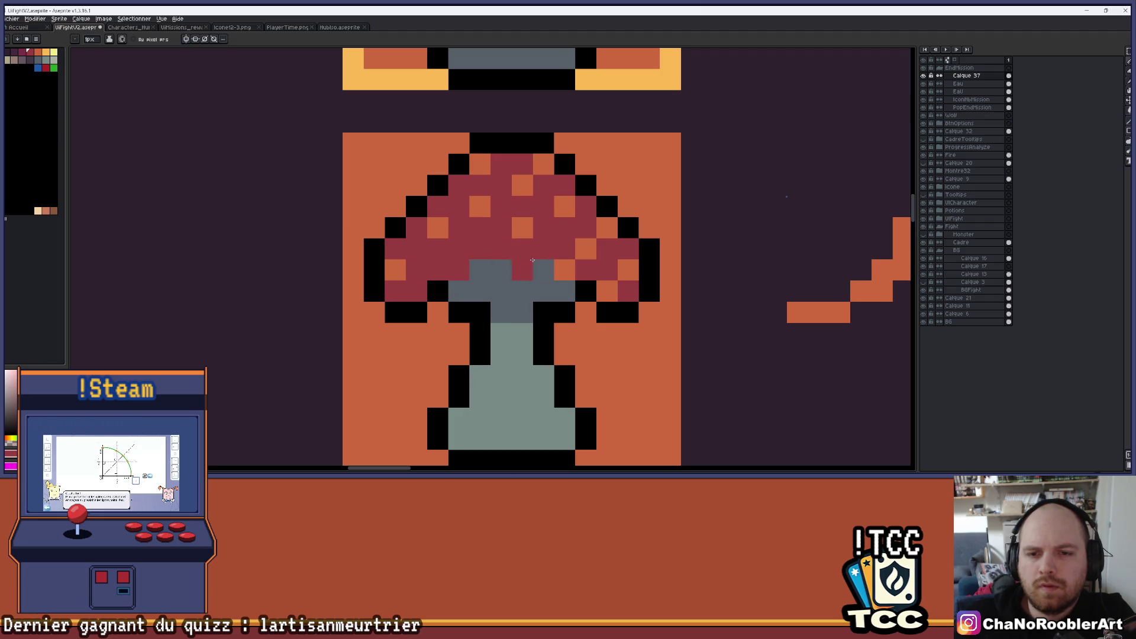
Step: Select the mushroom's lower half, drop the transform, then select the whole mushroom tile
{"action": "scroll", "coordinate": [509, 248], "scroll_direction": "down", "scroll_amount": 4}
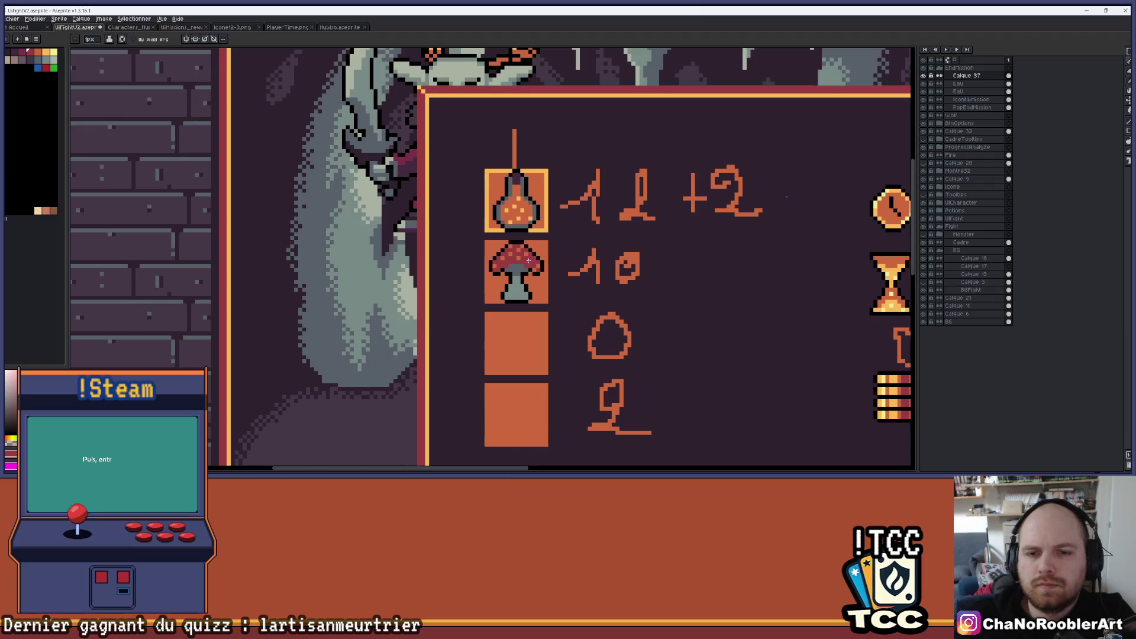
{"action": "scroll", "coordinate": [506, 246], "scroll_direction": "down", "scroll_amount": 4}
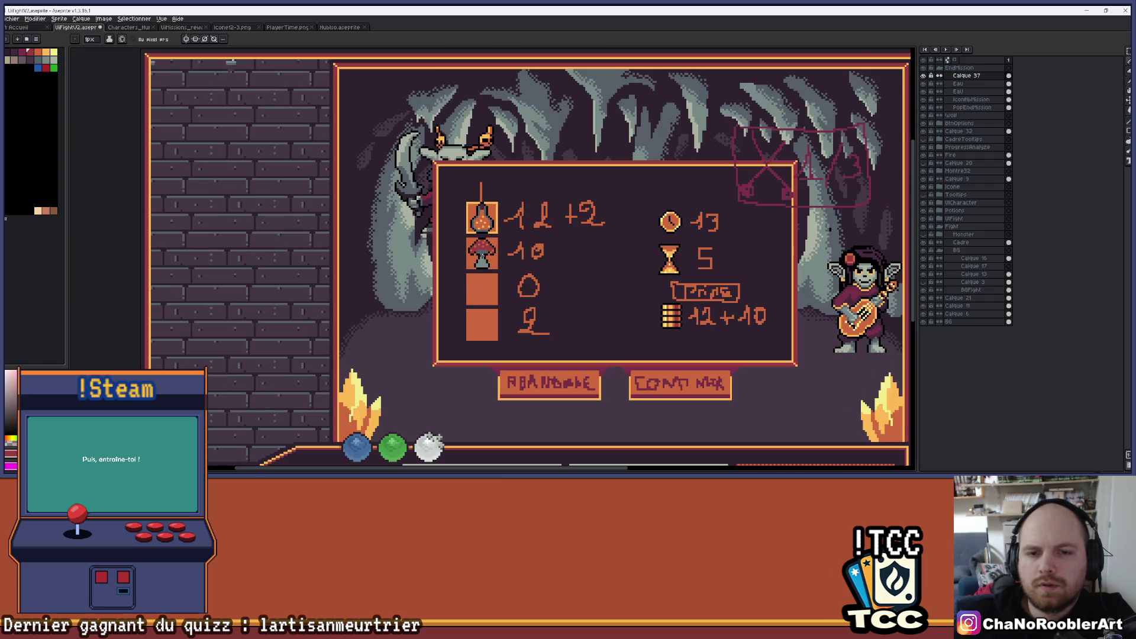
{"action": "scroll", "coordinate": [487, 254], "scroll_direction": "up", "scroll_amount": 6}
{"action": "scroll", "coordinate": [486, 255], "scroll_direction": "up", "scroll_amount": 1}
{"action": "key", "text": "m"}
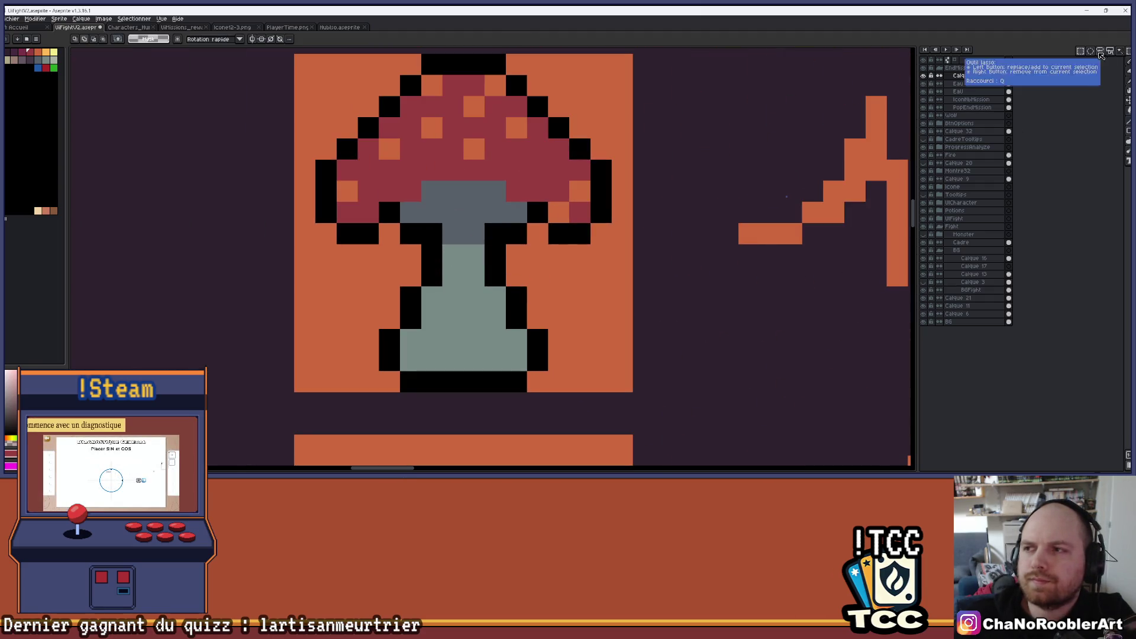
{"action": "left_click_drag", "start_coordinate": [335, 265], "coordinate": [572, 394]}
{"action": "key", "text": "ctrl+d"}
{"action": "scroll", "coordinate": [541, 325], "scroll_direction": "down", "scroll_amount": 2}
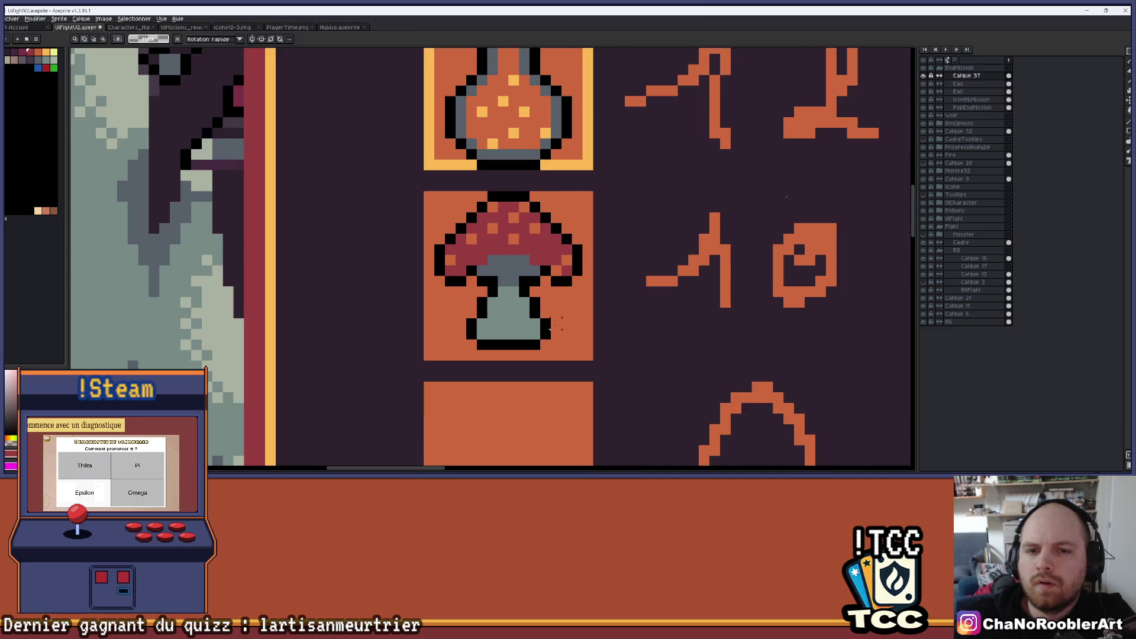
{"action": "mouse_move", "coordinate": [410, 202]}
{"action": "left_mouse_down"}
{"action": "mouse_move", "coordinate": [520, 274]}
{"action": "mouse_move", "coordinate": [579, 362]}
{"action": "left_mouse_up"}
{"action": "scroll", "coordinate": [556, 289], "scroll_direction": "down", "scroll_amount": 4}
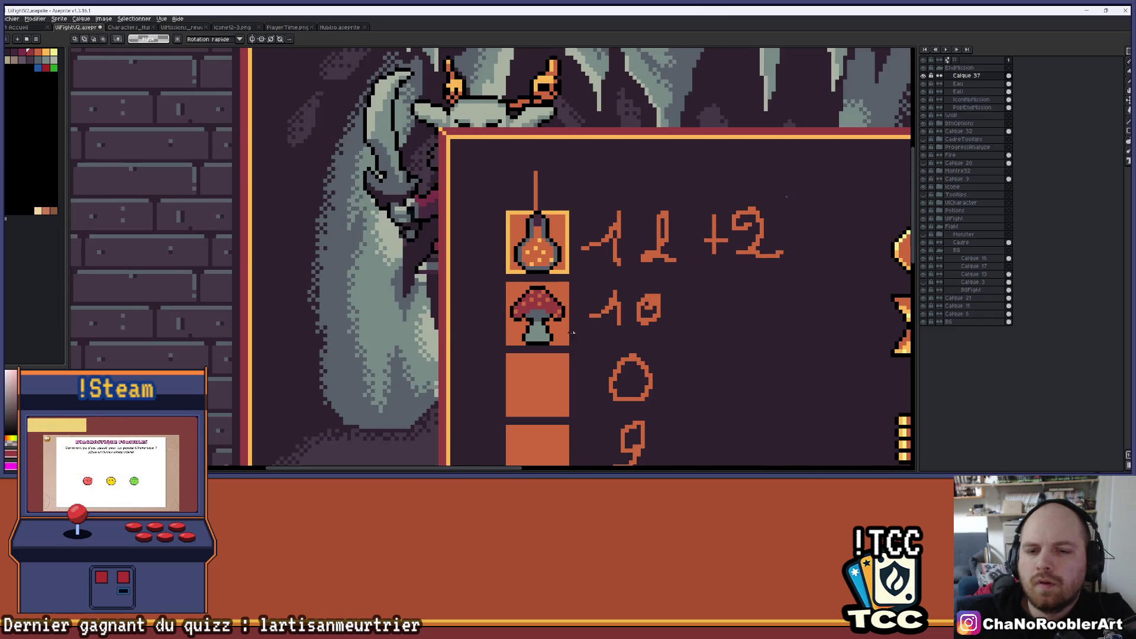
{"action": "scroll", "coordinate": [501, 262], "scroll_direction": "up", "scroll_amount": 4}
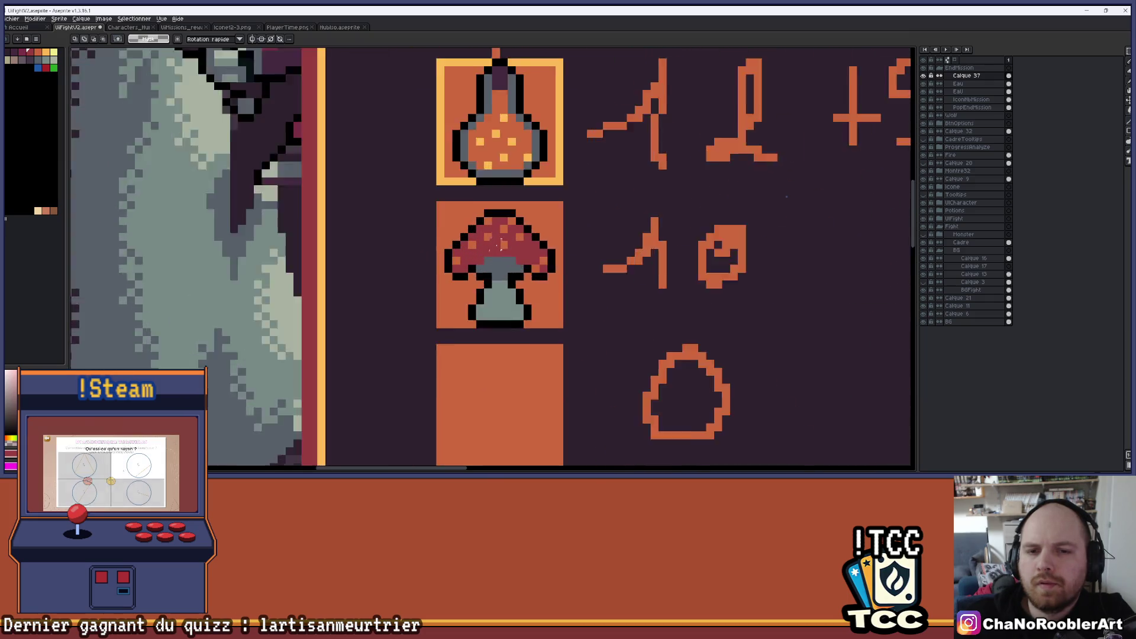
Step: Add a black outline pixel on the cap's right edge and paint two upper-left outline pixels red
{"action": "key", "text": "b"}
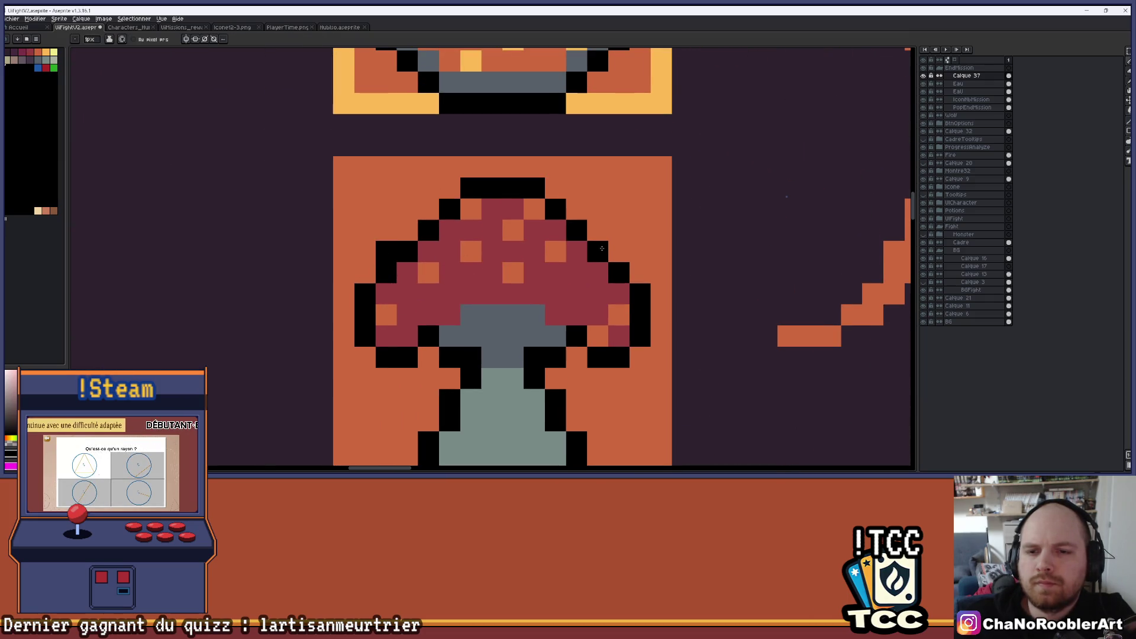
{"action": "left_click", "coordinate": [619, 251]}
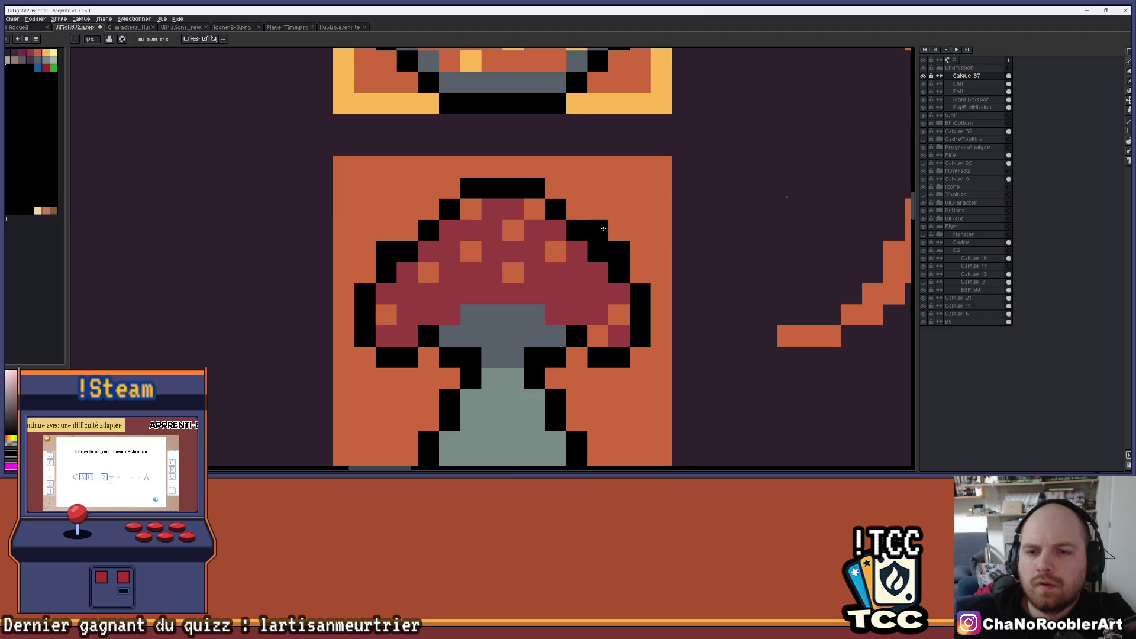
{"action": "left_click_drag", "start_coordinate": [447, 250], "coordinate": [411, 250]}
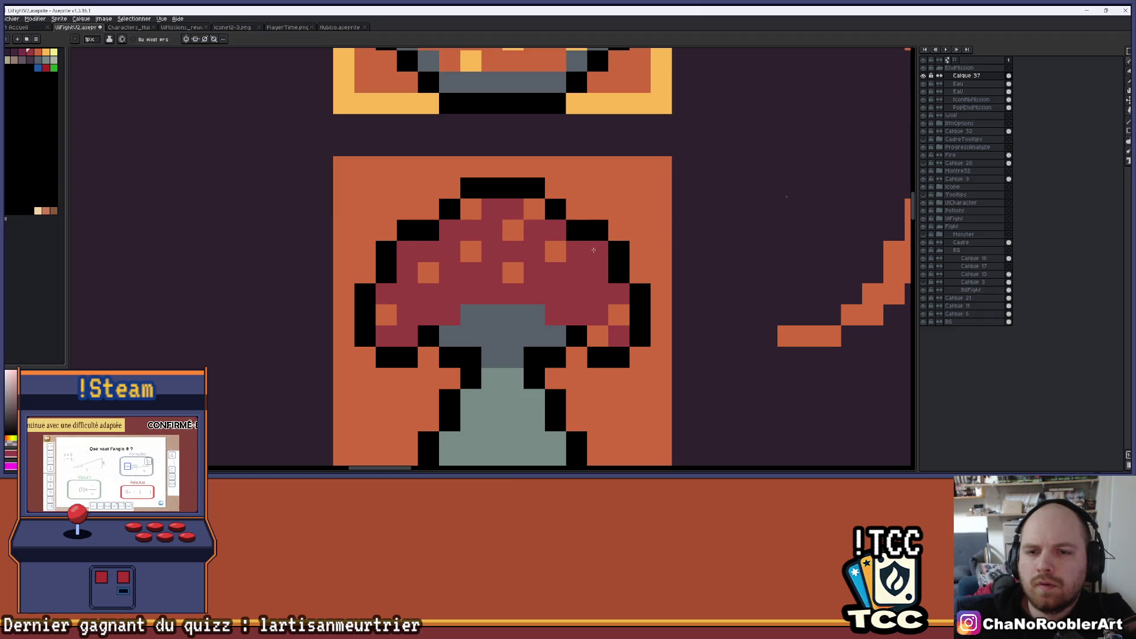
{"action": "scroll", "coordinate": [594, 251], "scroll_direction": "down", "scroll_amount": 2}
{"action": "scroll", "coordinate": [592, 228], "scroll_direction": "down", "scroll_amount": 2}
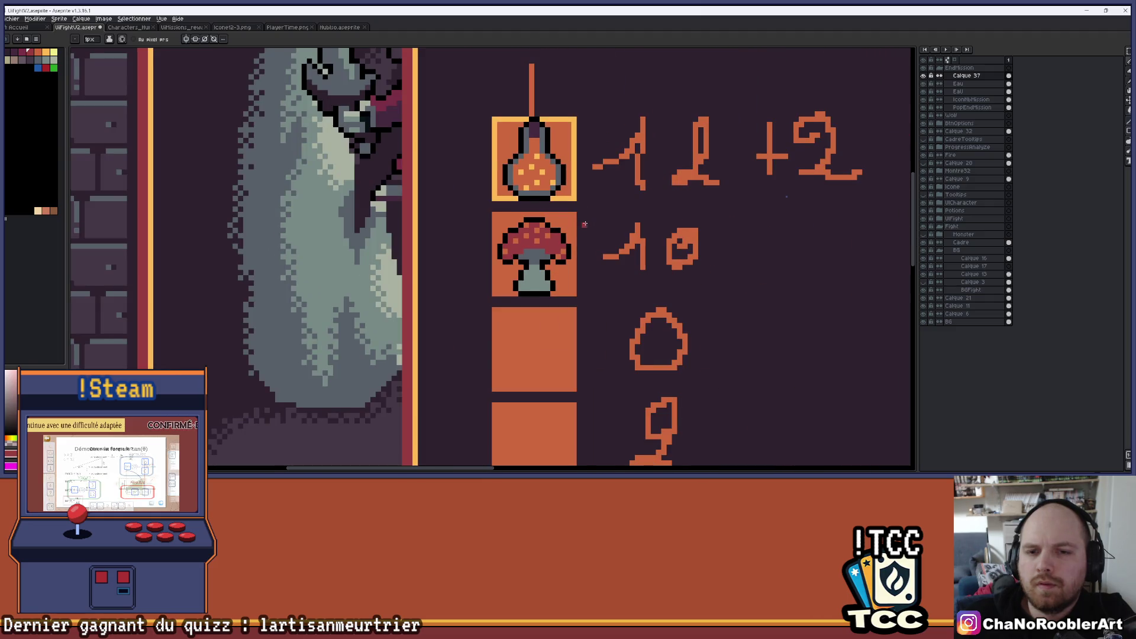
{"action": "left_click_drag", "start_coordinate": [584, 224], "coordinate": [564, 225]}
{"action": "scroll", "coordinate": [497, 255], "scroll_direction": "up", "scroll_amount": 2}
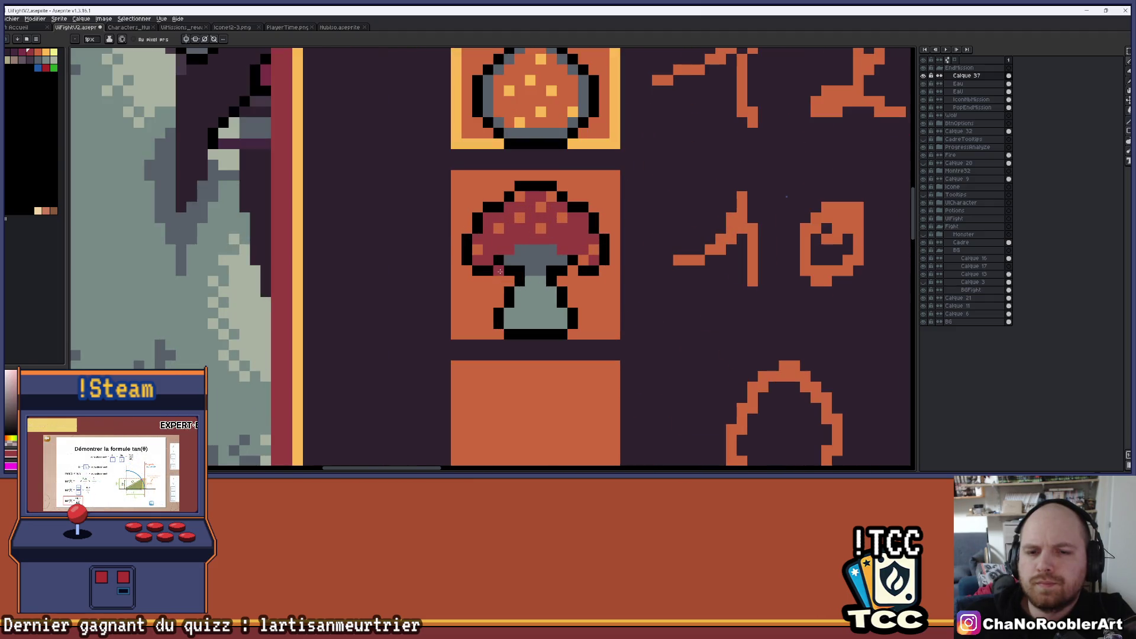
{"action": "scroll", "coordinate": [571, 270], "scroll_direction": "down", "scroll_amount": 2}
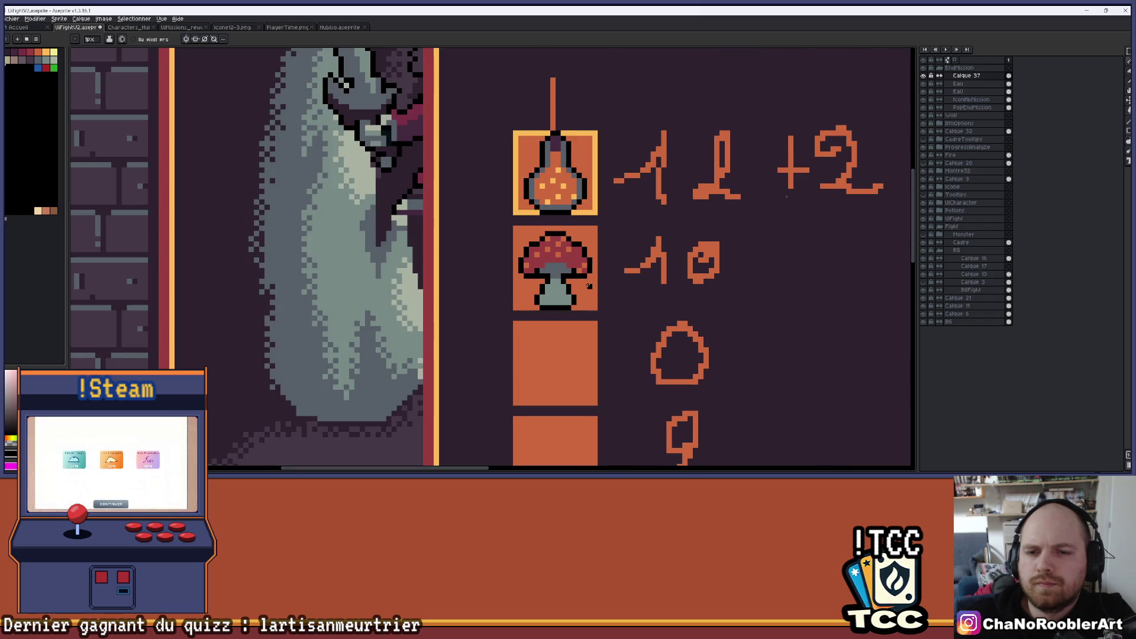
{"action": "scroll", "coordinate": [550, 250], "scroll_direction": "up", "scroll_amount": 4}
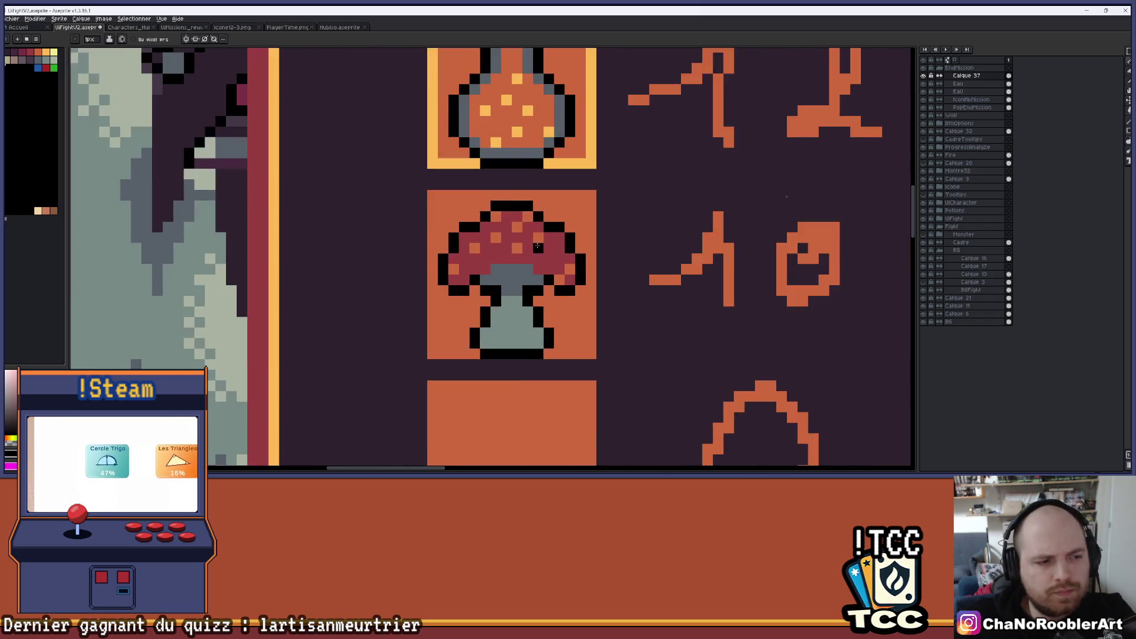
Step: Sample the orange from the icon and paint orange pixels along the mushroom's edge, fixing the right side
{"action": "key", "text": "alt"}
{"action": "left_click", "coordinate": [419, 273]}
{"action": "left_click", "coordinate": [504, 273]}
{"action": "left_click", "coordinate": [588, 273]}
{"action": "left_click", "coordinate": [588, 274]}
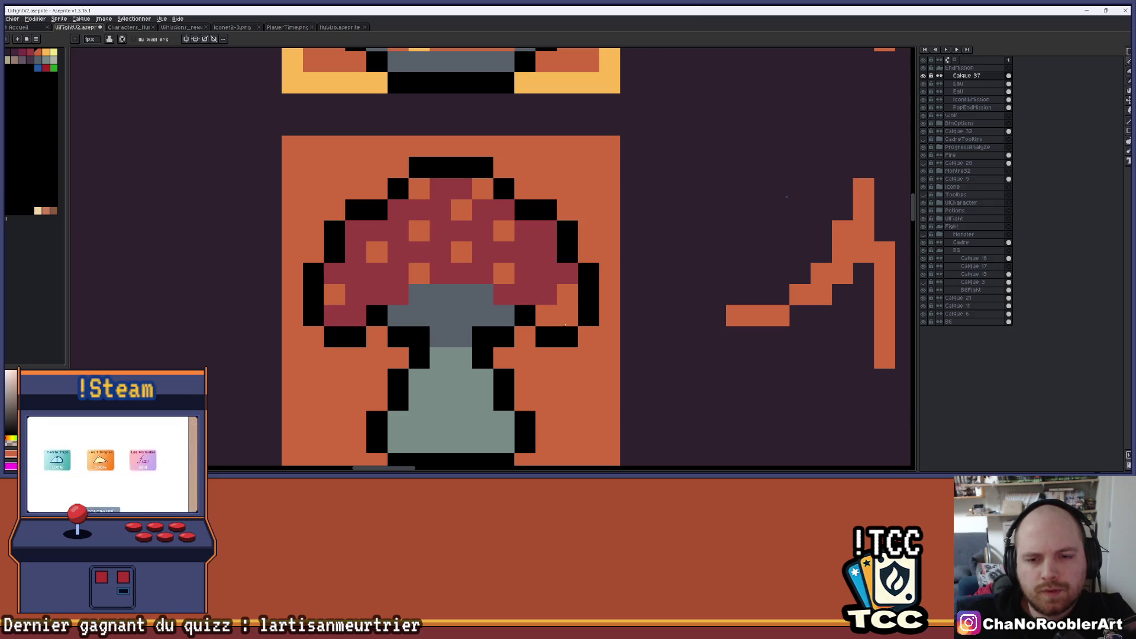
{"action": "left_click", "coordinate": [567, 295]}
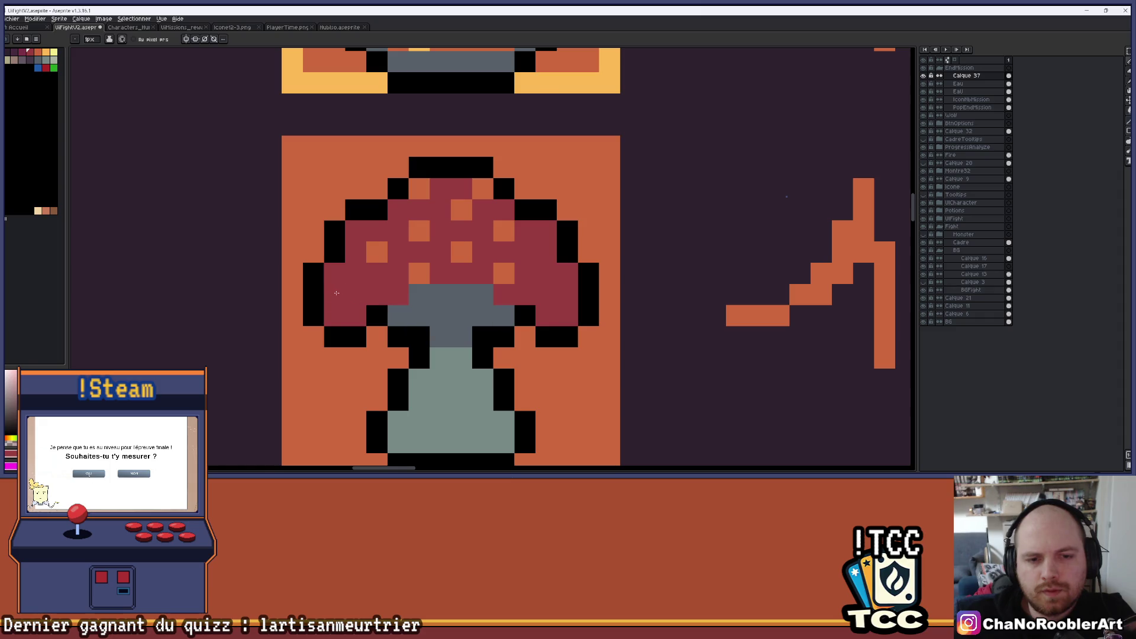
{"action": "scroll", "coordinate": [381, 294], "scroll_direction": "down", "scroll_amount": 4}
{"action": "scroll", "coordinate": [423, 267], "scroll_direction": "up", "scroll_amount": 4}
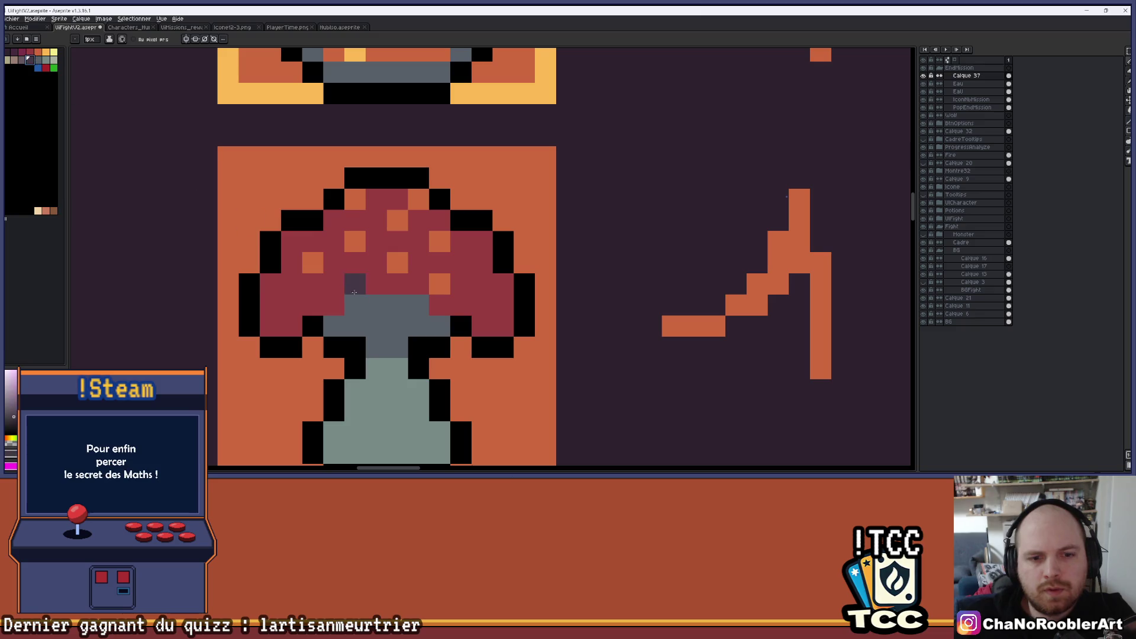
Step: Paint a dark shadow row across the top of the stem beneath the cap
{"action": "left_click_drag", "start_coordinate": [355, 305], "coordinate": [408, 306]}
{"action": "scroll", "coordinate": [463, 290], "scroll_direction": "down", "scroll_amount": 4}
{"action": "scroll", "coordinate": [452, 305], "scroll_direction": "up", "scroll_amount": 2}
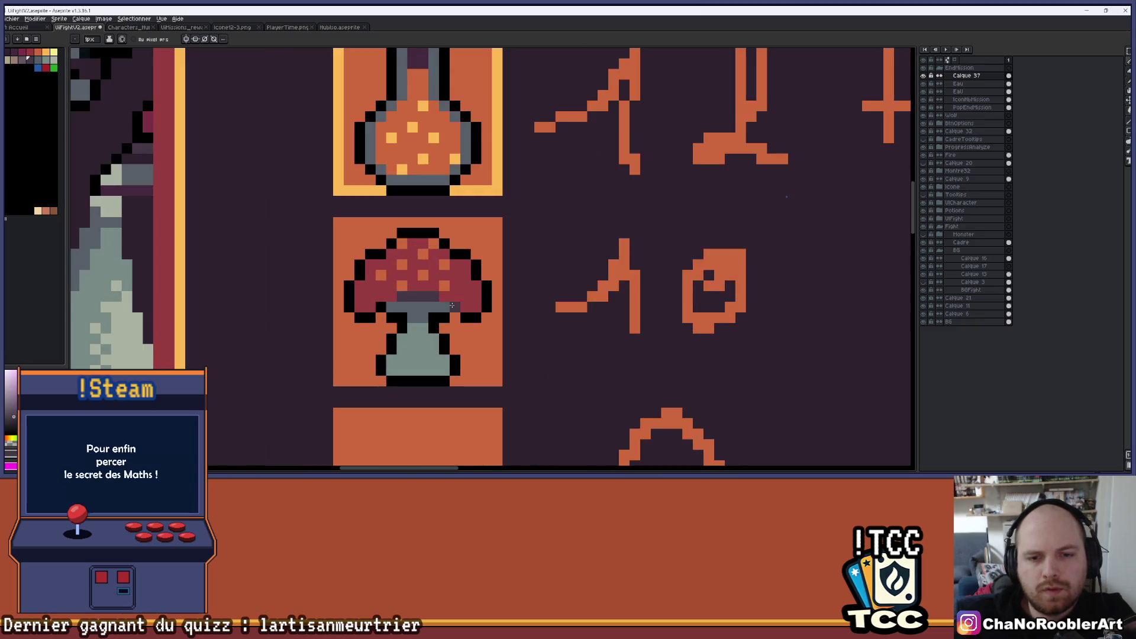
{"action": "scroll", "coordinate": [390, 306], "scroll_direction": "down", "scroll_amount": 3}
{"action": "left_click_drag", "start_coordinate": [468, 272], "coordinate": [500, 276]}
{"action": "scroll", "coordinate": [500, 275], "scroll_direction": "up", "scroll_amount": 1}
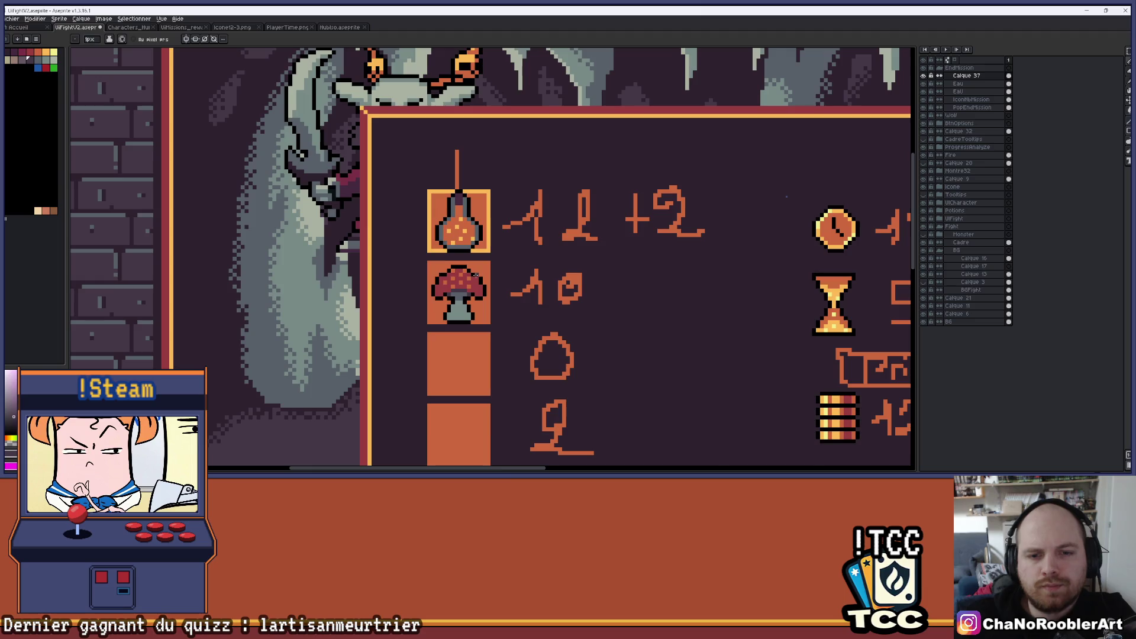
{"action": "scroll", "coordinate": [475, 275], "scroll_direction": "up", "scroll_amount": 3}
Step: Erase a stray black outline pixel and reposition it on the tile, undoing a misplaced one
{"action": "right_click", "coordinate": [663, 299]}
{"action": "left_click", "coordinate": [631, 297]}
{"action": "scroll", "coordinate": [458, 289], "scroll_direction": "down", "scroll_amount": 5}
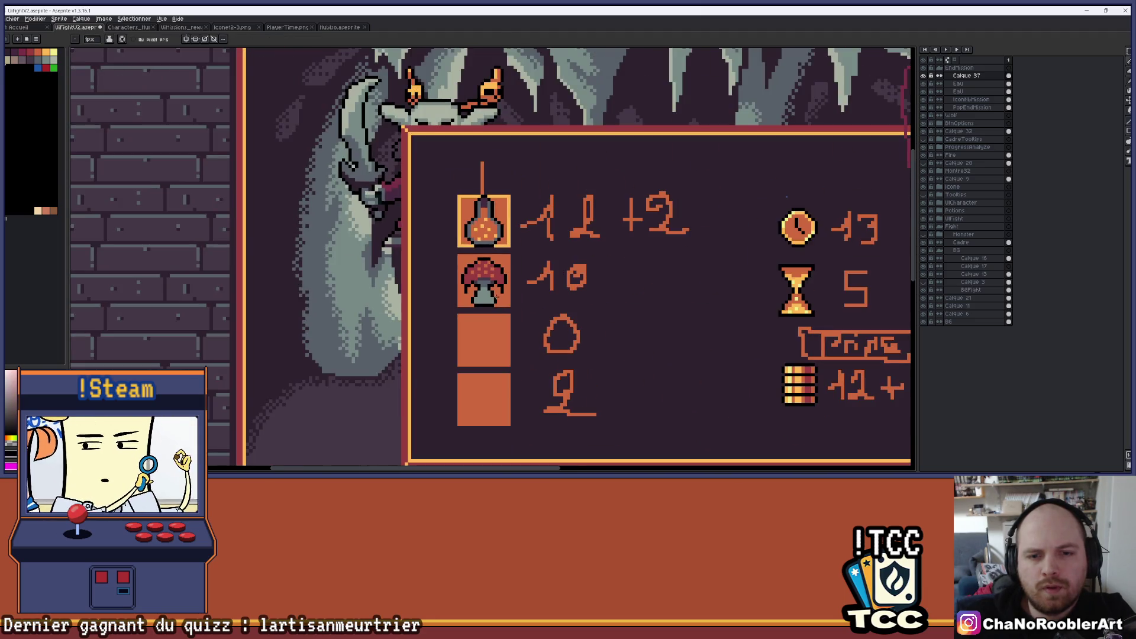
{"action": "scroll", "coordinate": [497, 296], "scroll_direction": "up", "scroll_amount": 5}
{"action": "left_click", "coordinate": [502, 271]}
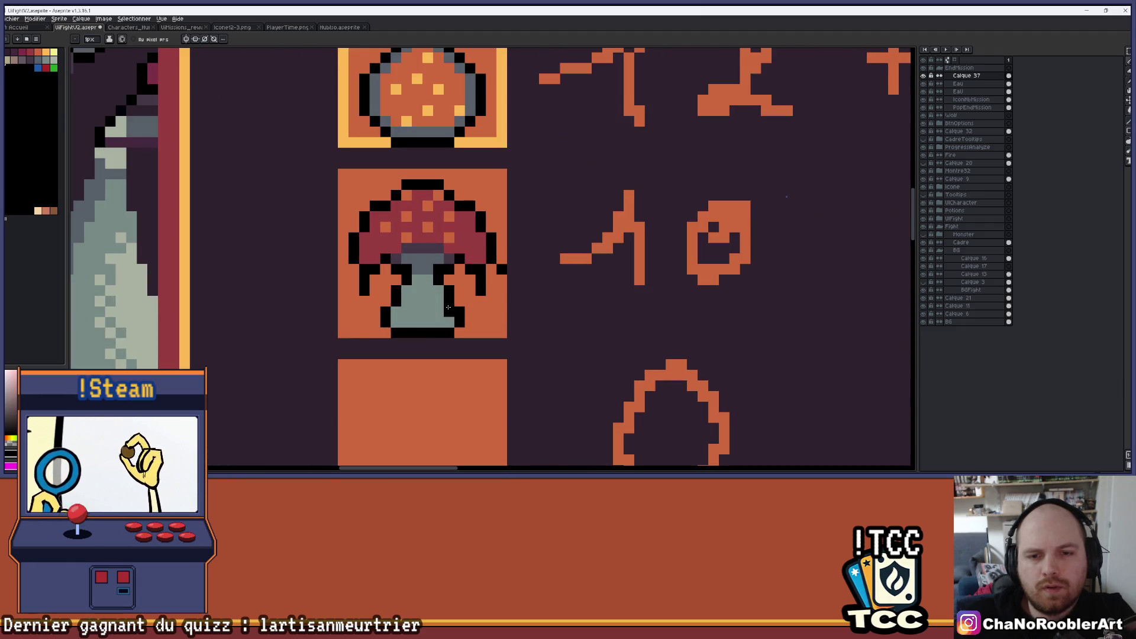
{"action": "scroll", "coordinate": [503, 271], "scroll_direction": "down", "scroll_amount": 1}
{"action": "key", "text": "ctrl+z"}
{"action": "scroll", "coordinate": [488, 236], "scroll_direction": "up", "scroll_amount": 3}
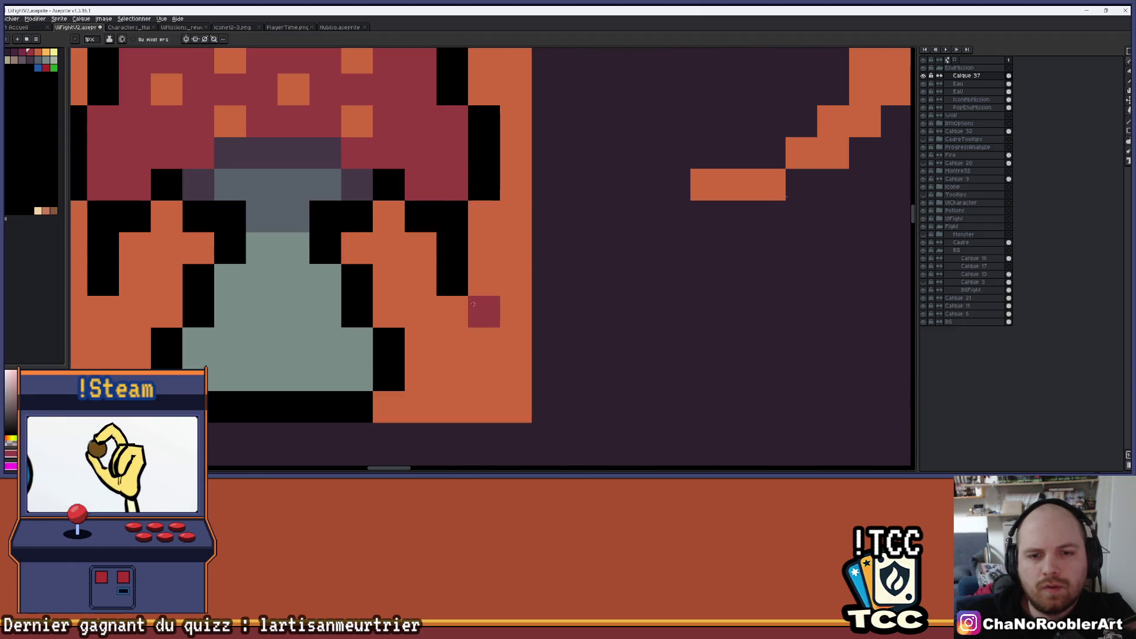
Step: Add mirrored red pixels beside the mushroom's leg tips and review it within the stats panel
{"action": "left_click", "coordinate": [452, 311]}
{"action": "left_click", "coordinate": [103, 312]}
{"action": "scroll", "coordinate": [176, 312], "scroll_direction": "down", "scroll_amount": 4}
{"action": "scroll", "coordinate": [251, 303], "scroll_direction": "down", "scroll_amount": 2}
{"action": "left_click_drag", "start_coordinate": [346, 295], "coordinate": [420, 288]}
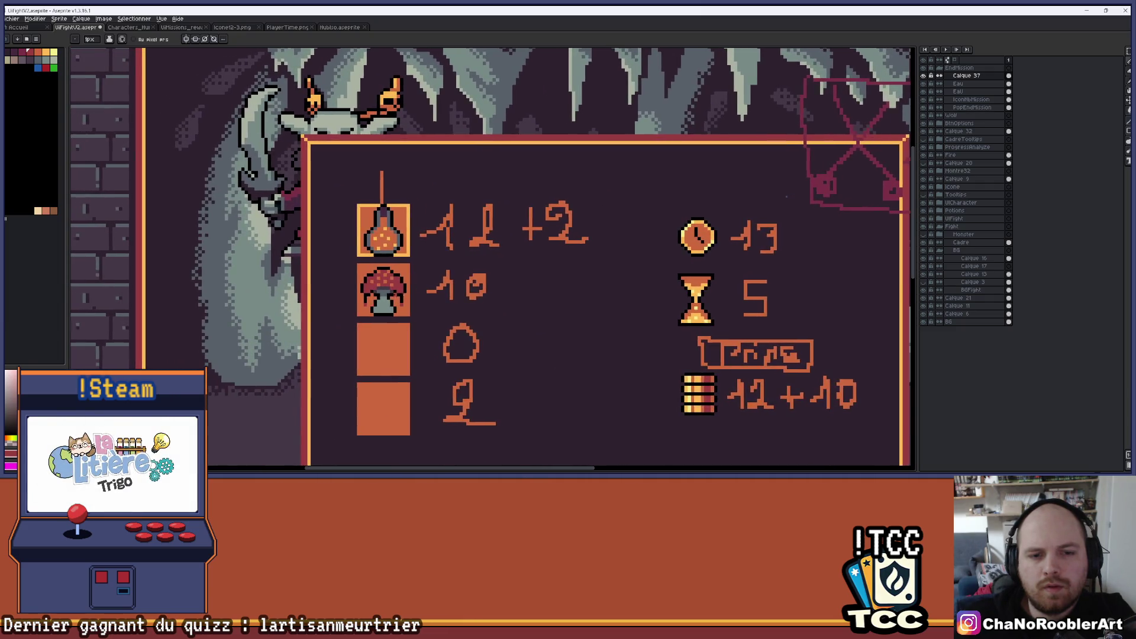
{"action": "scroll", "coordinate": [369, 302], "scroll_direction": "up", "scroll_amount": 3}
{"action": "scroll", "coordinate": [527, 303], "scroll_direction": "down", "scroll_amount": 5}
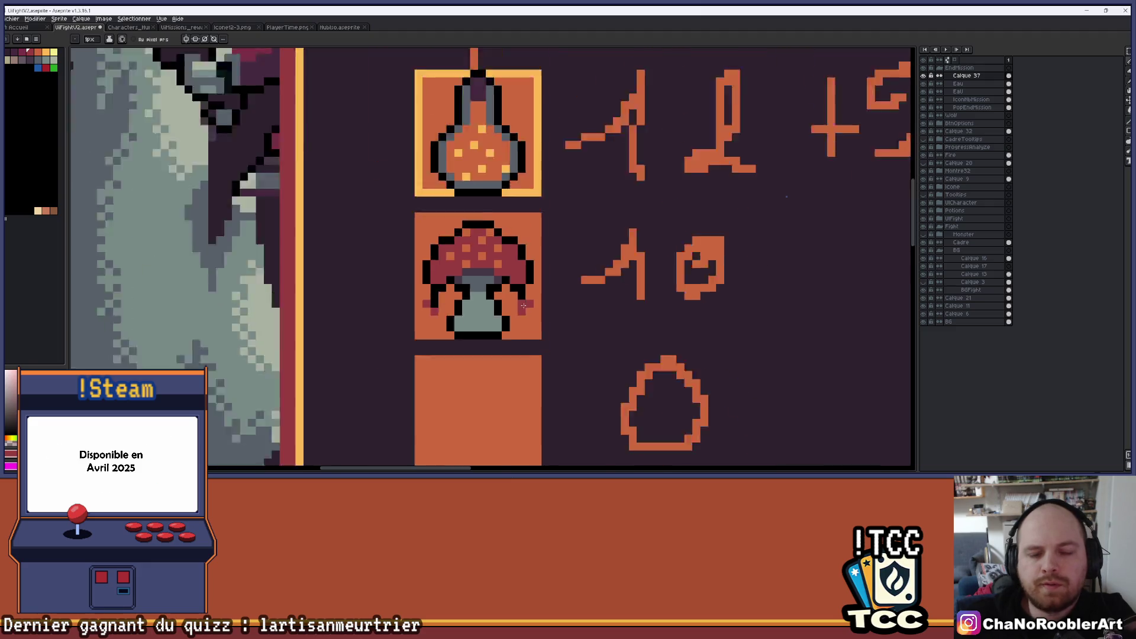
{"action": "scroll", "coordinate": [512, 301], "scroll_direction": "up", "scroll_amount": 4}
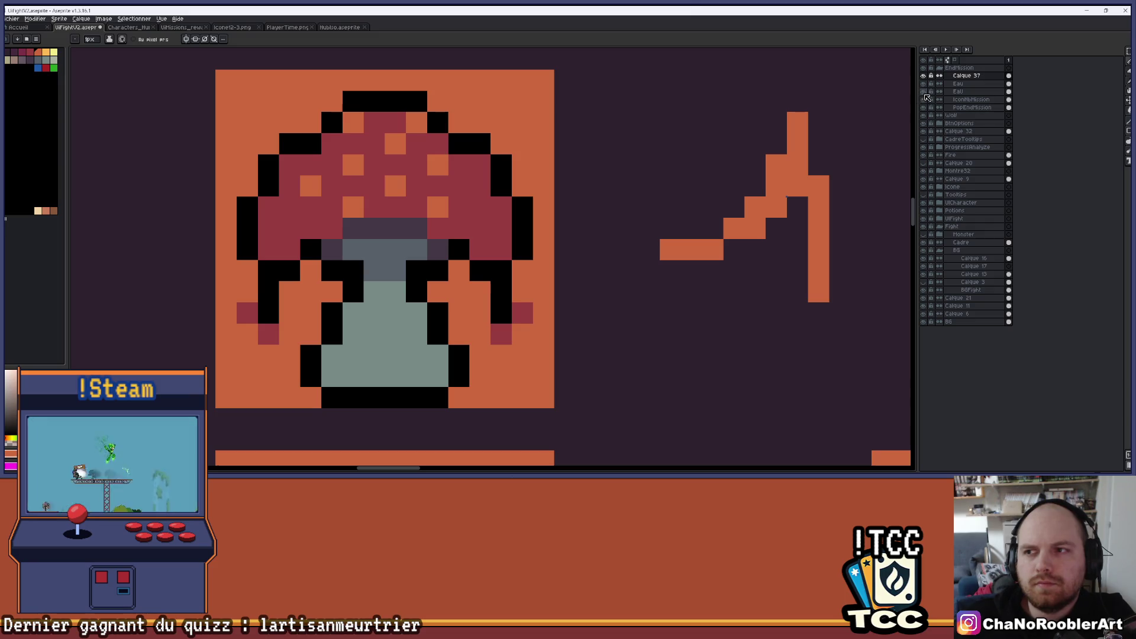
{"action": "scroll", "coordinate": [484, 224], "scroll_direction": "down", "scroll_amount": 4}
Step: Paint light yellow pixels beside the stem and over the red pixels by the legs
{"action": "scroll", "coordinate": [484, 224], "scroll_direction": "up", "scroll_amount": 3}
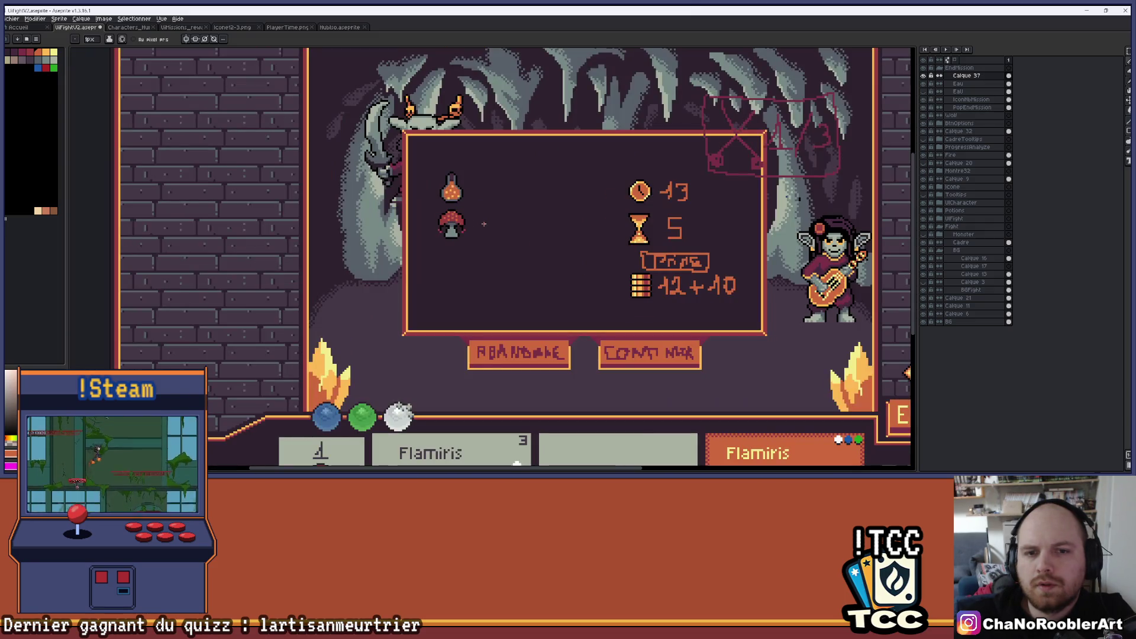
{"action": "scroll", "coordinate": [454, 222], "scroll_direction": "up", "scroll_amount": 3}
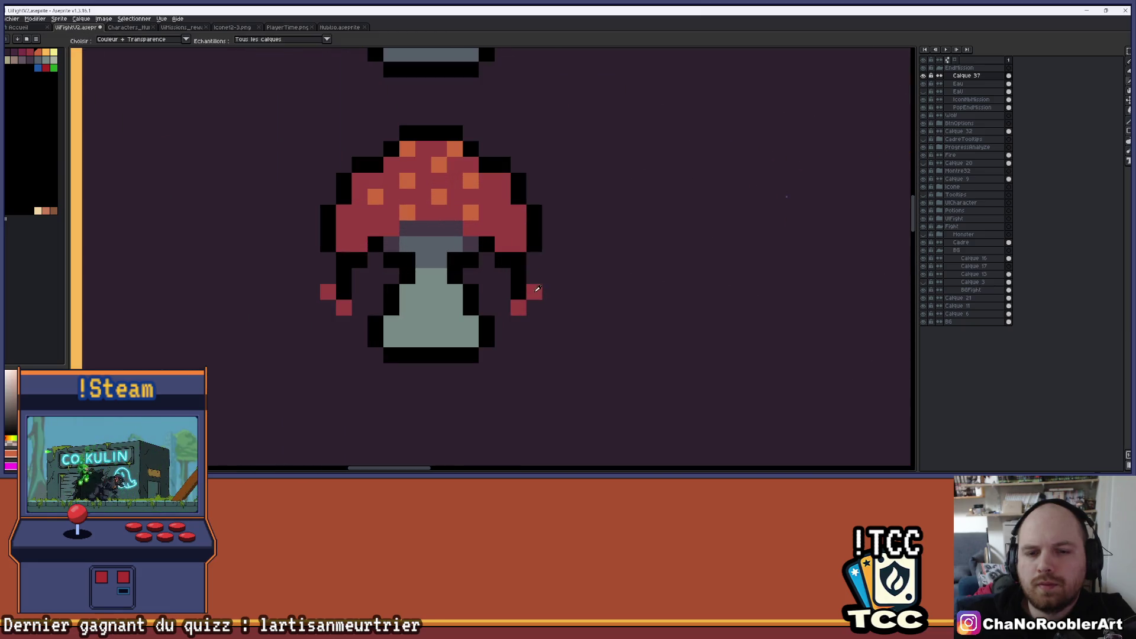
{"action": "left_click", "coordinate": [54, 51]}
{"action": "left_click", "coordinate": [439, 244]}
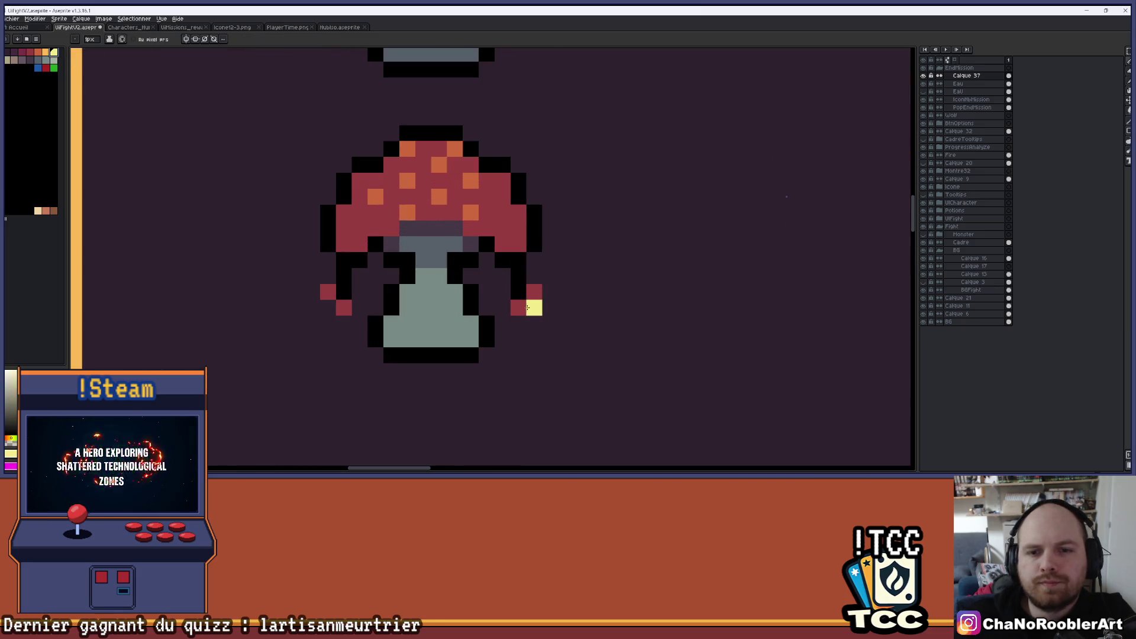
{"action": "left_click", "coordinate": [534, 292]}
{"action": "left_click", "coordinate": [518, 307]}
{"action": "left_click", "coordinate": [344, 307]}
{"action": "left_click", "coordinate": [328, 292]}
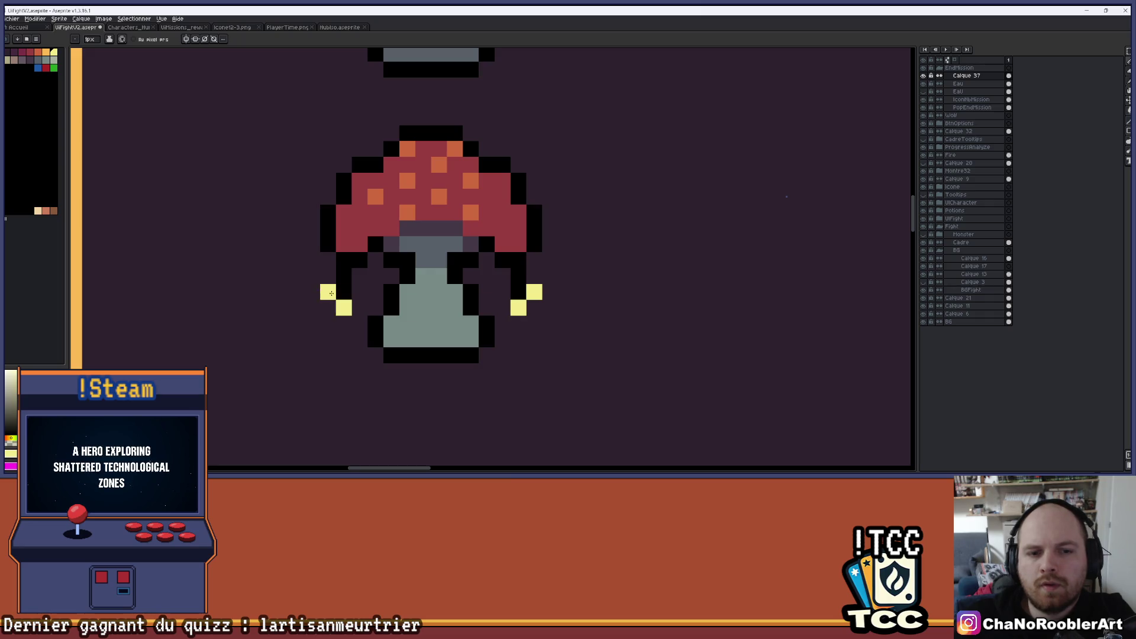
Step: Recolour the cap pixels below the yellow spot and turn an orange cap highlight red
{"action": "scroll", "coordinate": [331, 293], "scroll_direction": "down", "scroll_amount": 3}
{"action": "left_click_drag", "start_coordinate": [446, 286], "coordinate": [514, 276]}
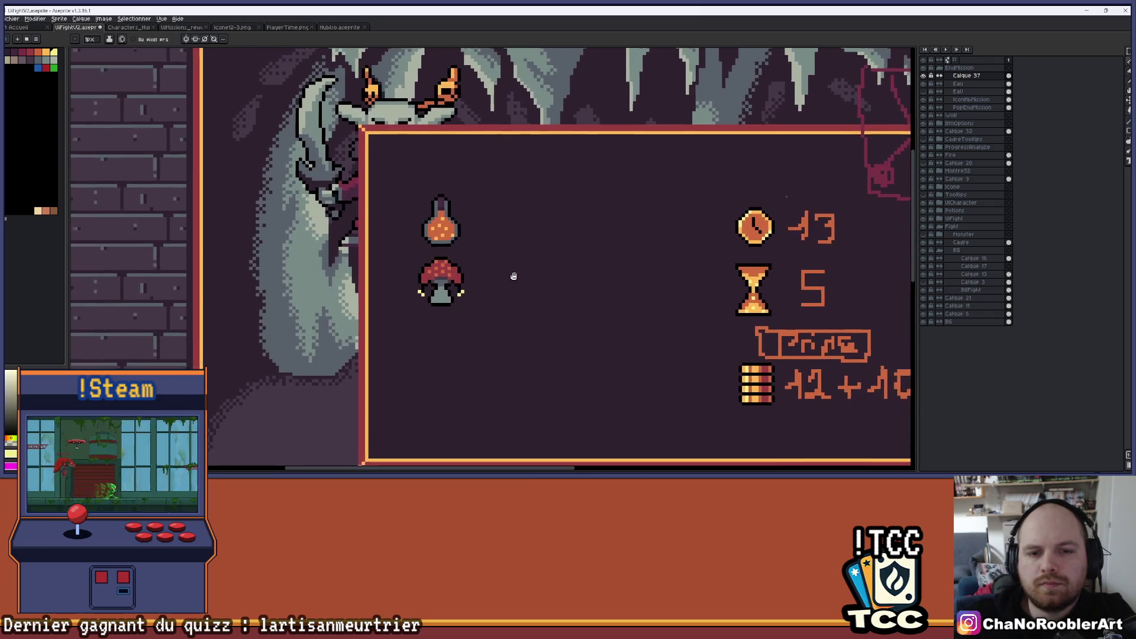
{"action": "scroll", "coordinate": [444, 263], "scroll_direction": "up", "scroll_amount": 3}
{"action": "left_click", "coordinate": [453, 243]}
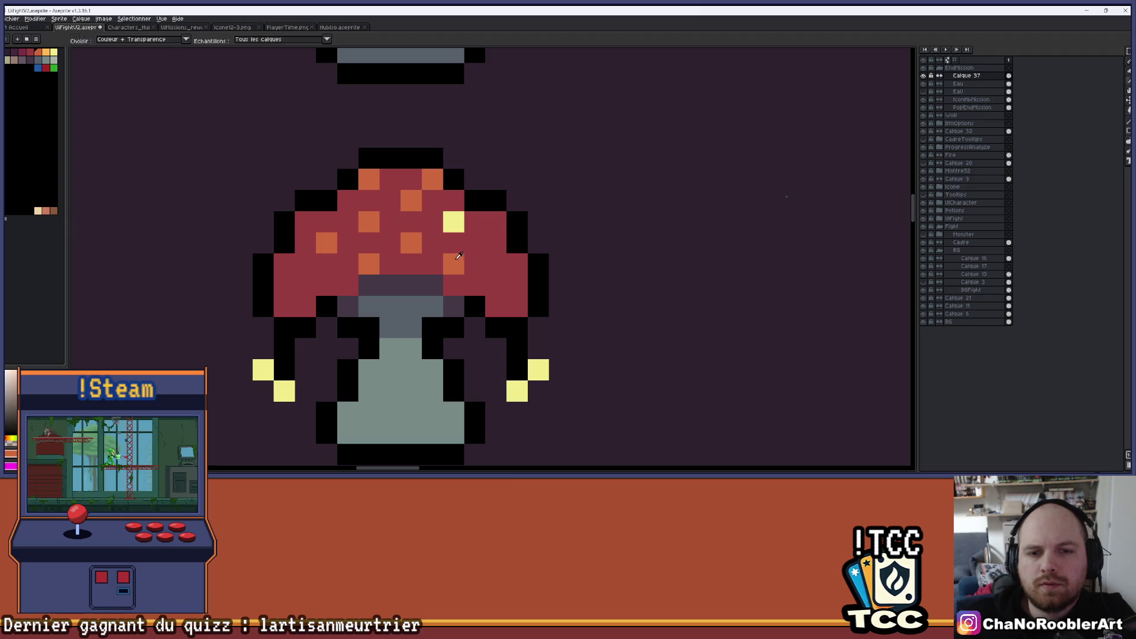
{"action": "left_click", "coordinate": [456, 263]}
{"action": "left_click_drag", "start_coordinate": [476, 258], "coordinate": [499, 276]}
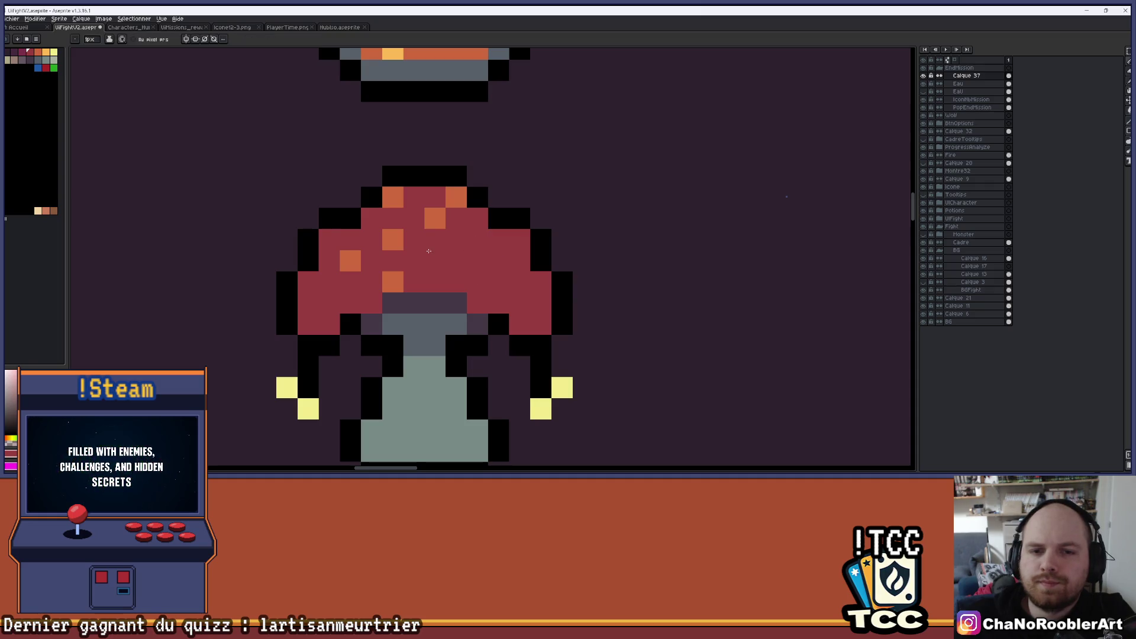
{"action": "left_click", "coordinate": [350, 260]}
{"action": "scroll", "coordinate": [350, 260], "scroll_direction": "down", "scroll_amount": 5}
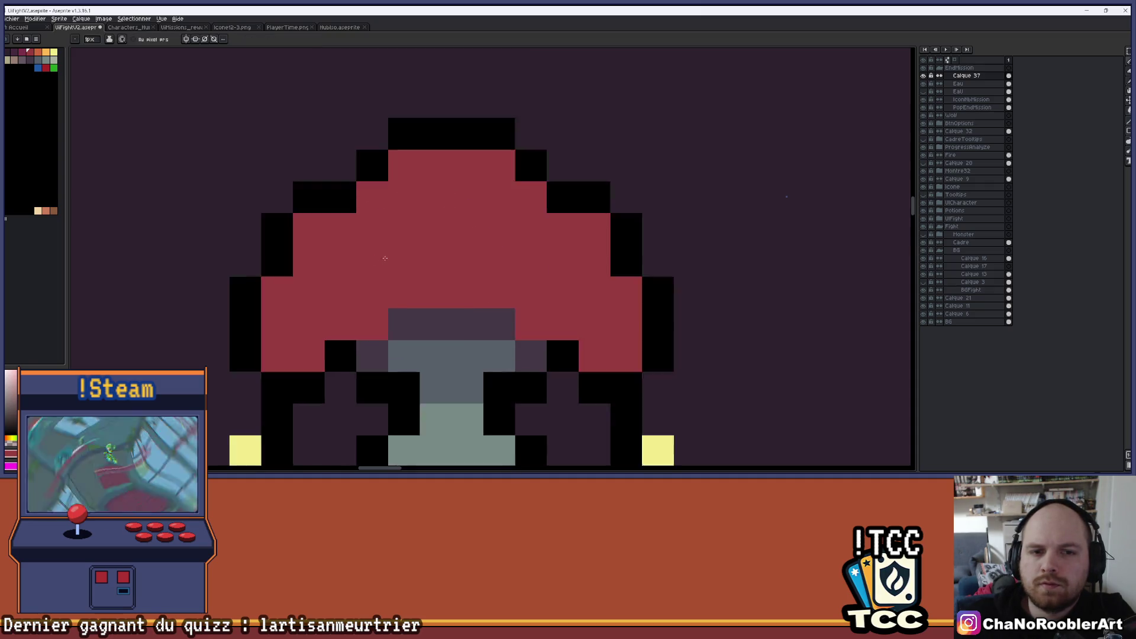
{"action": "left_click_drag", "start_coordinate": [442, 282], "coordinate": [463, 271]}
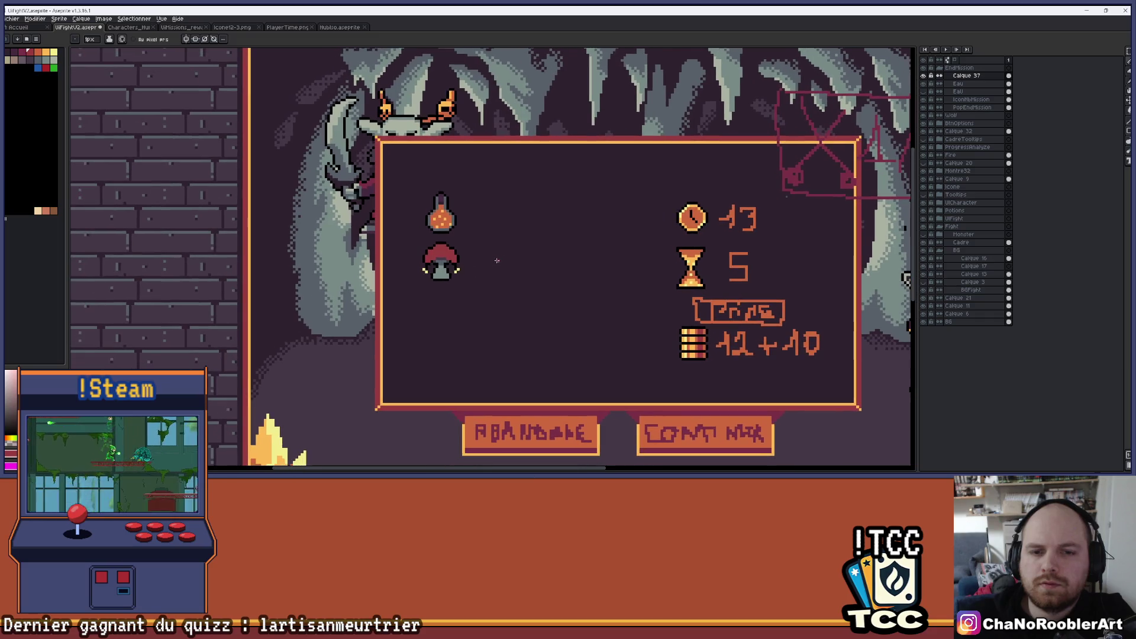
{"action": "scroll", "coordinate": [432, 279], "scroll_direction": "up", "scroll_amount": 8}
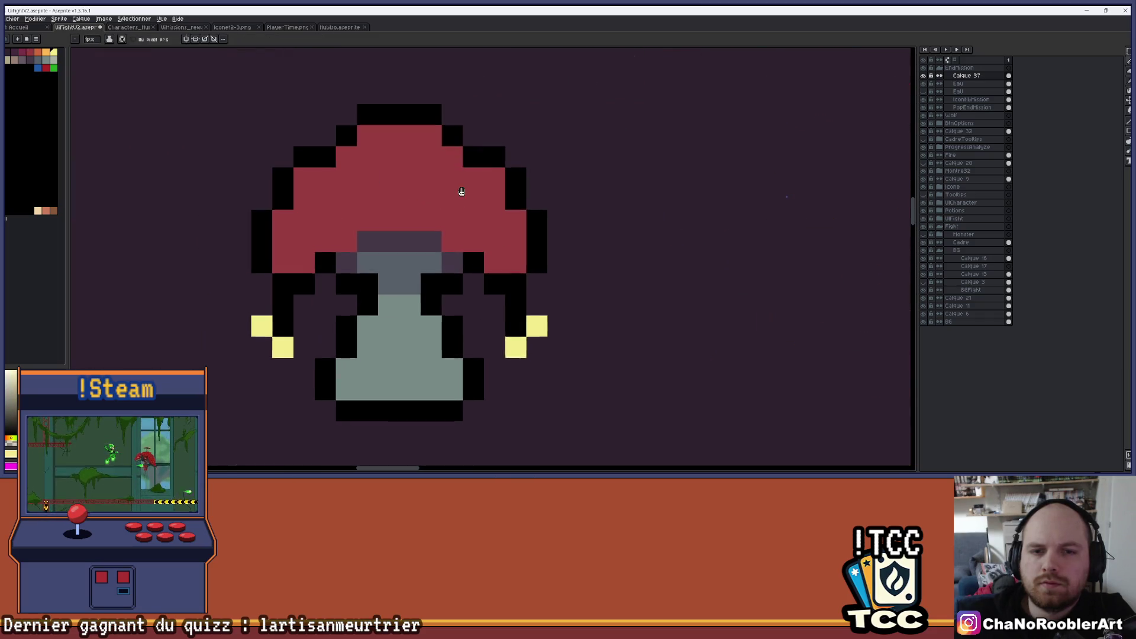
Step: Add yellow spots on the cap's top and right side, with dark-red shadows beneath
{"action": "left_click", "coordinate": [29, 52]}
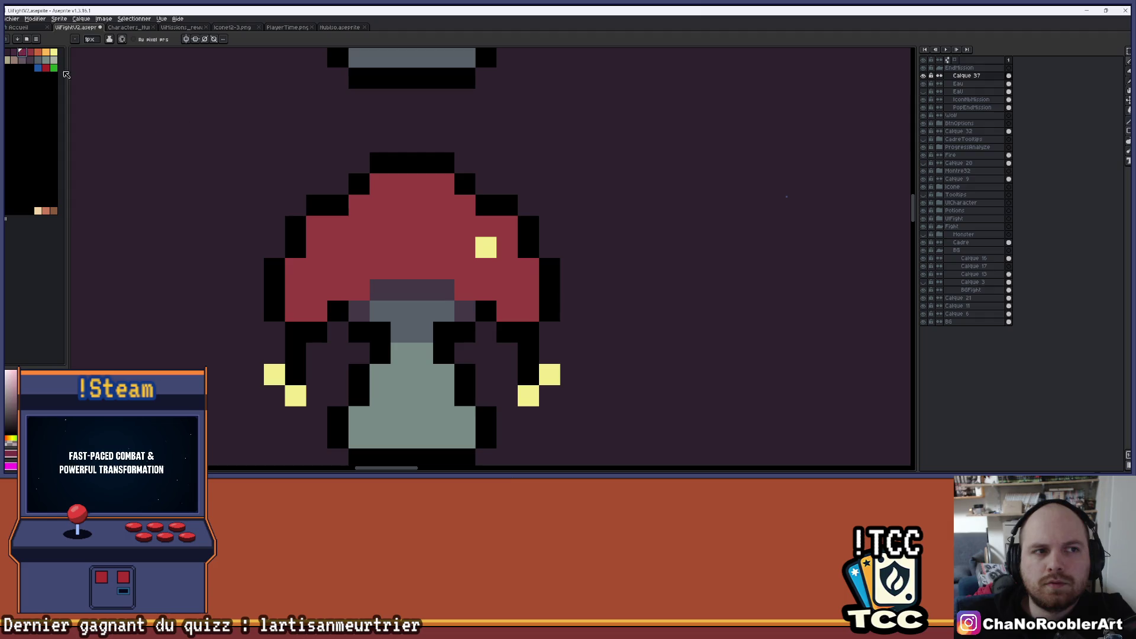
{"action": "scroll", "coordinate": [500, 258], "scroll_direction": "down", "scroll_amount": 5}
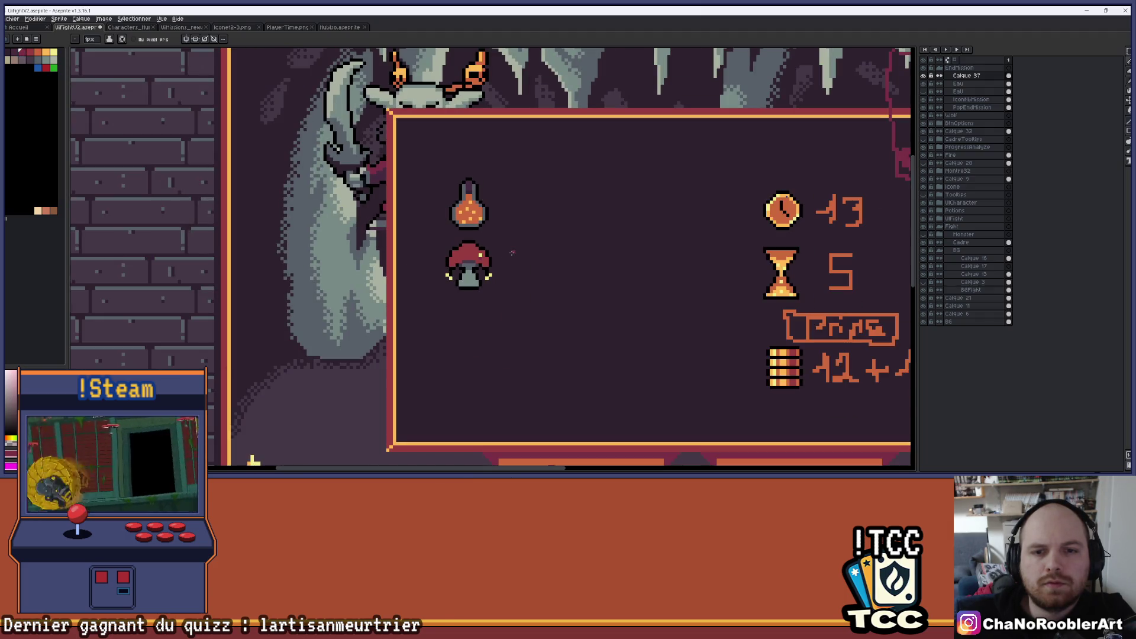
{"action": "scroll", "coordinate": [512, 253], "scroll_direction": "up", "scroll_amount": 5}
{"action": "left_click", "coordinate": [556, 177], "text": "alt"}
{"action": "left_click", "coordinate": [431, 114]}
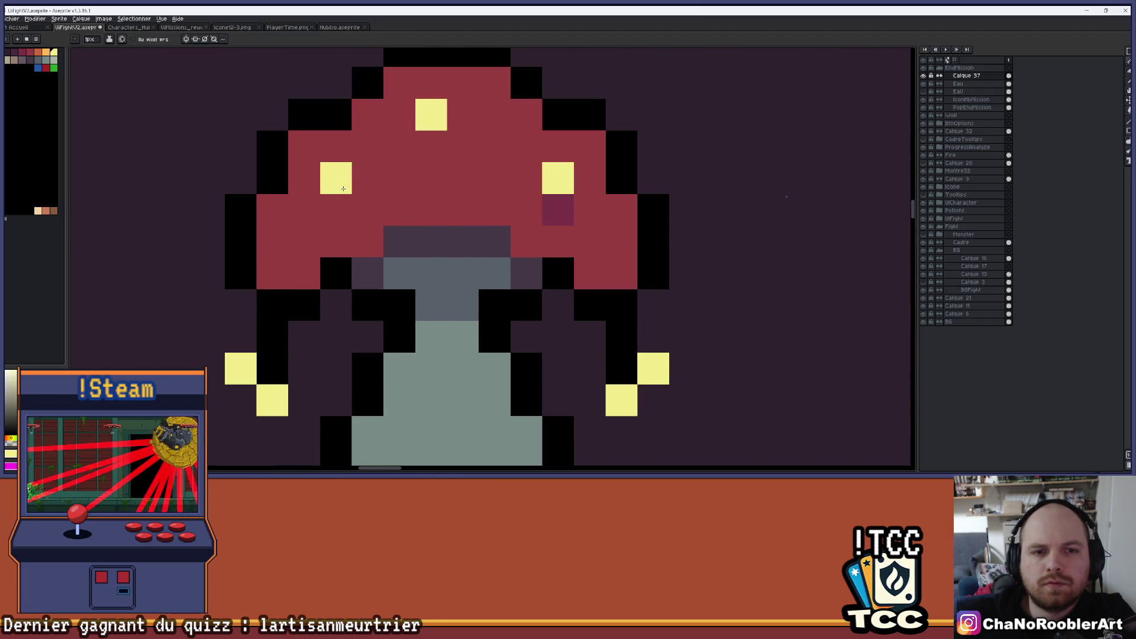
{"action": "left_click", "coordinate": [495, 146]}
{"action": "left_click", "coordinate": [495, 178]}
{"action": "left_click", "coordinate": [558, 210], "text": "alt"}
{"action": "left_click", "coordinate": [494, 178]}
{"action": "left_click", "coordinate": [432, 146]}
{"action": "left_click", "coordinate": [335, 210]}
Step: Add three more yellow spots across the top of the cap
{"action": "scroll", "coordinate": [406, 212], "scroll_direction": "down", "scroll_amount": 3}
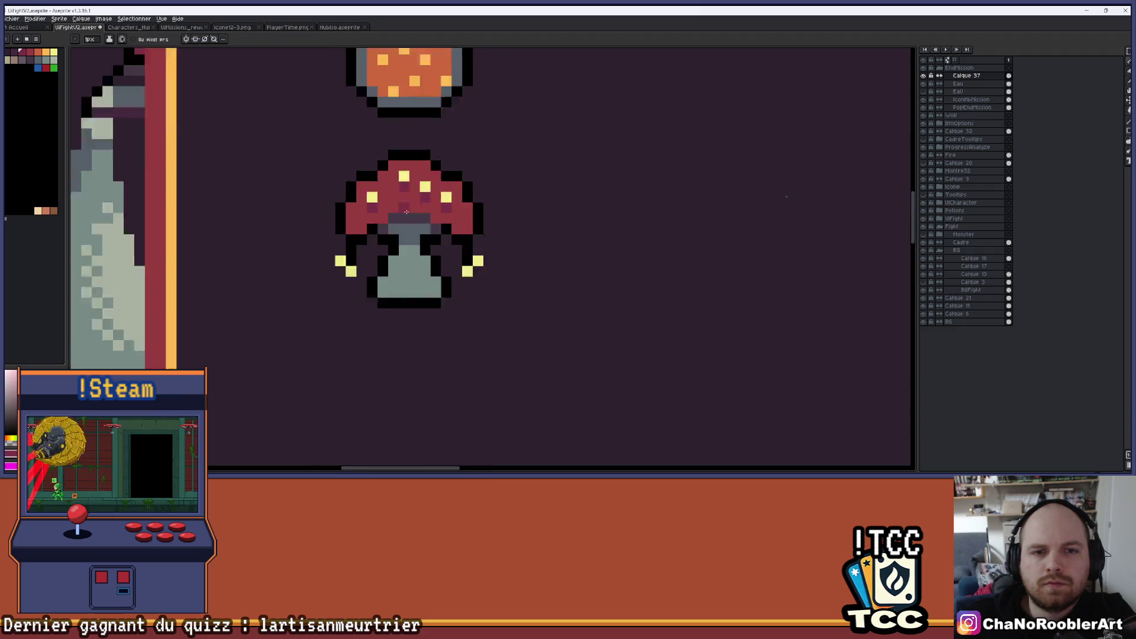
{"action": "scroll", "coordinate": [406, 212], "scroll_direction": "down", "scroll_amount": 3}
{"action": "mouse_move", "coordinate": [494, 229]}
{"action": "left_mouse_down"}
{"action": "mouse_move", "coordinate": [447, 218]}
{"action": "mouse_move", "coordinate": [451, 202]}
{"action": "left_mouse_up"}
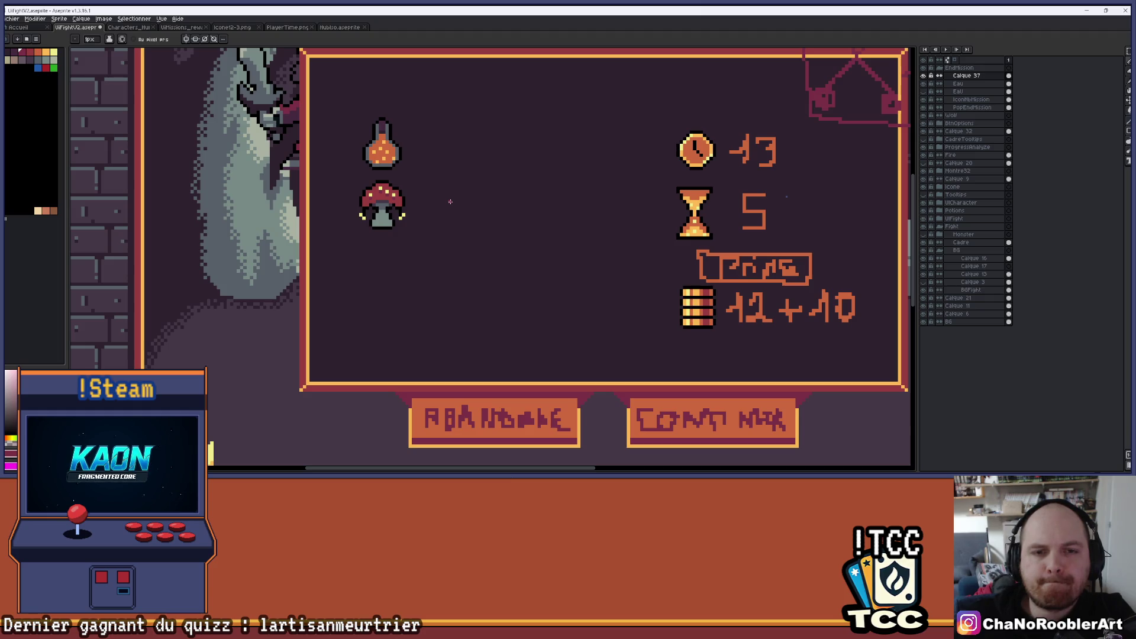
{"action": "scroll", "coordinate": [379, 183], "scroll_direction": "up", "scroll_amount": 3}
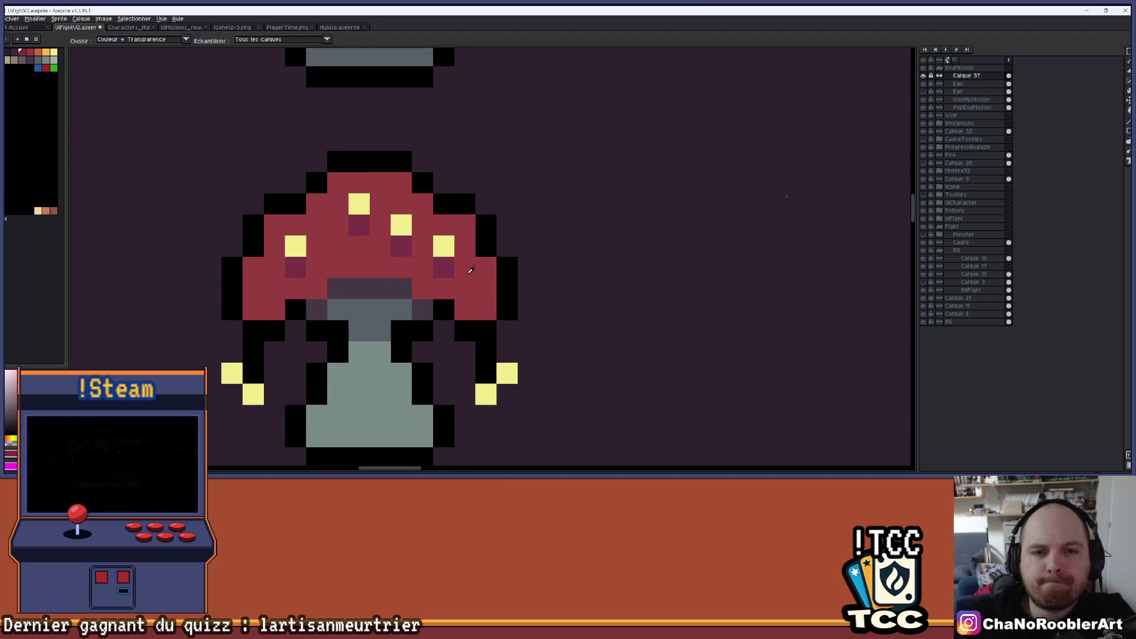
{"action": "left_click", "coordinate": [295, 246], "text": "alt"}
{"action": "left_click", "coordinate": [333, 251]}
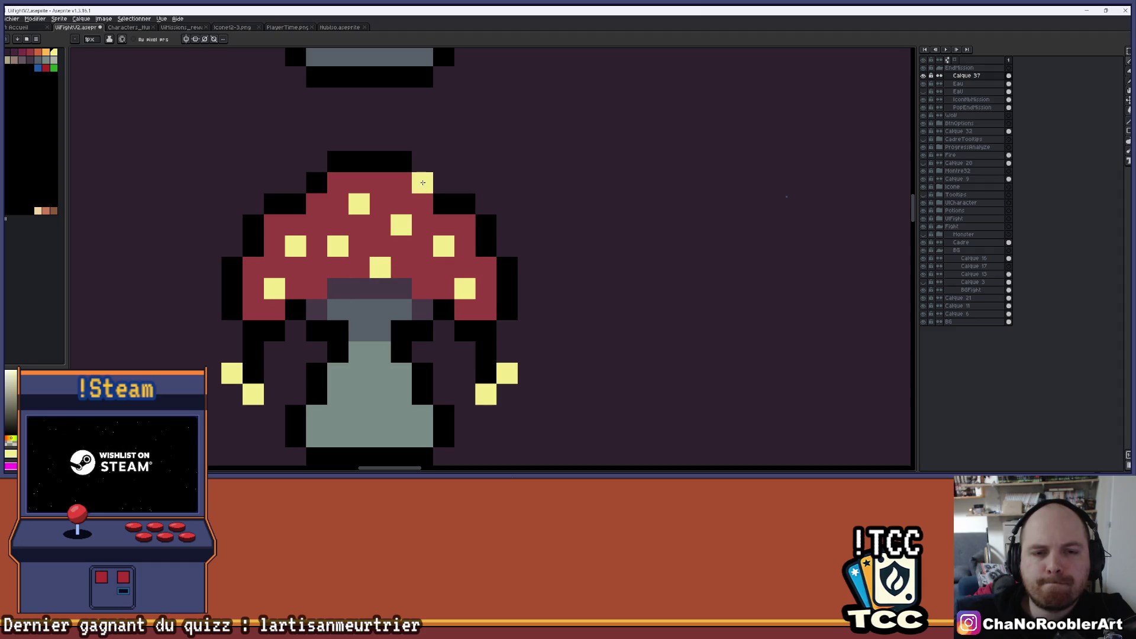
{"action": "left_click", "coordinate": [337, 182]}
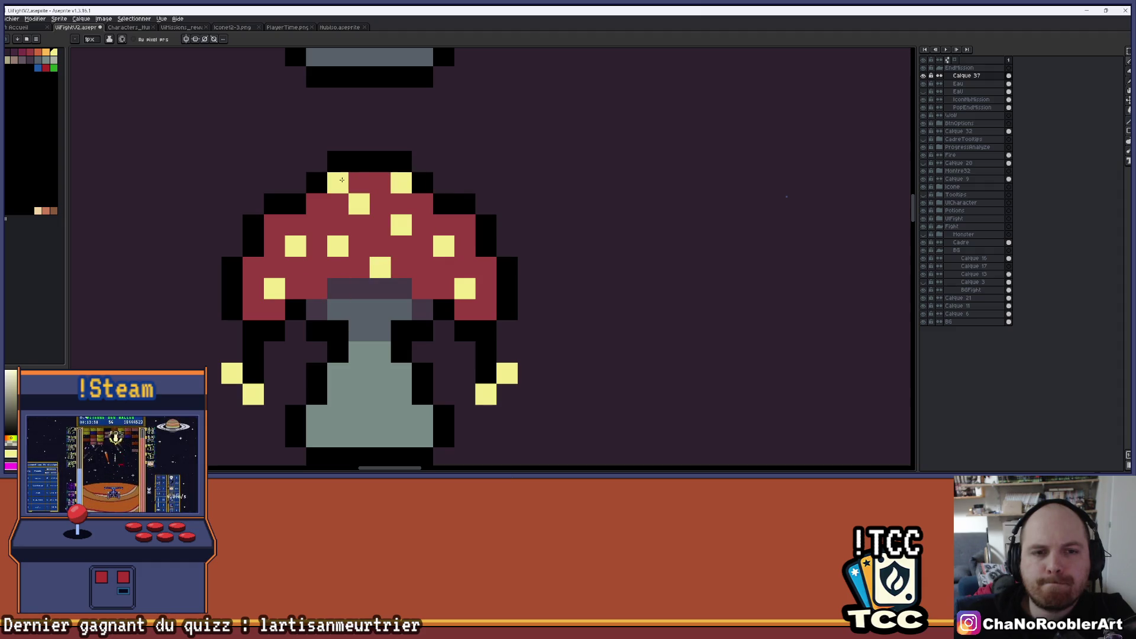
{"action": "scroll", "coordinate": [378, 183], "scroll_direction": "down", "scroll_amount": 3}
{"action": "scroll", "coordinate": [372, 184], "scroll_direction": "up", "scroll_amount": 2}
{"action": "key", "text": "alt"}
{"action": "scroll", "coordinate": [384, 176], "scroll_direction": "down", "scroll_amount": 2}
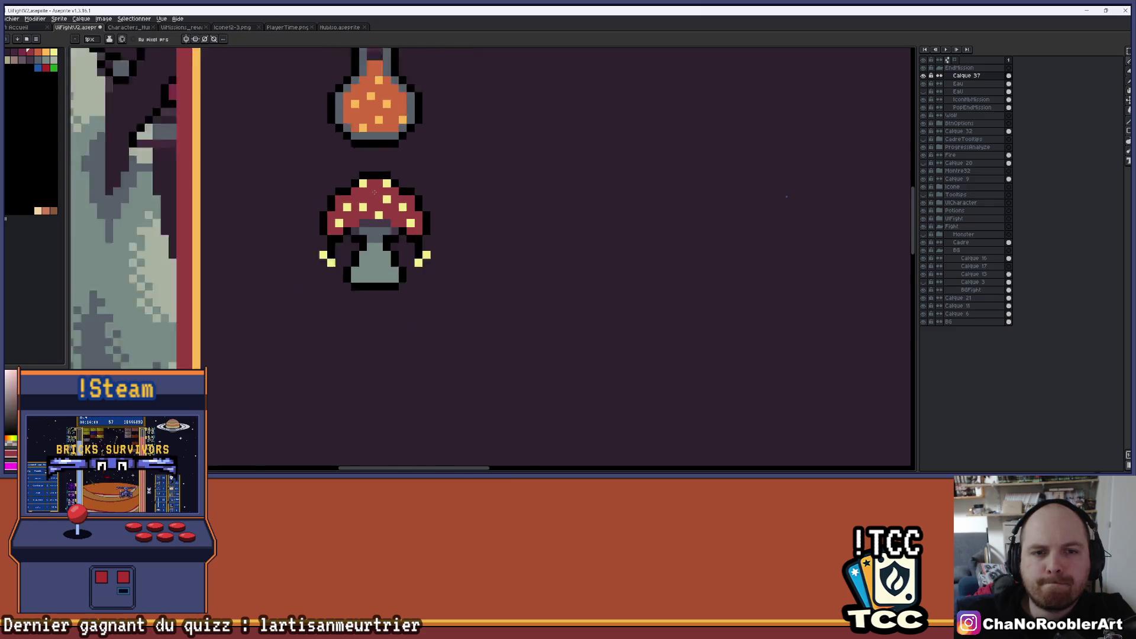
Step: Sample the yellow spot colour and turn a red cap pixel yellow
{"action": "scroll", "coordinate": [355, 184], "scroll_direction": "up", "scroll_amount": 3}
{"action": "left_click", "coordinate": [346, 186], "text": "alt"}
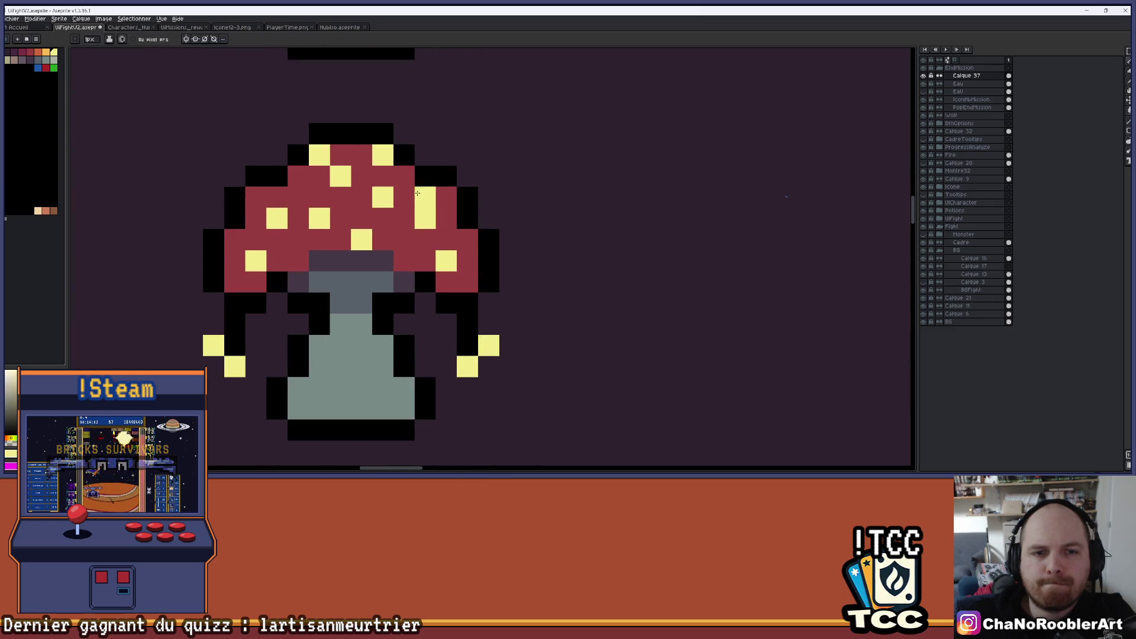
{"action": "scroll", "coordinate": [417, 194], "scroll_direction": "down", "scroll_amount": 3}
{"action": "left_click_drag", "start_coordinate": [496, 201], "coordinate": [457, 202]}
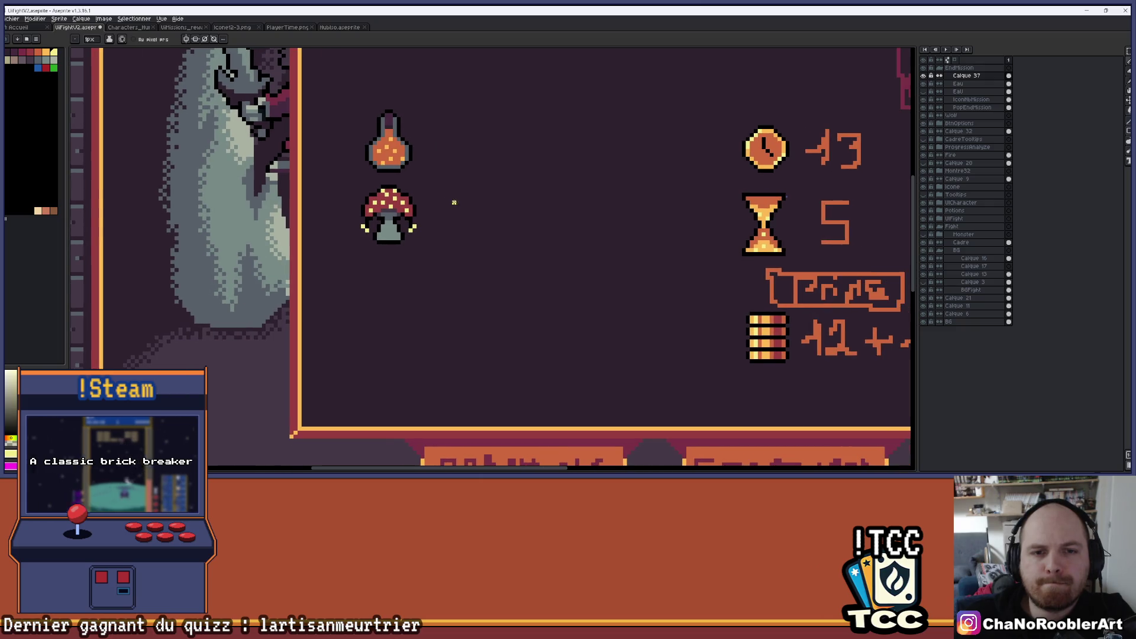
{"action": "scroll", "coordinate": [408, 198], "scroll_direction": "up", "scroll_amount": 5}
{"action": "scroll", "coordinate": [310, 206], "scroll_direction": "down", "scroll_amount": 3}
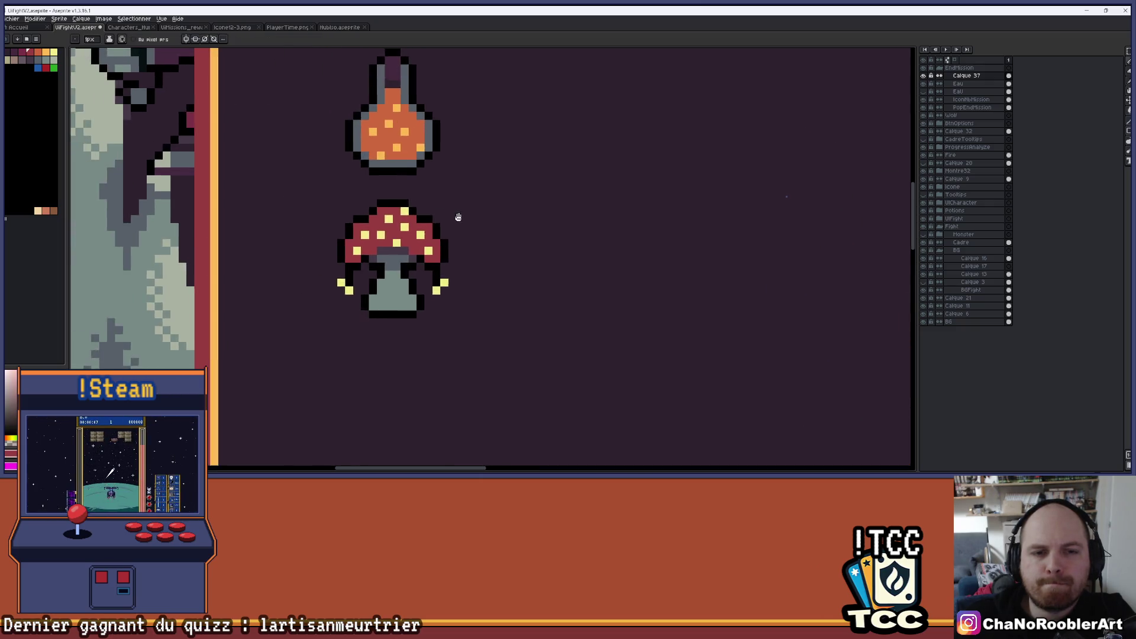
{"action": "scroll", "coordinate": [337, 261], "scroll_direction": "up", "scroll_amount": 2}
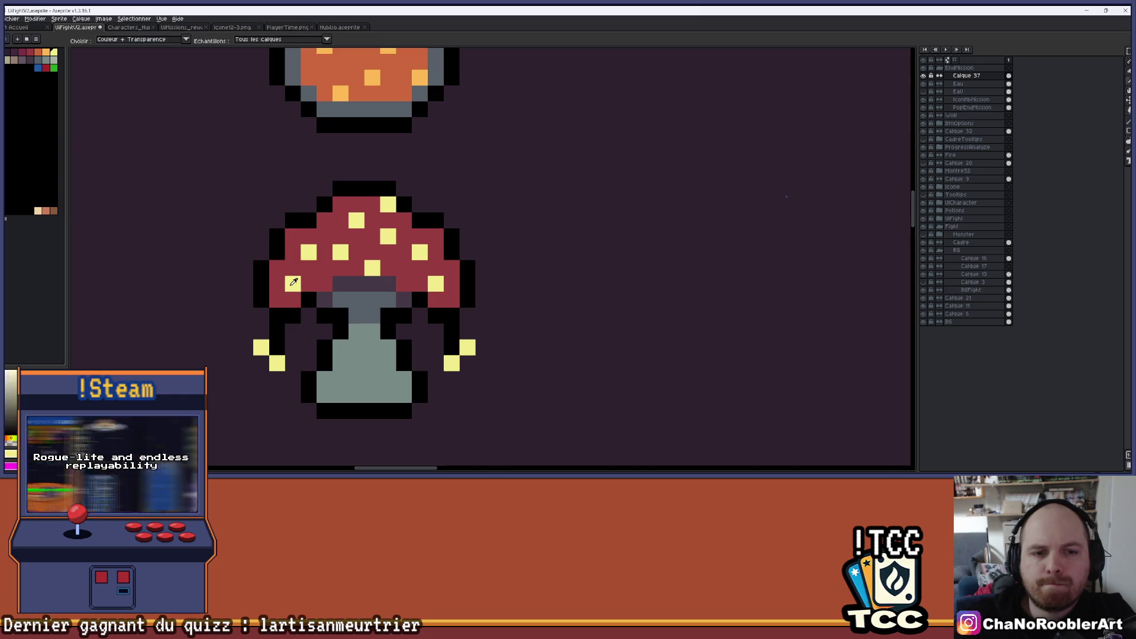
{"action": "scroll", "coordinate": [414, 290], "scroll_direction": "down", "scroll_amount": 5}
{"action": "left_click_drag", "start_coordinate": [488, 268], "coordinate": [444, 219]}
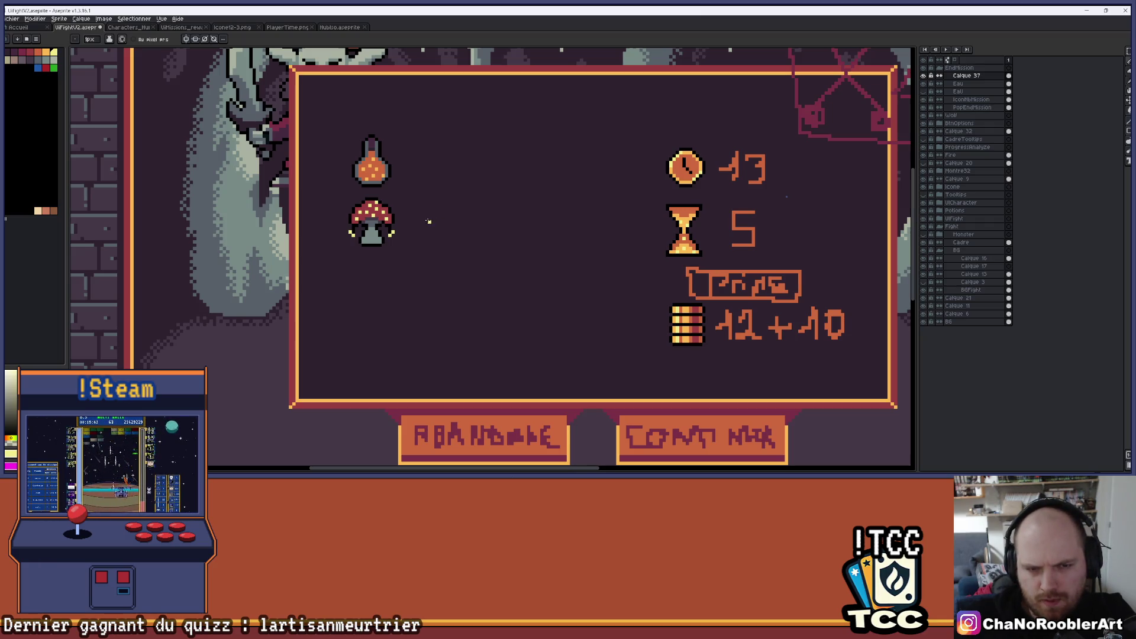
{"action": "scroll", "coordinate": [384, 210], "scroll_direction": "up", "scroll_amount": 5}
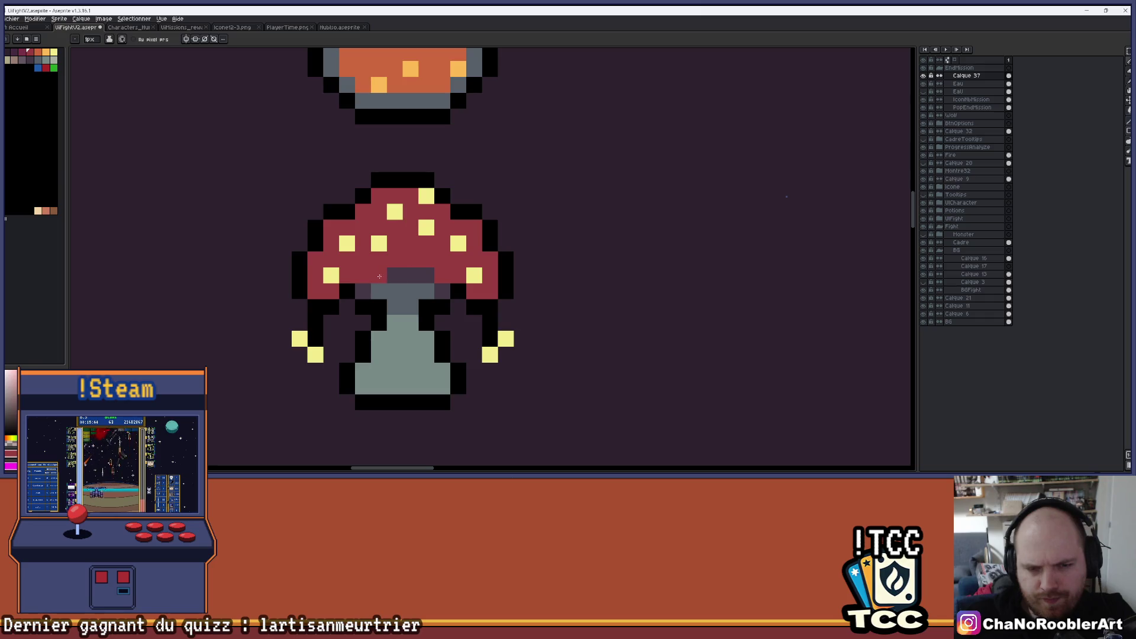
{"action": "left_click", "coordinate": [347, 243], "text": "alt"}
{"action": "left_click", "coordinate": [315, 260]}
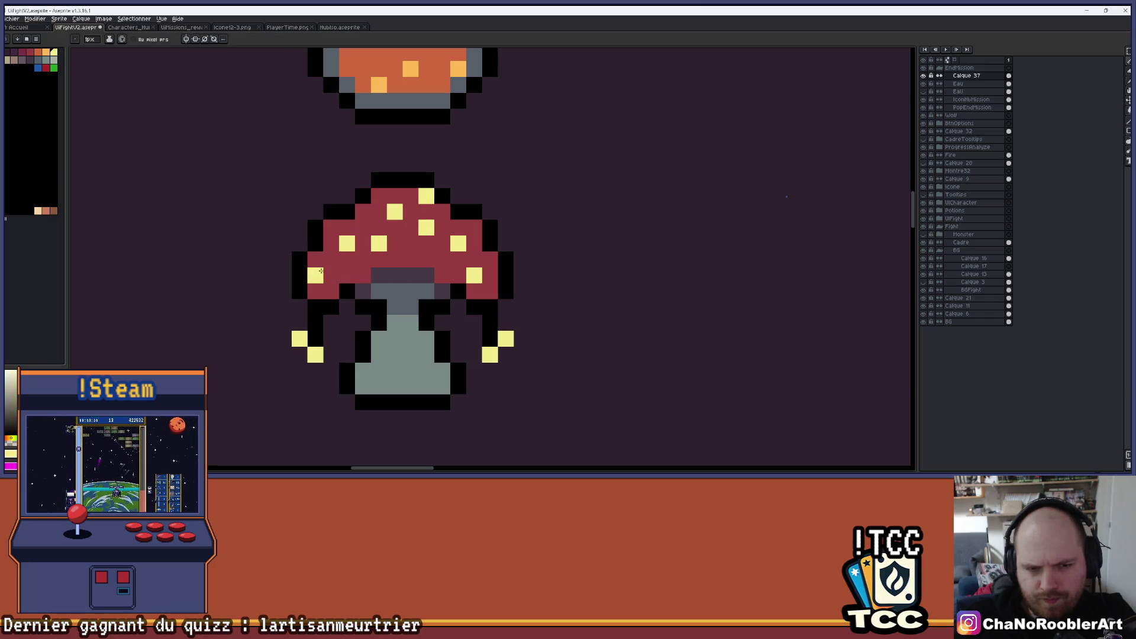
Step: Shade the stem's bottom row and one more stem pixel darker grey
{"action": "scroll", "coordinate": [455, 325], "scroll_direction": "down", "scroll_amount": 3}
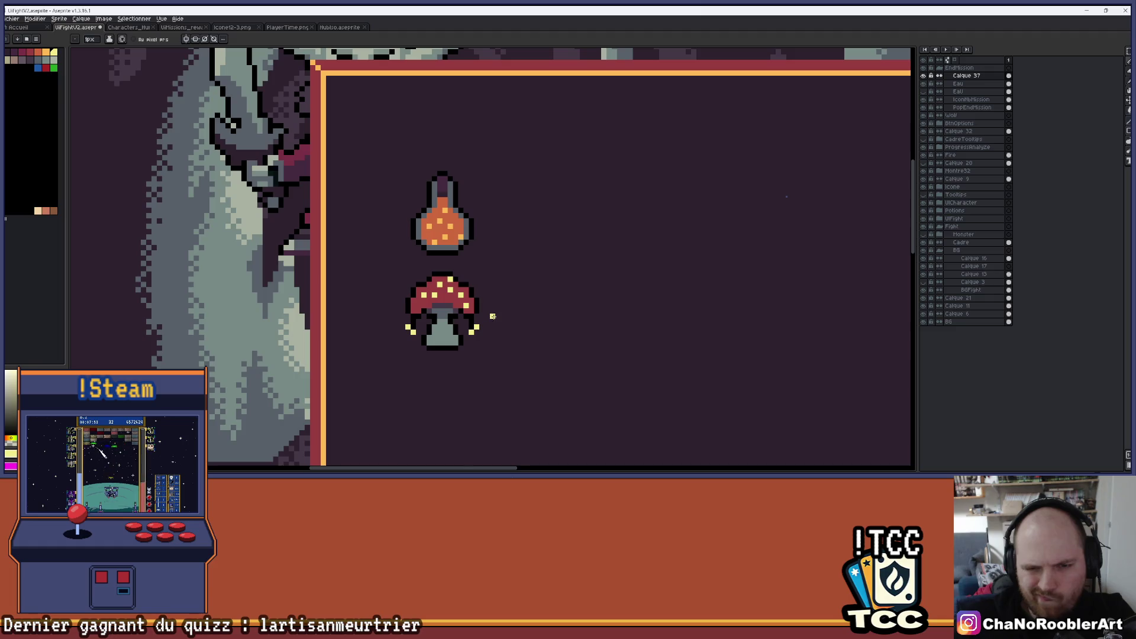
{"action": "scroll", "coordinate": [428, 308], "scroll_direction": "up", "scroll_amount": 3}
{"action": "scroll", "coordinate": [394, 304], "scroll_direction": "down", "scroll_amount": 3}
{"action": "mouse_move", "coordinate": [578, 322]}
{"action": "left_mouse_down"}
{"action": "mouse_move", "coordinate": [520, 314]}
{"action": "mouse_move", "coordinate": [522, 261]}
{"action": "mouse_move", "coordinate": [495, 211]}
{"action": "left_mouse_up"}
{"action": "scroll", "coordinate": [514, 301], "scroll_direction": "down", "scroll_amount": 2}
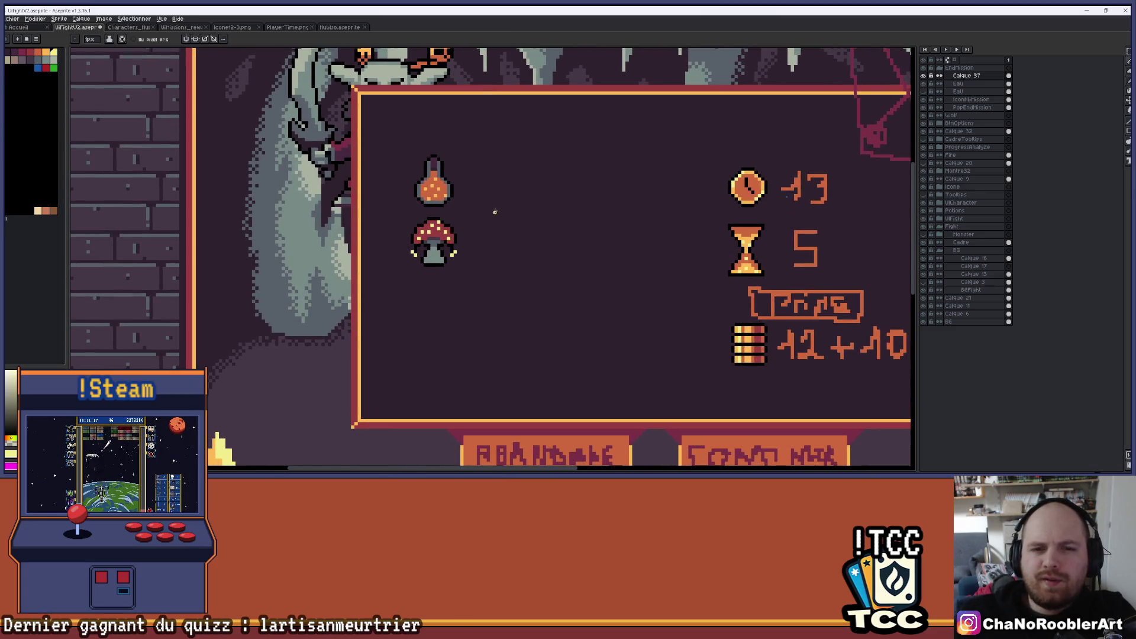
{"action": "scroll", "coordinate": [433, 229], "scroll_direction": "up", "scroll_amount": 4}
{"action": "scroll", "coordinate": [433, 229], "scroll_direction": "down", "scroll_amount": 3}
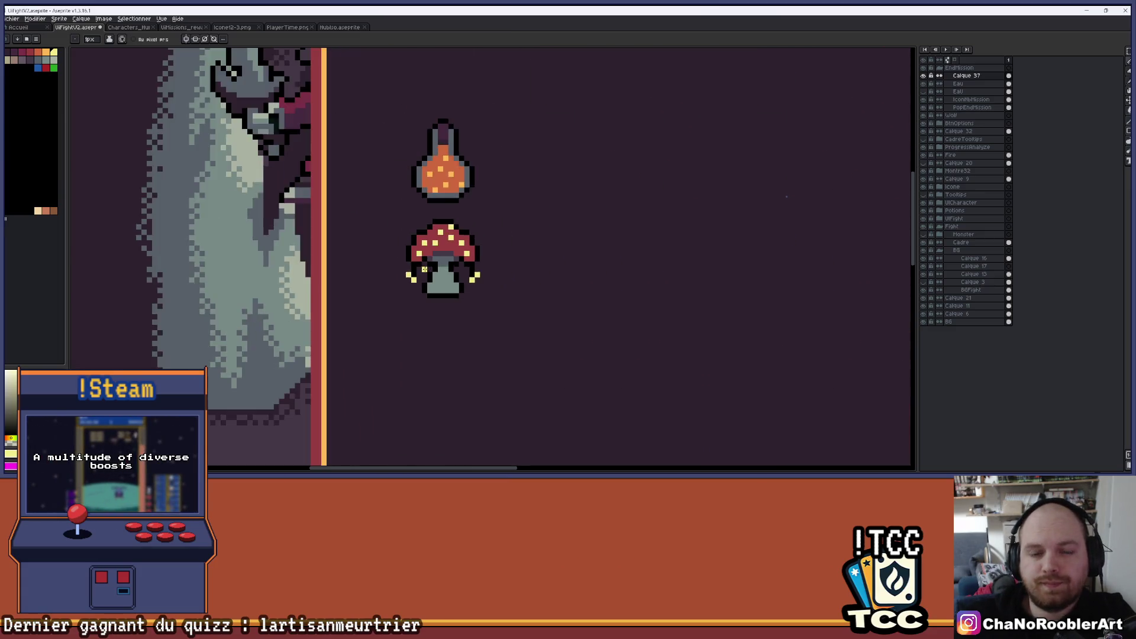
{"action": "scroll", "coordinate": [436, 261], "scroll_direction": "up", "scroll_amount": 3}
{"action": "mouse_move", "coordinate": [436, 263]}
{"action": "left_mouse_down"}
{"action": "mouse_move", "coordinate": [484, 289]}
{"action": "mouse_move", "coordinate": [468, 286]}
{"action": "left_mouse_up"}
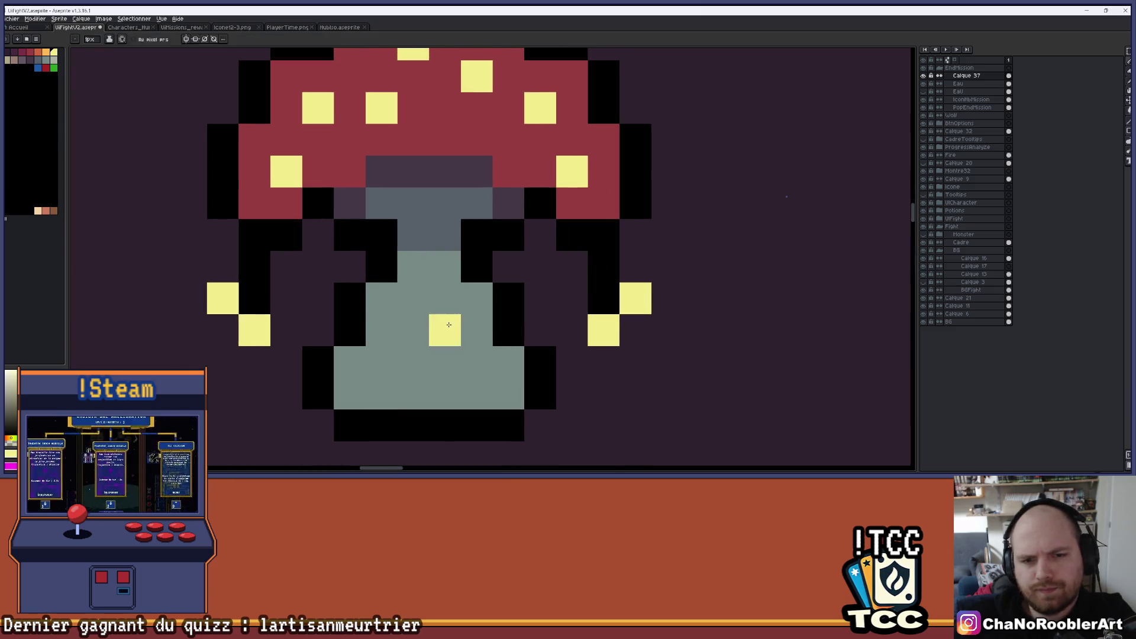
{"action": "scroll", "coordinate": [451, 328], "scroll_direction": "down", "scroll_amount": 3}
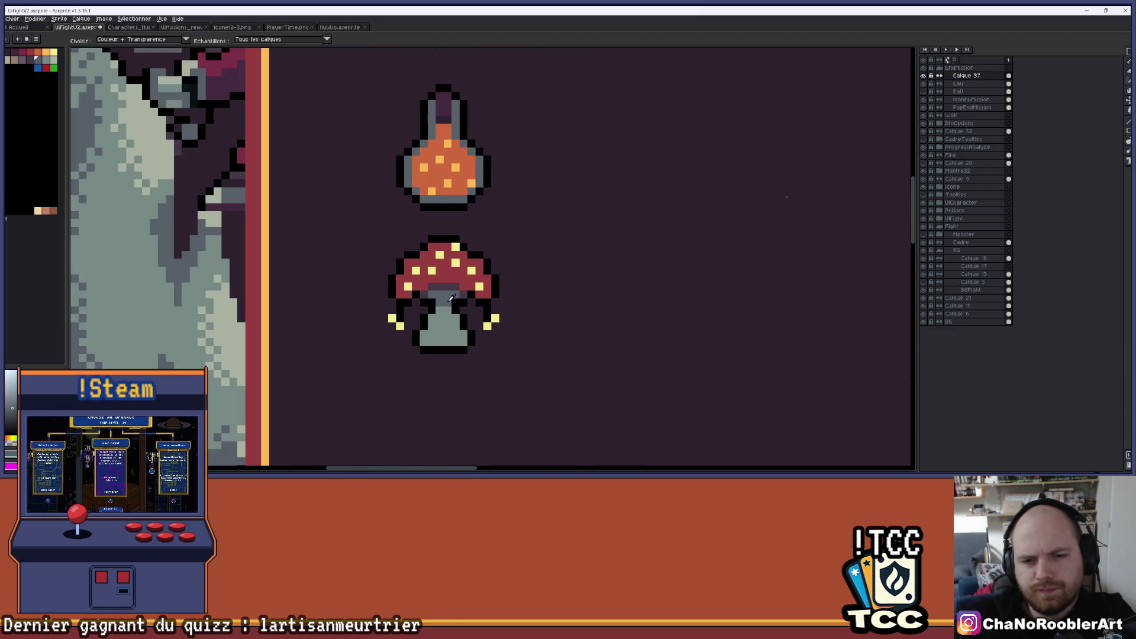
{"action": "scroll", "coordinate": [453, 329], "scroll_direction": "up", "scroll_amount": 2}
{"action": "left_click_drag", "start_coordinate": [412, 349], "coordinate": [442, 351]}
{"action": "left_click", "coordinate": [480, 352]}
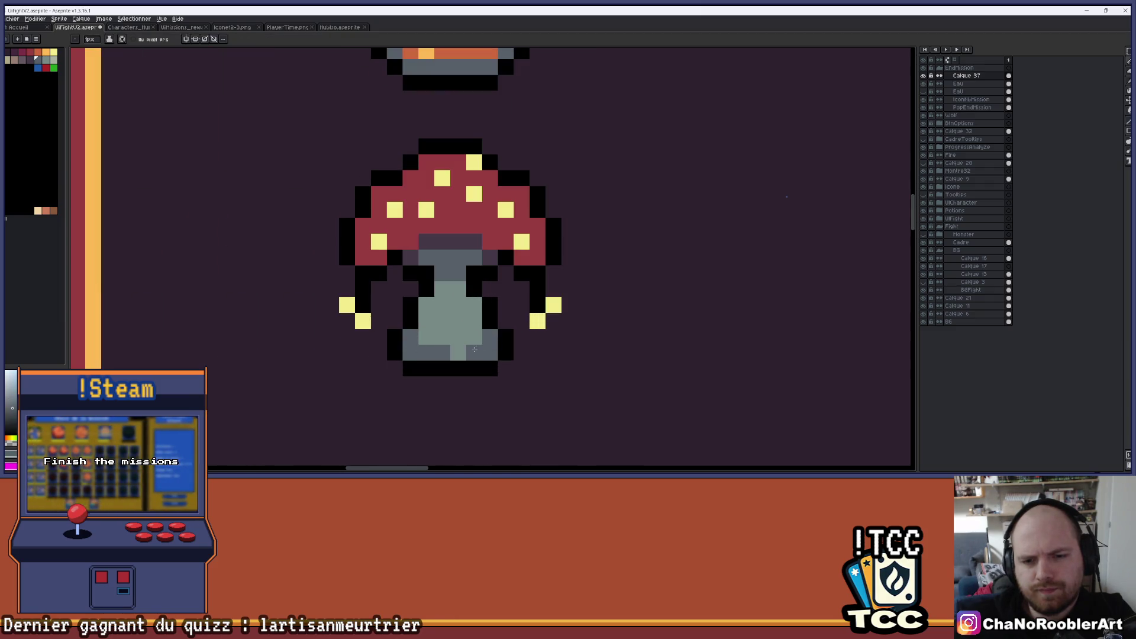
{"action": "left_click", "coordinate": [459, 352]}
{"action": "scroll", "coordinate": [459, 352], "scroll_direction": "down", "scroll_amount": 2}
{"action": "scroll", "coordinate": [463, 315], "scroll_direction": "up", "scroll_amount": 2}
{"action": "left_click", "coordinate": [430, 313]}
Step: Add a yellow spot on the cap, undoing the misplaced one and placing it lower
{"action": "scroll", "coordinate": [432, 313], "scroll_direction": "down", "scroll_amount": 3}
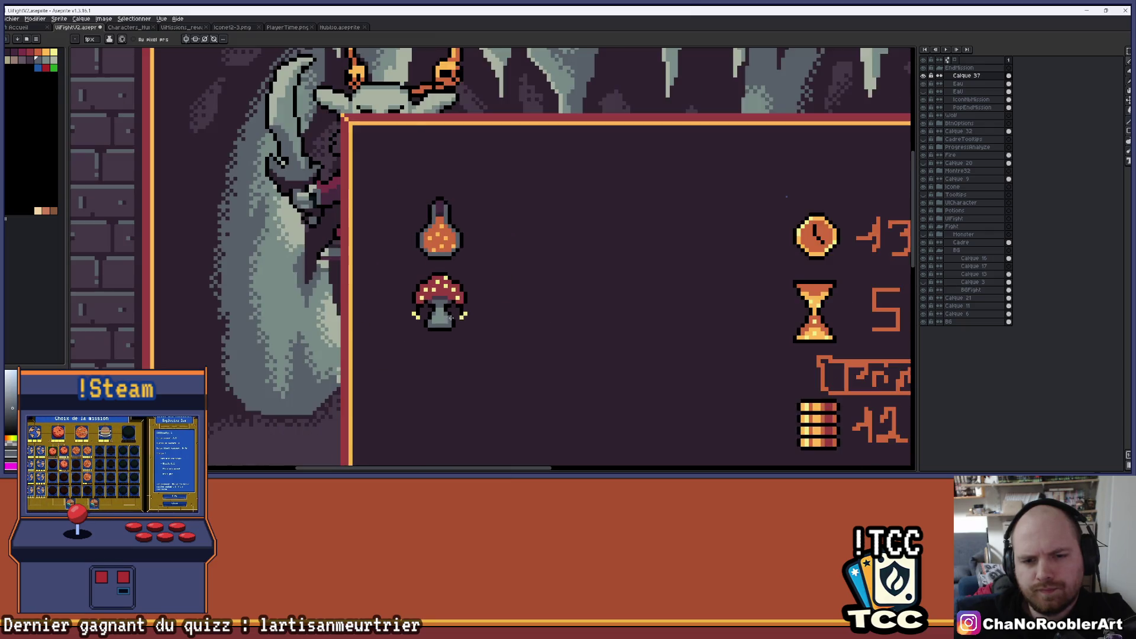
{"action": "scroll", "coordinate": [503, 342], "scroll_direction": "down", "scroll_amount": 2}
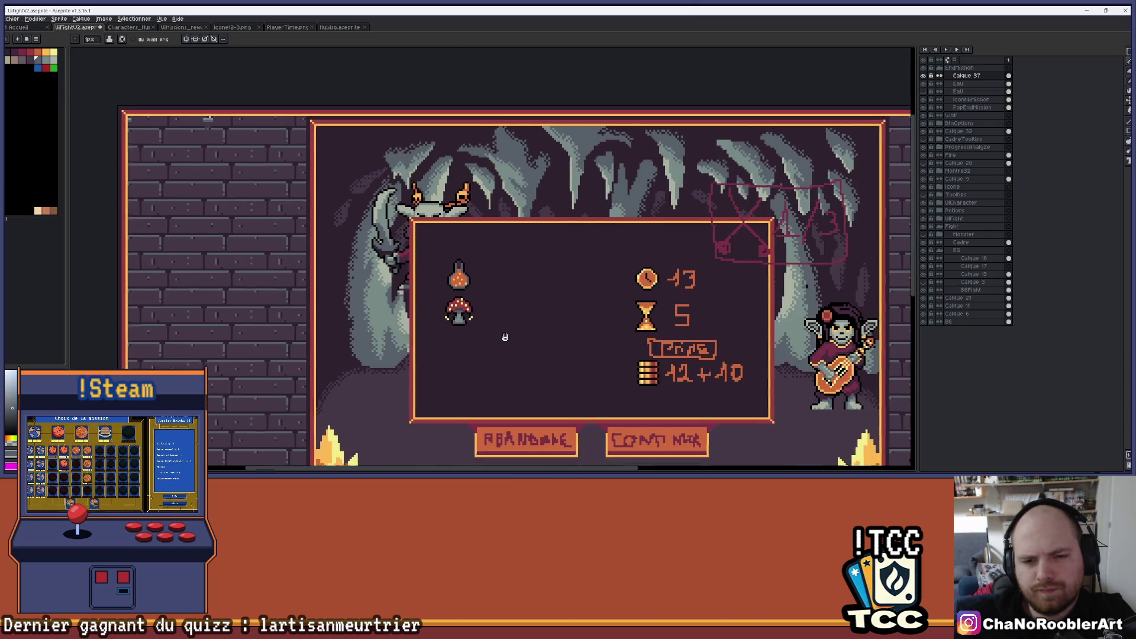
{"action": "scroll", "coordinate": [401, 240], "scroll_direction": "up", "scroll_amount": 4}
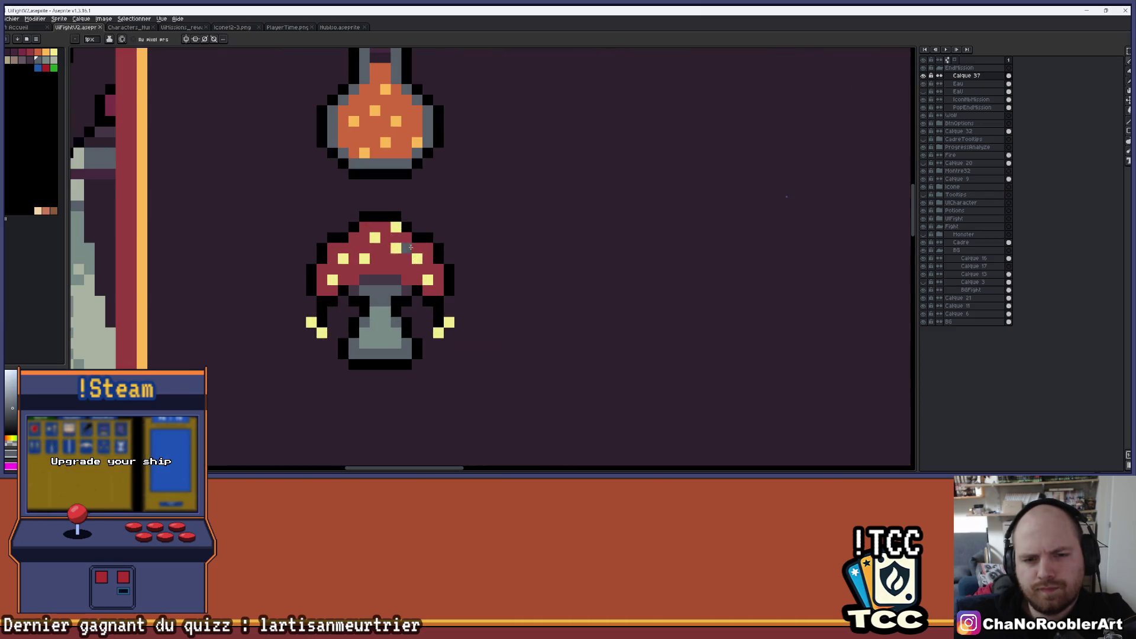
{"action": "scroll", "coordinate": [450, 237], "scroll_direction": "down", "scroll_amount": 2}
{"action": "scroll", "coordinate": [426, 255], "scroll_direction": "up", "scroll_amount": 2}
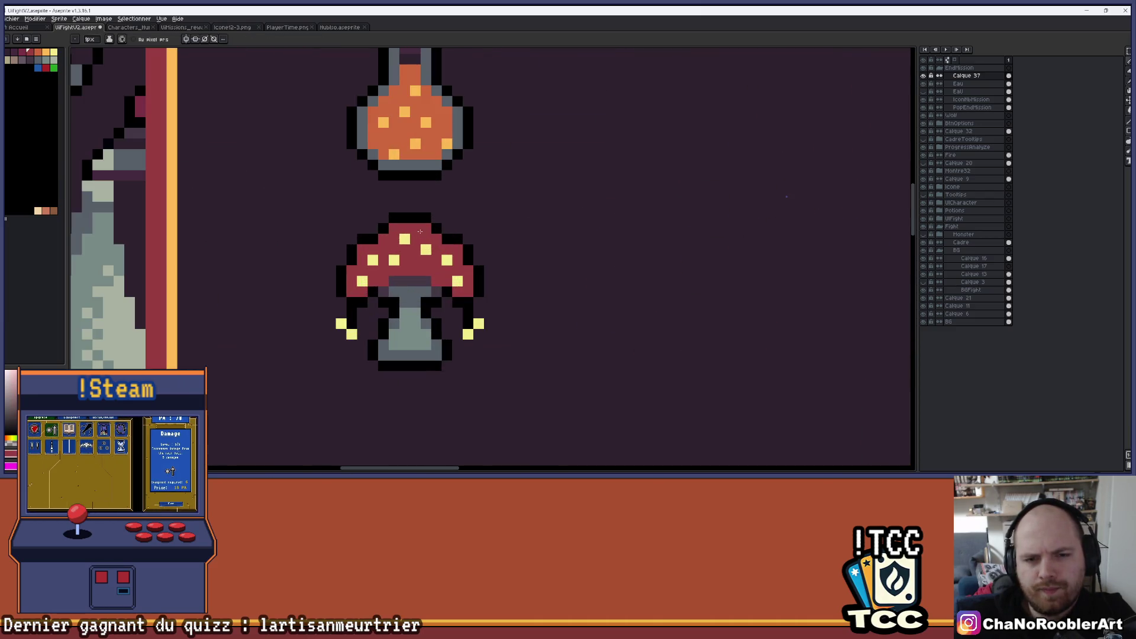
{"action": "scroll", "coordinate": [432, 267], "scroll_direction": "up", "scroll_amount": 2}
{"action": "left_click", "coordinate": [431, 266]}
{"action": "key", "text": "ctrl+z"}
{"action": "left_click", "coordinate": [410, 298]}
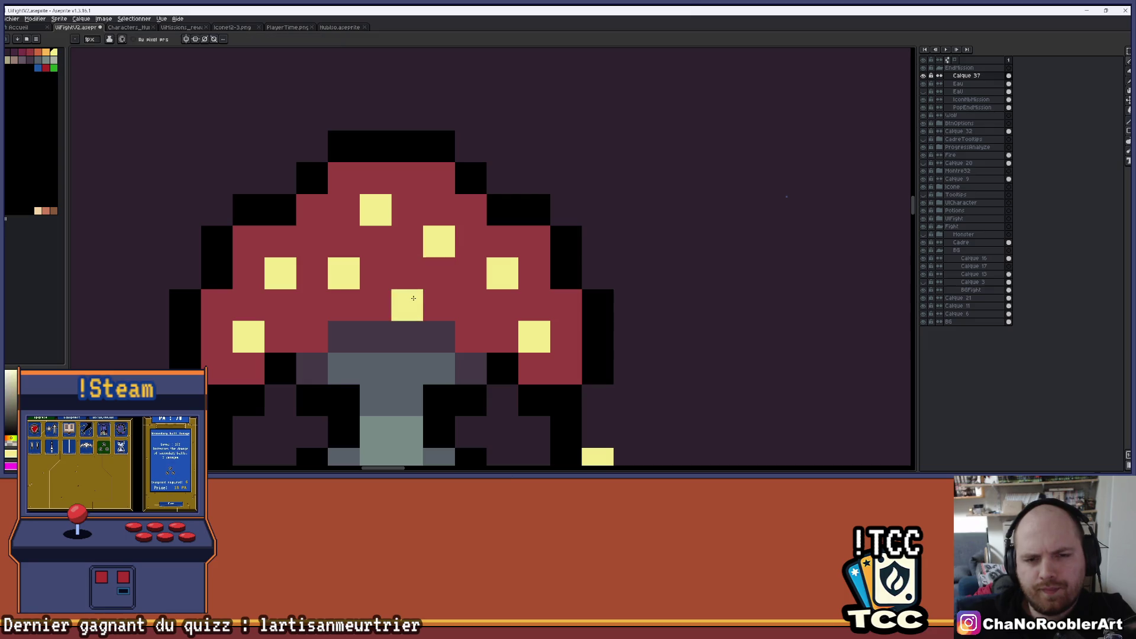
Step: Turn three of the yellow cap spots orange
{"action": "scroll", "coordinate": [500, 288], "scroll_direction": "down", "scroll_amount": 4}
{"action": "scroll", "coordinate": [533, 285], "scroll_direction": "down", "scroll_amount": 2}
{"action": "scroll", "coordinate": [534, 285], "scroll_direction": "up", "scroll_amount": 4}
{"action": "left_click", "coordinate": [46, 52]}
{"action": "left_click", "coordinate": [393, 272]}
{"action": "left_click", "coordinate": [409, 240]}
{"action": "left_click", "coordinate": [364, 252]}
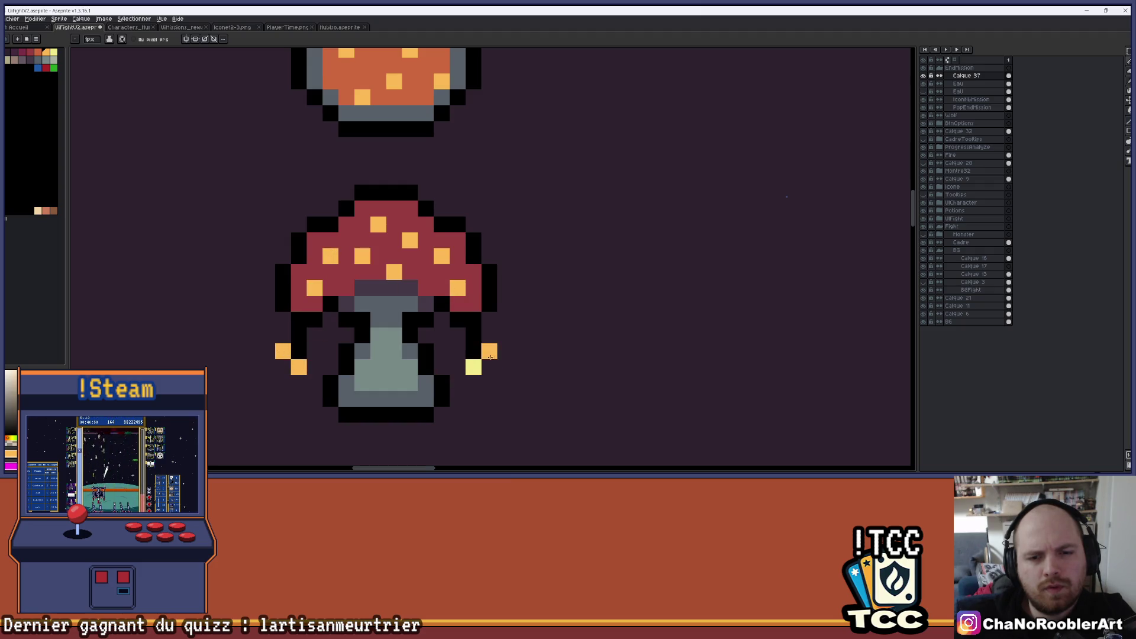
Step: Paint cap-edge pixels red and restore a black outline pixel
{"action": "left_click", "coordinate": [473, 303], "text": "alt"}
{"action": "left_click", "coordinate": [473, 319]}
{"action": "left_click", "coordinate": [393, 320]}
{"action": "left_click", "coordinate": [298, 320]}
{"action": "left_click", "coordinate": [283, 304], "text": "alt"}
{"action": "left_click", "coordinate": [283, 320]}
Step: Draw a black line along the underside of the mushroom cap
{"action": "scroll", "coordinate": [487, 318], "scroll_direction": "down", "scroll_amount": 3}
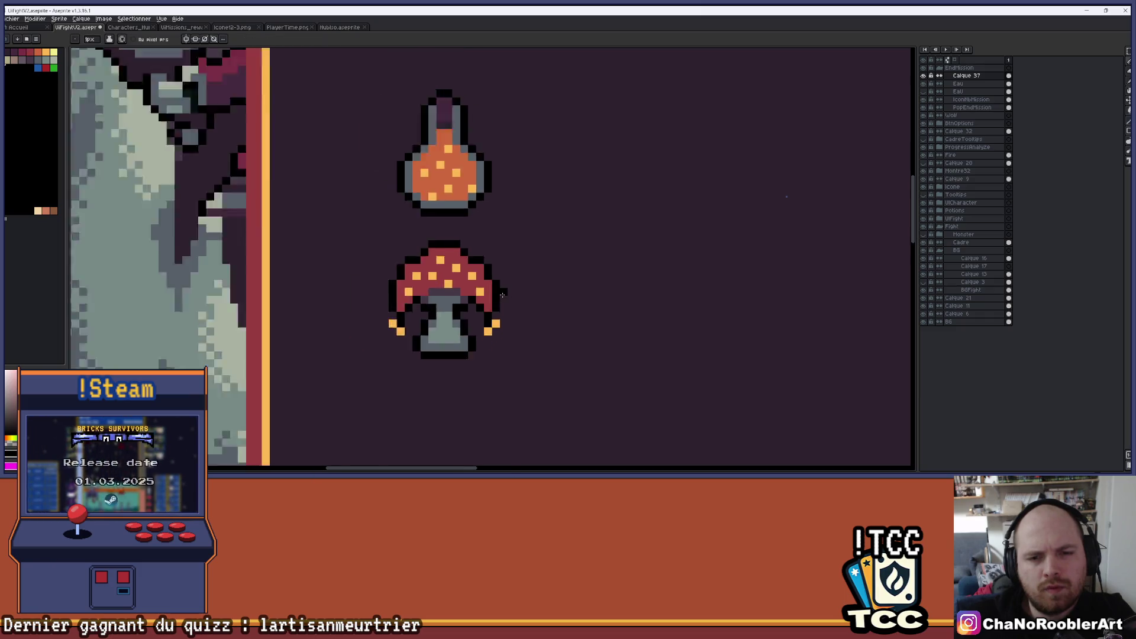
{"action": "scroll", "coordinate": [533, 286], "scroll_direction": "up", "scroll_amount": 1}
{"action": "scroll", "coordinate": [479, 294], "scroll_direction": "down", "scroll_amount": 2}
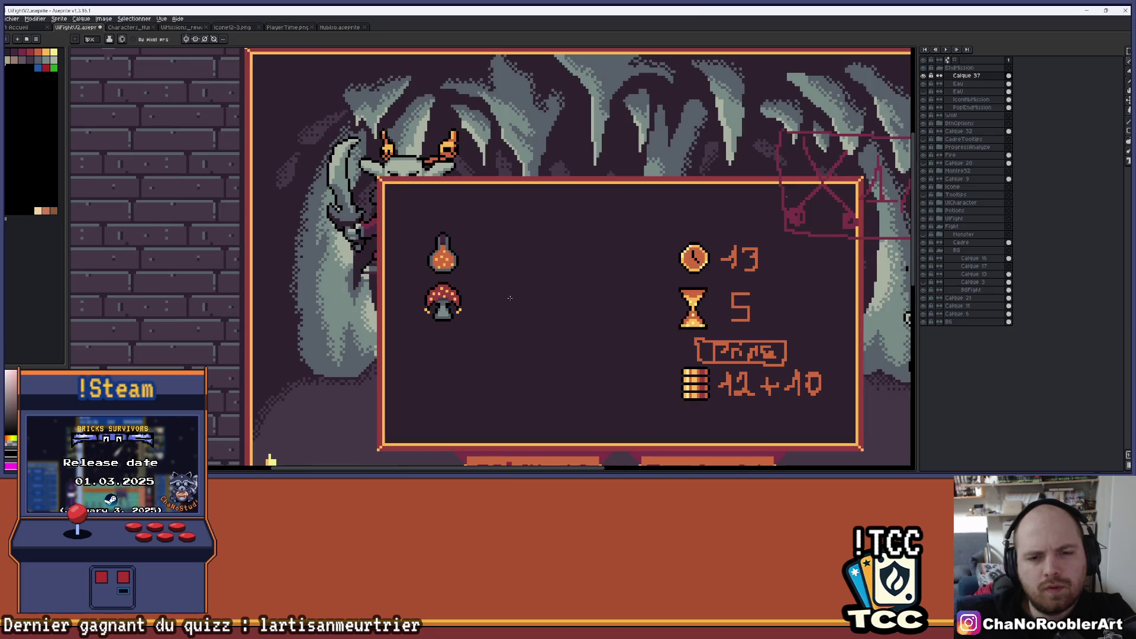
{"action": "scroll", "coordinate": [465, 290], "scroll_direction": "up", "scroll_amount": 3}
{"action": "scroll", "coordinate": [407, 282], "scroll_direction": "up", "scroll_amount": 3}
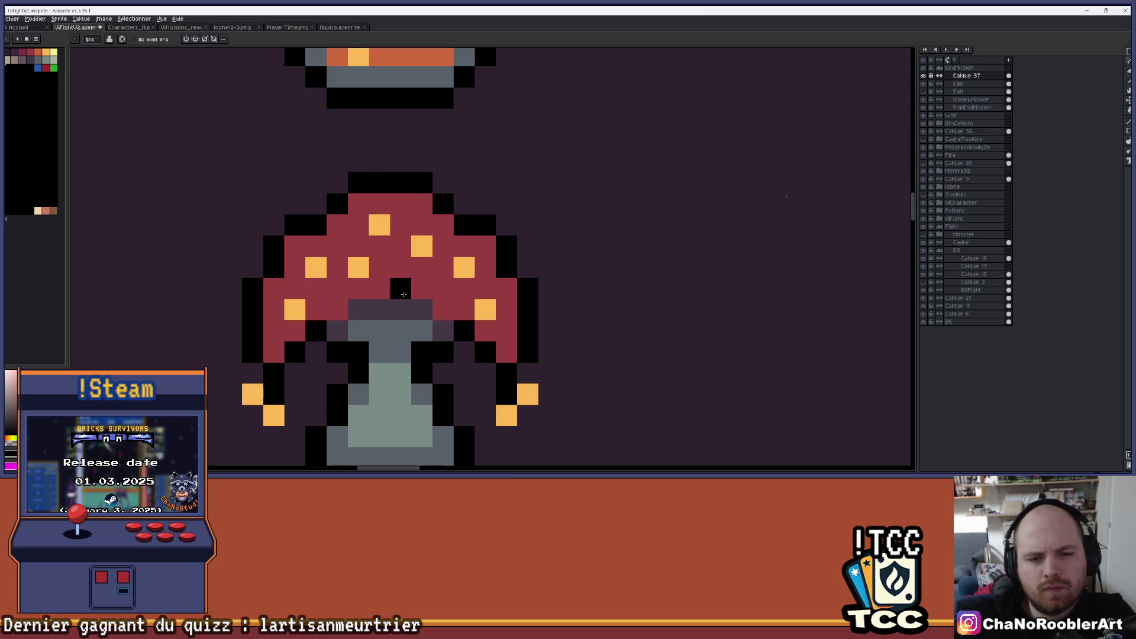
{"action": "left_click_drag", "start_coordinate": [362, 296], "coordinate": [429, 295]}
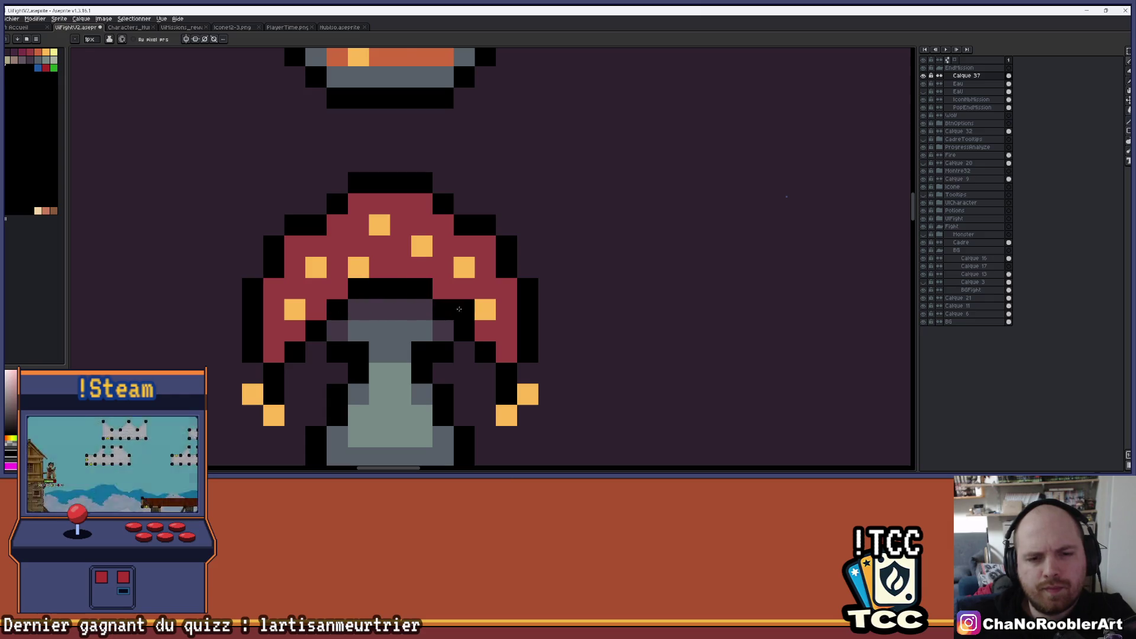
{"action": "scroll", "coordinate": [459, 309], "scroll_direction": "down", "scroll_amount": 5}
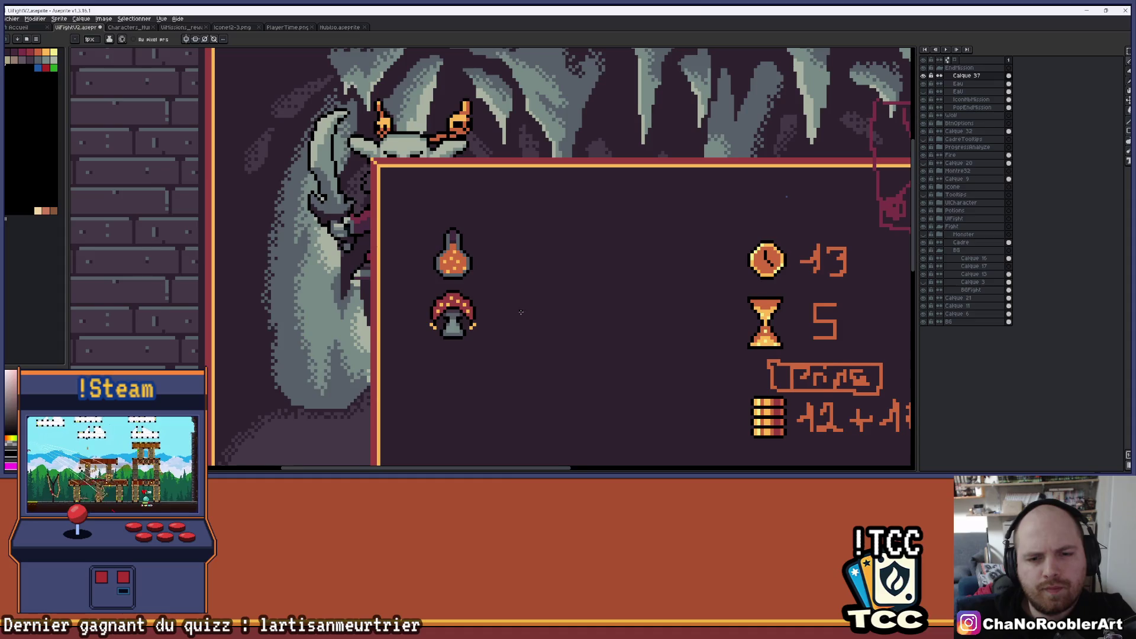
{"action": "key", "text": "ctrl"}
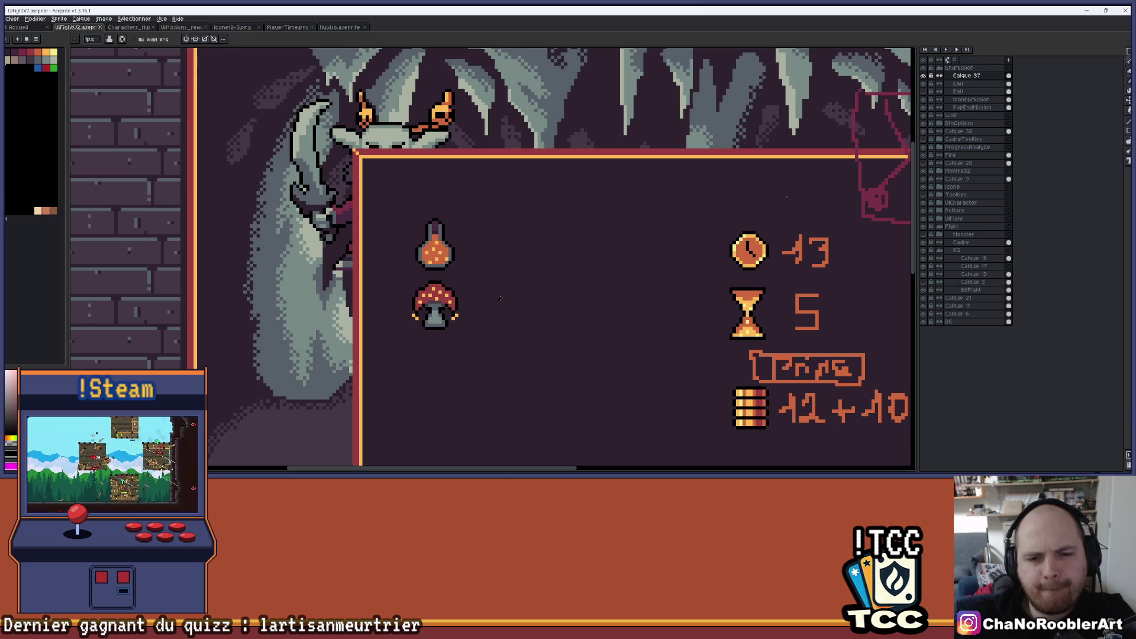
Step: Bucket-fill the mushroom cap with orange sampled from the artwork
{"action": "scroll", "coordinate": [500, 298], "scroll_direction": "down", "scroll_amount": 2}
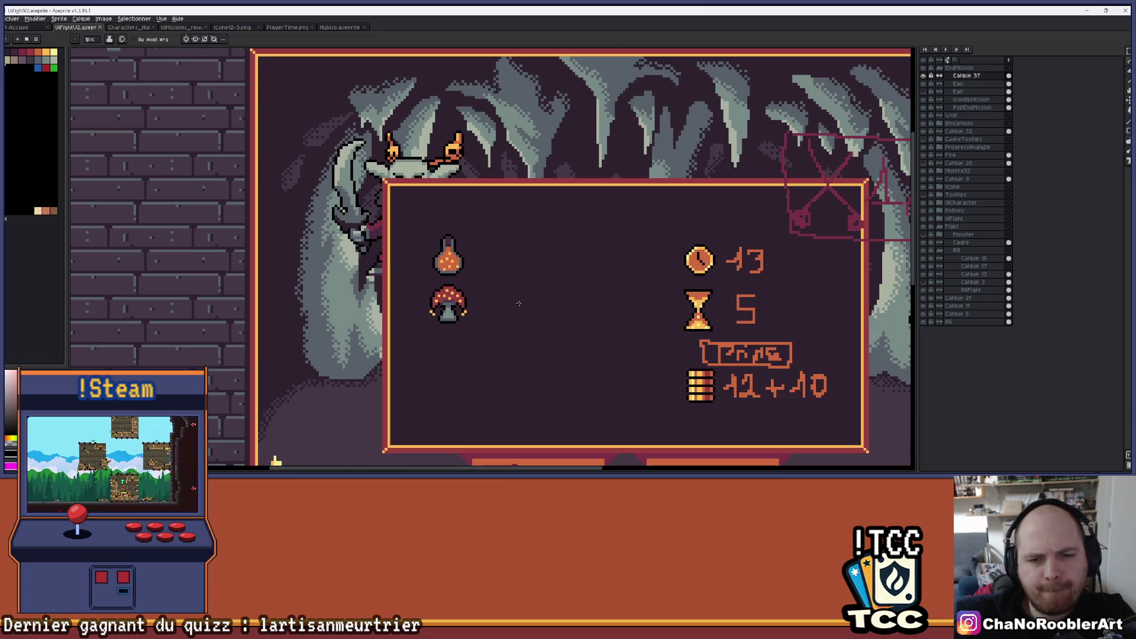
{"action": "scroll", "coordinate": [406, 237], "scroll_direction": "up", "scroll_amount": 4}
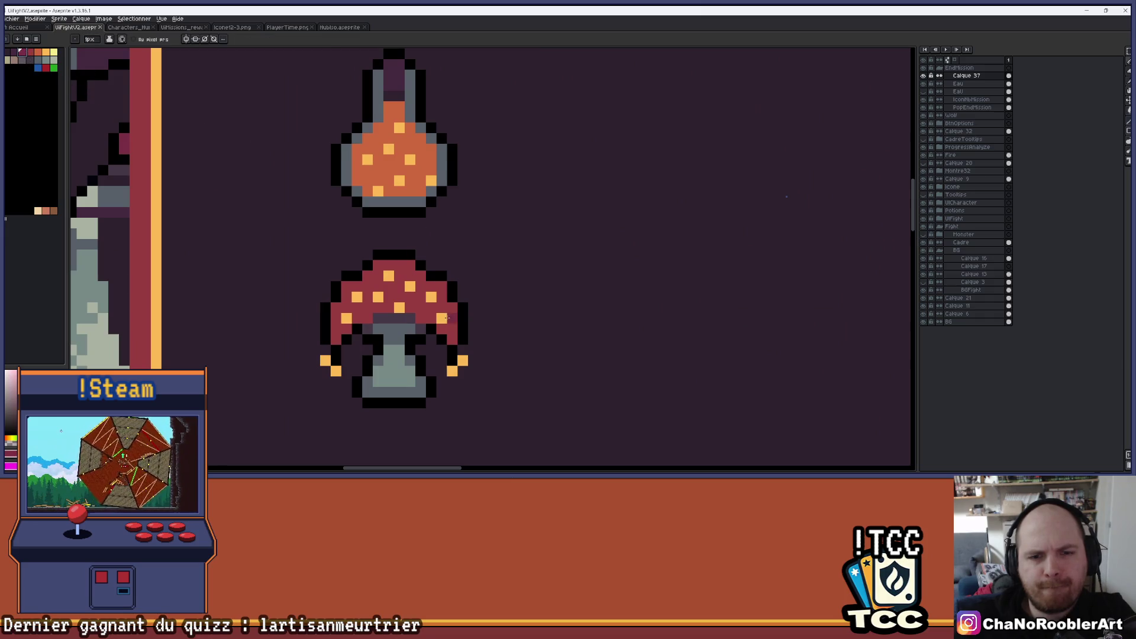
{"action": "key", "text": "g"}
{"action": "left_click", "coordinate": [424, 306]}
{"action": "scroll", "coordinate": [510, 281], "scroll_direction": "down", "scroll_amount": 3}
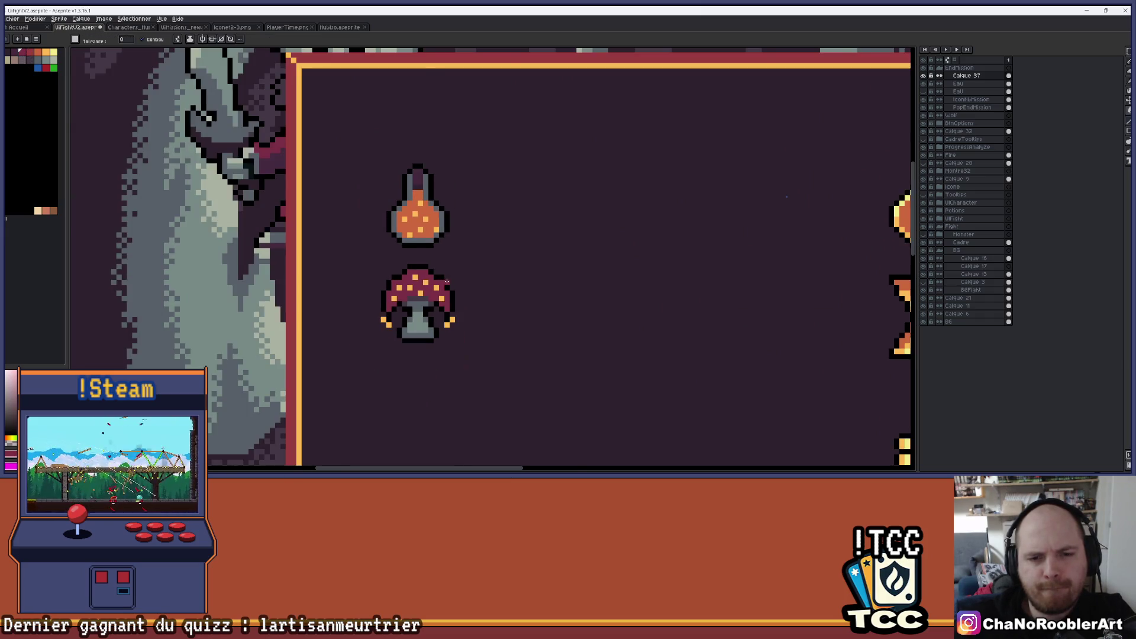
{"action": "scroll", "coordinate": [461, 278], "scroll_direction": "down", "scroll_amount": 2}
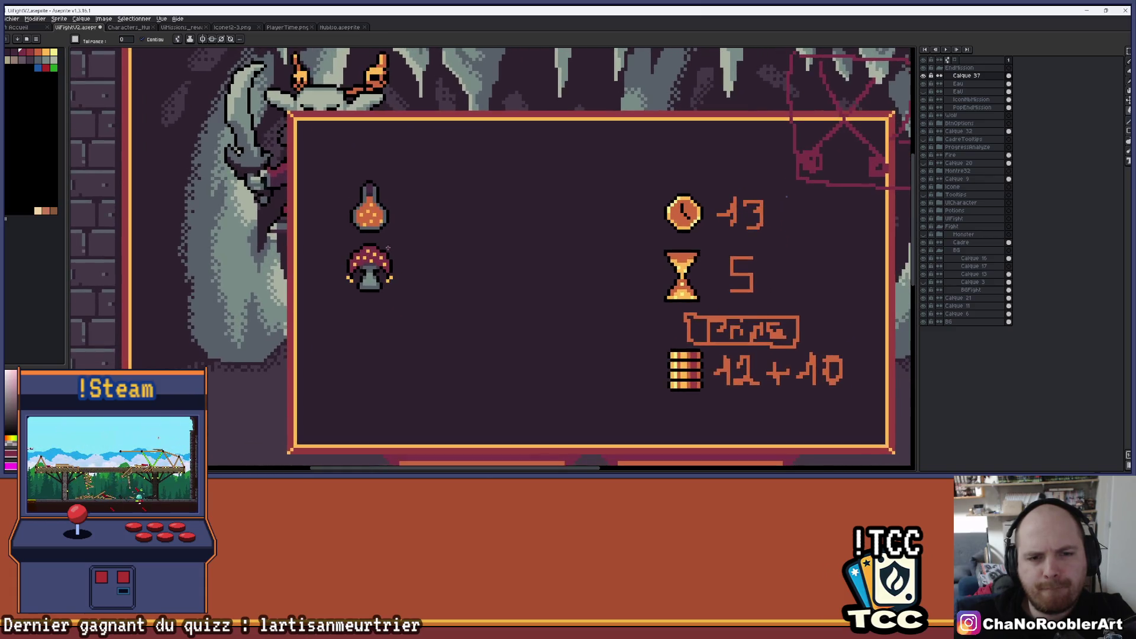
{"action": "key", "text": "i"}
{"action": "scroll", "coordinate": [351, 201], "scroll_direction": "up", "scroll_amount": 5}
{"action": "left_click", "coordinate": [353, 170]}
{"action": "key", "text": "g"}
{"action": "left_click", "coordinate": [377, 298]}
Step: Add a light-orange pixel to the orange cap
{"action": "scroll", "coordinate": [412, 290], "scroll_direction": "down", "scroll_amount": 4}
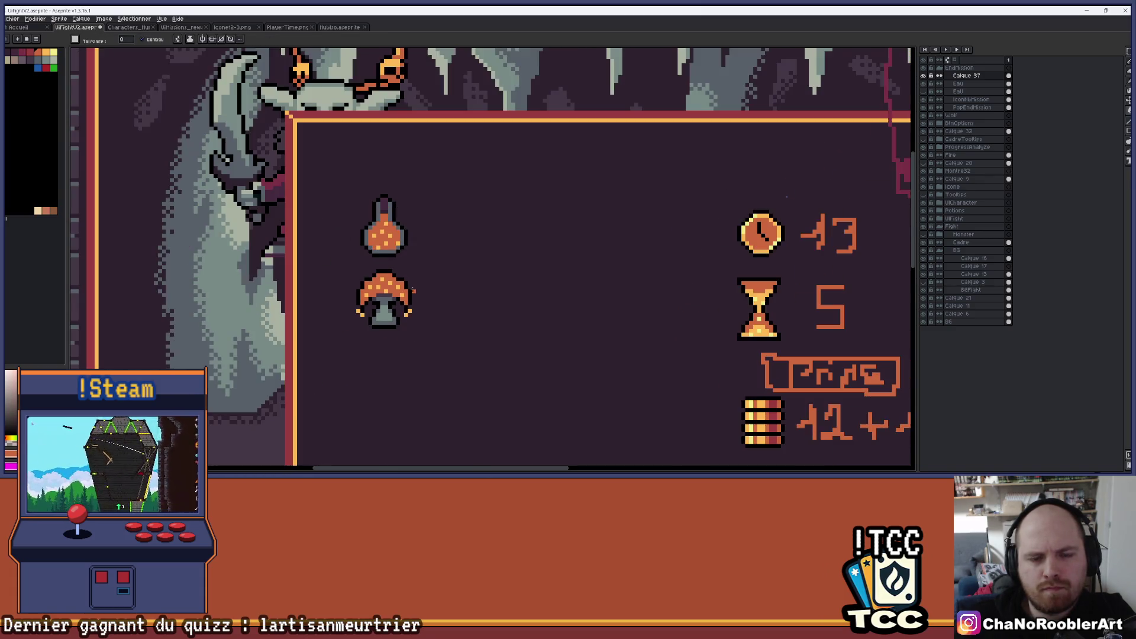
{"action": "scroll", "coordinate": [449, 299], "scroll_direction": "down", "scroll_amount": 3}
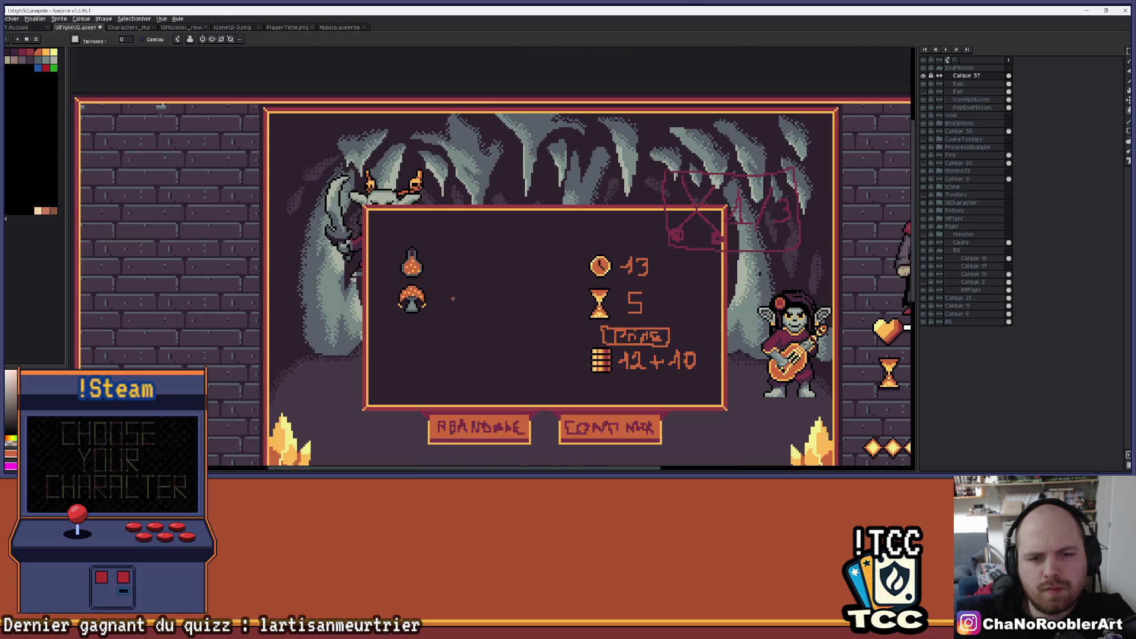
{"action": "scroll", "coordinate": [407, 311], "scroll_direction": "up", "scroll_amount": 2}
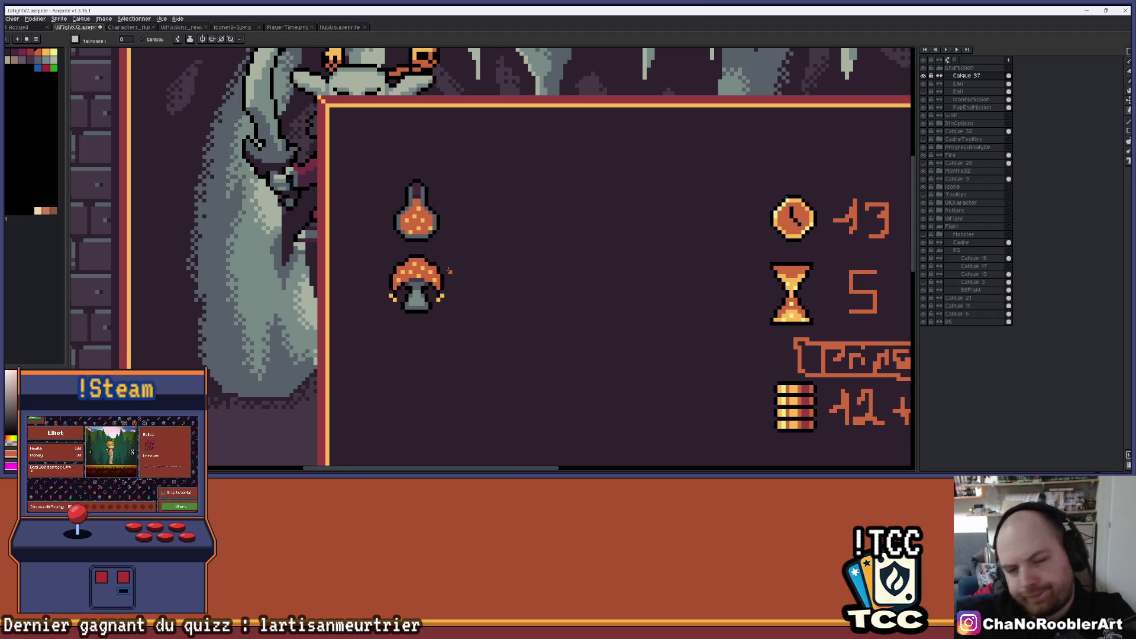
{"action": "scroll", "coordinate": [421, 269], "scroll_direction": "up", "scroll_amount": 4}
{"action": "left_click", "coordinate": [417, 261]}
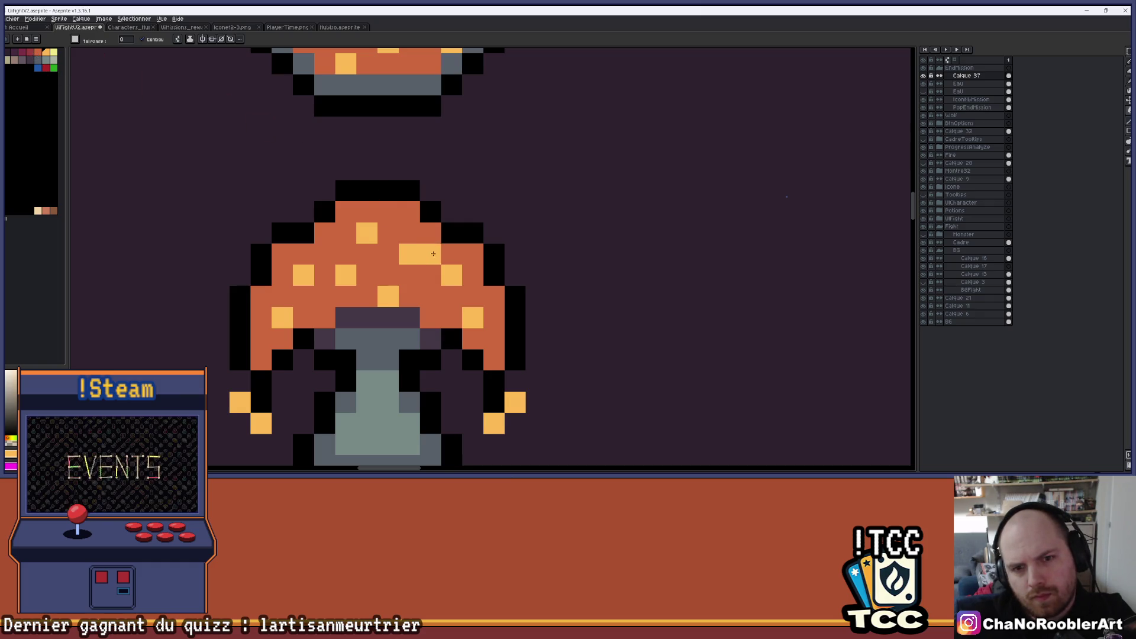
Step: Undo the trial light-orange cap fill and pencil in light-orange highlight blocks instead
{"action": "left_click", "coordinate": [451, 254]}
{"action": "key", "text": "b"}
{"action": "key", "text": "ctrl+z"}
{"action": "left_click", "coordinate": [451, 258]}
{"action": "left_click_drag", "start_coordinate": [473, 275], "coordinate": [475, 254]}
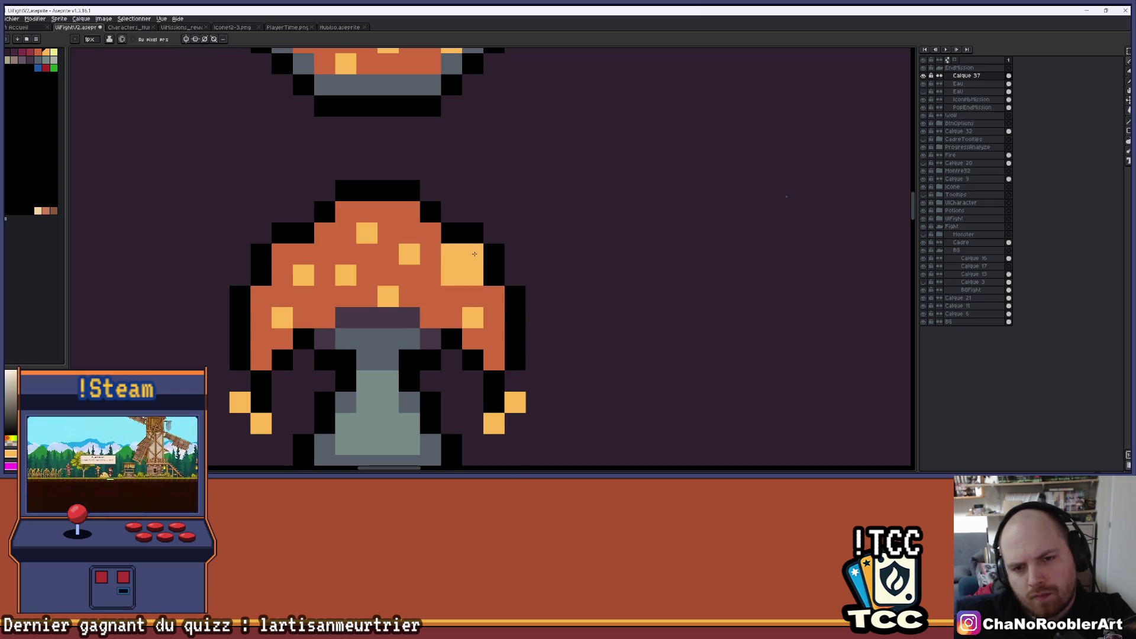
{"action": "mouse_move", "coordinate": [442, 288]}
{"action": "left_mouse_down"}
{"action": "mouse_move", "coordinate": [408, 236]}
{"action": "mouse_move", "coordinate": [397, 257]}
{"action": "left_mouse_up"}
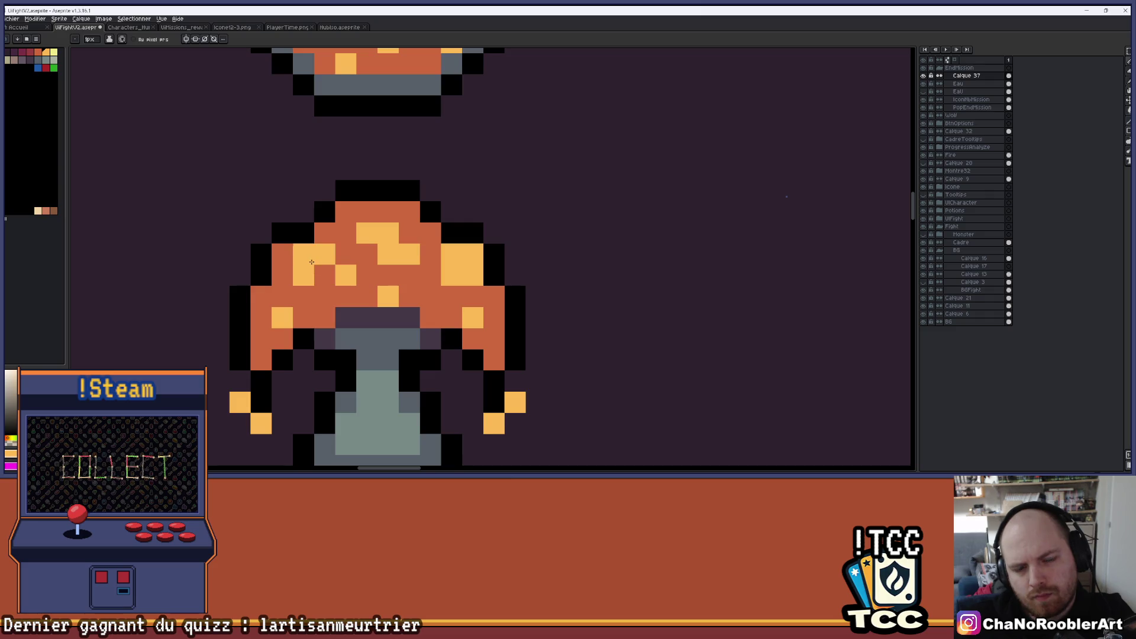
{"action": "scroll", "coordinate": [365, 326], "scroll_direction": "down", "scroll_amount": 4}
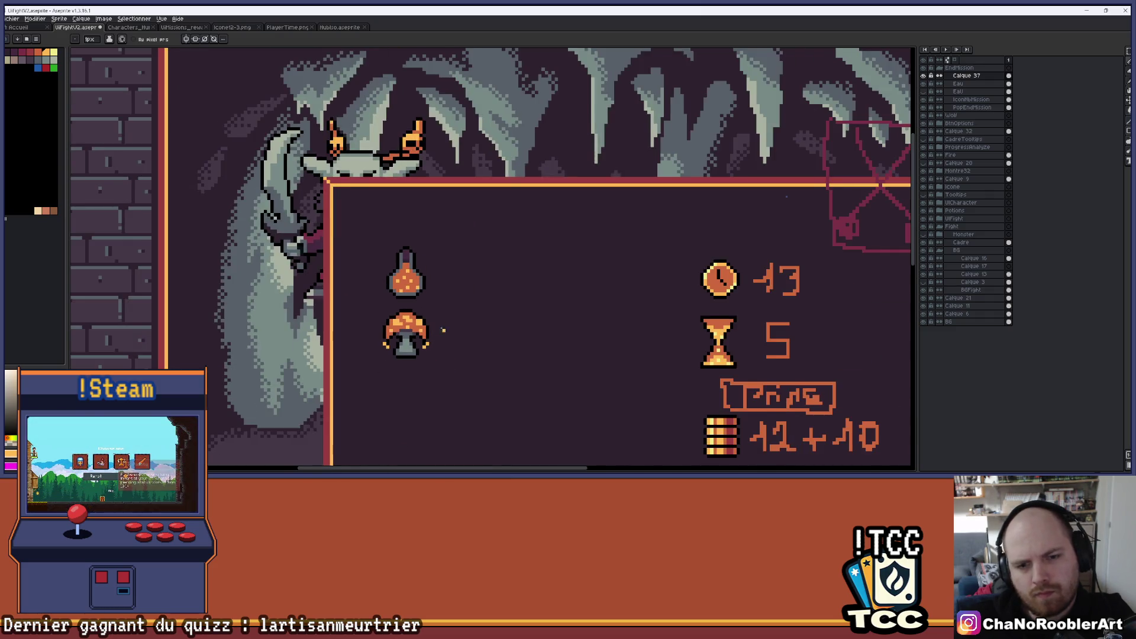
{"action": "scroll", "coordinate": [431, 294], "scroll_direction": "up", "scroll_amount": 3}
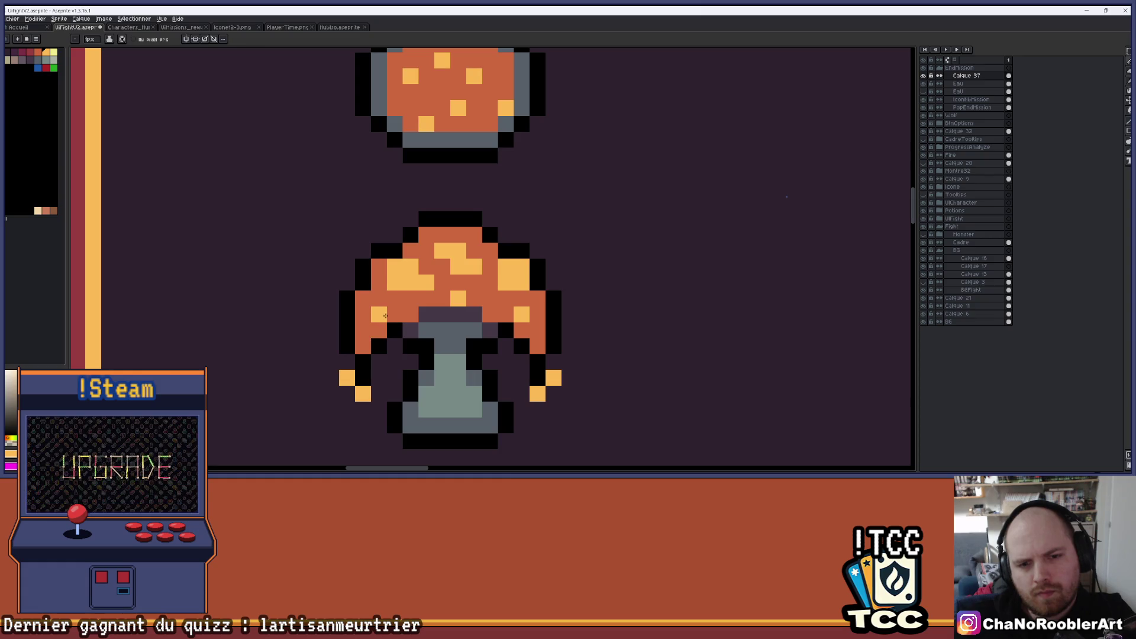
{"action": "scroll", "coordinate": [525, 330], "scroll_direction": "down", "scroll_amount": 3}
{"action": "scroll", "coordinate": [493, 311], "scroll_direction": "up", "scroll_amount": 3}
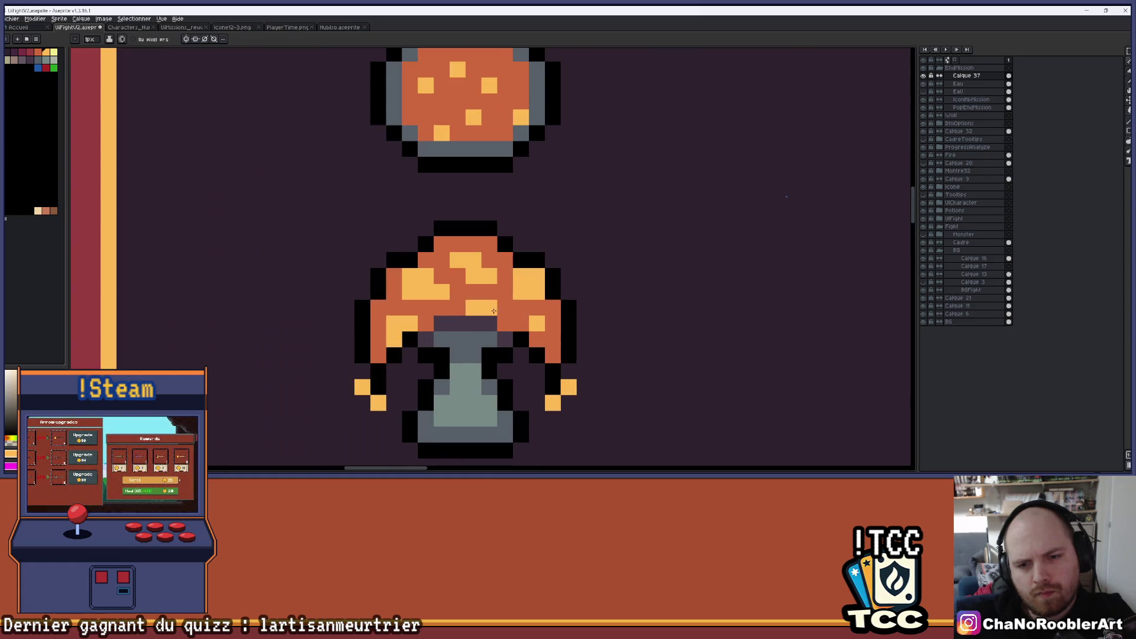
{"action": "left_click_drag", "start_coordinate": [553, 326], "coordinate": [527, 319]}
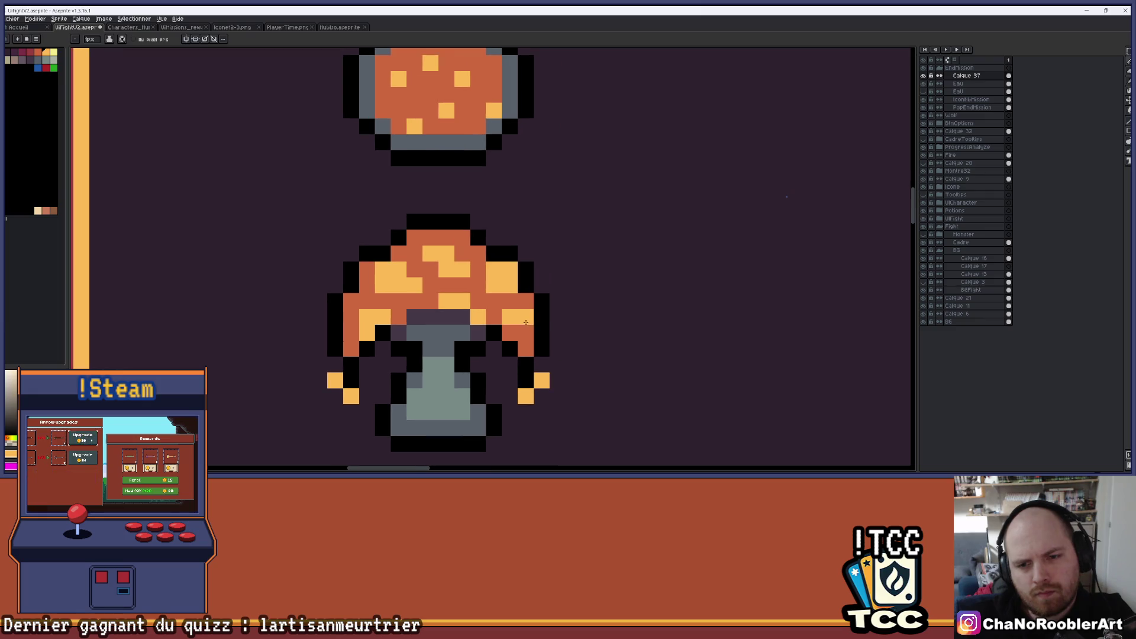
Step: Zoom and pan across the mission panel to review the finished mushroom icon
{"action": "scroll", "coordinate": [594, 312], "scroll_direction": "down", "scroll_amount": 4}
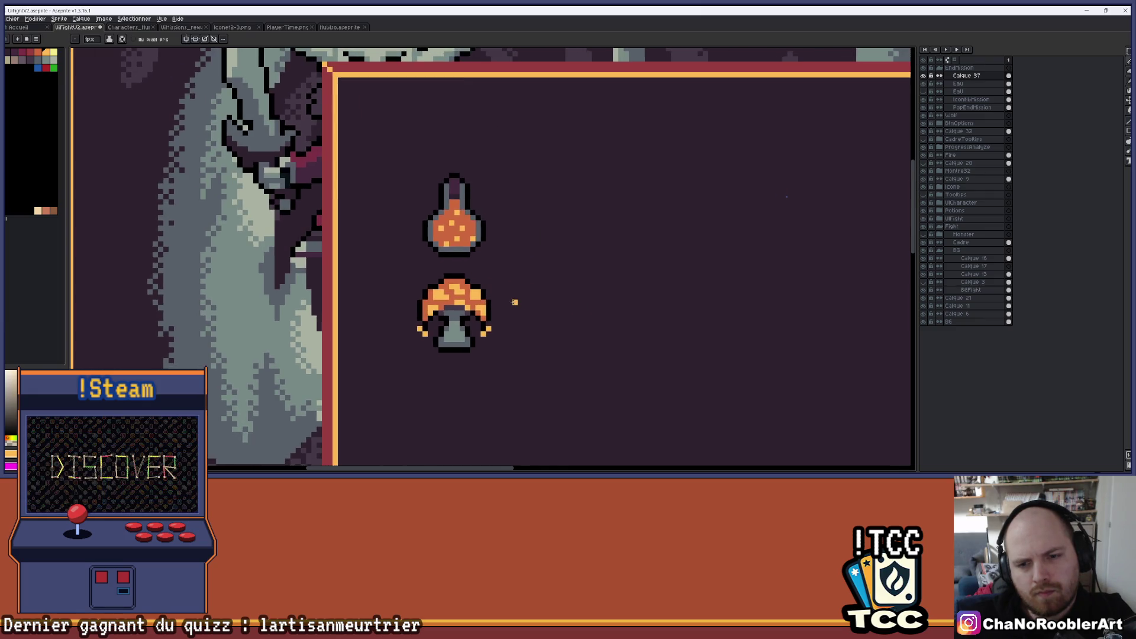
{"action": "scroll", "coordinate": [518, 286], "scroll_direction": "up", "scroll_amount": 4}
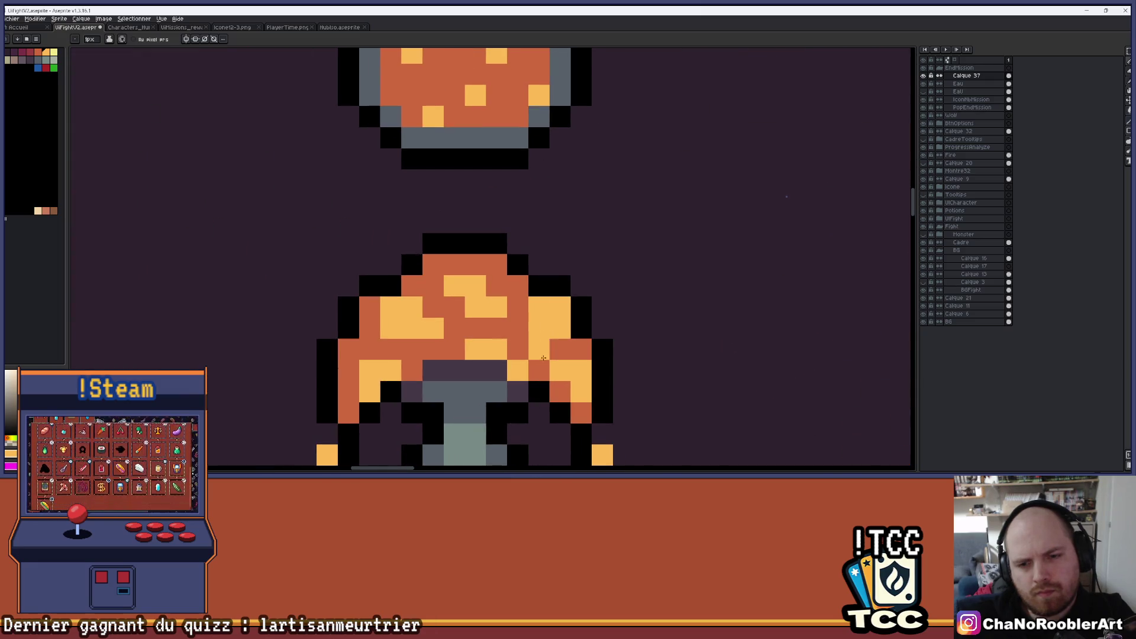
{"action": "scroll", "coordinate": [519, 283], "scroll_direction": "down", "scroll_amount": 3}
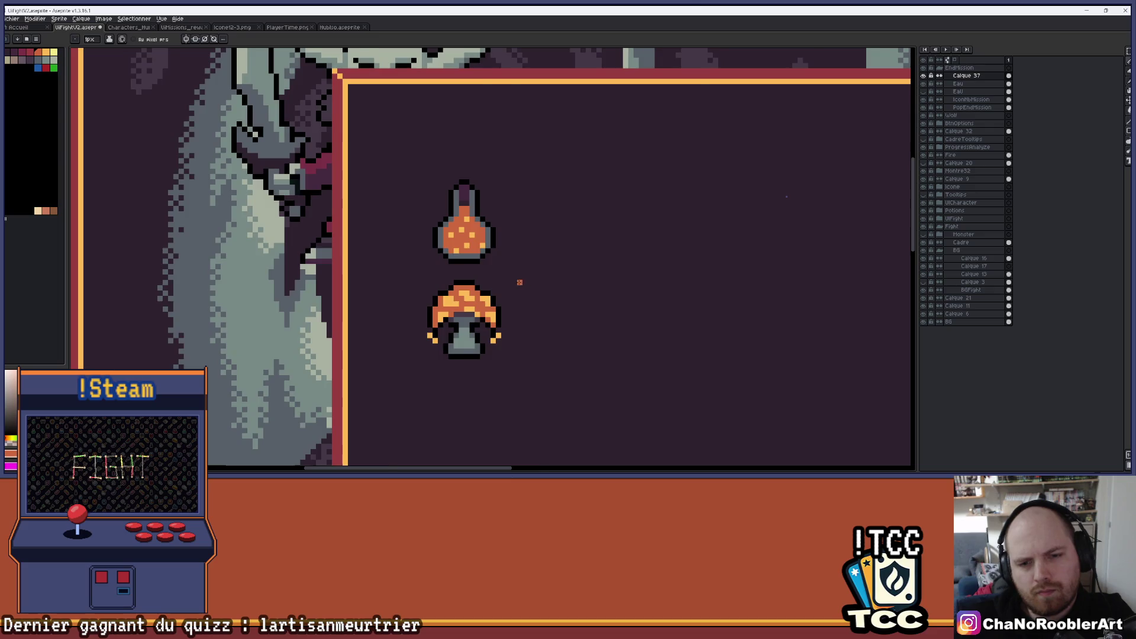
{"action": "scroll", "coordinate": [519, 282], "scroll_direction": "down", "scroll_amount": 2}
{"action": "scroll", "coordinate": [502, 293], "scroll_direction": "up", "scroll_amount": 5}
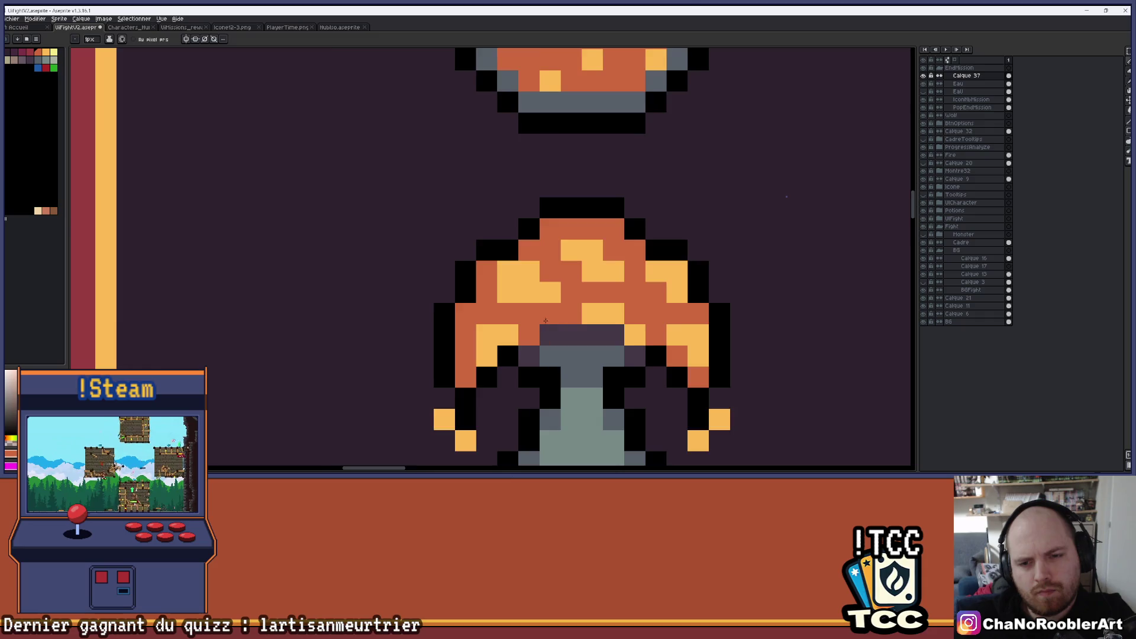
{"action": "scroll", "coordinate": [545, 321], "scroll_direction": "down", "scroll_amount": 2}
{"action": "scroll", "coordinate": [493, 301], "scroll_direction": "down", "scroll_amount": 4}
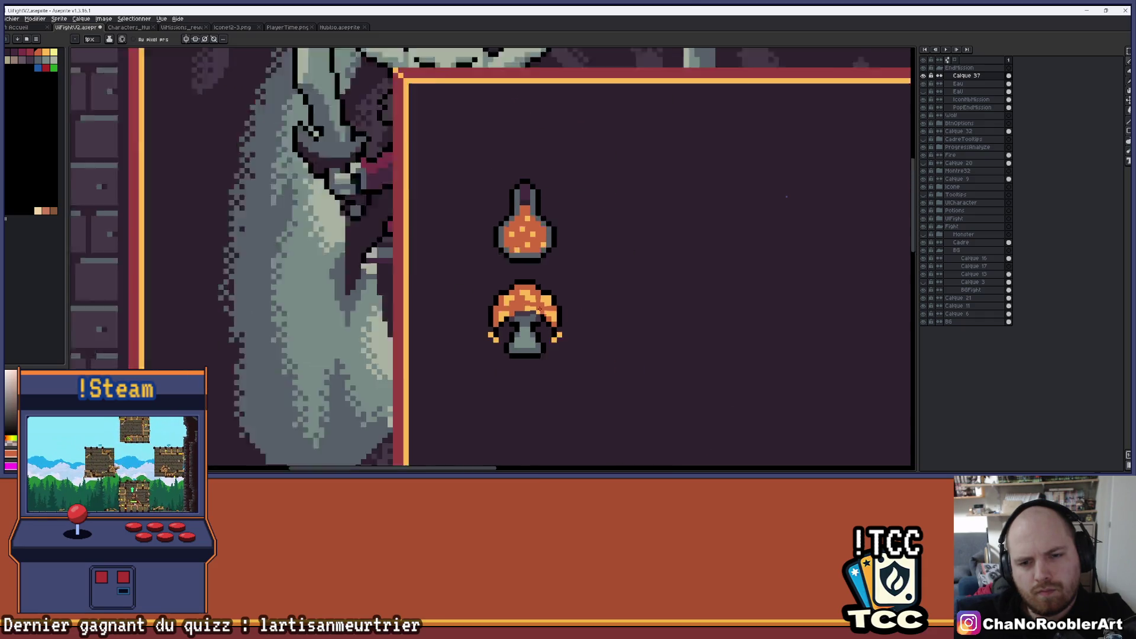
{"action": "key", "text": "ctrl"}
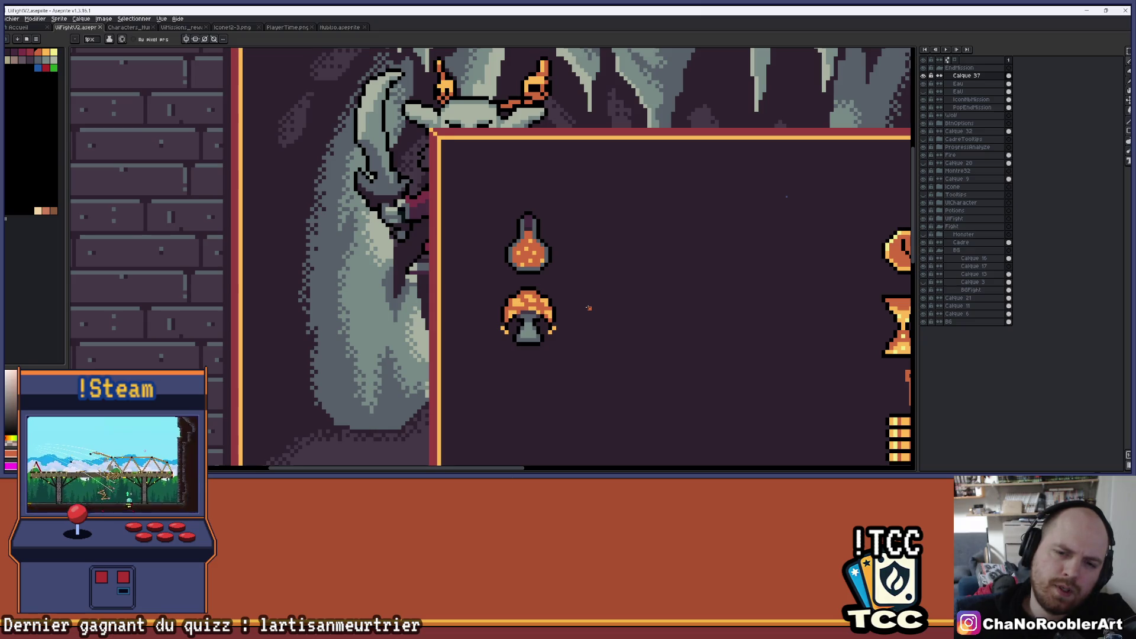
{"action": "scroll", "coordinate": [588, 308], "scroll_direction": "down", "scroll_amount": 3}
{"action": "scroll", "coordinate": [590, 301], "scroll_direction": "up", "scroll_amount": 1}
{"action": "left_click_drag", "start_coordinate": [553, 266], "coordinate": [514, 249]}
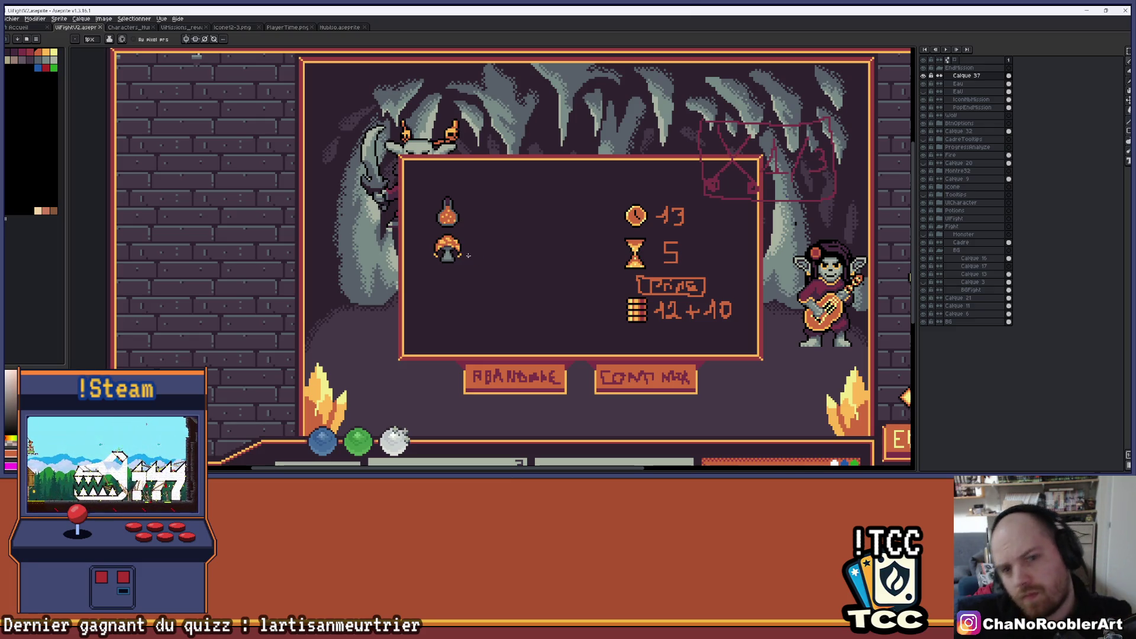
{"action": "scroll", "coordinate": [468, 255], "scroll_direction": "up", "scroll_amount": 5}
{"action": "scroll", "coordinate": [562, 204], "scroll_direction": "down", "scroll_amount": 2}
{"action": "scroll", "coordinate": [501, 233], "scroll_direction": "up", "scroll_amount": 3}
Step: Darken the top row of pixels on the mushroom stem
{"action": "key", "text": "i"}
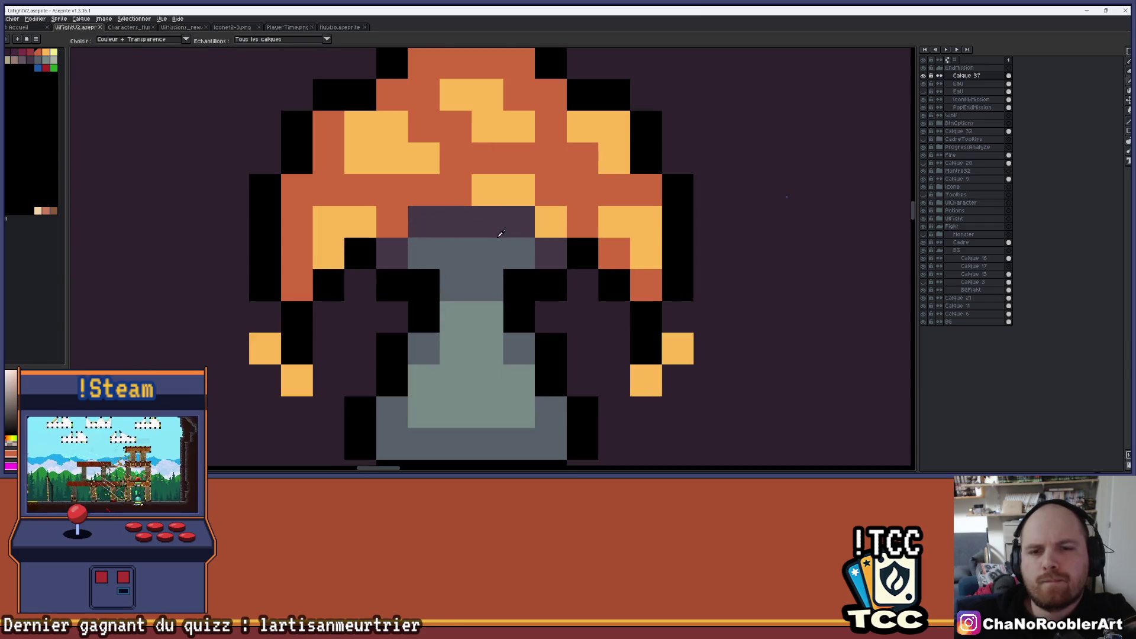
{"action": "key", "text": "b"}
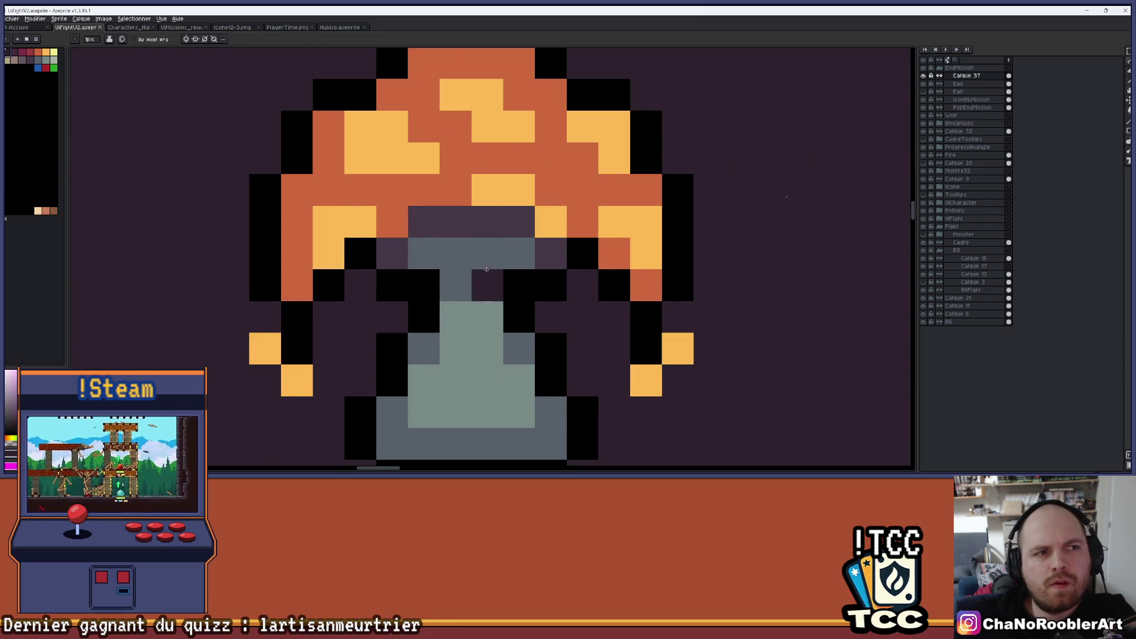
{"action": "mouse_move", "coordinate": [405, 245]}
{"action": "left_mouse_down"}
{"action": "mouse_move", "coordinate": [491, 222]}
{"action": "mouse_move", "coordinate": [550, 254]}
{"action": "left_mouse_up"}
{"action": "scroll", "coordinate": [541, 252], "scroll_direction": "down", "scroll_amount": 8}
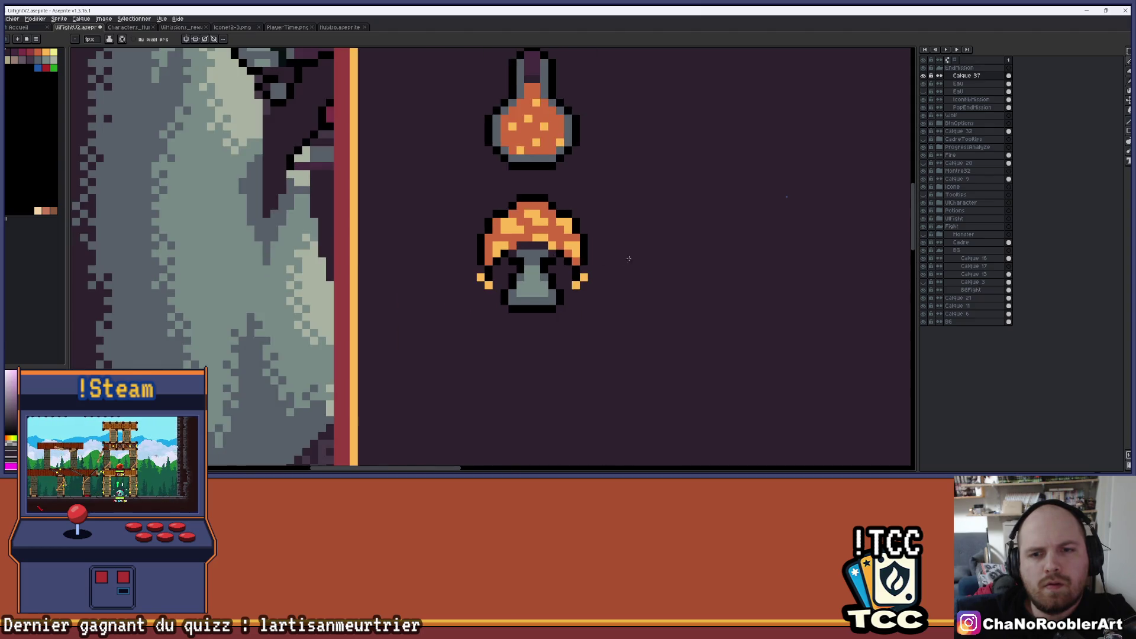
{"action": "scroll", "coordinate": [533, 248], "scroll_direction": "down", "scroll_amount": 2}
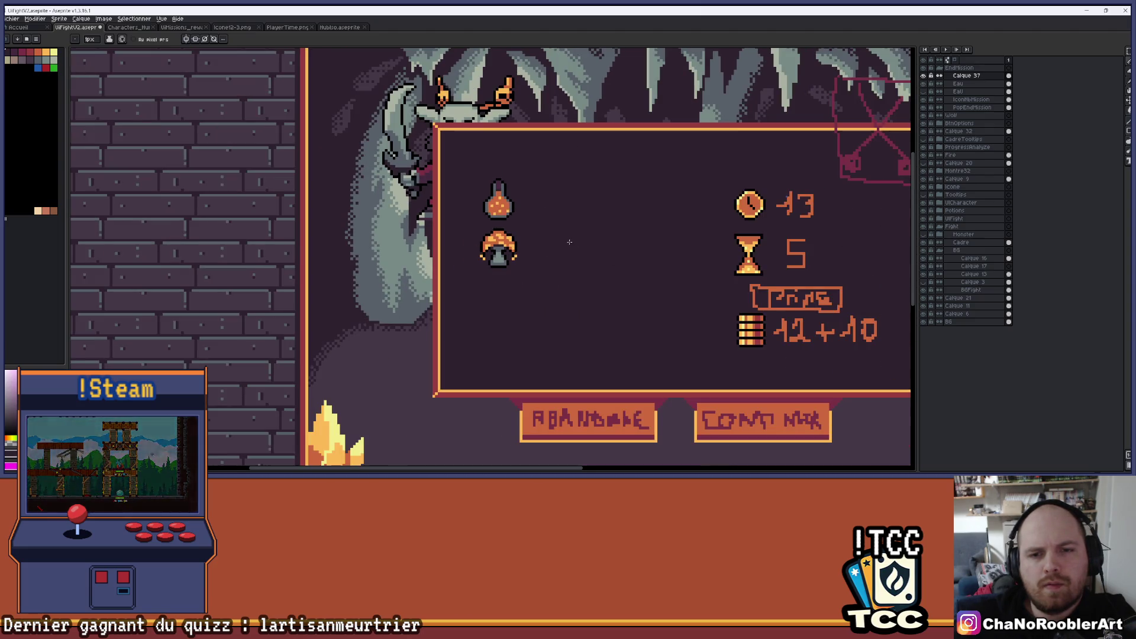
{"action": "scroll", "coordinate": [556, 241], "scroll_direction": "right", "scroll_amount": 4}
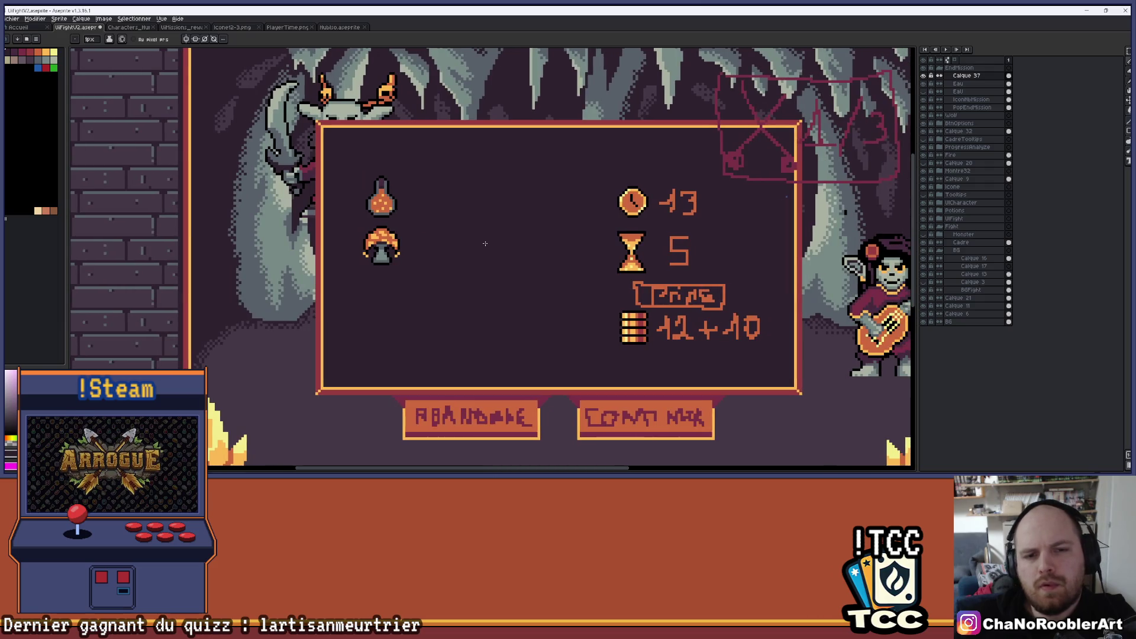
{"action": "scroll", "coordinate": [392, 232], "scroll_direction": "up", "scroll_amount": 5}
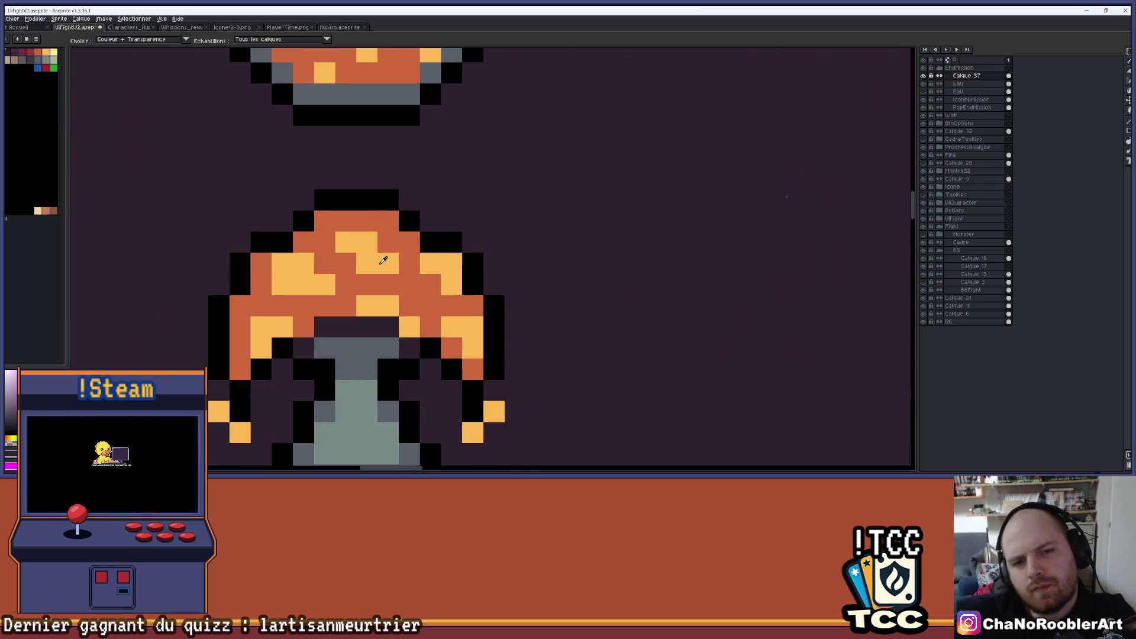
Step: Add dark-red shading pixels on the cap, its right edge, and a row beneath it
{"action": "left_click", "coordinate": [54, 52]}
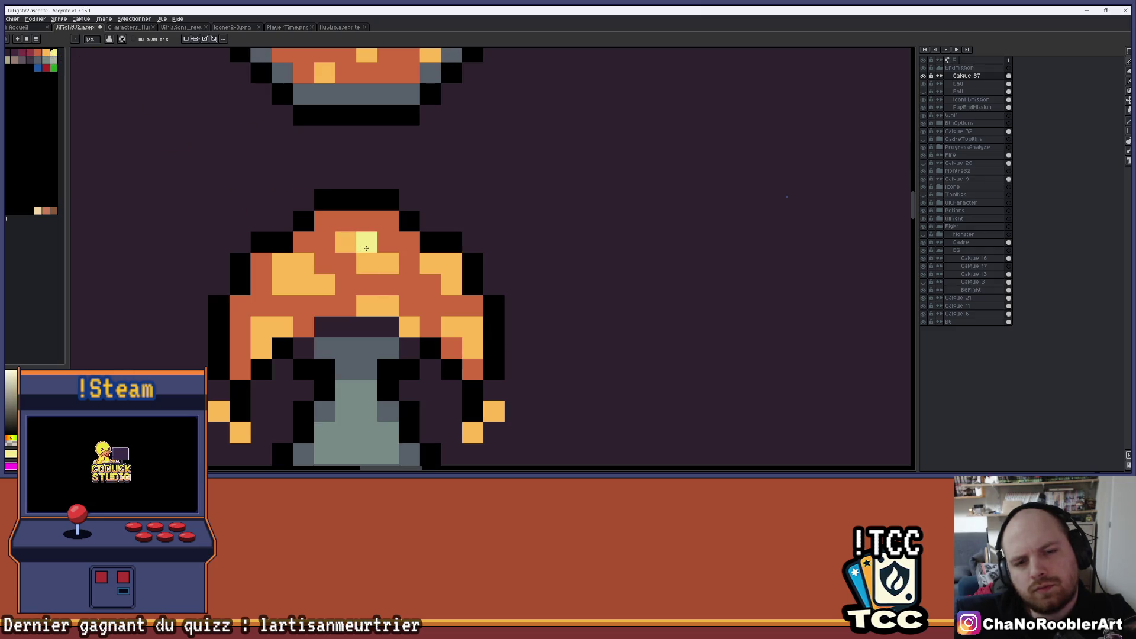
{"action": "scroll", "coordinate": [368, 243], "scroll_direction": "down", "scroll_amount": 6}
{"action": "scroll", "coordinate": [398, 254], "scroll_direction": "up", "scroll_amount": 5}
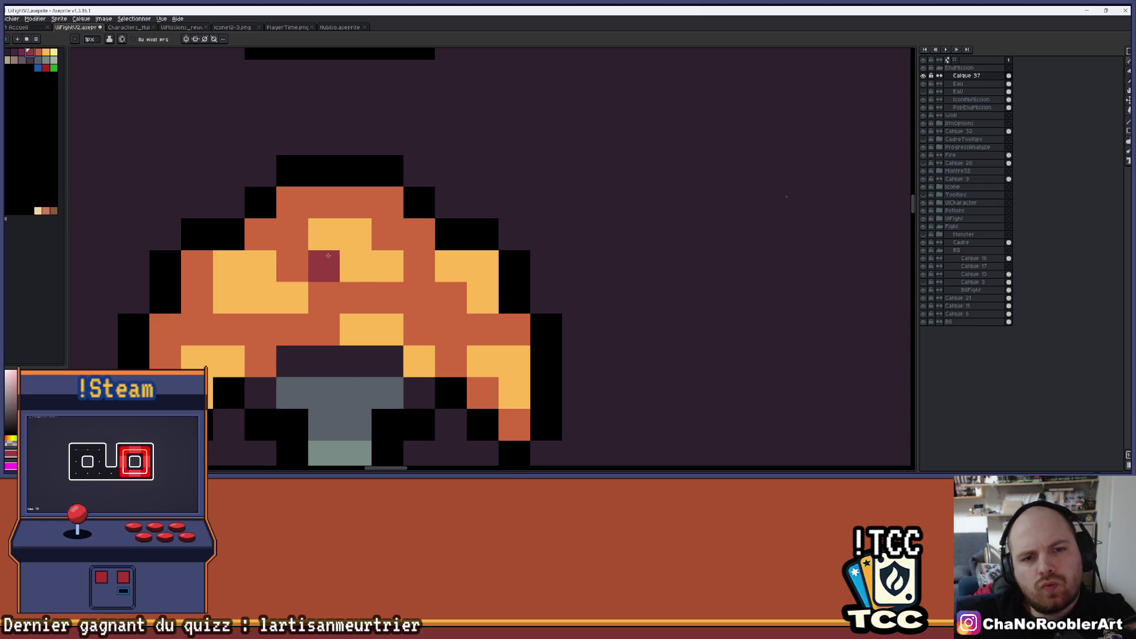
{"action": "scroll", "coordinate": [470, 277], "scroll_direction": "down", "scroll_amount": 5}
{"action": "scroll", "coordinate": [470, 277], "scroll_direction": "down", "scroll_amount": 1}
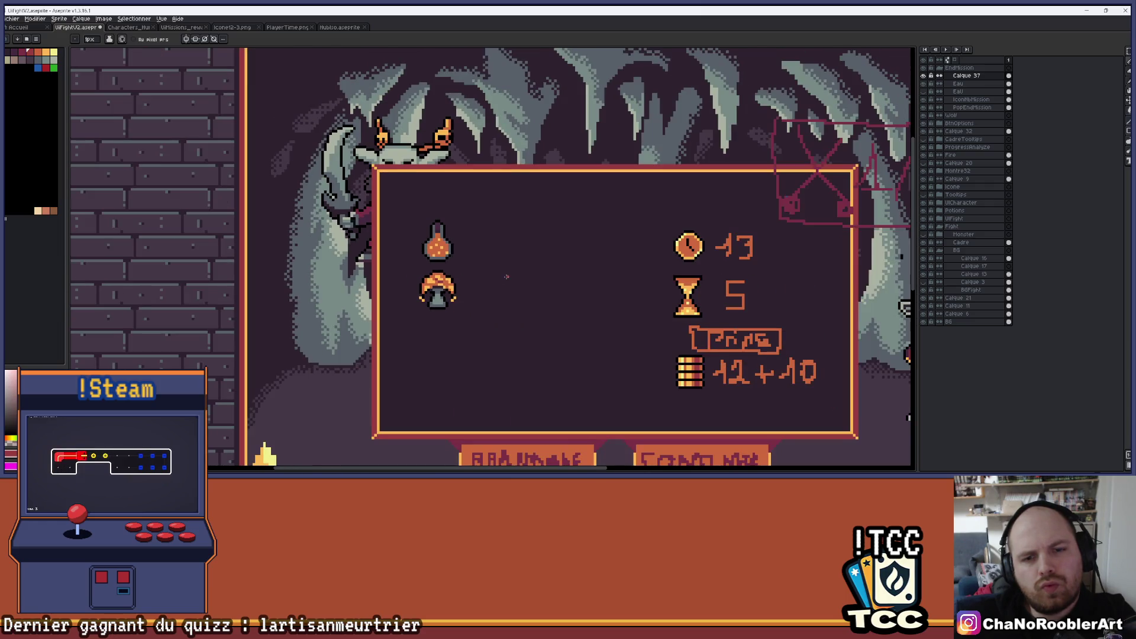
{"action": "scroll", "coordinate": [407, 211], "scroll_direction": "up", "scroll_amount": 5}
{"action": "left_click", "coordinate": [439, 225]}
{"action": "left_click", "coordinate": [424, 257]}
{"action": "left_click", "coordinate": [439, 272]}
{"action": "left_click_drag", "start_coordinate": [336, 225], "coordinate": [297, 222]}
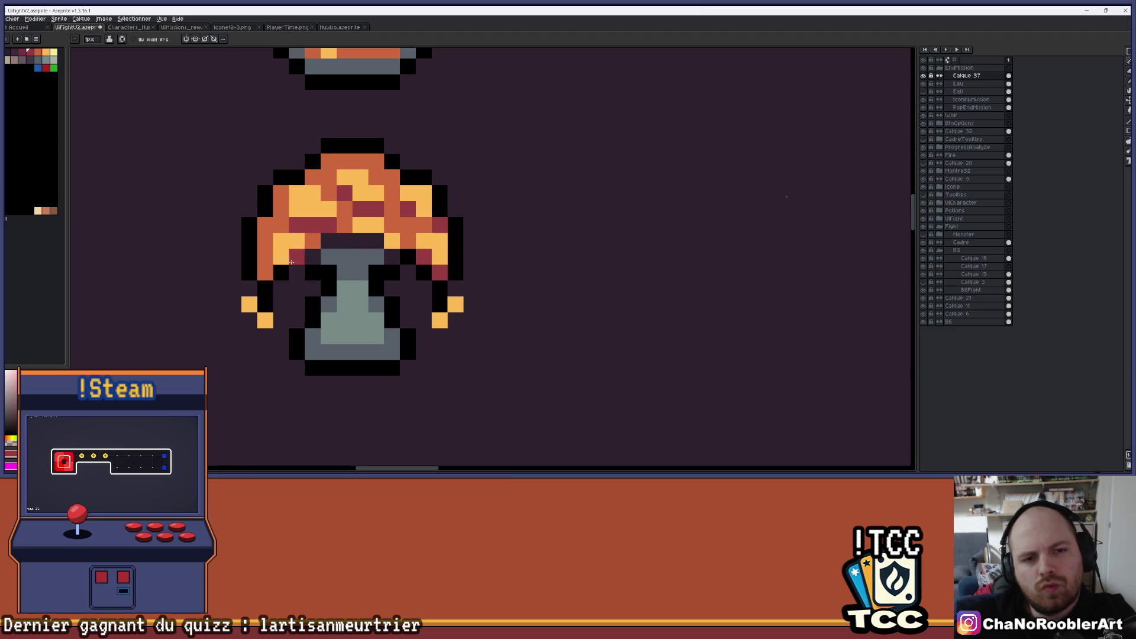
{"action": "scroll", "coordinate": [427, 278], "scroll_direction": "down", "scroll_amount": 4}
{"action": "scroll", "coordinate": [427, 277], "scroll_direction": "up", "scroll_amount": 1}
{"action": "scroll", "coordinate": [427, 278], "scroll_direction": "up", "scroll_amount": 2}
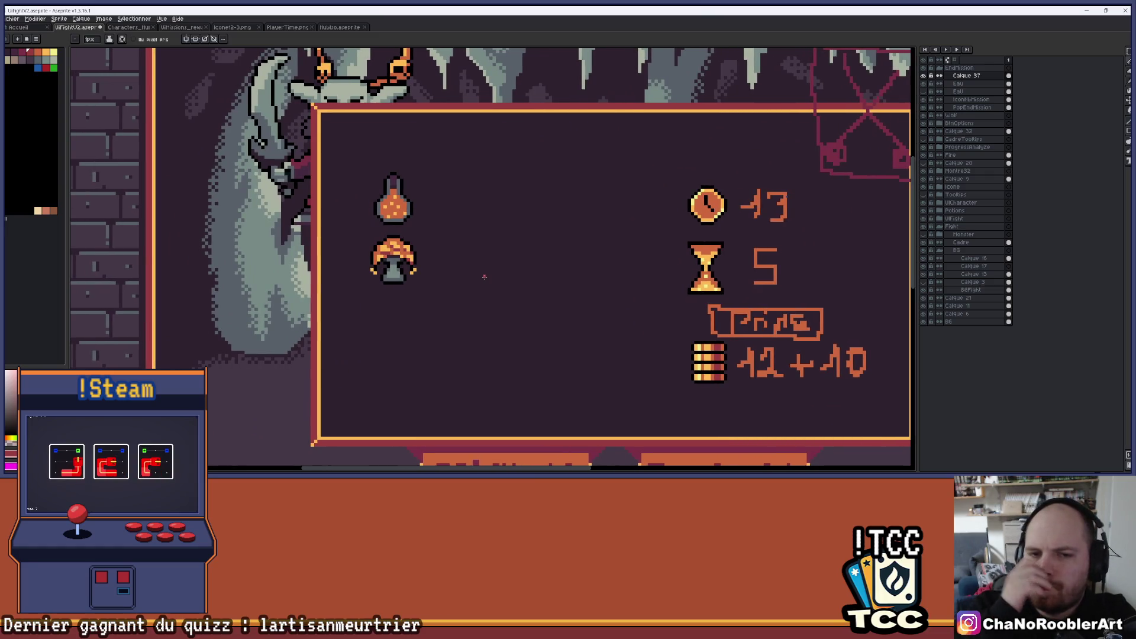
Step: Undo the last stroke and add two cap-orange pixels below the cap's left edge
{"action": "key", "text": "v"}
{"action": "key", "text": "ctrl+z"}
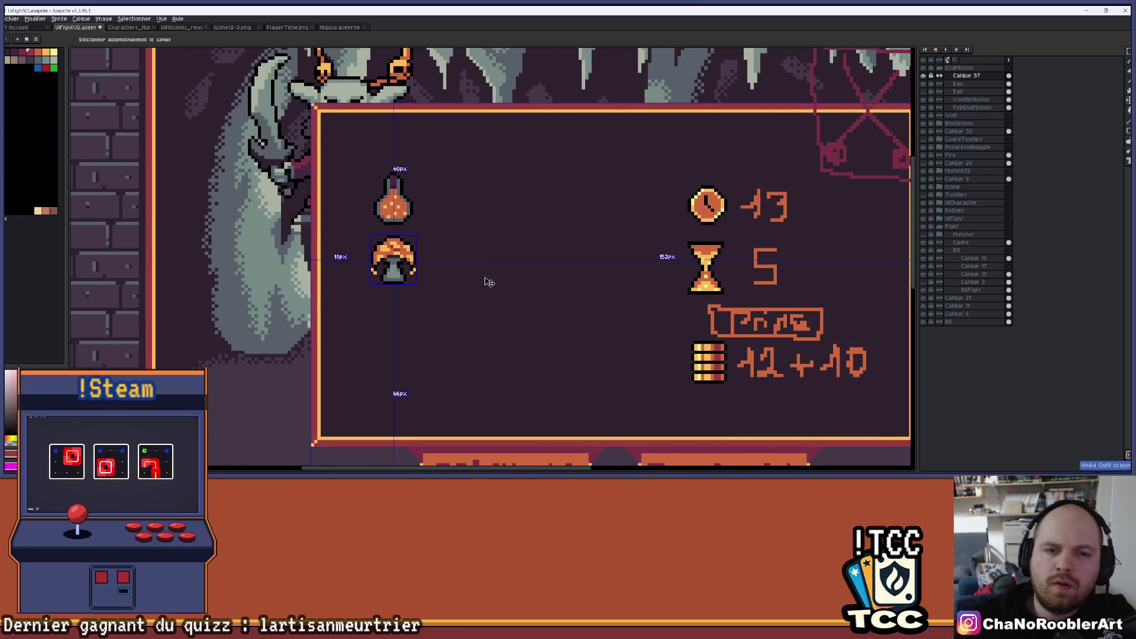
{"action": "key", "text": "b"}
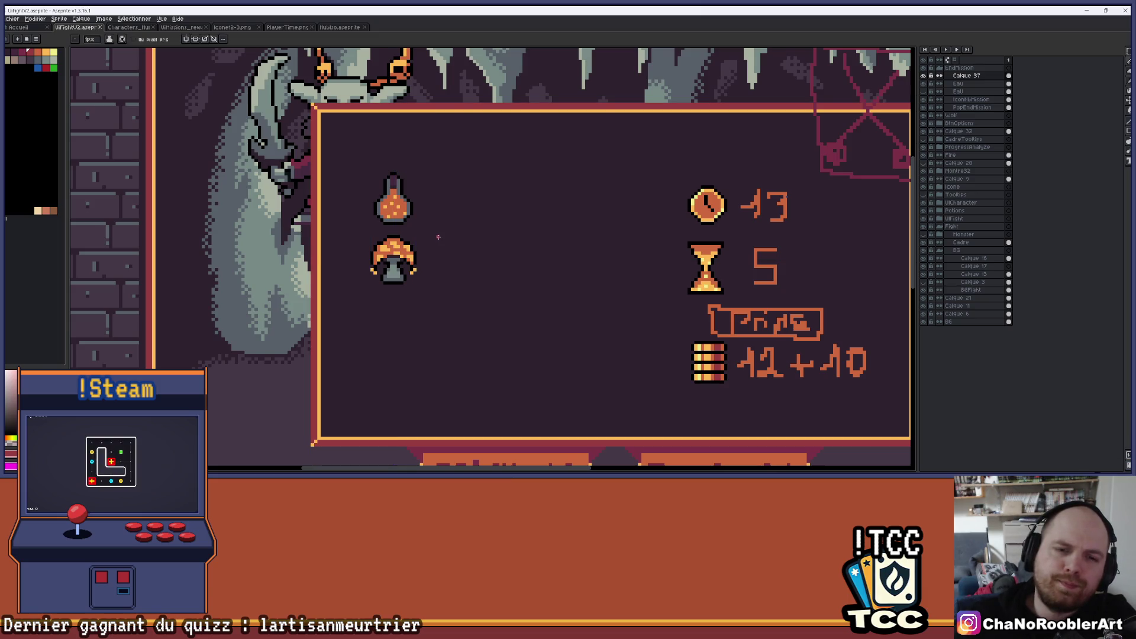
{"action": "scroll", "coordinate": [439, 237], "scroll_direction": "down", "scroll_amount": 2}
{"action": "scroll", "coordinate": [408, 251], "scroll_direction": "up", "scroll_amount": 5}
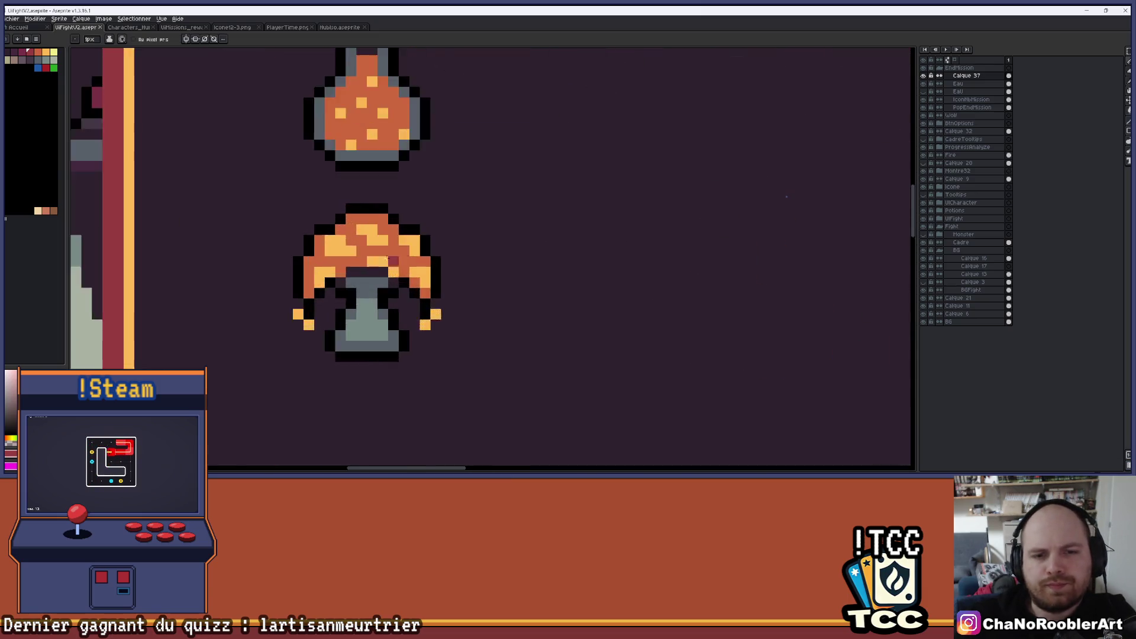
{"action": "left_click", "coordinate": [327, 214], "text": "alt"}
{"action": "left_click", "coordinate": [335, 362]}
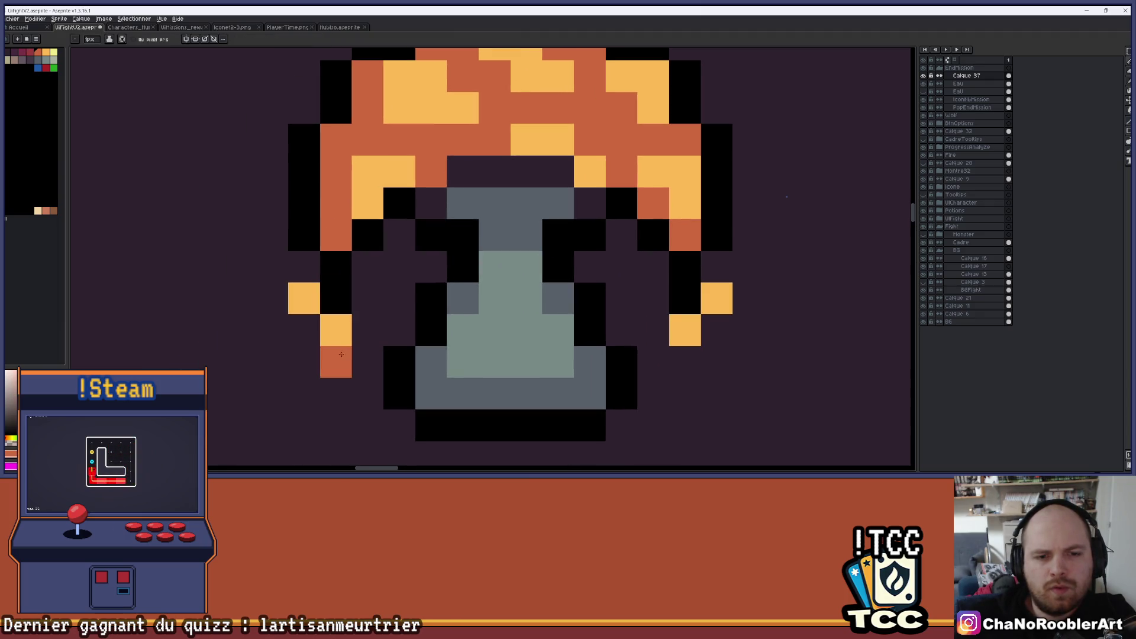
{"action": "left_click", "coordinate": [304, 330]}
{"action": "scroll", "coordinate": [686, 357], "scroll_direction": "down", "scroll_amount": 3}
Step: Erase the stray orange drips at the mushroom's lower left and lower right
{"action": "mouse_move", "coordinate": [743, 307]}
{"action": "left_mouse_down"}
{"action": "mouse_move", "coordinate": [476, 301]}
{"action": "mouse_move", "coordinate": [445, 310]}
{"action": "left_mouse_up"}
{"action": "scroll", "coordinate": [520, 307], "scroll_direction": "down", "scroll_amount": 2}
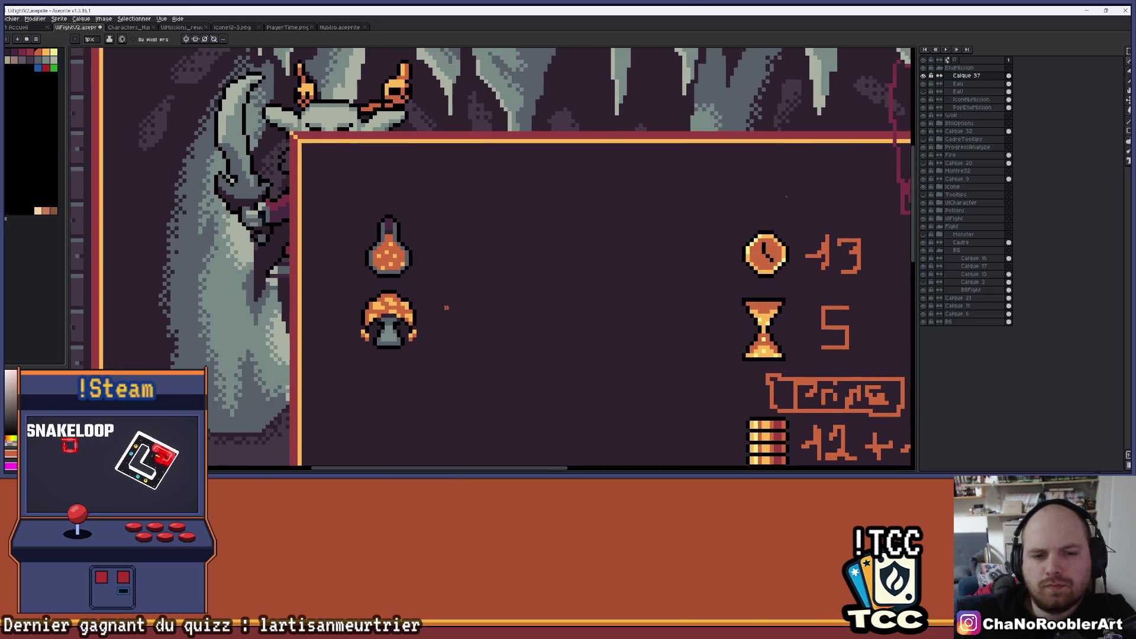
{"action": "scroll", "coordinate": [446, 310], "scroll_direction": "down", "scroll_amount": 3}
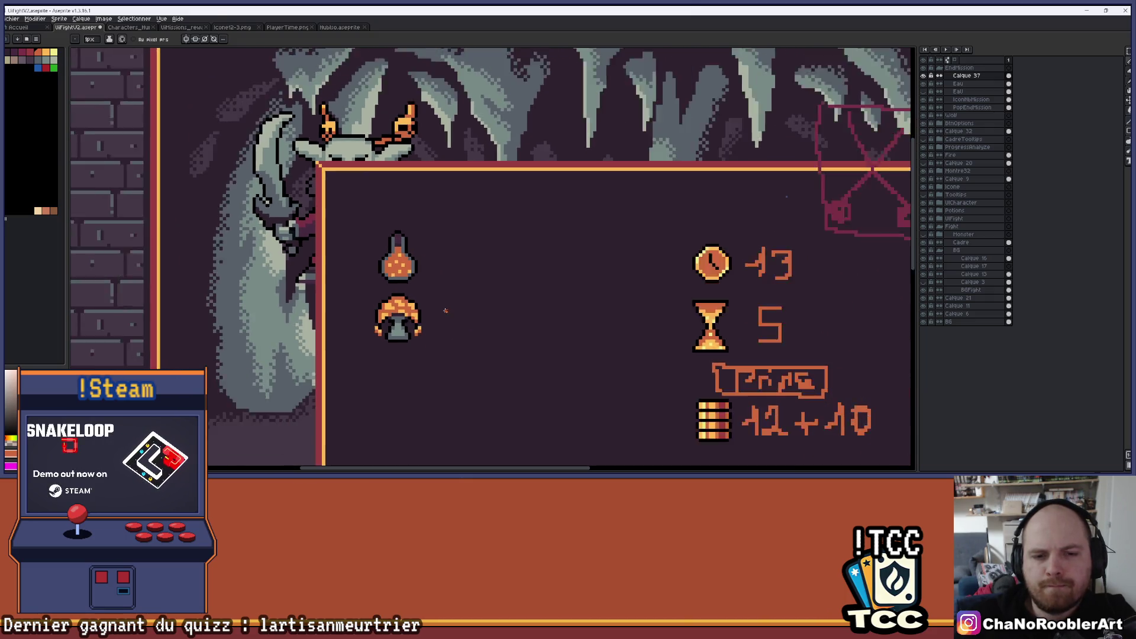
{"action": "mouse_move", "coordinate": [446, 311]}
{"action": "left_mouse_down"}
{"action": "mouse_move", "coordinate": [482, 298]}
{"action": "mouse_move", "coordinate": [494, 267]}
{"action": "left_mouse_up"}
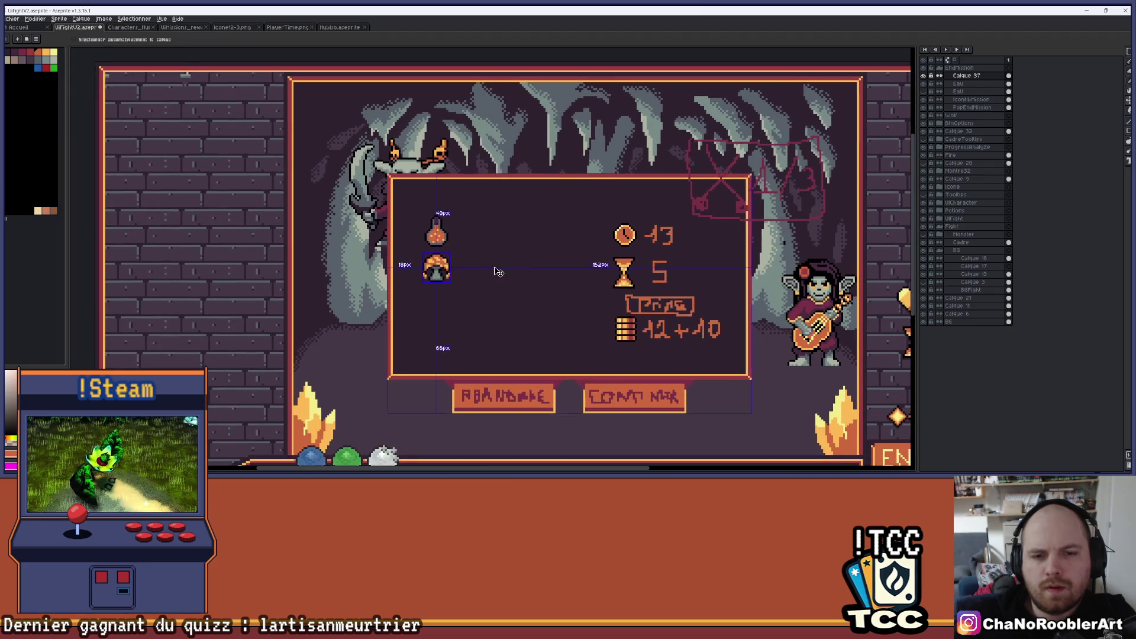
{"action": "scroll", "coordinate": [449, 276], "scroll_direction": "up", "scroll_amount": 5}
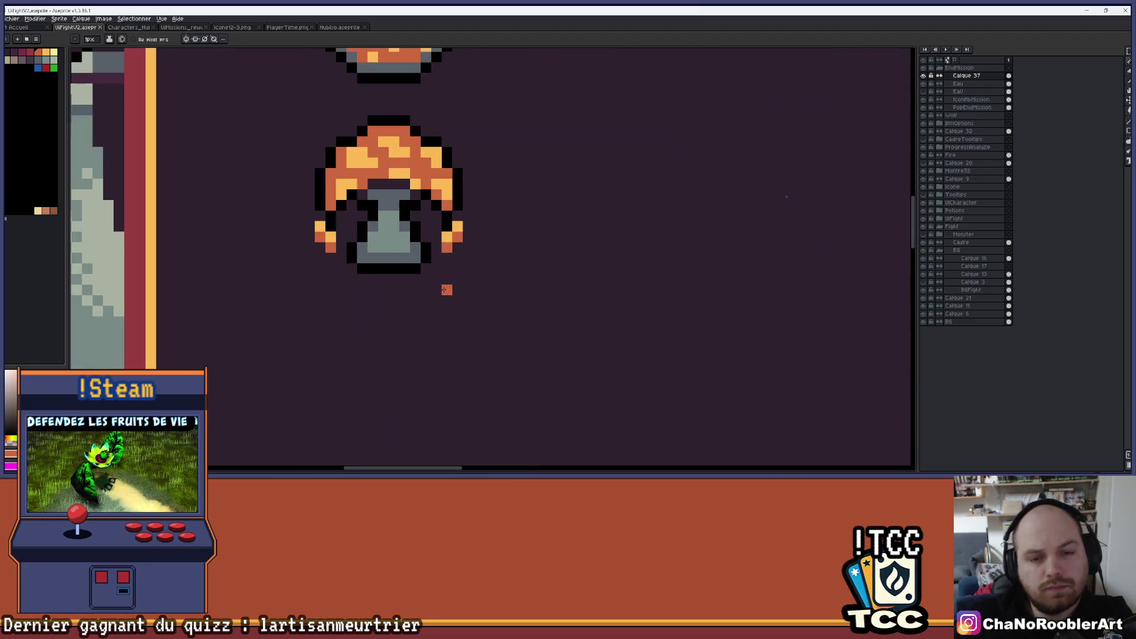
{"action": "mouse_move", "coordinate": [459, 283]}
{"action": "left_mouse_down"}
{"action": "mouse_move", "coordinate": [459, 264]}
{"action": "mouse_move", "coordinate": [443, 284]}
{"action": "left_mouse_up"}
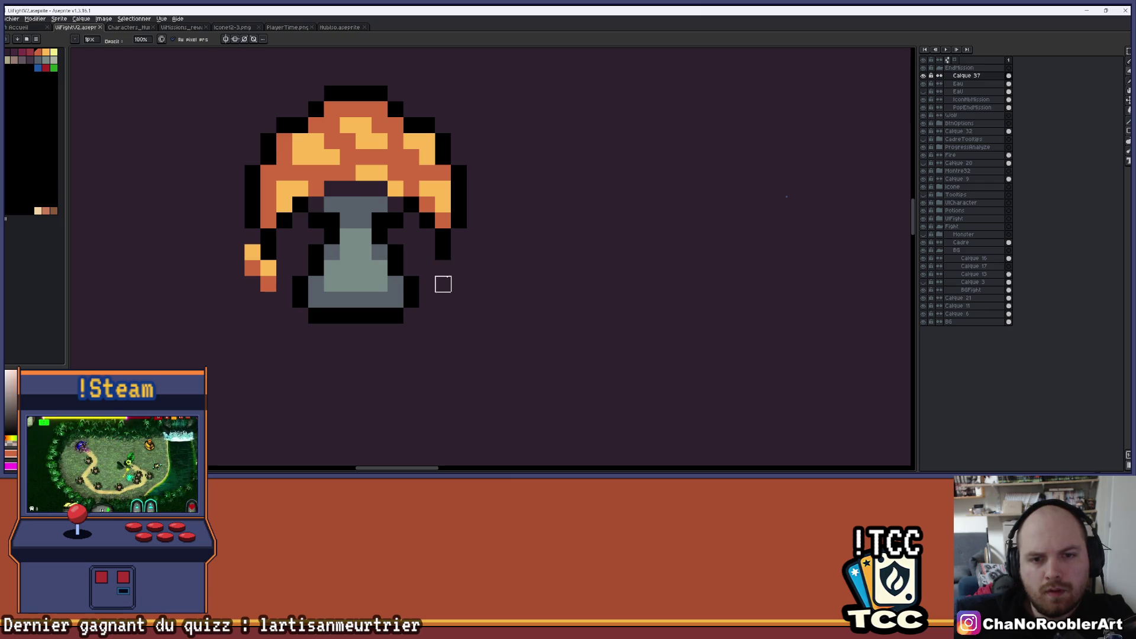
{"action": "mouse_move", "coordinate": [284, 284]}
{"action": "left_mouse_down"}
{"action": "mouse_move", "coordinate": [254, 260]}
{"action": "mouse_move", "coordinate": [268, 272]}
{"action": "left_mouse_up"}
{"action": "scroll", "coordinate": [308, 280], "scroll_direction": "down", "scroll_amount": 2}
{"action": "scroll", "coordinate": [385, 295], "scroll_direction": "down", "scroll_amount": 3}
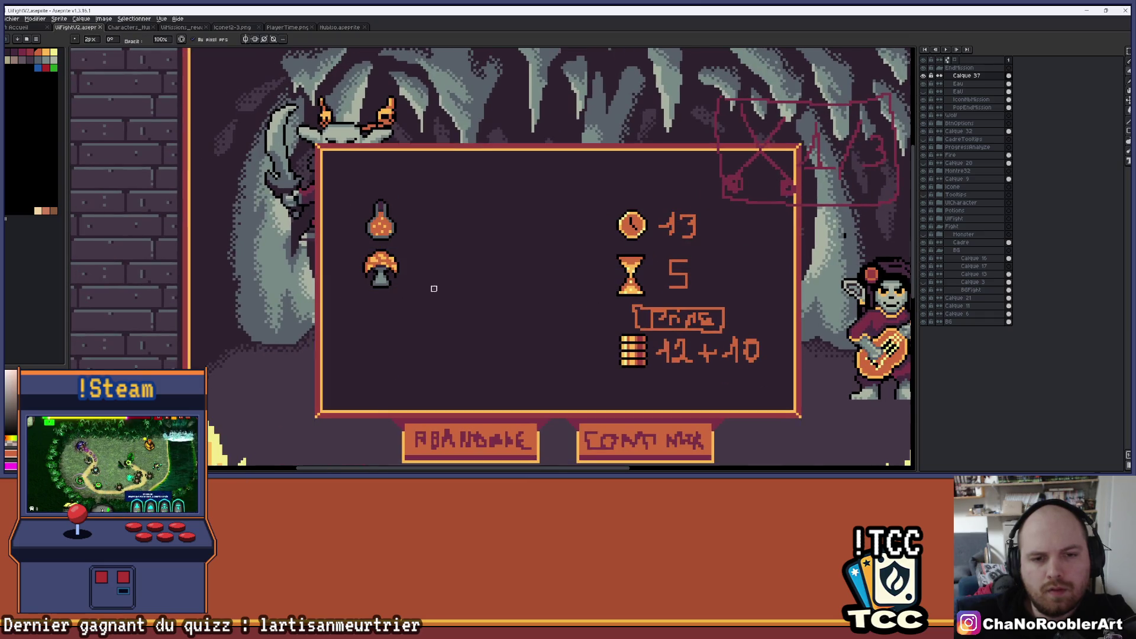
{"action": "scroll", "coordinate": [407, 251], "scroll_direction": "up", "scroll_amount": 5}
Step: Add black outline pixels at the mushroom cap's corners
{"action": "key", "text": "b"}
{"action": "left_click_drag", "start_coordinate": [366, 262], "coordinate": [344, 262]}
{"action": "scroll", "coordinate": [355, 262], "scroll_direction": "down", "scroll_amount": 1}
{"action": "left_click", "coordinate": [240, 264]}
{"action": "left_click", "coordinate": [219, 243]}
{"action": "left_click", "coordinate": [237, 243]}
{"action": "scroll", "coordinate": [357, 270], "scroll_direction": "down", "scroll_amount": 3}
{"action": "scroll", "coordinate": [390, 278], "scroll_direction": "down", "scroll_amount": 2}
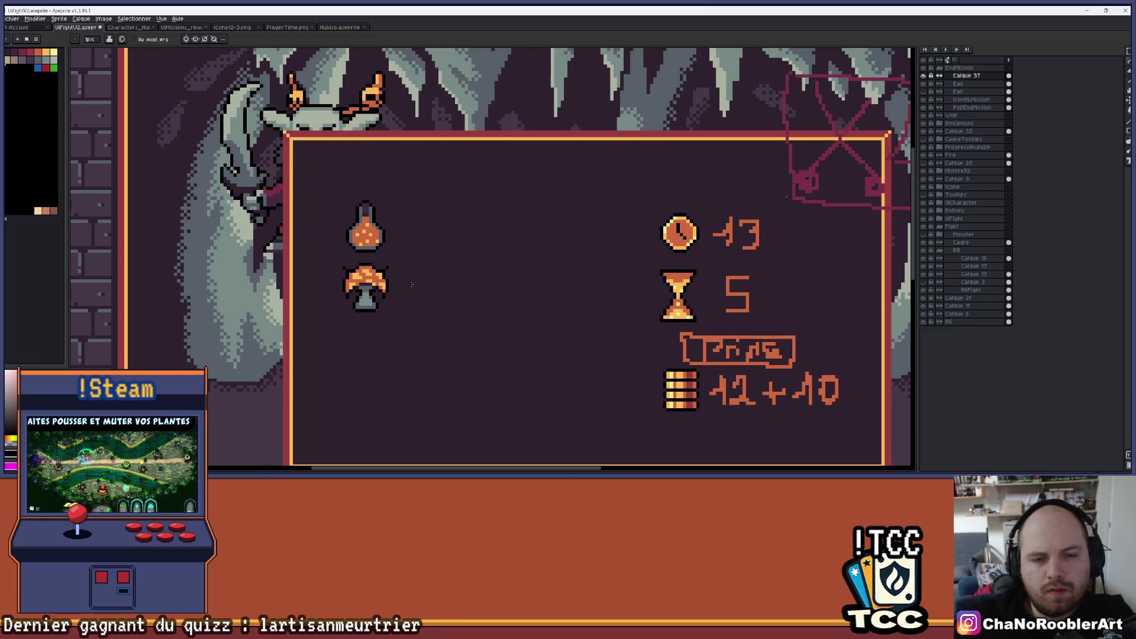
{"action": "scroll", "coordinate": [407, 283], "scroll_direction": "up", "scroll_amount": 3}
Step: Check the mushroom under the potion, then repaint left cap pixels light orange and a run dark orange
{"action": "key", "text": "v"}
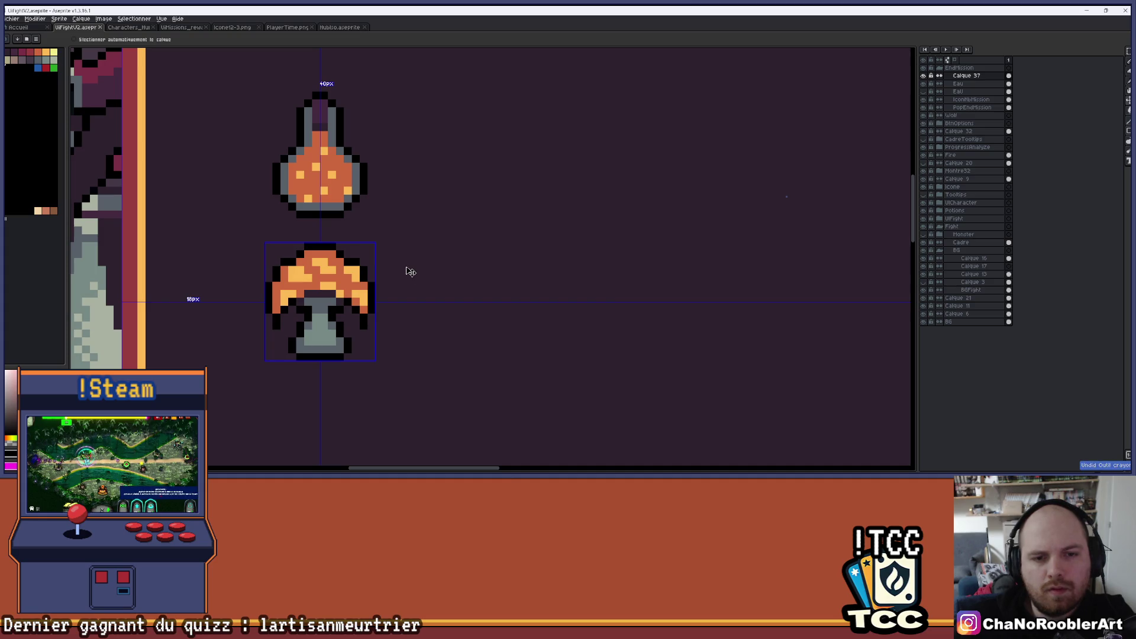
{"action": "key", "text": "b"}
{"action": "scroll", "coordinate": [402, 270], "scroll_direction": "down", "scroll_amount": 3}
{"action": "left_click_drag", "start_coordinate": [402, 269], "coordinate": [359, 246]}
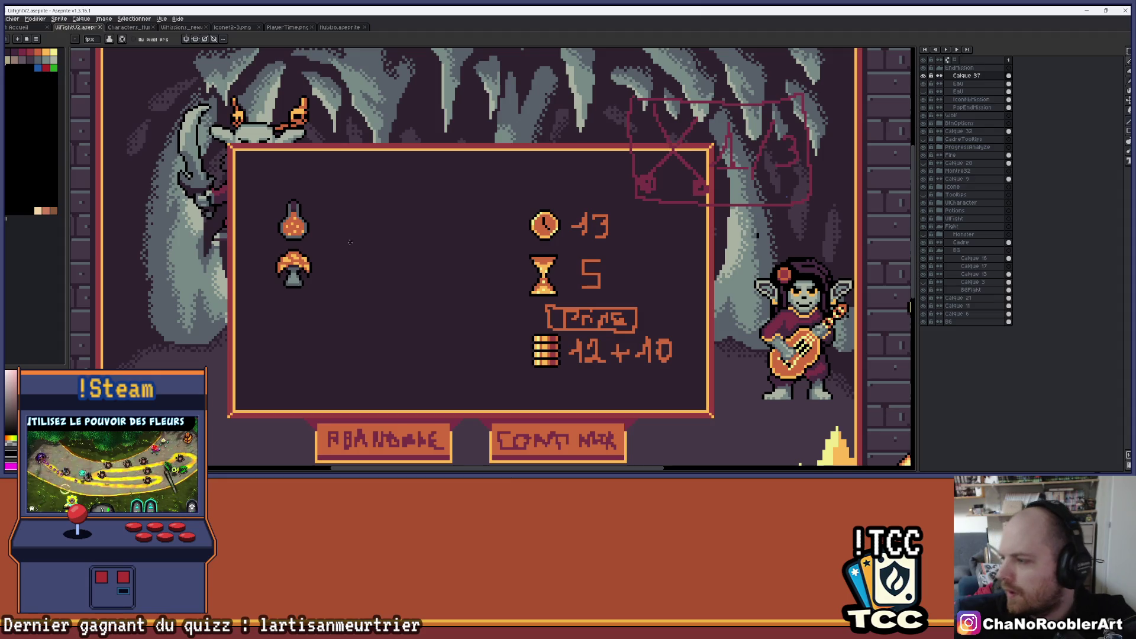
{"action": "scroll", "coordinate": [350, 292], "scroll_direction": "up", "scroll_amount": 4}
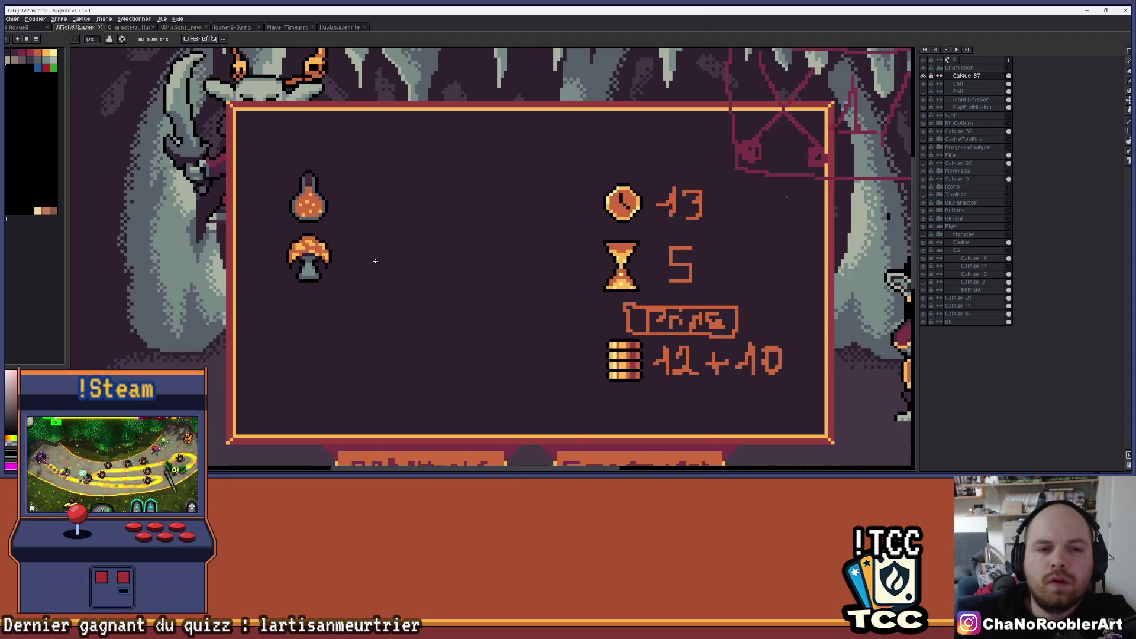
{"action": "scroll", "coordinate": [385, 239], "scroll_direction": "up", "scroll_amount": 2}
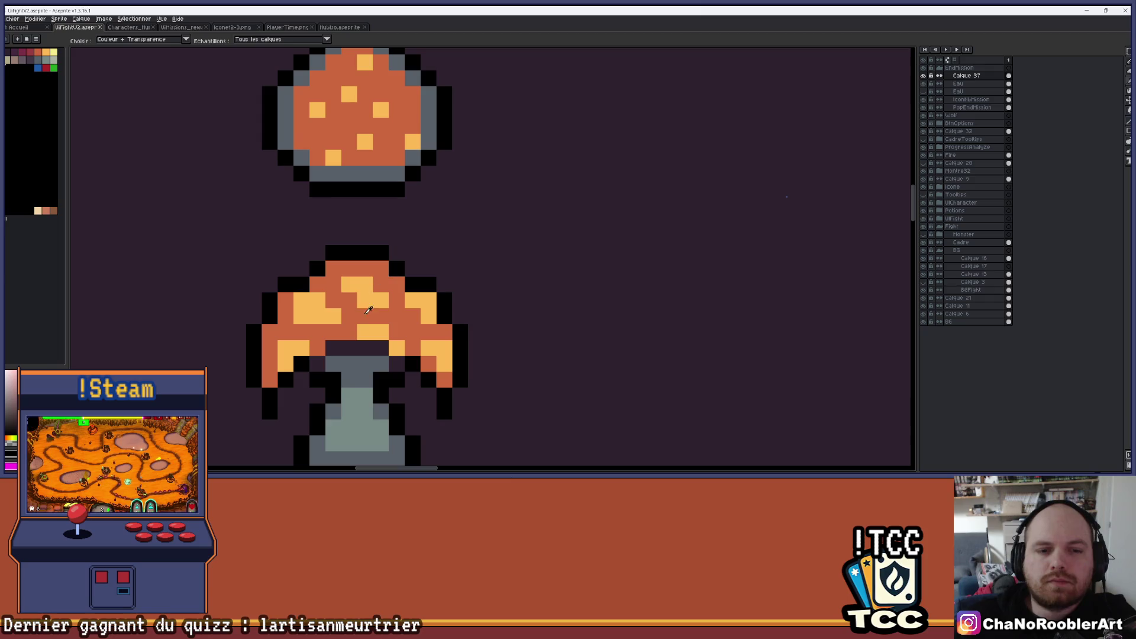
{"action": "left_click", "coordinate": [383, 284], "text": "alt"}
{"action": "left_click", "coordinate": [334, 285]}
{"action": "left_click", "coordinate": [382, 269], "text": "alt"}
{"action": "left_click_drag", "start_coordinate": [382, 285], "coordinate": [361, 281]}
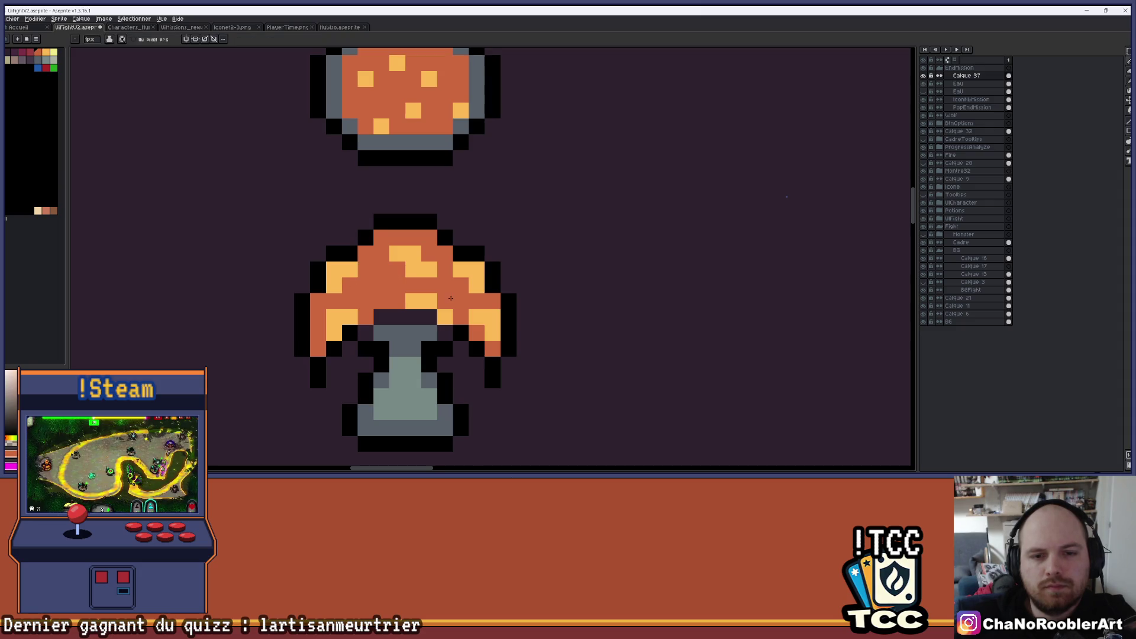
{"action": "scroll", "coordinate": [381, 285], "scroll_direction": "up", "scroll_amount": 1}
Step: Lighten the left and lower-left cap pixels and rework the highlight at the cap top
{"action": "left_click", "coordinate": [382, 264]}
{"action": "left_click", "coordinate": [381, 242]}
{"action": "left_click", "coordinate": [403, 263]}
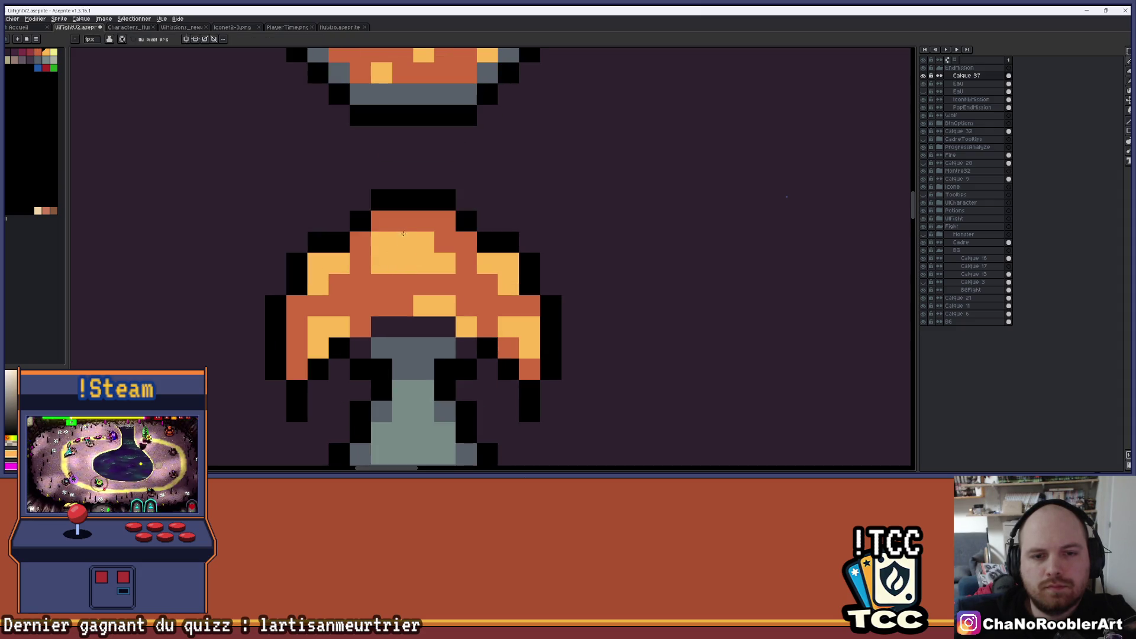
{"action": "left_click", "coordinate": [424, 221]}
{"action": "left_click", "coordinate": [403, 221], "text": "alt"}
{"action": "left_click", "coordinate": [382, 242]}
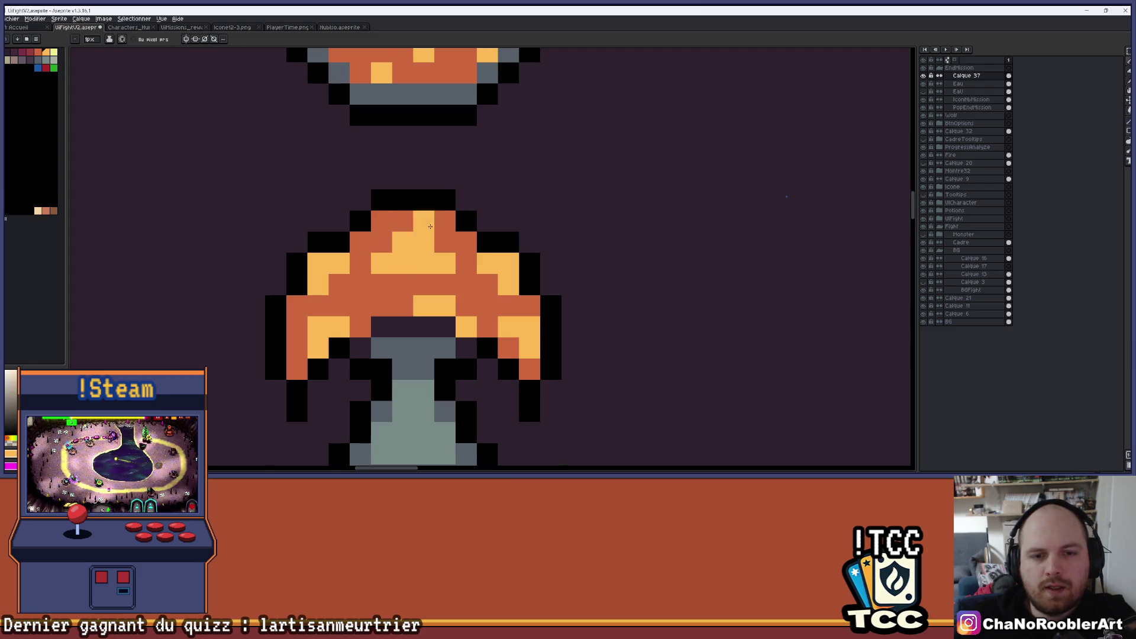
{"action": "scroll", "coordinate": [430, 226], "scroll_direction": "down", "scroll_amount": 1}
{"action": "left_click", "coordinate": [443, 223]}
{"action": "scroll", "coordinate": [420, 246], "scroll_direction": "up", "scroll_amount": 1}
{"action": "left_click", "coordinate": [440, 274], "text": "alt"}
{"action": "left_click", "coordinate": [419, 275]}
{"action": "left_click", "coordinate": [398, 274]}
{"action": "left_click", "coordinate": [376, 296]}
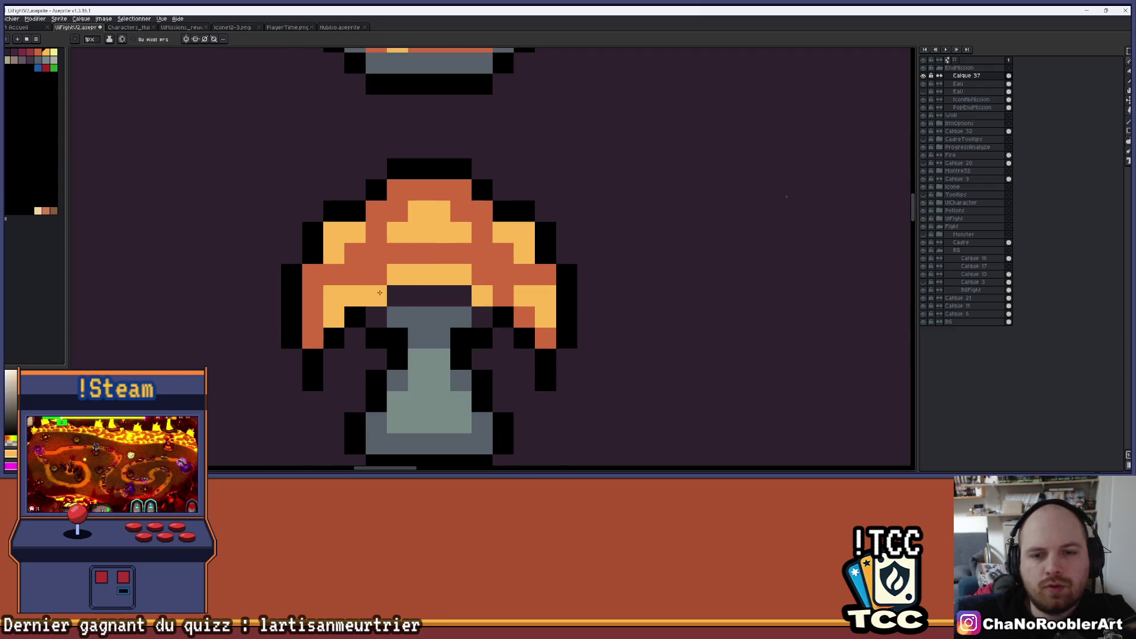
Step: Undo the last stroke and darken the cap's right-edge pixels to dark orange
{"action": "scroll", "coordinate": [497, 299], "scroll_direction": "down", "scroll_amount": 3}
{"action": "key", "text": "ctrl+z"}
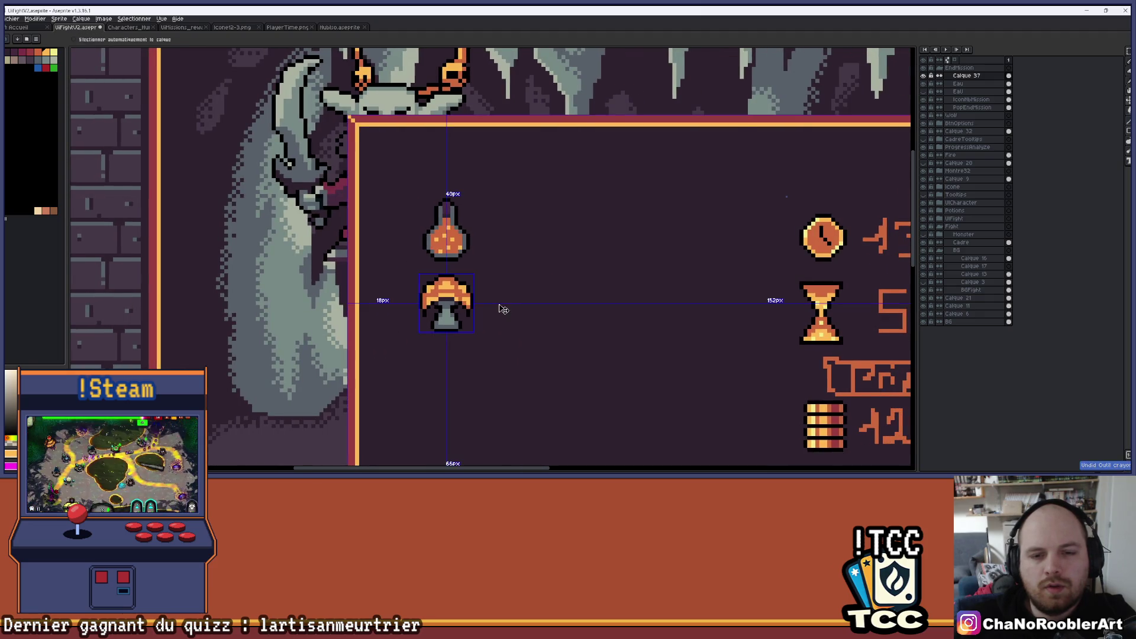
{"action": "scroll", "coordinate": [503, 305], "scroll_direction": "up", "scroll_amount": 3}
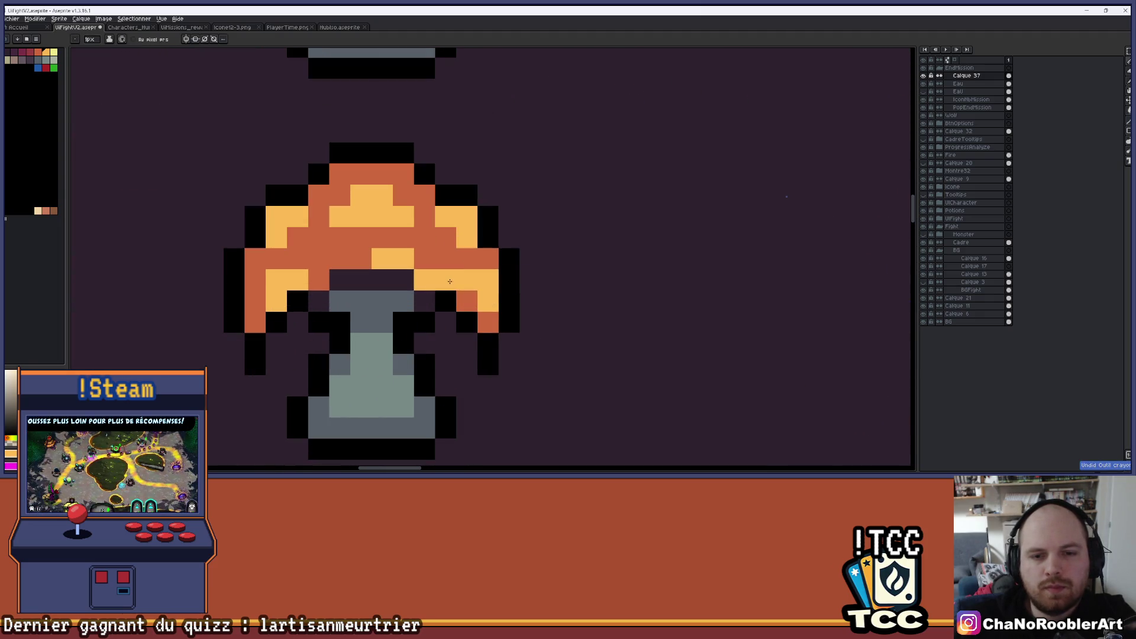
{"action": "left_click", "coordinate": [467, 301]}
{"action": "left_click", "coordinate": [488, 259], "text": "alt"}
{"action": "left_click_drag", "start_coordinate": [488, 280], "coordinate": [488, 302]}
{"action": "key", "text": "alt"}
{"action": "left_click", "coordinate": [430, 275]}
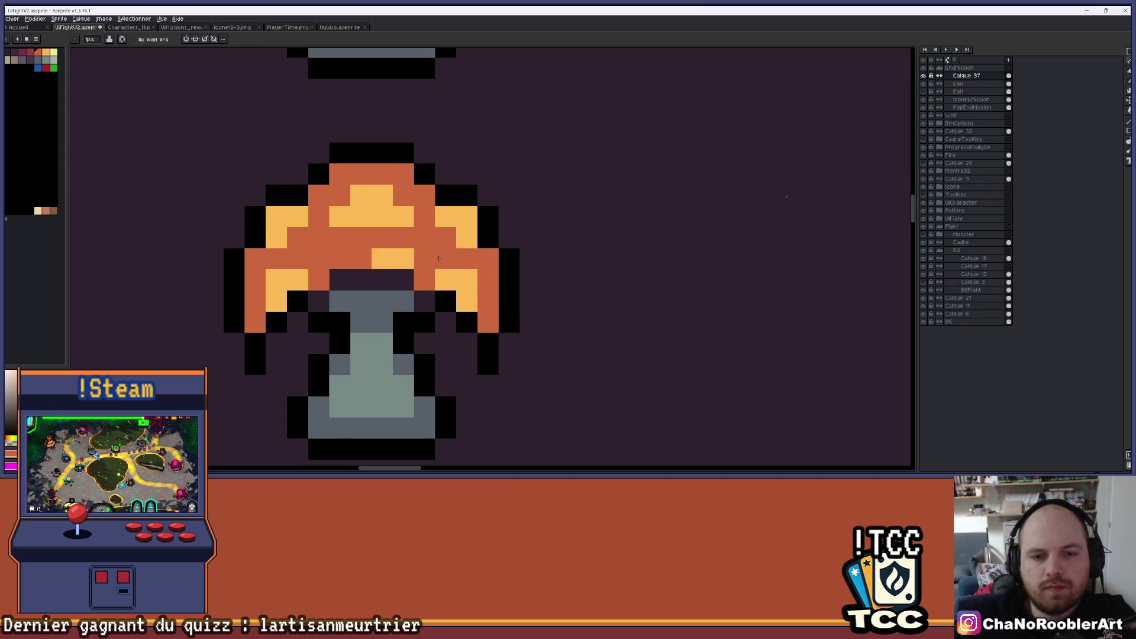
{"action": "scroll", "coordinate": [439, 259], "scroll_direction": "up", "scroll_amount": 1}
{"action": "scroll", "coordinate": [414, 269], "scroll_direction": "down", "scroll_amount": 5}
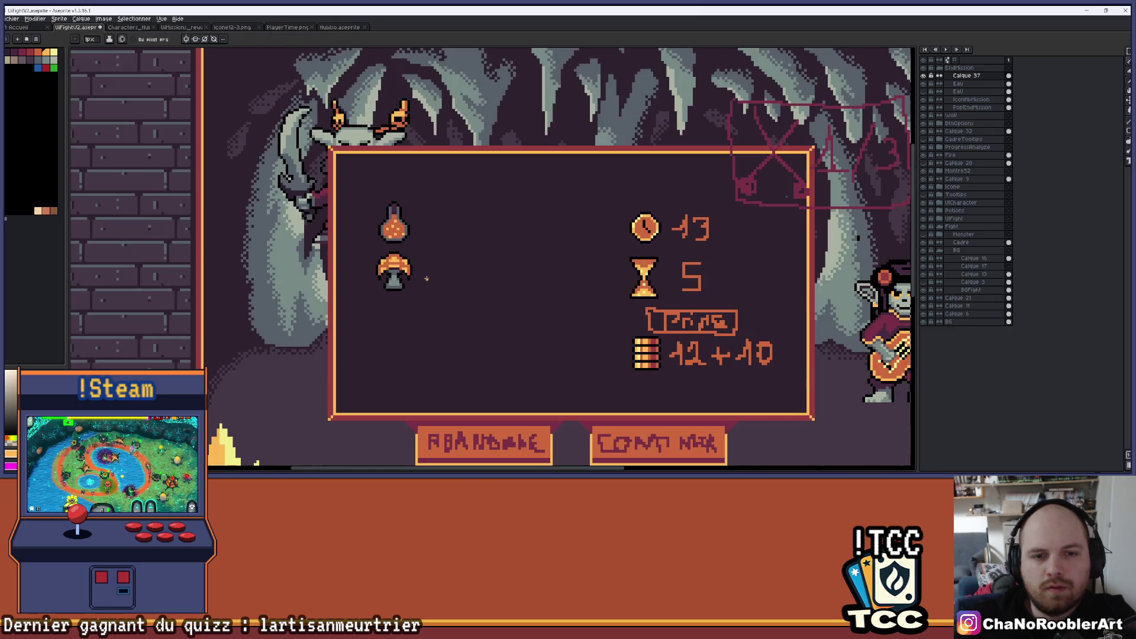
Step: Recolour a pixel along the top of the mushroom cap, zooming in and out to check
{"action": "scroll", "coordinate": [426, 278], "scroll_direction": "up", "scroll_amount": 5}
{"action": "left_click", "coordinate": [471, 261]}
{"action": "scroll", "coordinate": [430, 258], "scroll_direction": "down", "scroll_amount": 6}
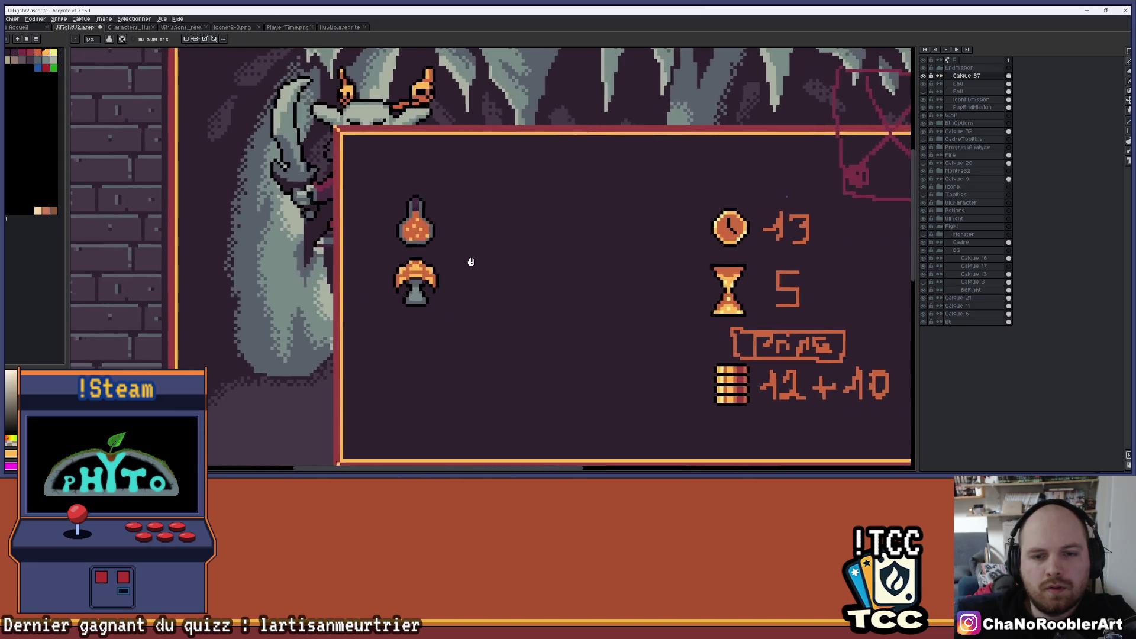
{"action": "scroll", "coordinate": [441, 278], "scroll_direction": "up", "scroll_amount": 5}
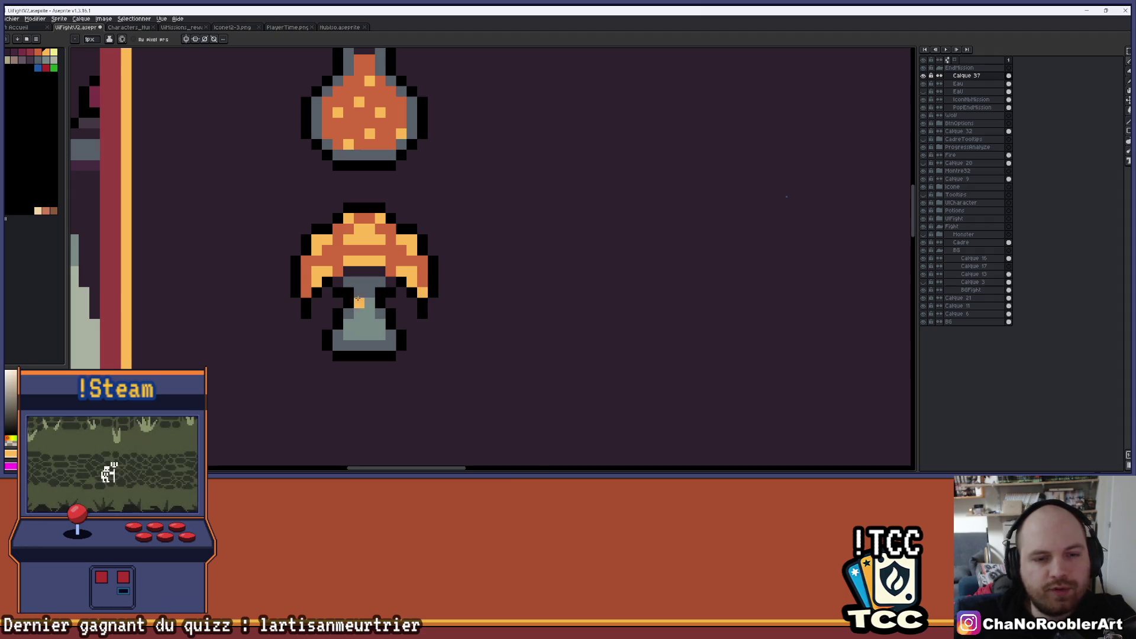
{"action": "scroll", "coordinate": [442, 286], "scroll_direction": "down", "scroll_amount": 5}
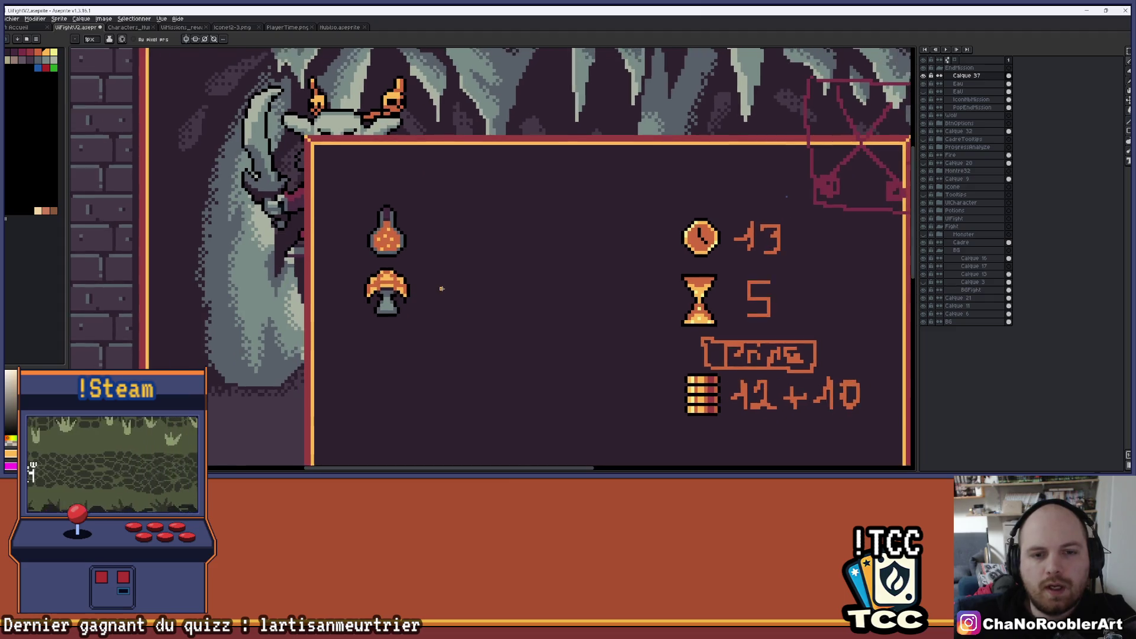
{"action": "scroll", "coordinate": [441, 289], "scroll_direction": "down", "scroll_amount": 1}
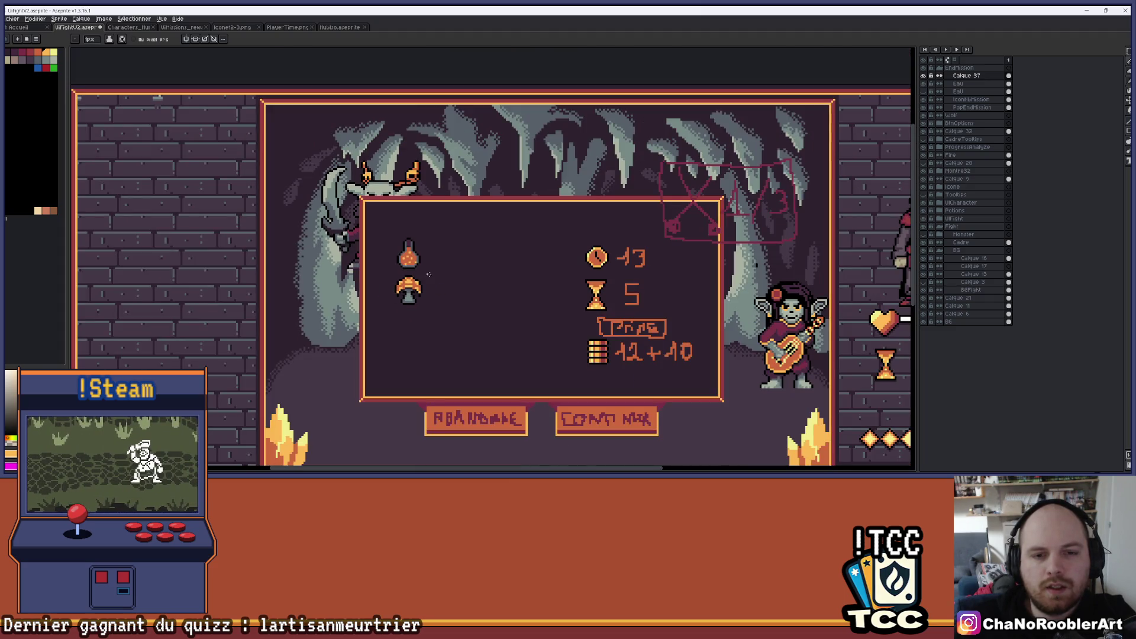
{"action": "scroll", "coordinate": [423, 279], "scroll_direction": "down", "scroll_amount": 2}
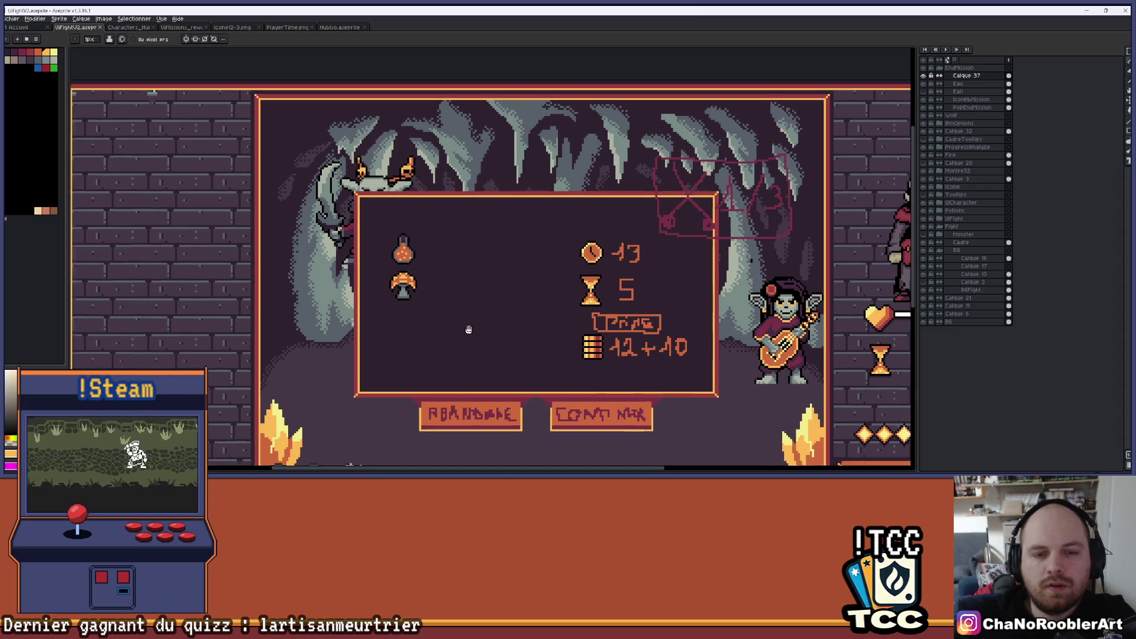
{"action": "scroll", "coordinate": [423, 279], "scroll_direction": "up", "scroll_amount": 1}
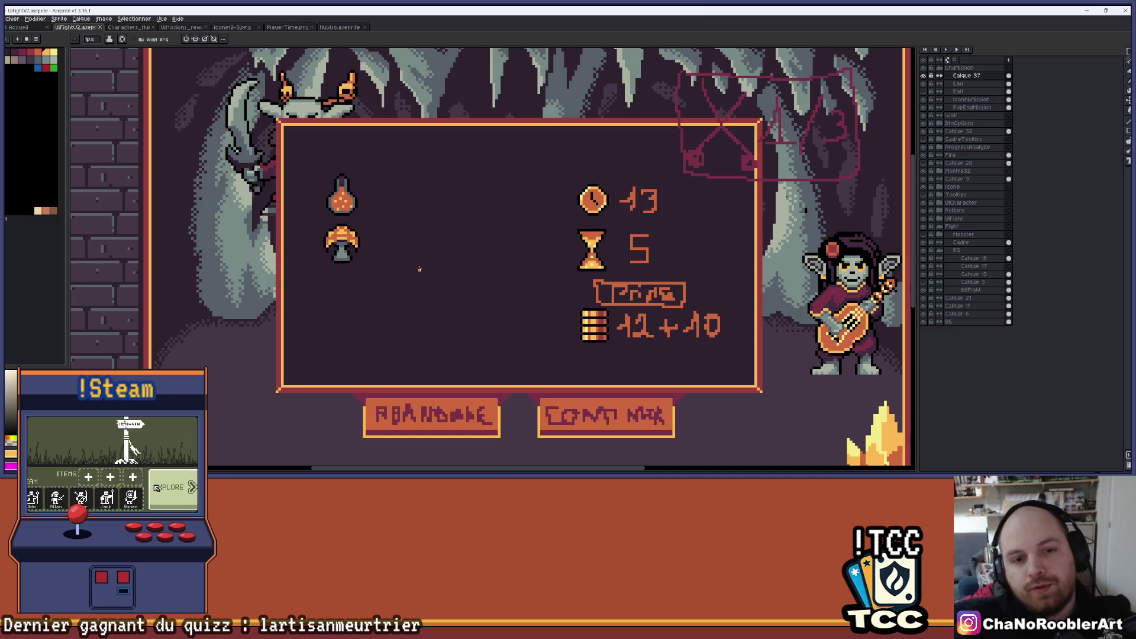
{"action": "scroll", "coordinate": [327, 200], "scroll_direction": "up", "scroll_amount": 1}
Step: Paint light orange highlight pixels and a run of dark orange across the lower cap
{"action": "scroll", "coordinate": [414, 278], "scroll_direction": "up", "scroll_amount": 4}
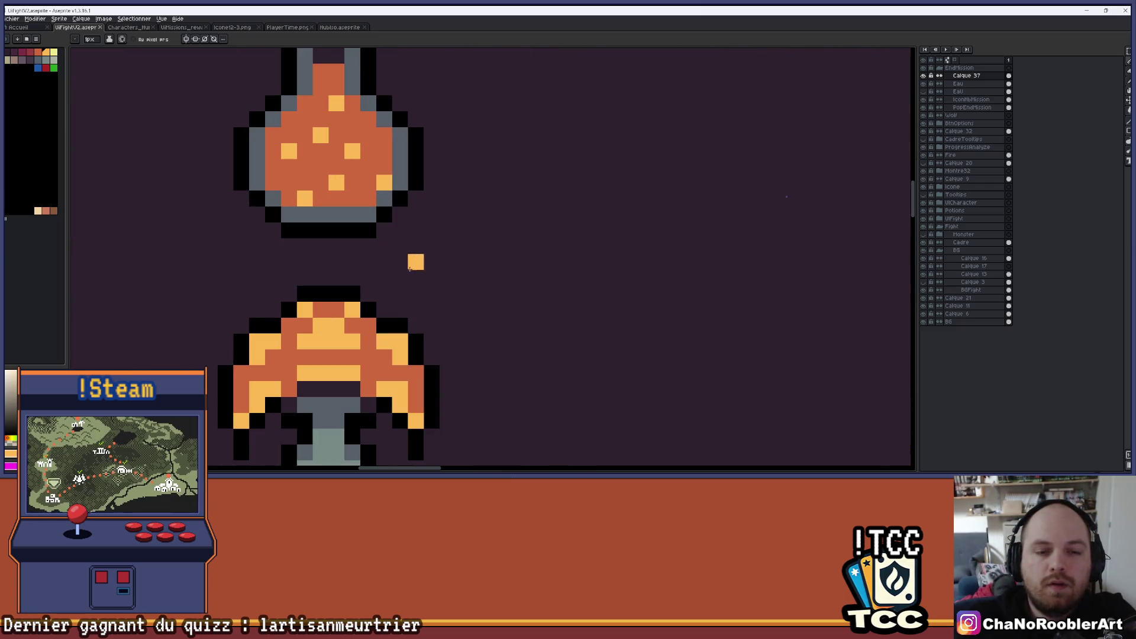
{"action": "key", "text": "i"}
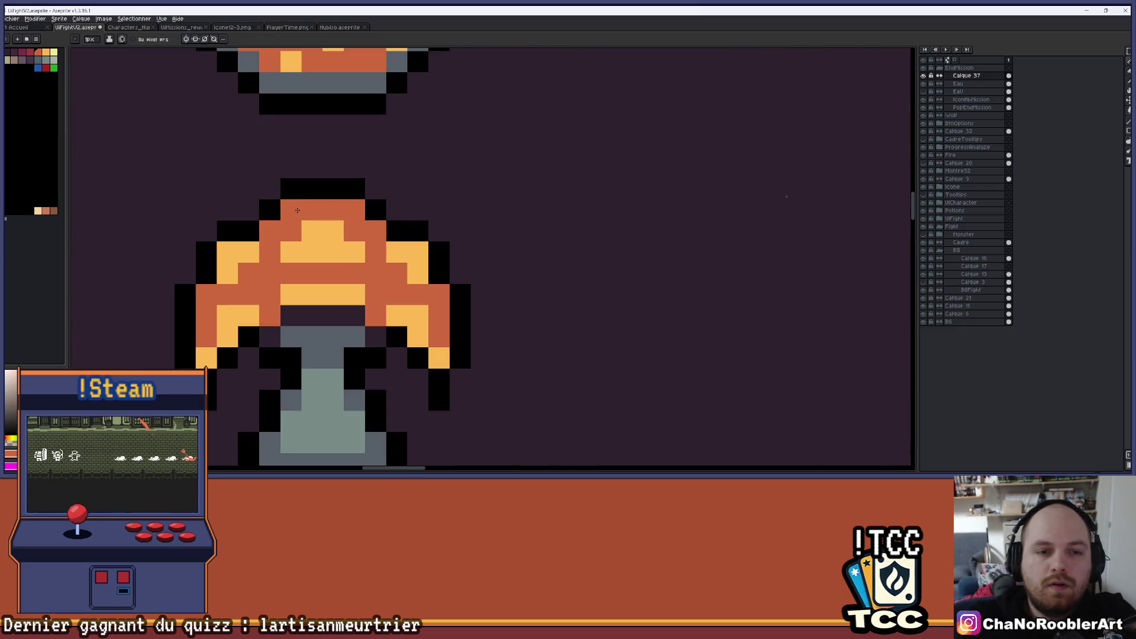
{"action": "scroll", "coordinate": [405, 220], "scroll_direction": "down", "scroll_amount": 5}
{"action": "left_click_drag", "start_coordinate": [406, 220], "coordinate": [385, 201]}
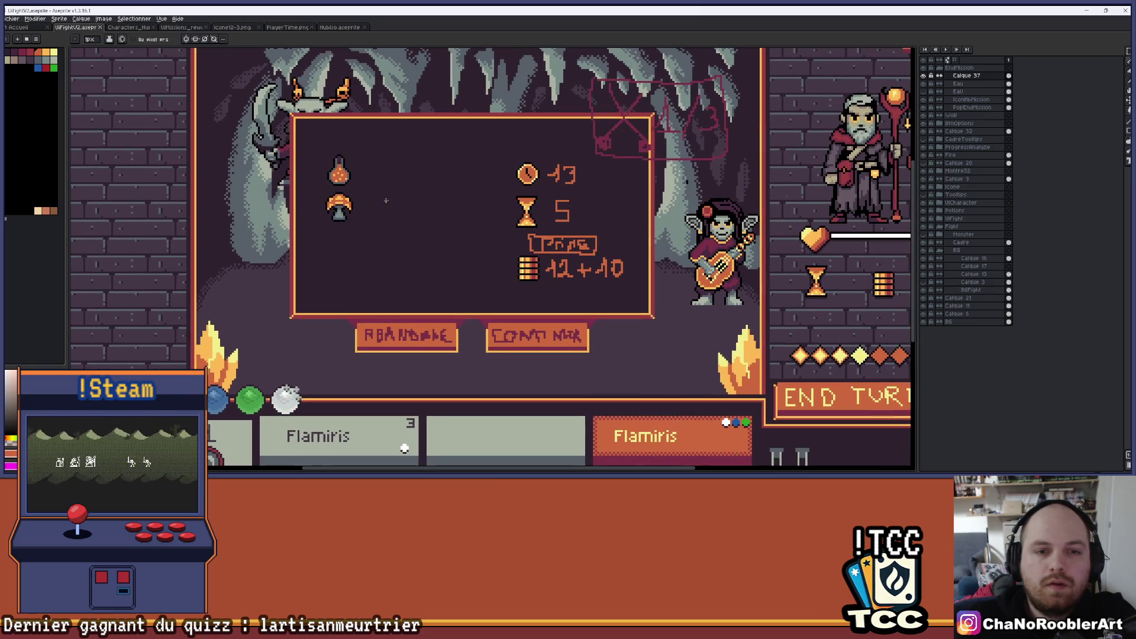
{"action": "scroll", "coordinate": [337, 197], "scroll_direction": "up", "scroll_amount": 5}
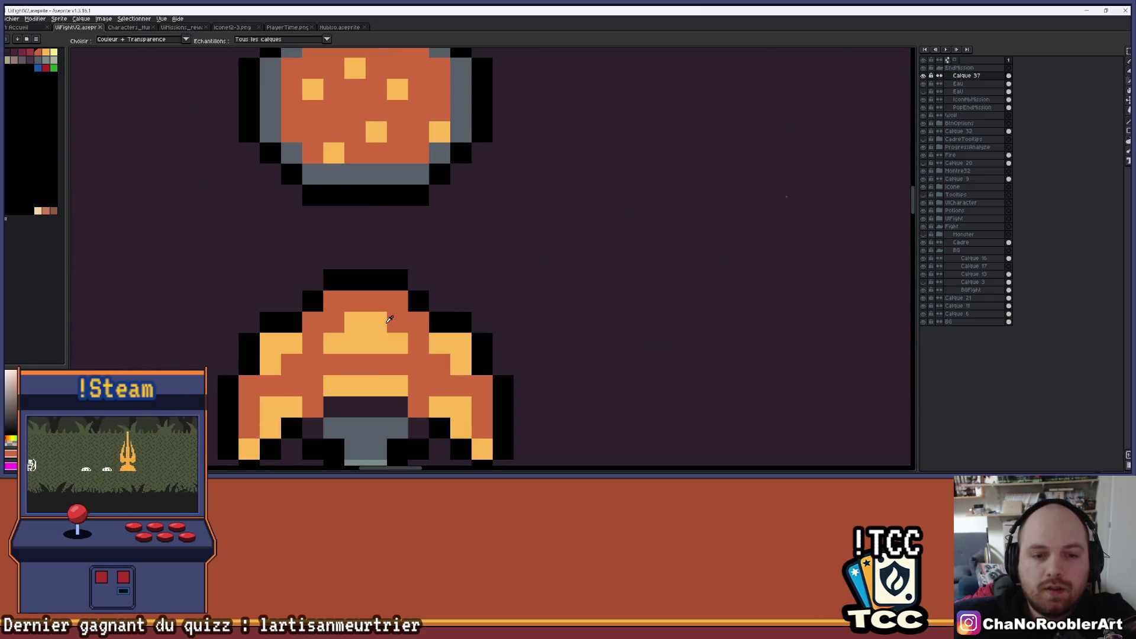
{"action": "left_click", "coordinate": [365, 305]}
{"action": "key", "text": "alt"}
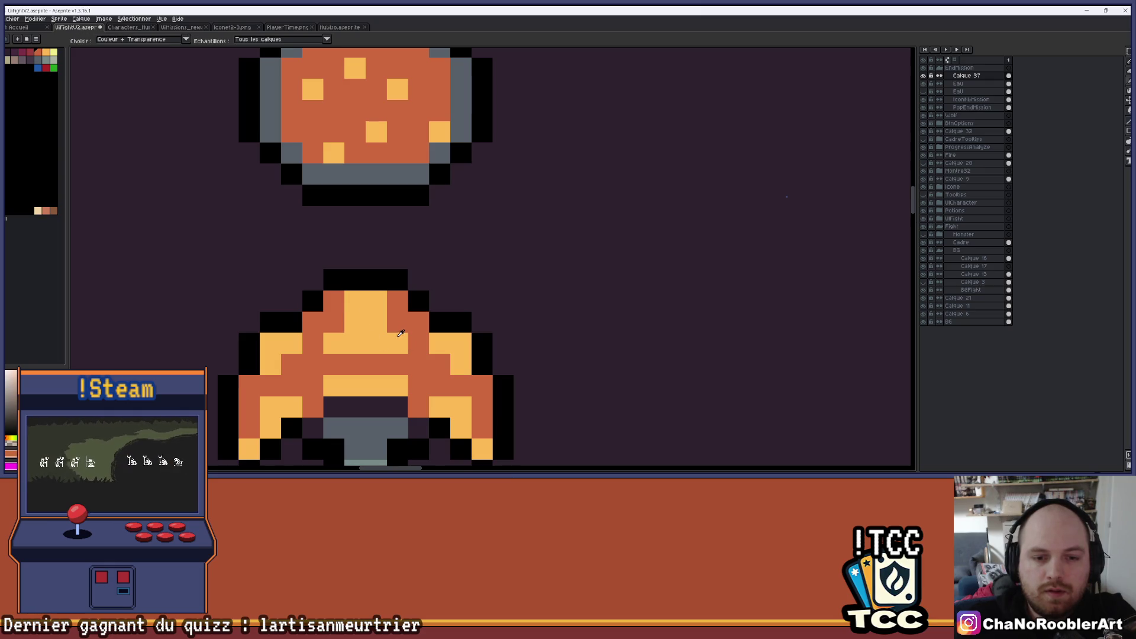
{"action": "left_click", "coordinate": [334, 321]}
{"action": "left_click", "coordinate": [378, 361], "text": "alt"}
{"action": "left_click_drag", "start_coordinate": [355, 343], "coordinate": [394, 348]}
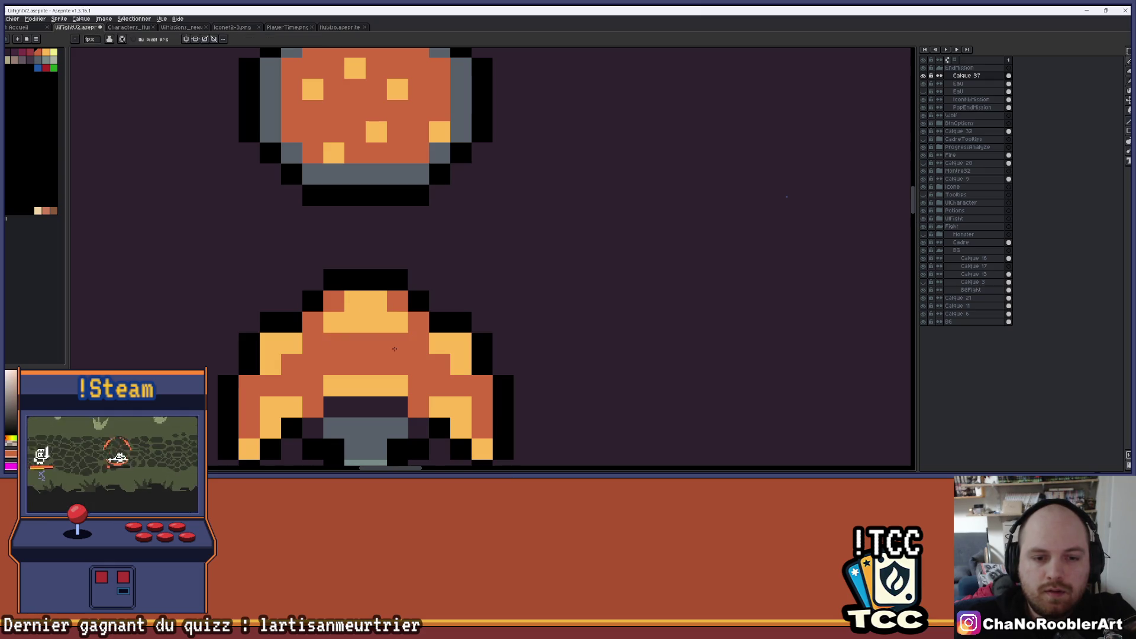
{"action": "scroll", "coordinate": [394, 348], "scroll_direction": "down", "scroll_amount": 4}
{"action": "scroll", "coordinate": [367, 343], "scroll_direction": "up", "scroll_amount": 4}
Step: Extend light orange highlight pixels up through the cap's top row, with orange around them
{"action": "left_click", "coordinate": [565, 321]}
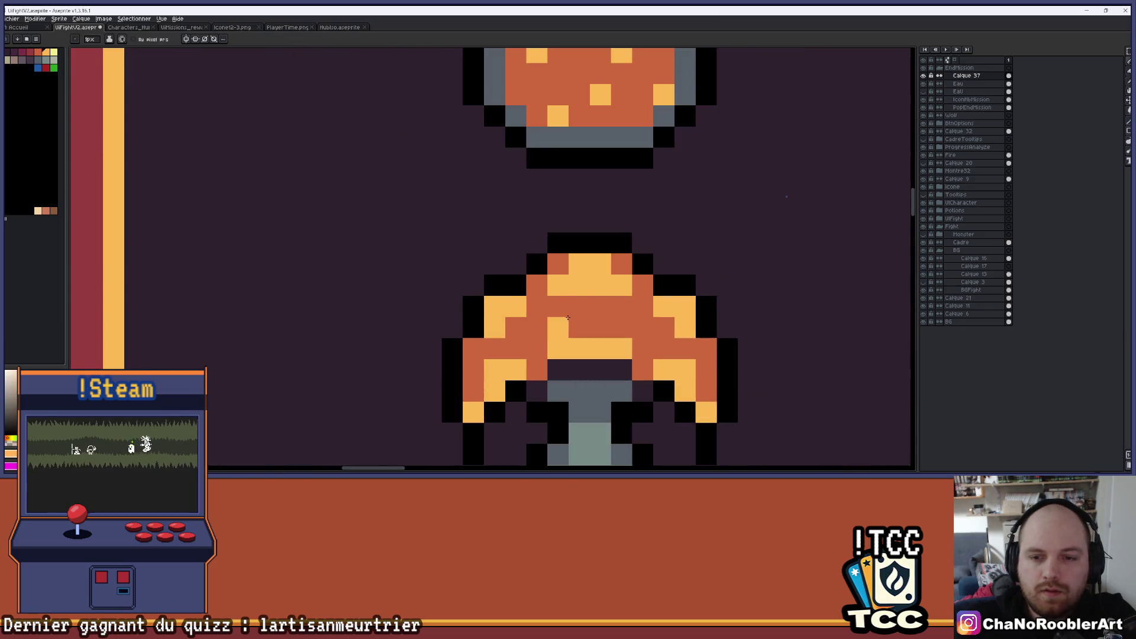
{"action": "left_click", "coordinate": [558, 328]}
{"action": "left_click", "coordinate": [621, 306]}
{"action": "left_click_drag", "start_coordinate": [558, 306], "coordinate": [601, 306]}
{"action": "left_click", "coordinate": [558, 284]}
{"action": "left_click", "coordinate": [621, 284]}
{"action": "left_click_drag", "start_coordinate": [580, 263], "coordinate": [600, 263]}
{"action": "scroll", "coordinate": [692, 270], "scroll_direction": "up", "scroll_amount": 2}
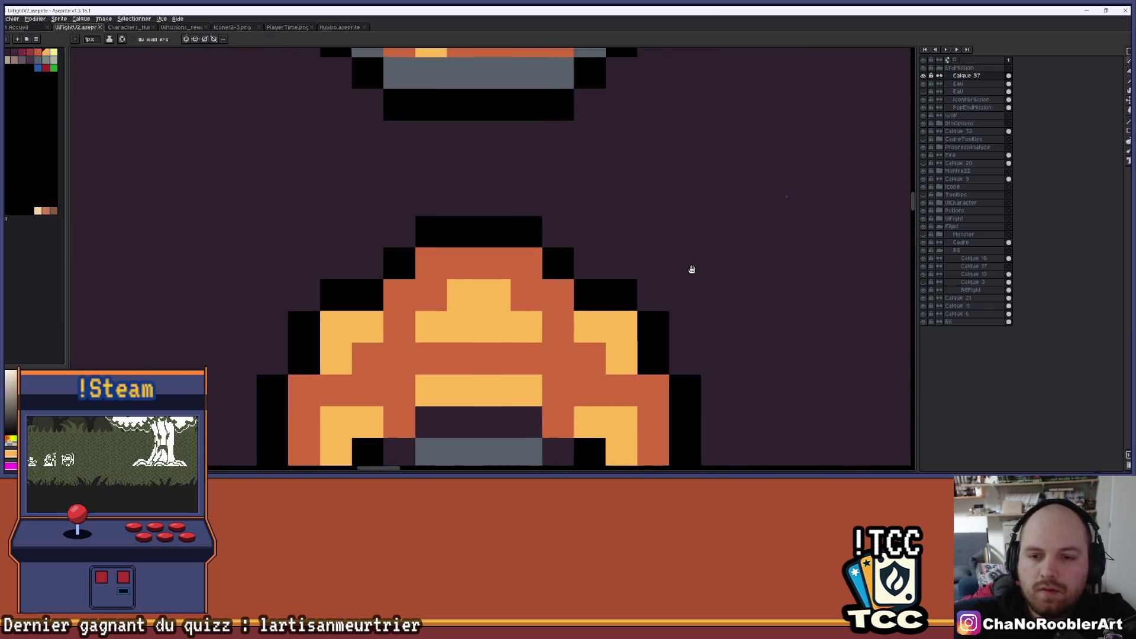
{"action": "scroll", "coordinate": [691, 269], "scroll_direction": "down", "scroll_amount": 3}
{"action": "scroll", "coordinate": [692, 270], "scroll_direction": "up", "scroll_amount": 3}
{"action": "scroll", "coordinate": [629, 256], "scroll_direction": "down", "scroll_amount": 5}
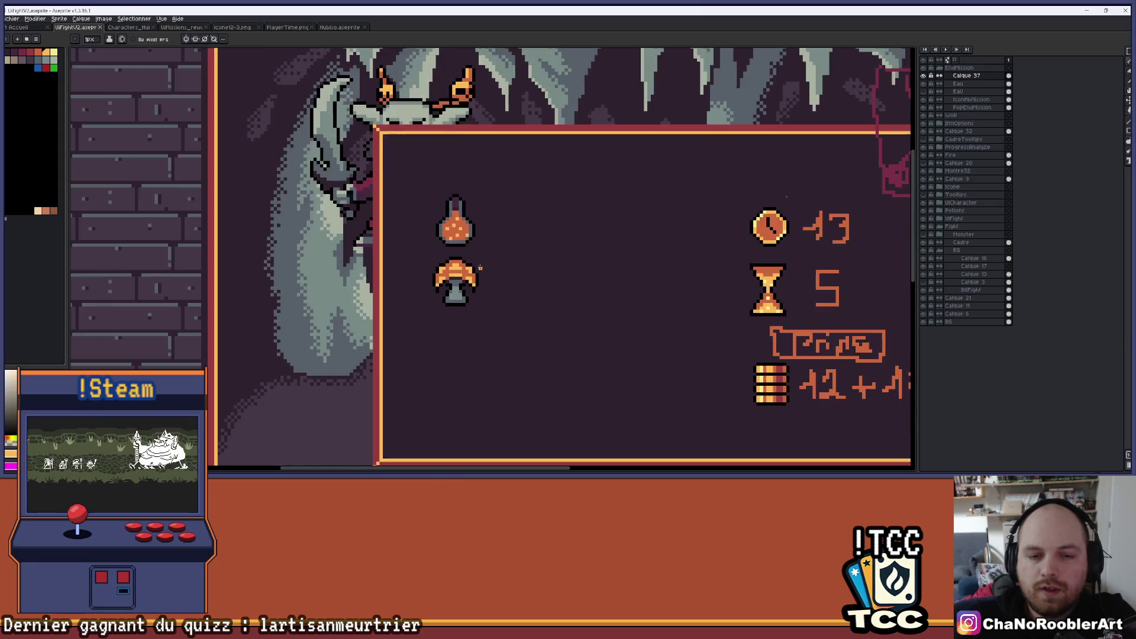
{"action": "scroll", "coordinate": [479, 268], "scroll_direction": "down", "scroll_amount": 2}
{"action": "scroll", "coordinate": [368, 243], "scroll_direction": "up", "scroll_amount": 2}
{"action": "scroll", "coordinate": [381, 259], "scroll_direction": "down", "scroll_amount": 1}
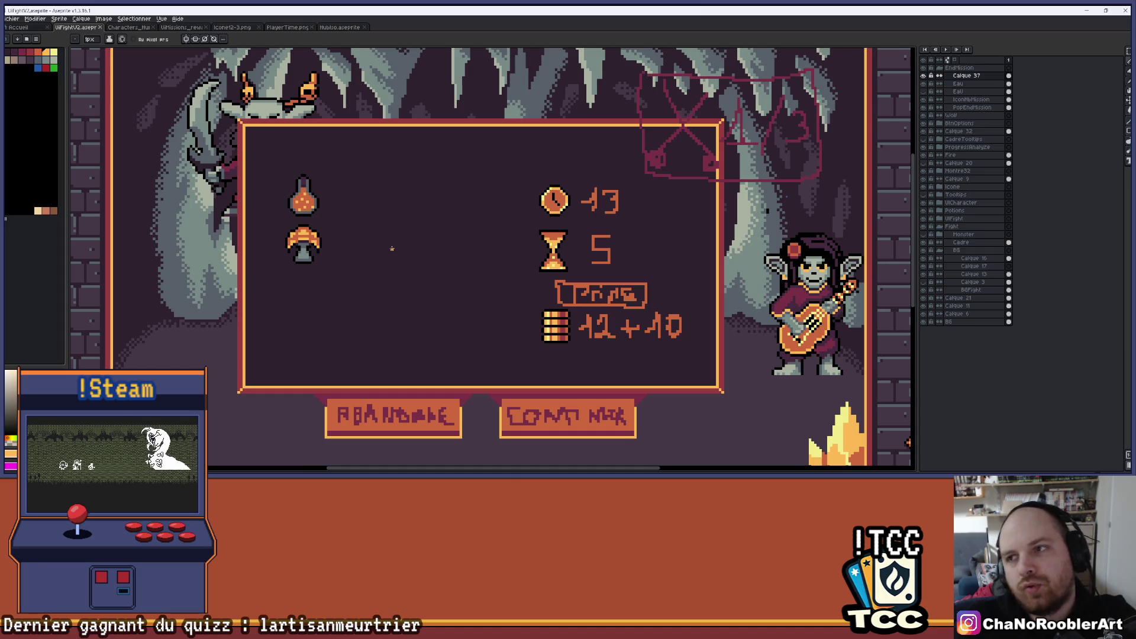
Step: Rename layer Calque 37 to 'Champignon' and make the item stat rows layer visible
{"action": "double_click", "coordinate": [986, 78]}
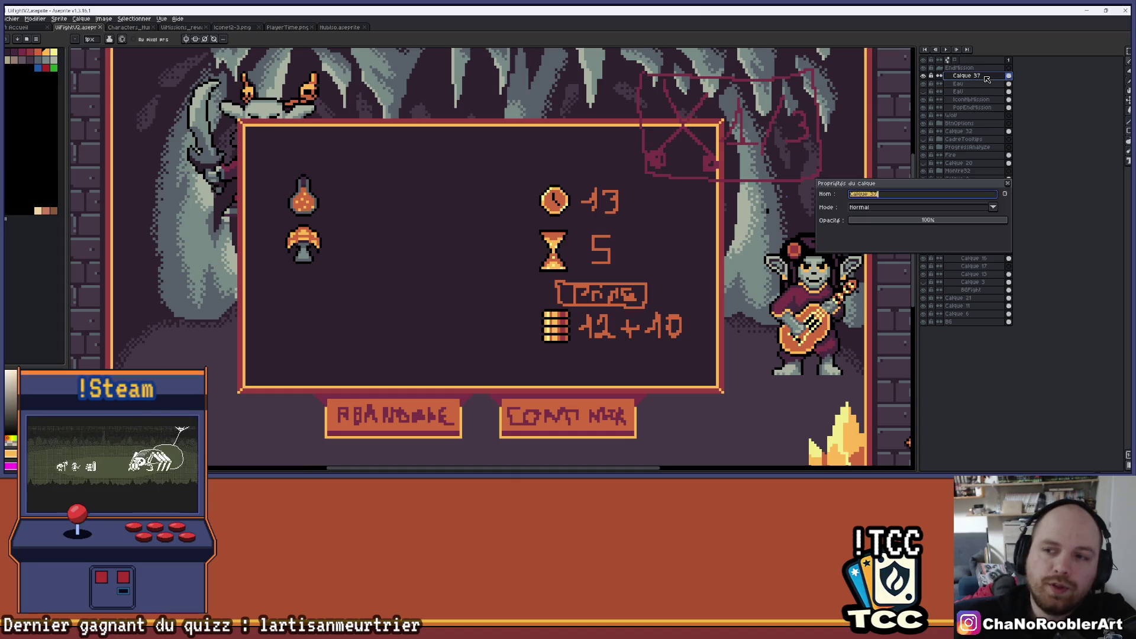
{"action": "type", "text": "Champigon"}
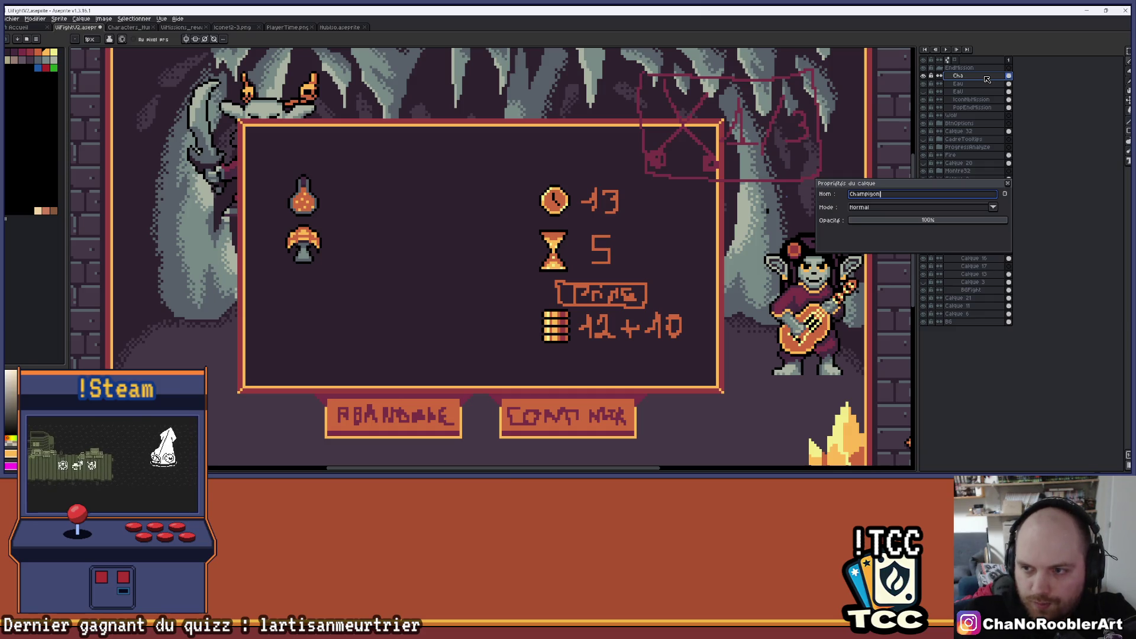
{"action": "key", "text": "Return"}
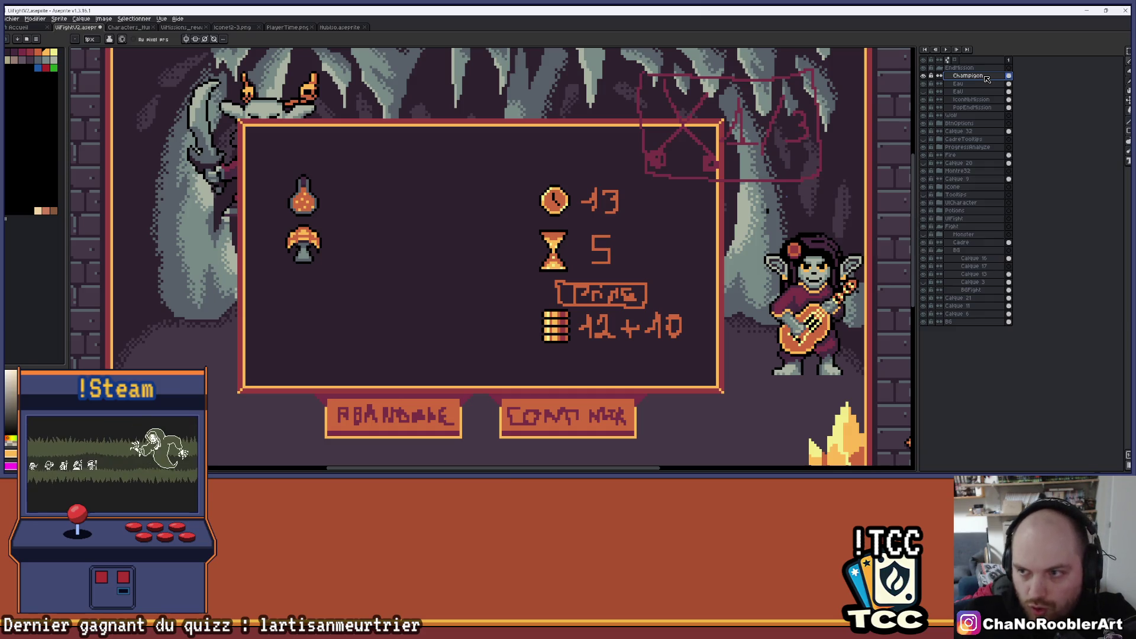
{"action": "scroll", "coordinate": [387, 203], "scroll_direction": "down", "scroll_amount": 1}
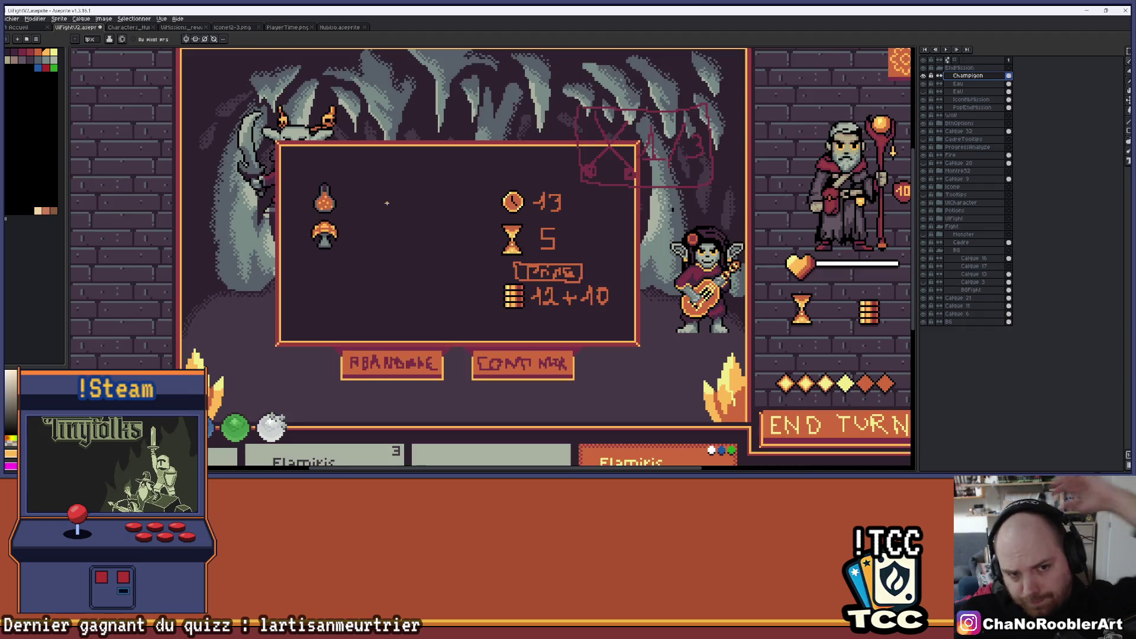
{"action": "scroll", "coordinate": [376, 229], "scroll_direction": "up", "scroll_amount": 1}
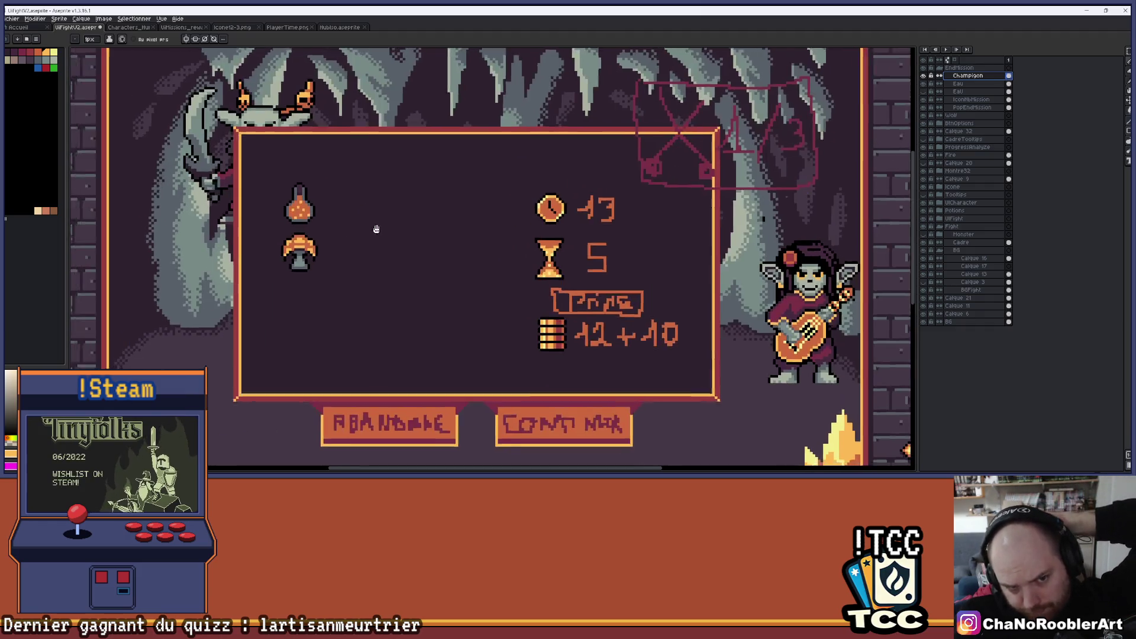
{"action": "scroll", "coordinate": [426, 197], "scroll_direction": "down", "scroll_amount": 1}
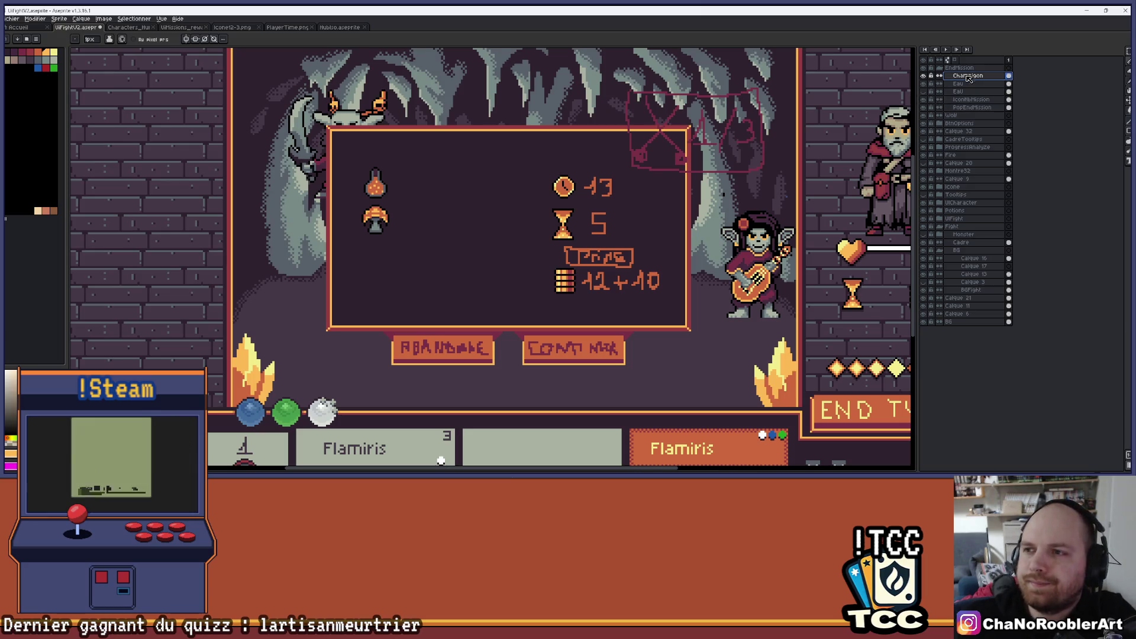
{"action": "left_click", "coordinate": [923, 92]}
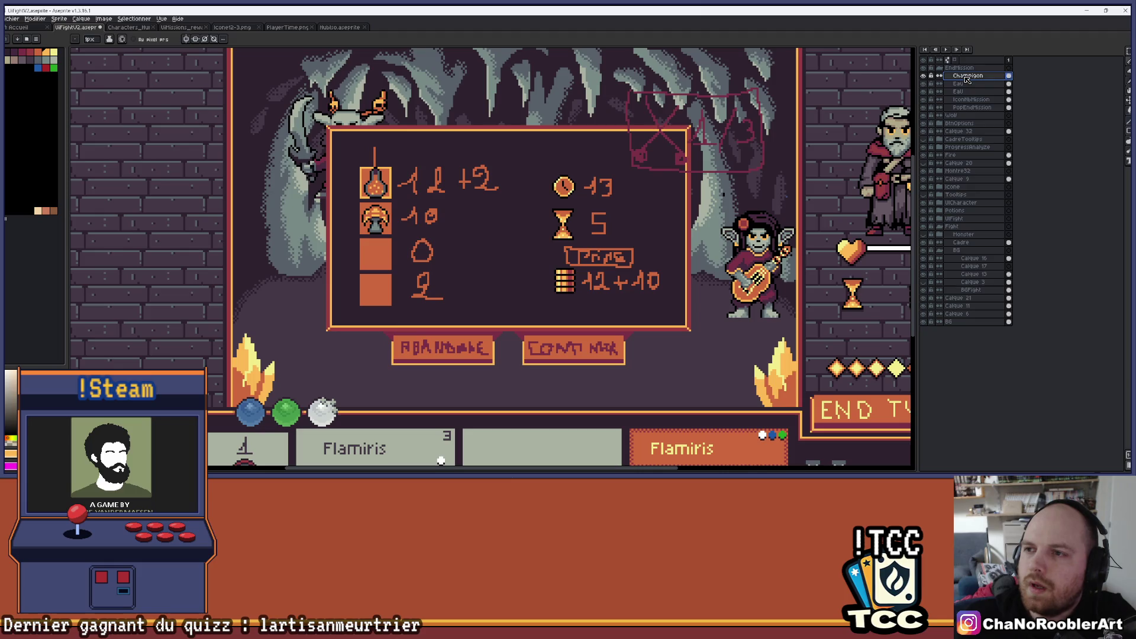
Step: Add a new empty layer above Champignon with Shift+N
{"action": "key", "text": "shift+n"}
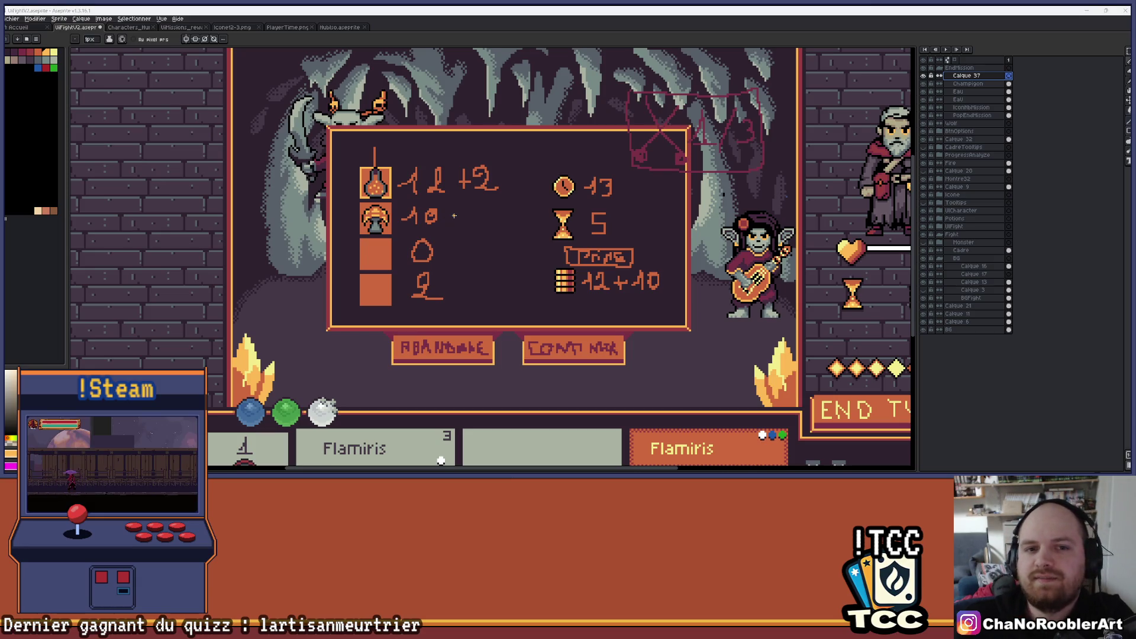
{"action": "scroll", "coordinate": [368, 204], "scroll_direction": "up", "scroll_amount": 2}
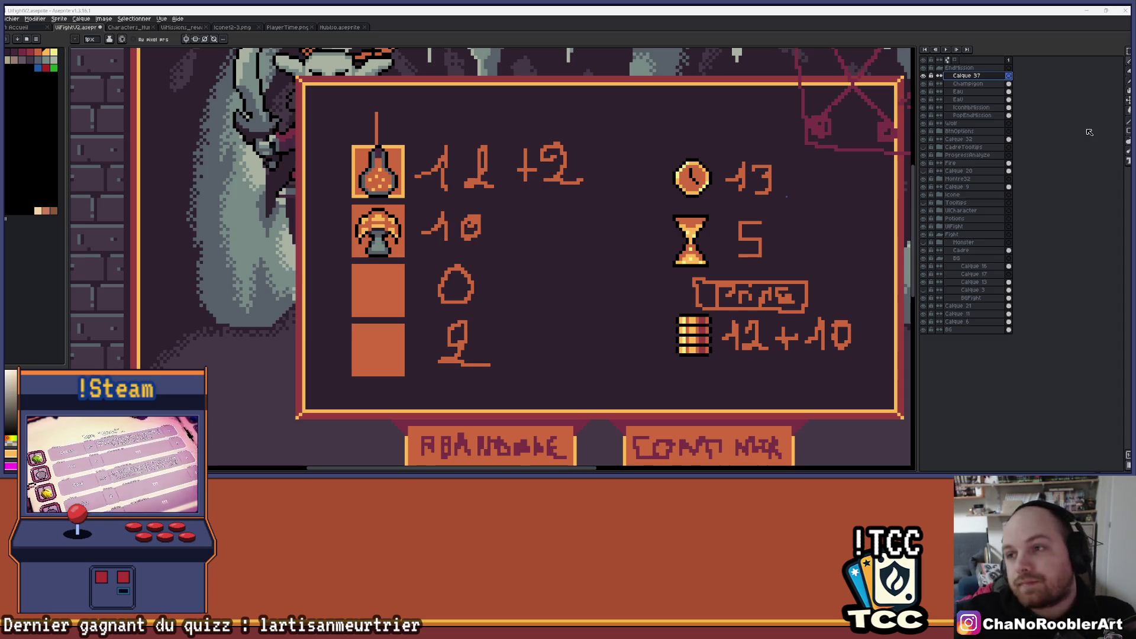
Step: Toggle the potion, slot box and stat number layers off and on to compare
{"action": "left_click", "coordinate": [923, 91]}
{"action": "left_click", "coordinate": [922, 91]}
{"action": "left_click", "coordinate": [923, 107]}
{"action": "scroll", "coordinate": [624, 185], "scroll_direction": "down", "scroll_amount": 3}
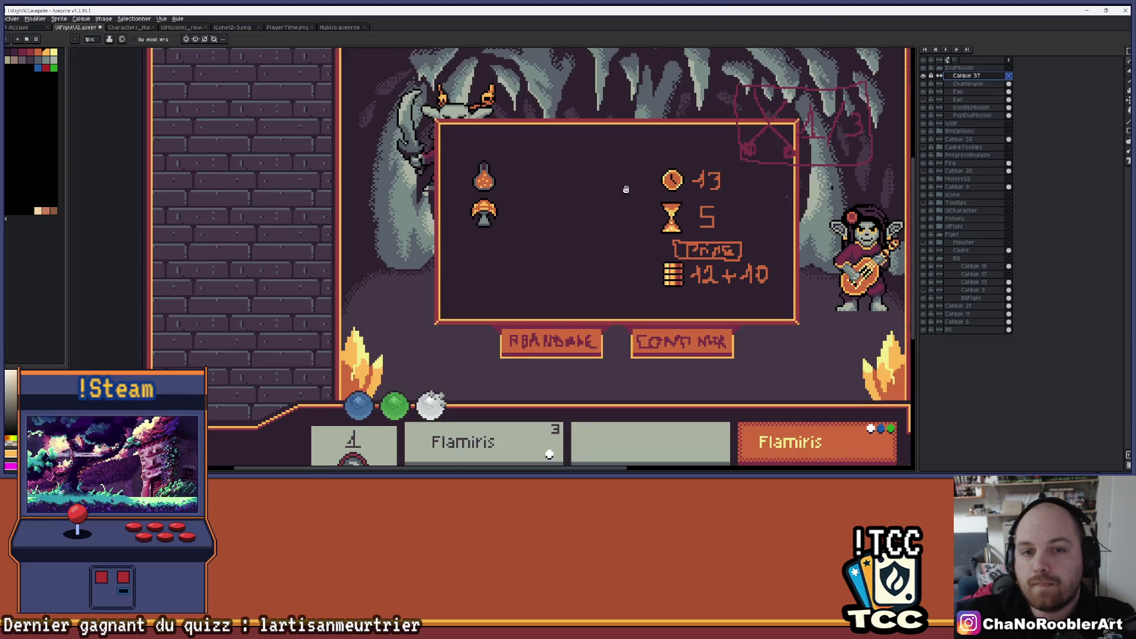
{"action": "scroll", "coordinate": [514, 203], "scroll_direction": "up", "scroll_amount": 2}
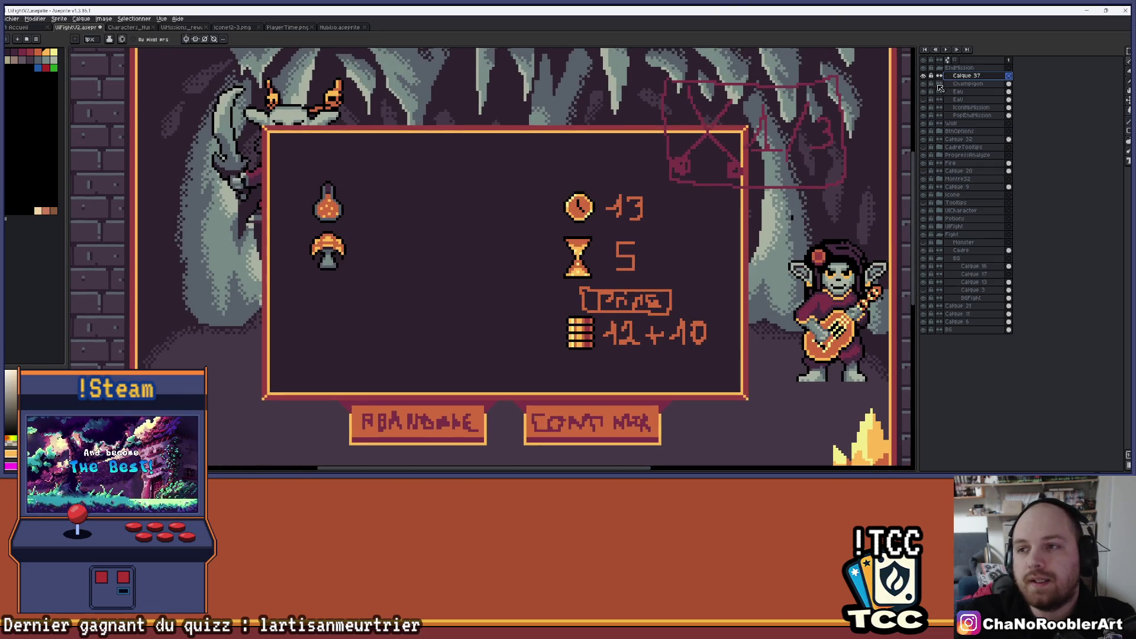
{"action": "left_click", "coordinate": [923, 92]}
{"action": "left_click", "coordinate": [922, 107]}
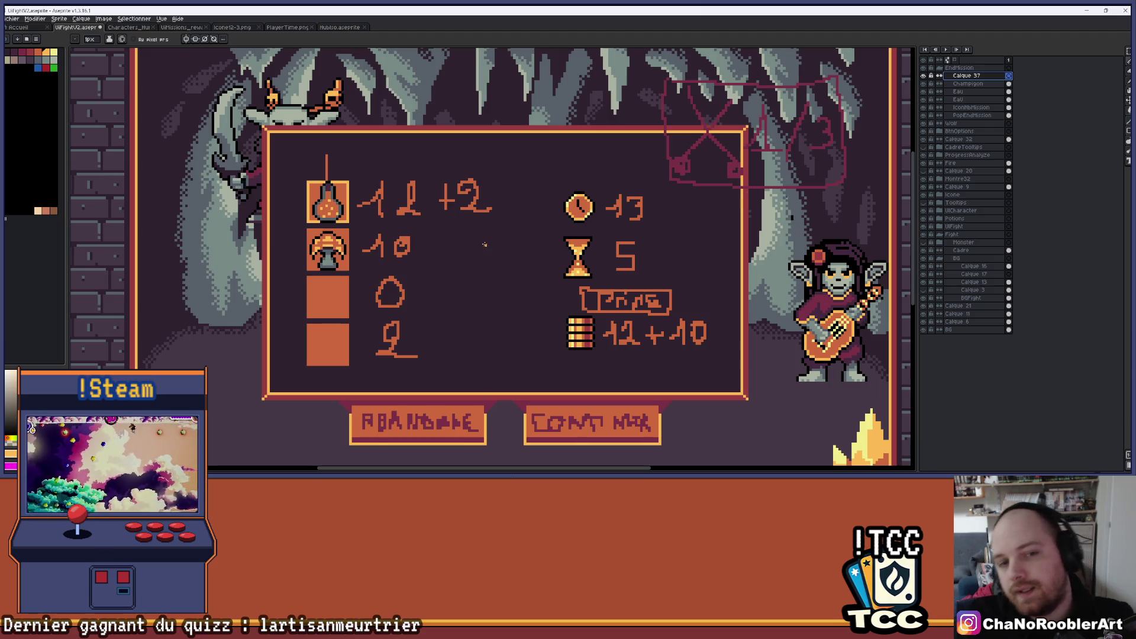
{"action": "mouse_move", "coordinate": [661, 472]}
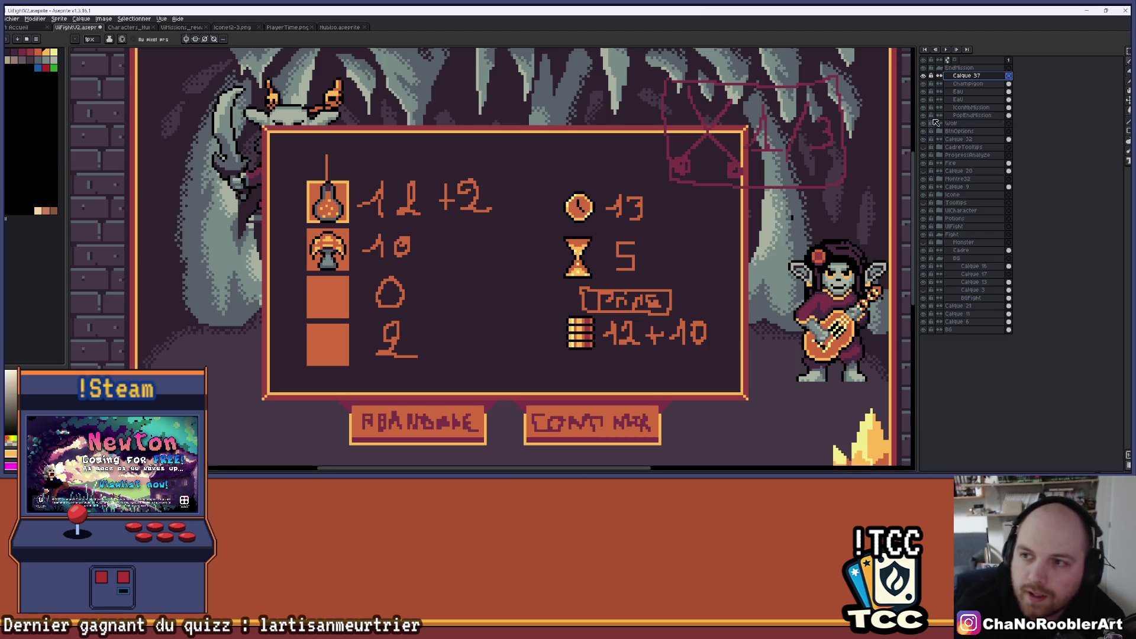
Step: Hide the orange item slot boxes and the stat number layers
{"action": "left_click", "coordinate": [924, 83]}
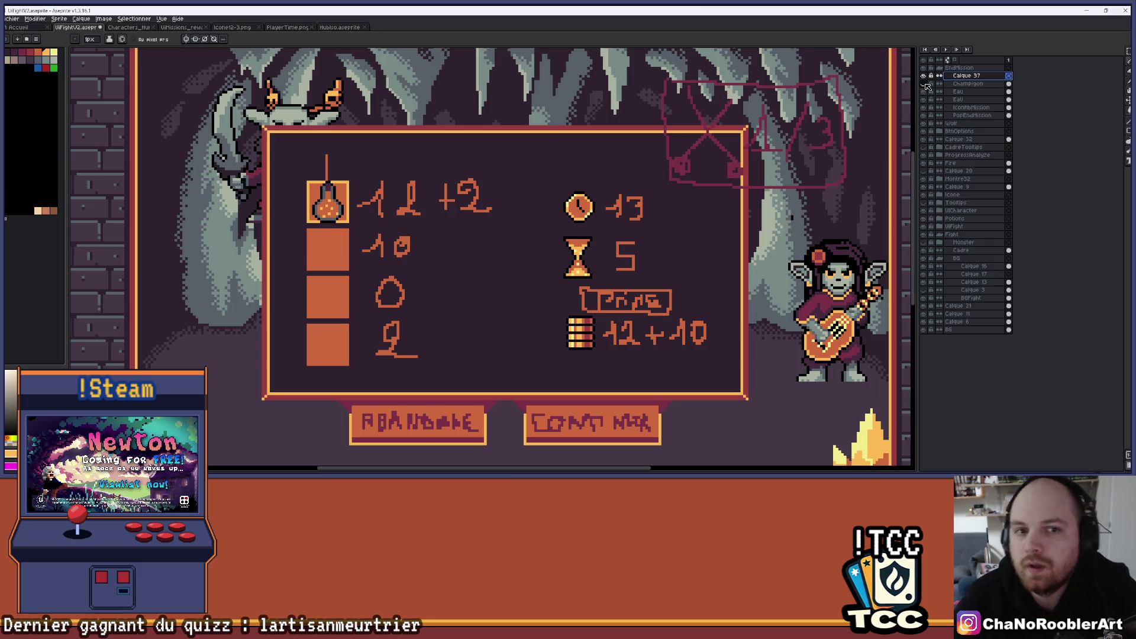
{"action": "left_click_drag", "start_coordinate": [923, 91], "coordinate": [923, 107]}
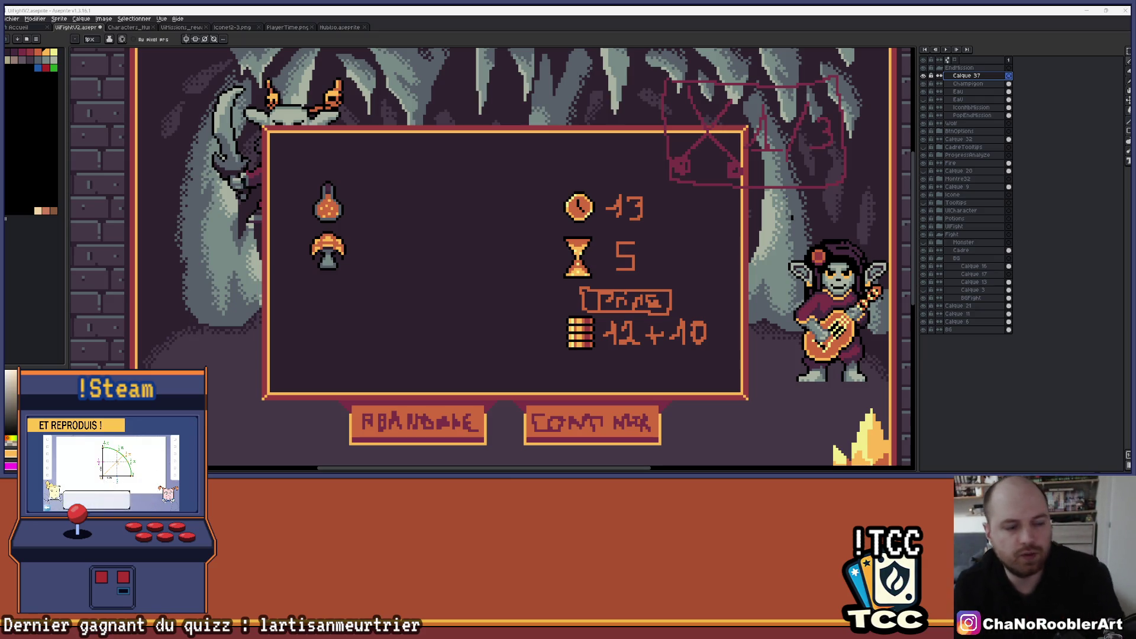
{"action": "scroll", "coordinate": [422, 255], "scroll_direction": "down", "scroll_amount": 2}
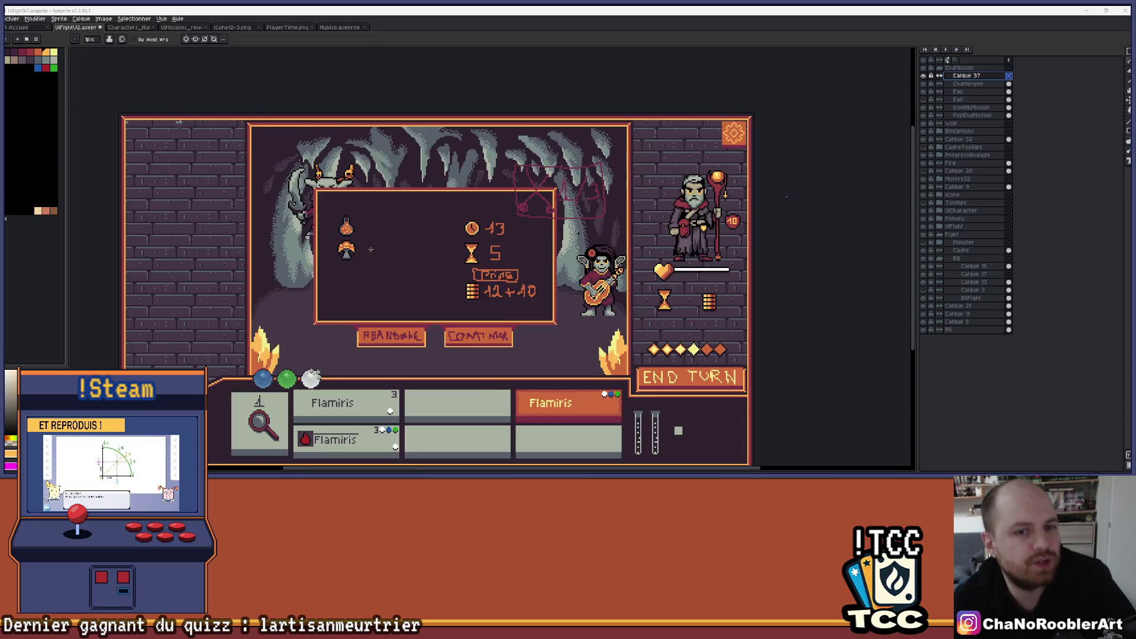
{"action": "scroll", "coordinate": [373, 246], "scroll_direction": "up", "scroll_amount": 1}
{"action": "scroll", "coordinate": [401, 243], "scroll_direction": "up", "scroll_amount": 1}
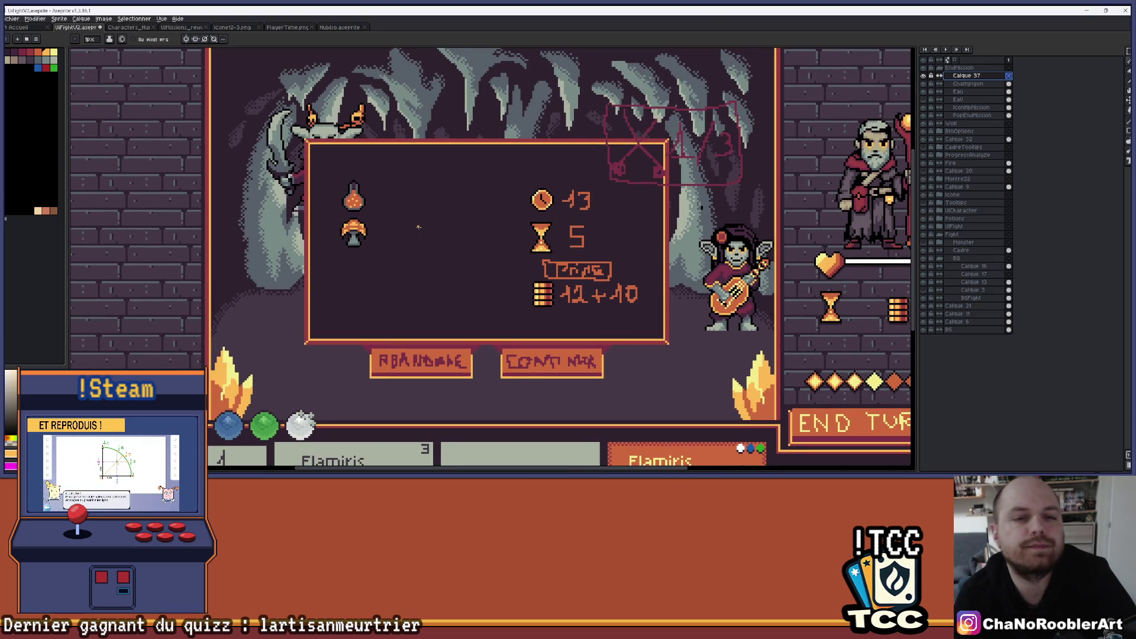